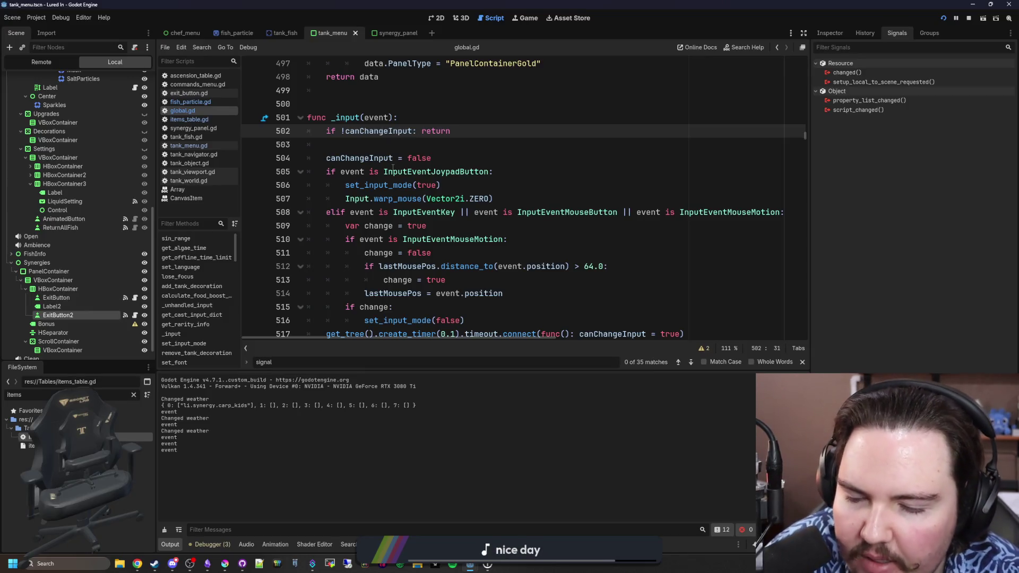
Scroll through global.gd and put the cursor at the end of the return capacity line.
scroll(390, 167, "down", 8)
scroll(386, 166, "up", 1)
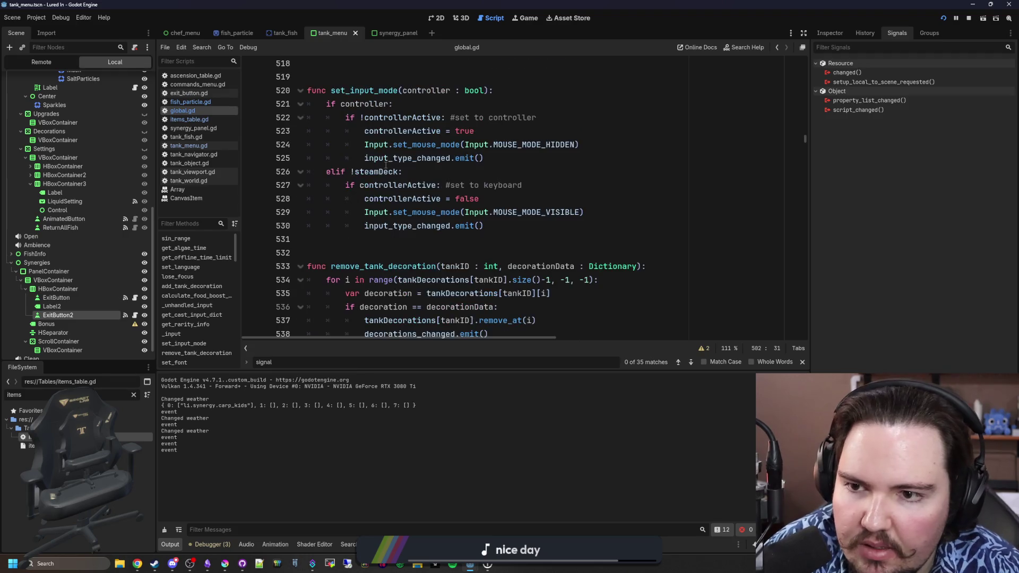
scroll(386, 166, "down", 4)
scroll(390, 240, "down", 7)
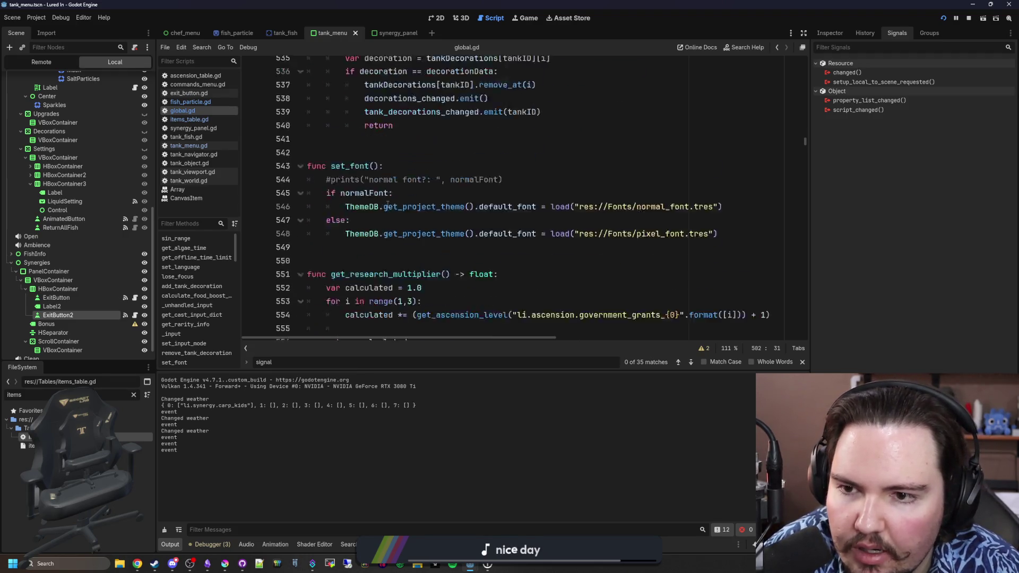
scroll(387, 204, "down", 16)
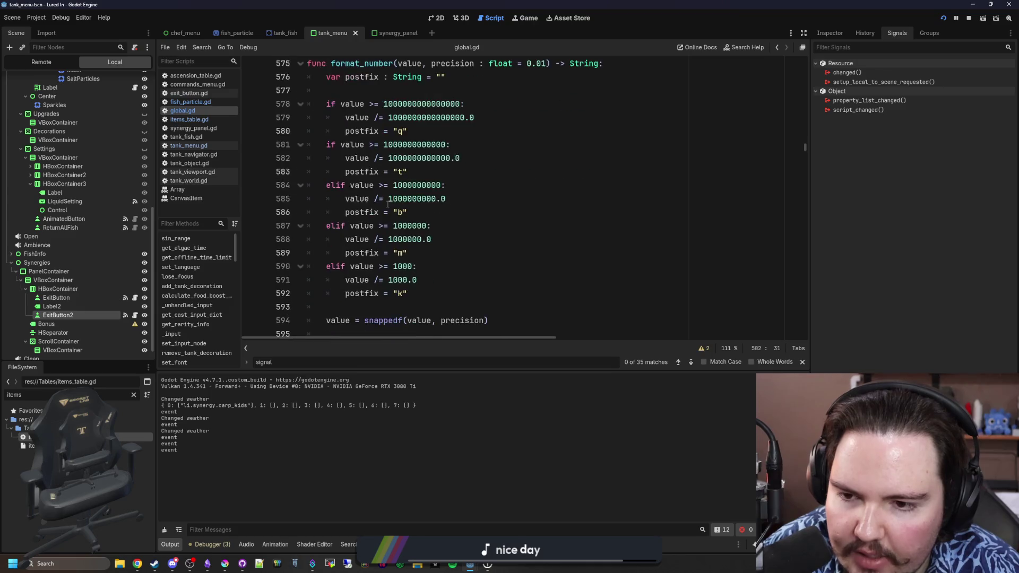
scroll(388, 204, "down", 17)
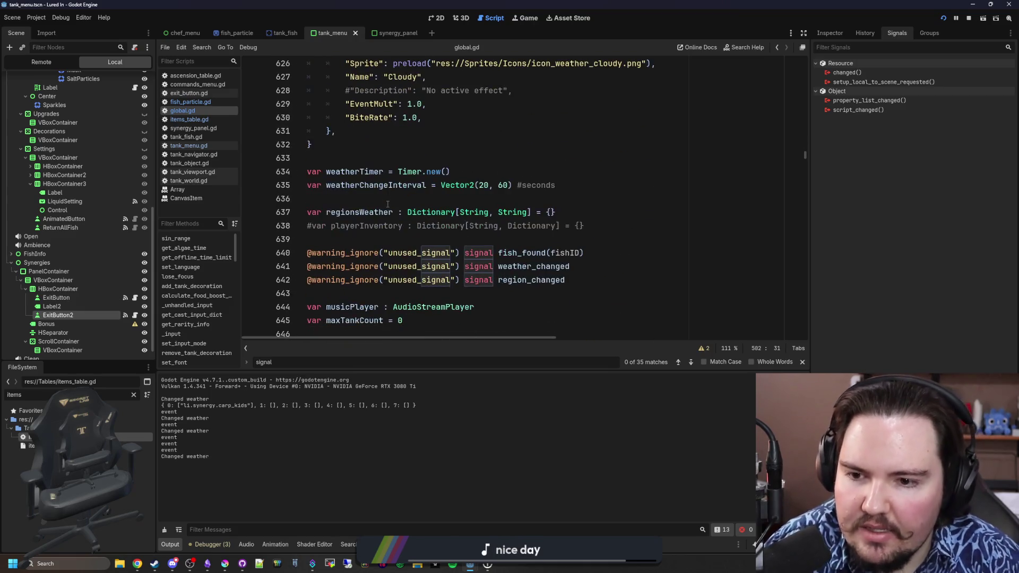
scroll(391, 196, "down", 6)
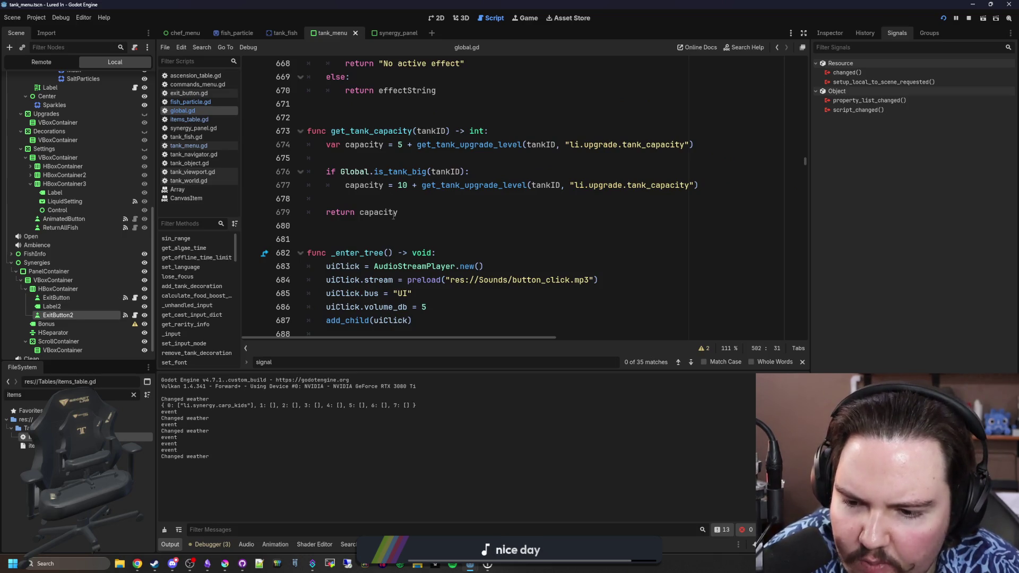
mouse_move(393, 215)
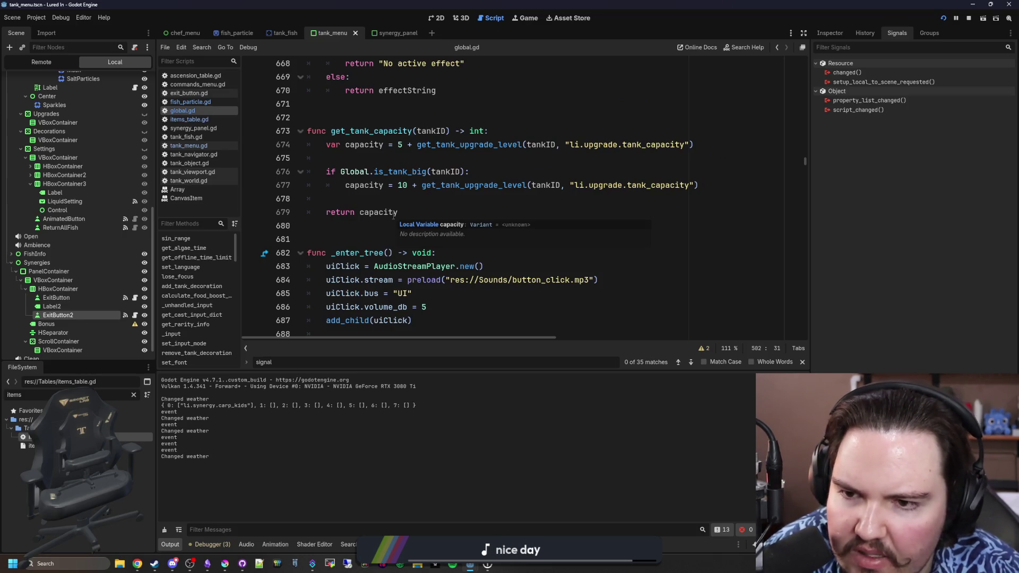
left_click(368, 201)
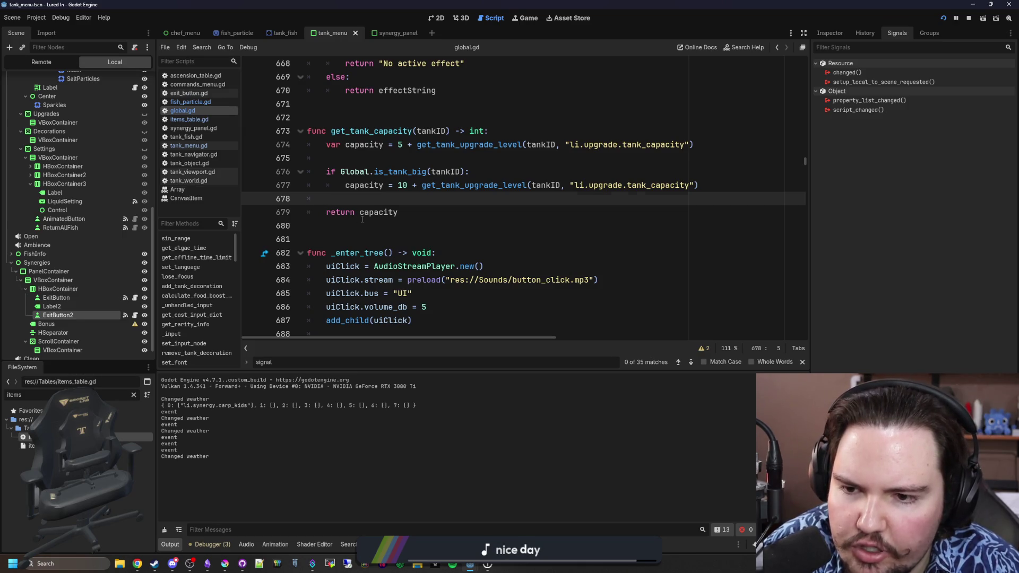
left_click(362, 219)
left_click(421, 213)
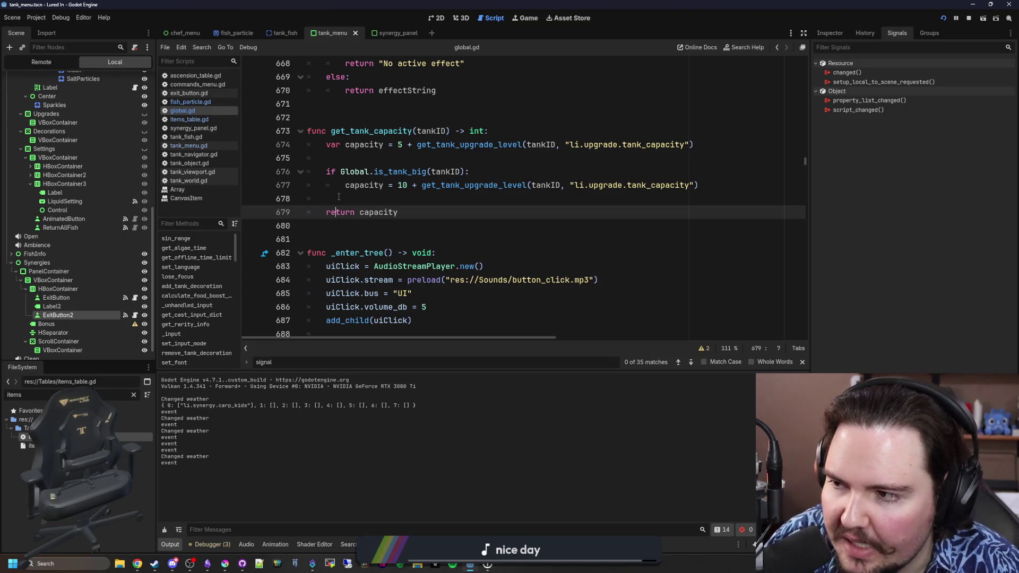
Uncomment the format_string_commas comma-formatting helper functions in global.gd.
scroll(339, 197, "down", 14)
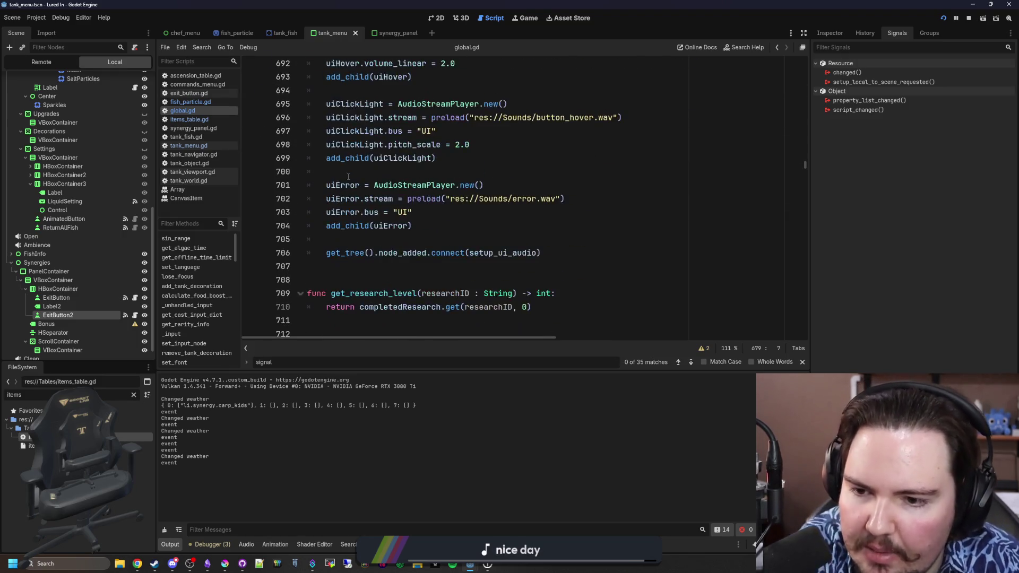
scroll(370, 197, "down", 16)
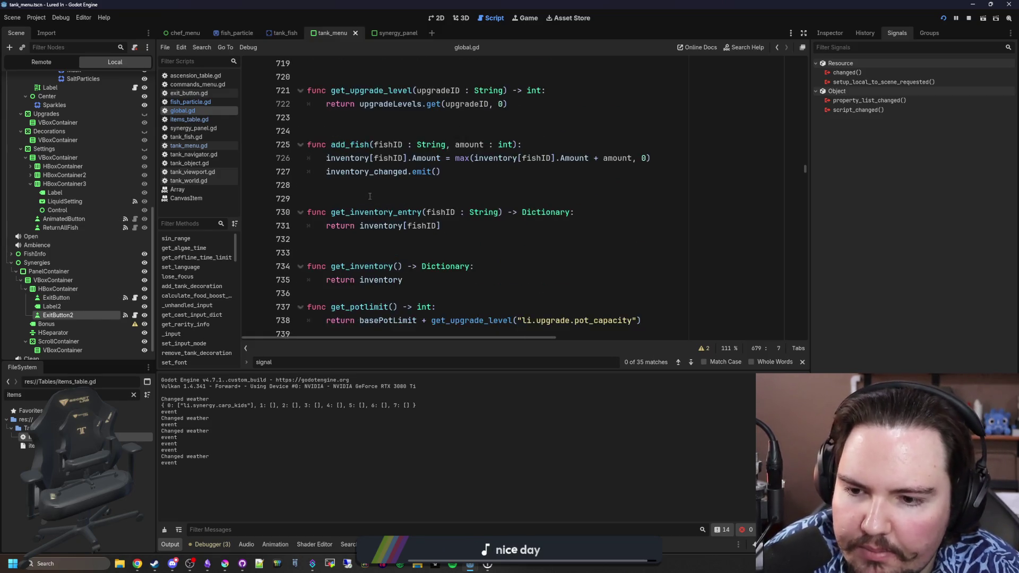
scroll(370, 196, "down", 20)
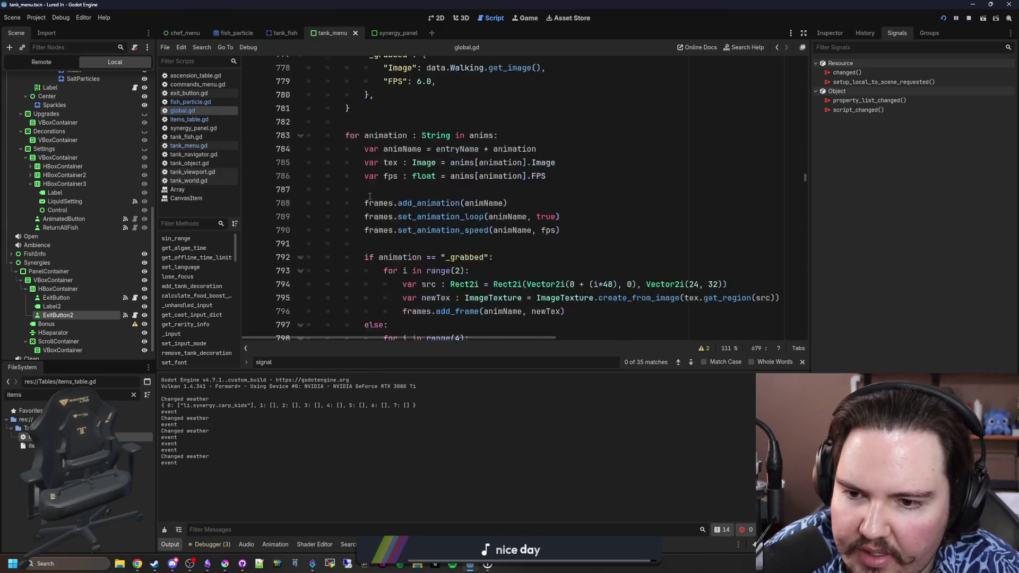
scroll(370, 197, "down", 15)
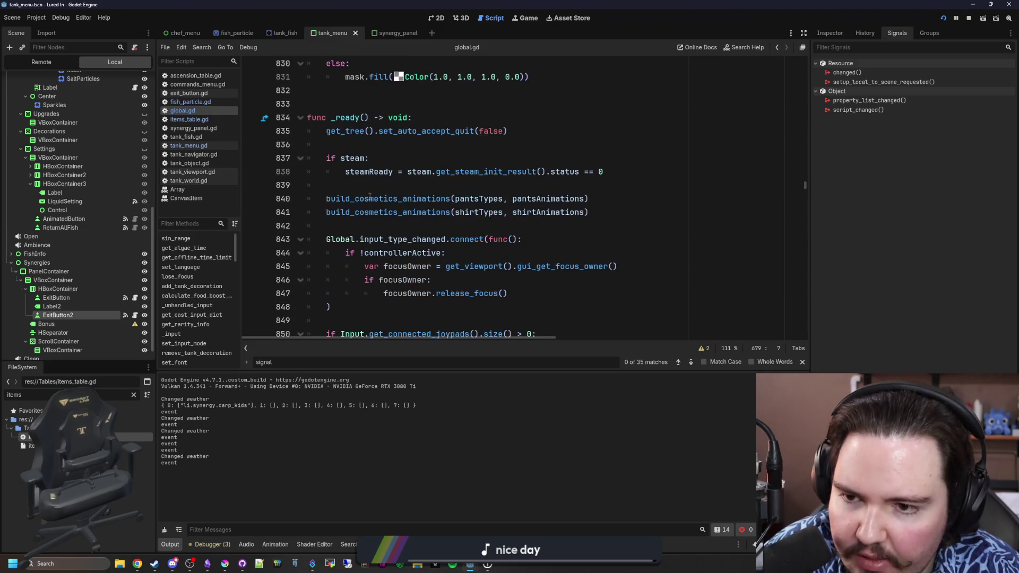
scroll(370, 197, "down", 16)
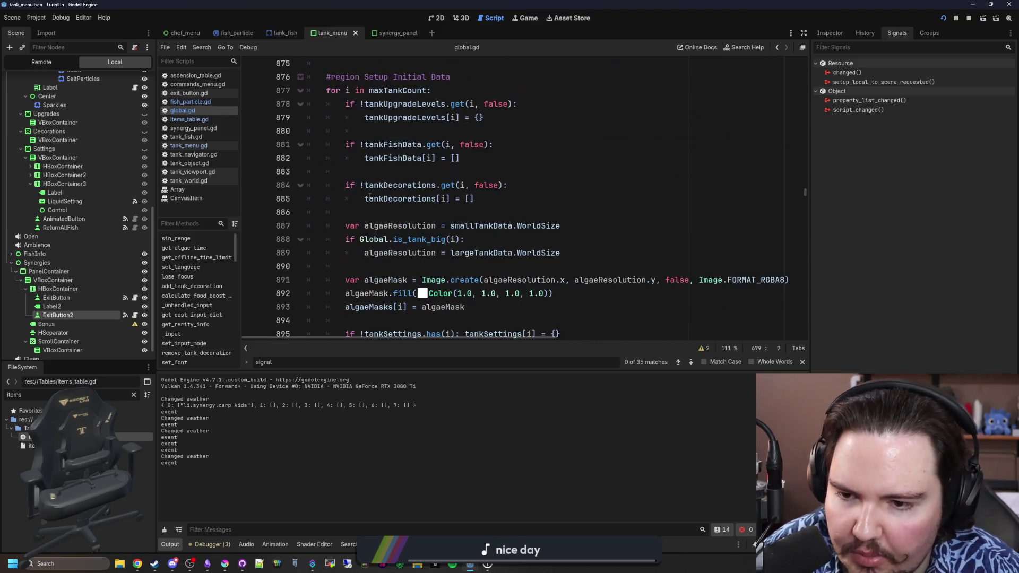
scroll(370, 197, "down", 17)
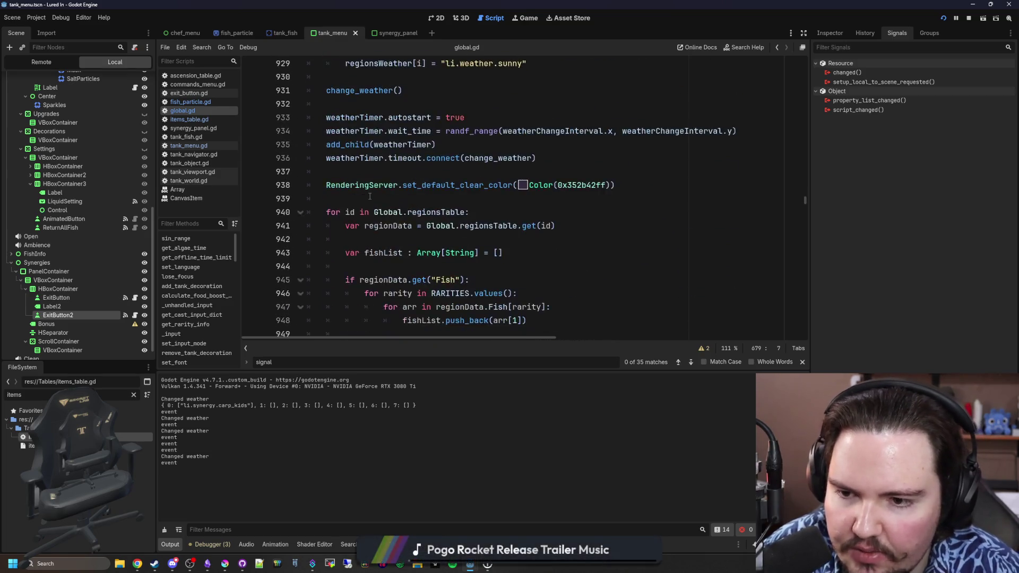
scroll(370, 196, "down", 11)
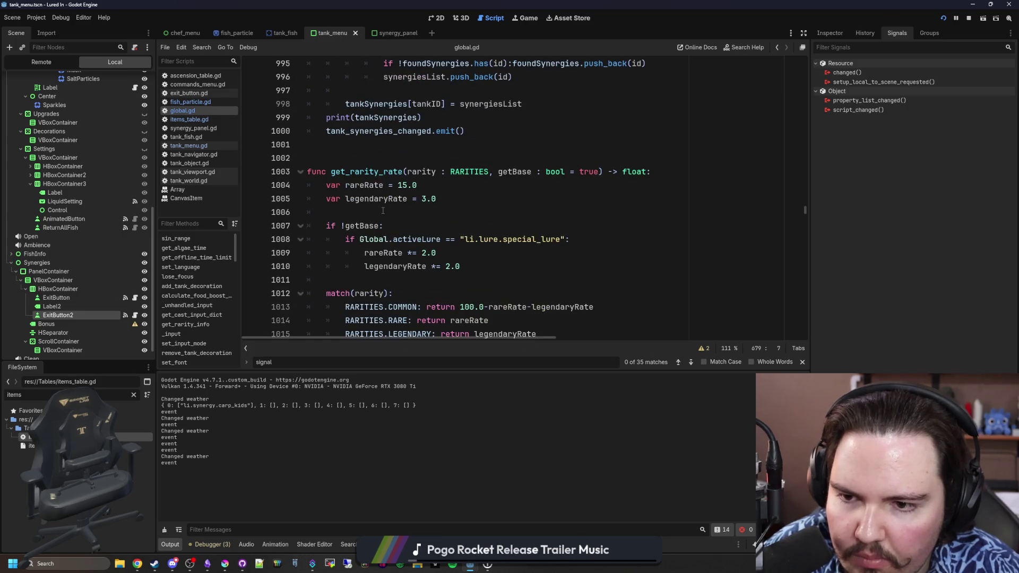
scroll(383, 211, "down", 17)
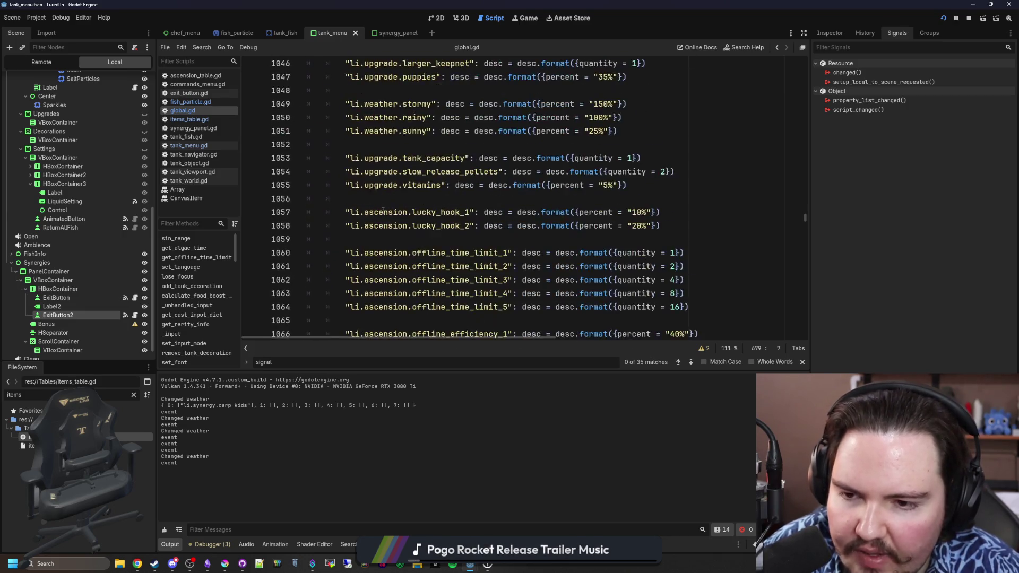
scroll(382, 210, "down", 7)
scroll(382, 211, "down", 12)
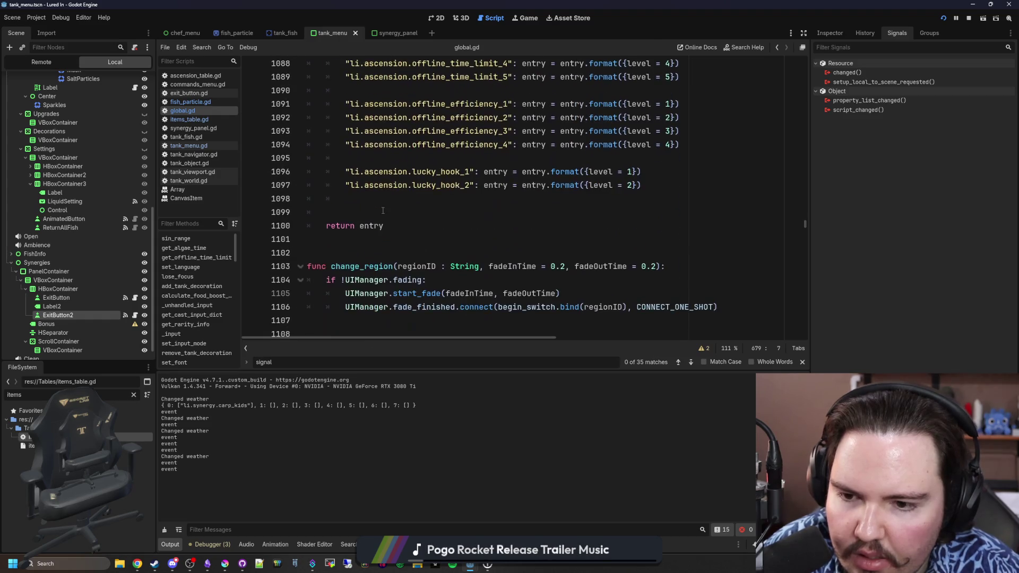
scroll(382, 211, "down", 16)
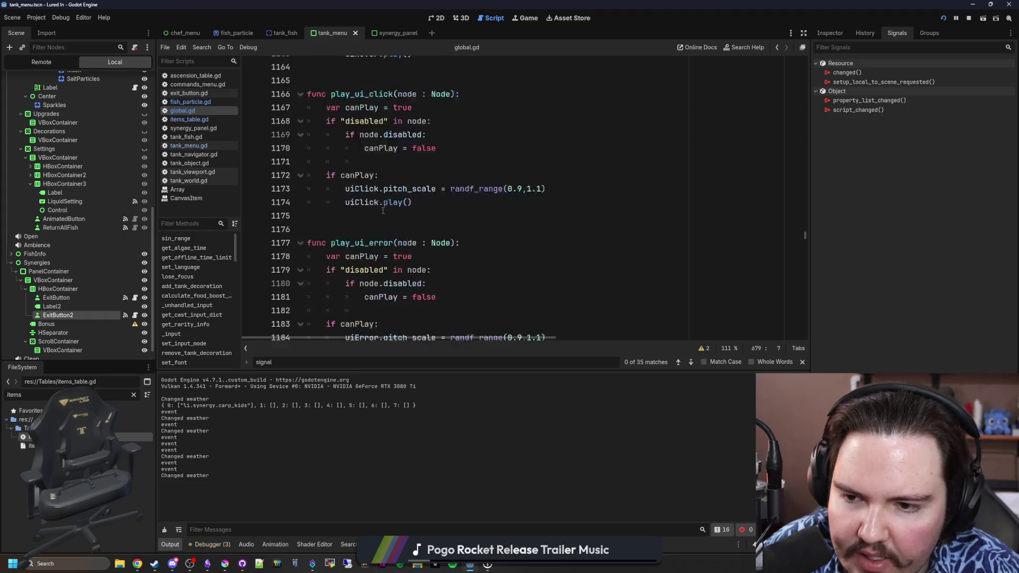
scroll(382, 211, "down", 14)
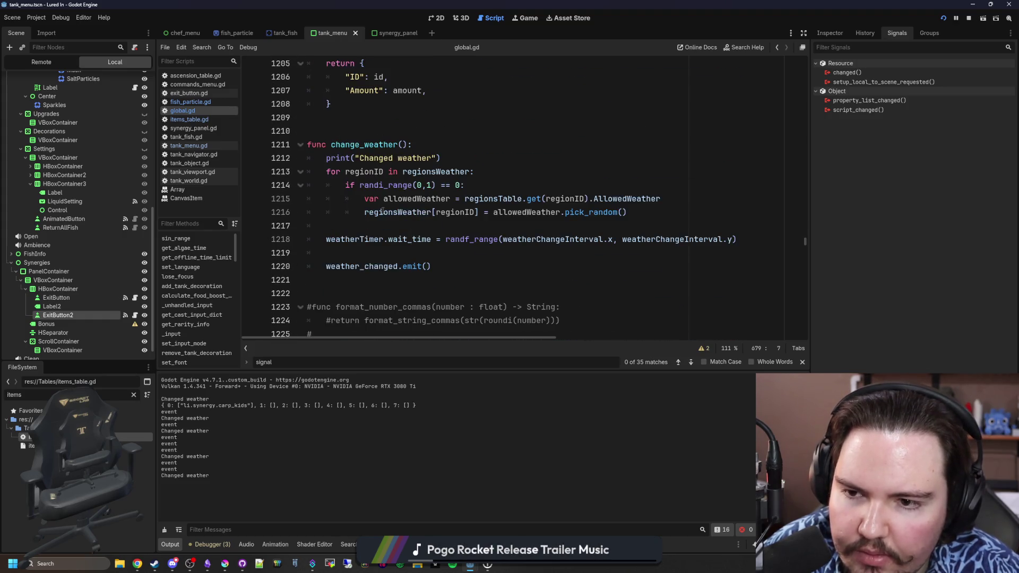
scroll(382, 211, "down", 8)
scroll(450, 198, "up", 6)
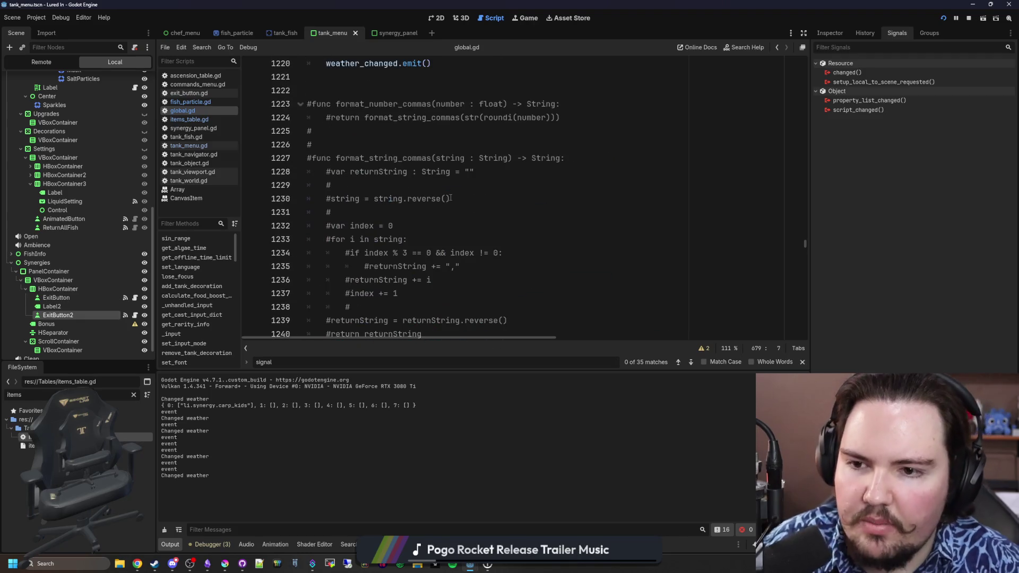
left_click_drag(439, 290, 308, 90)
key("ctrl+k")
Review the rest of global.gd and place the cursor on blank line 12.
scroll(374, 171, "down", 11)
scroll(374, 171, "down", 20)
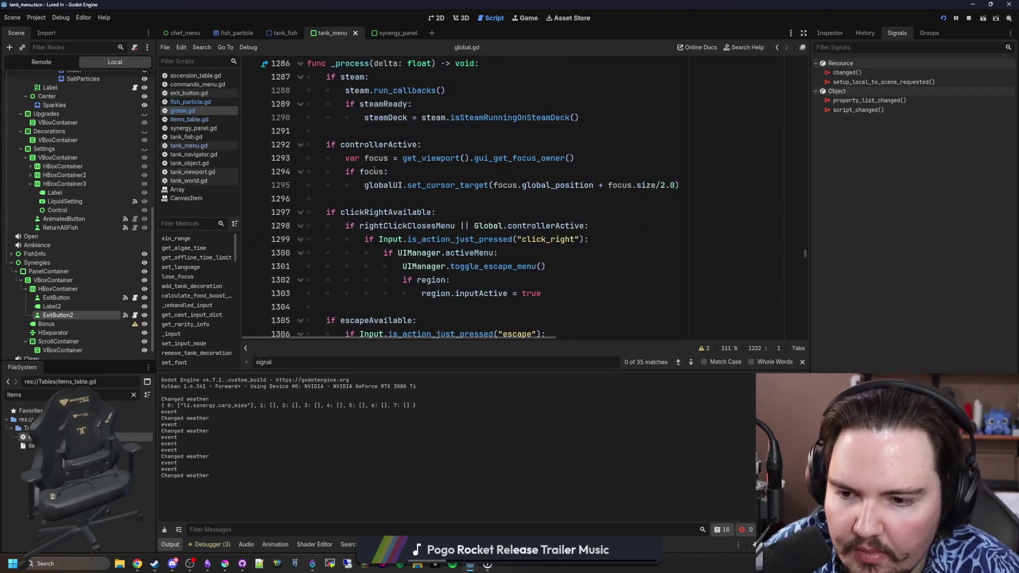
scroll(374, 171, "down", 13)
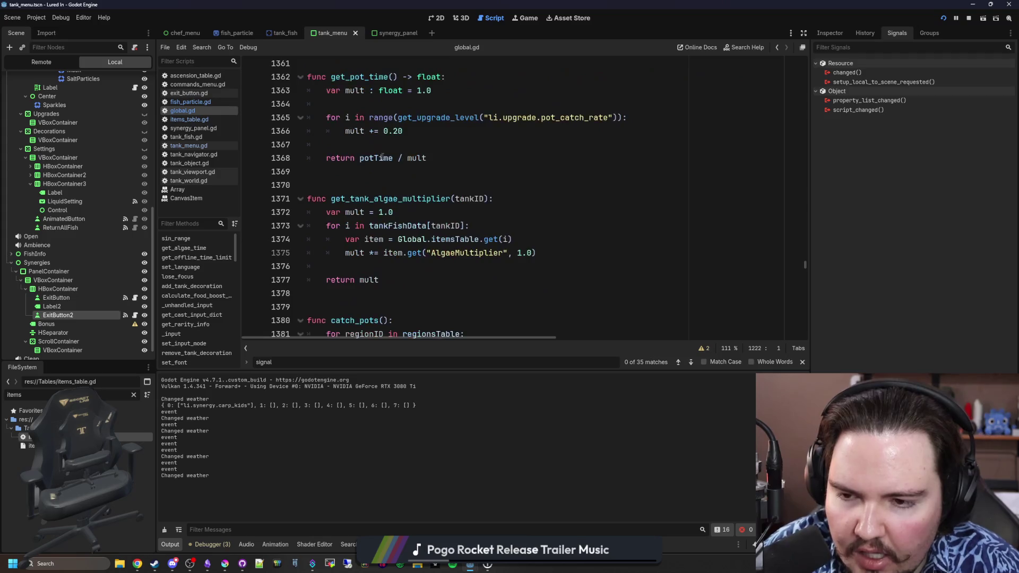
scroll(382, 157, "down", 20)
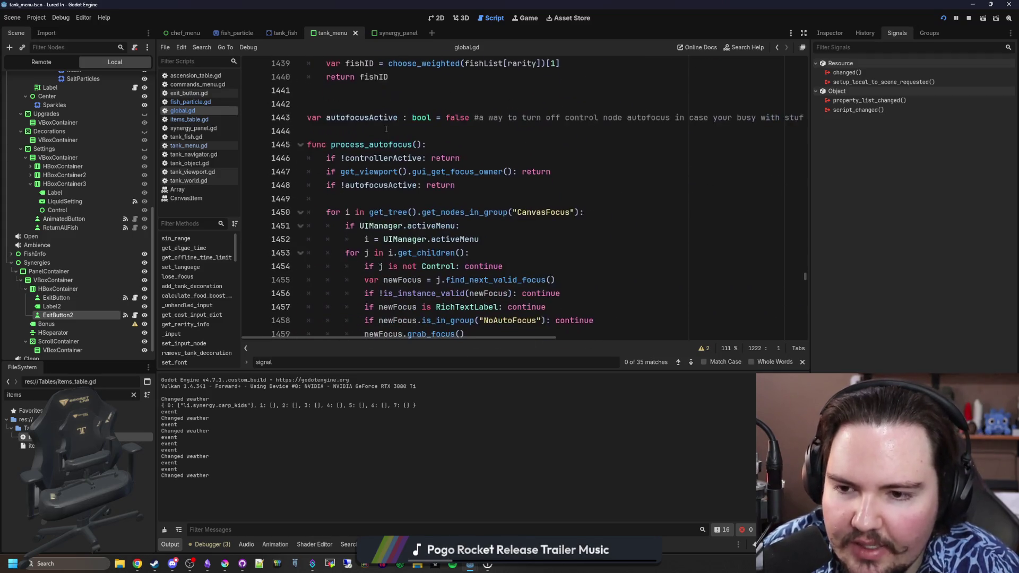
scroll(386, 129, "down", 20)
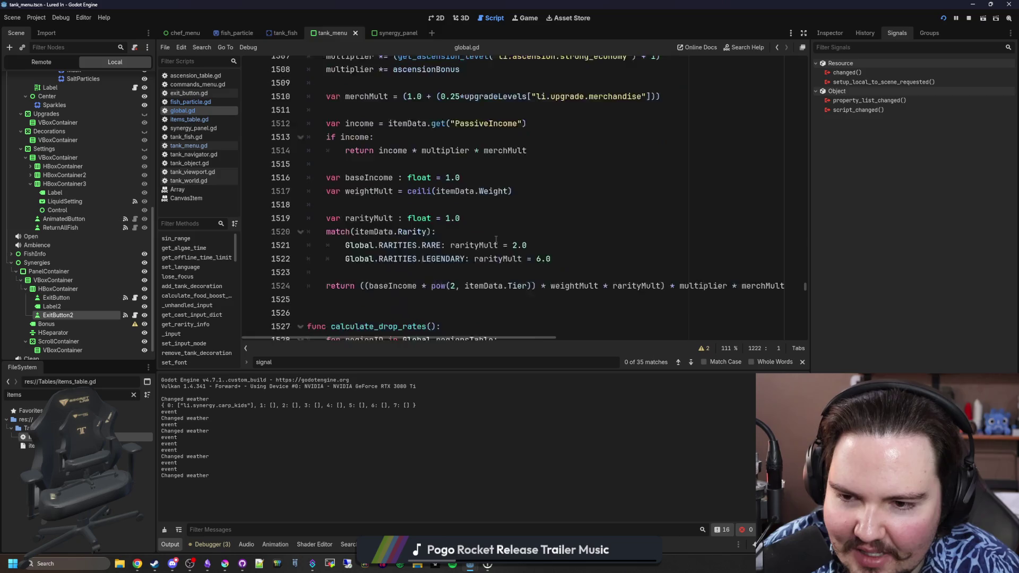
scroll(496, 239, "down", 20)
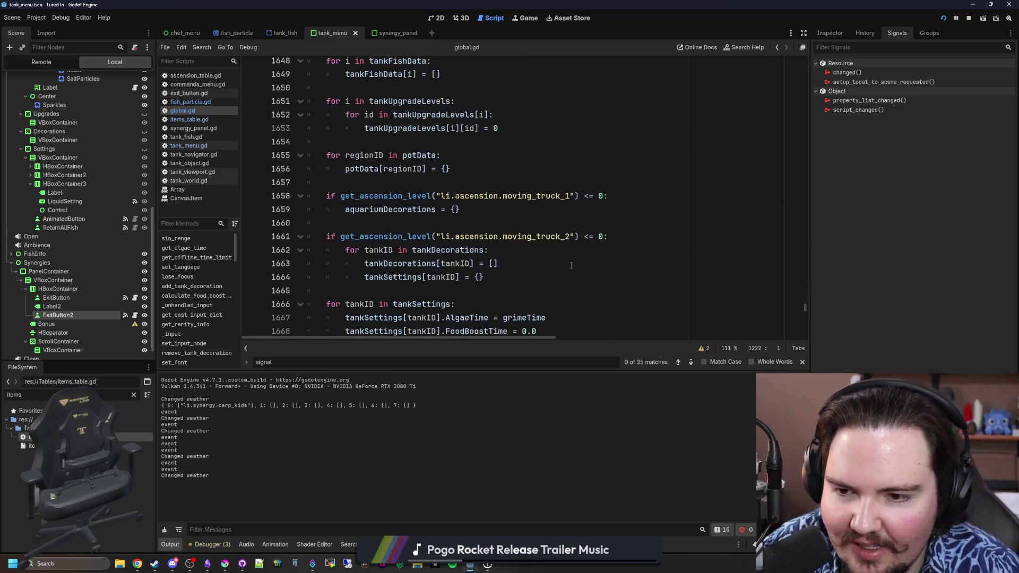
scroll(571, 265, "down", 12)
scroll(419, 223, "up", 8)
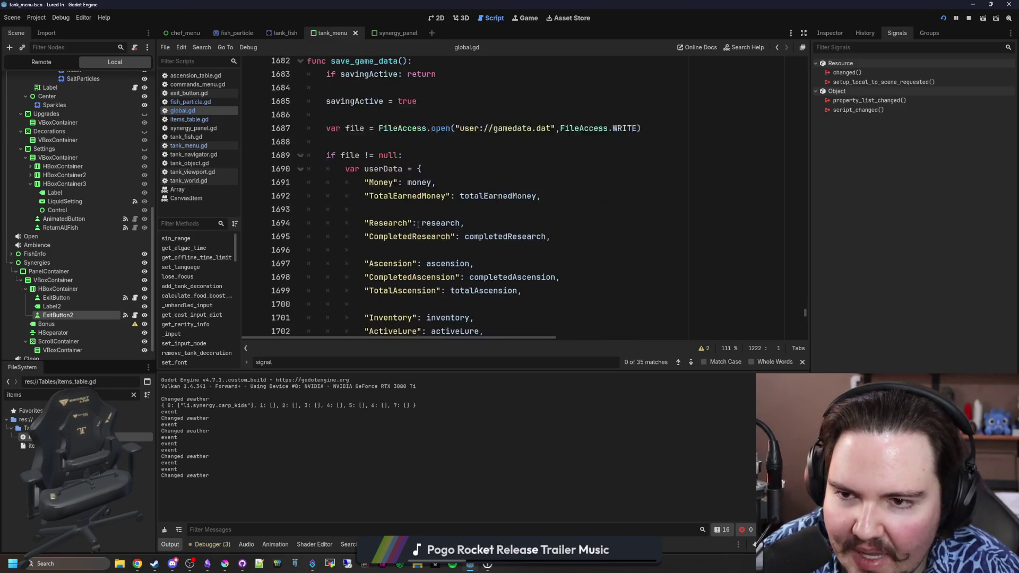
scroll(419, 223, "down", 20)
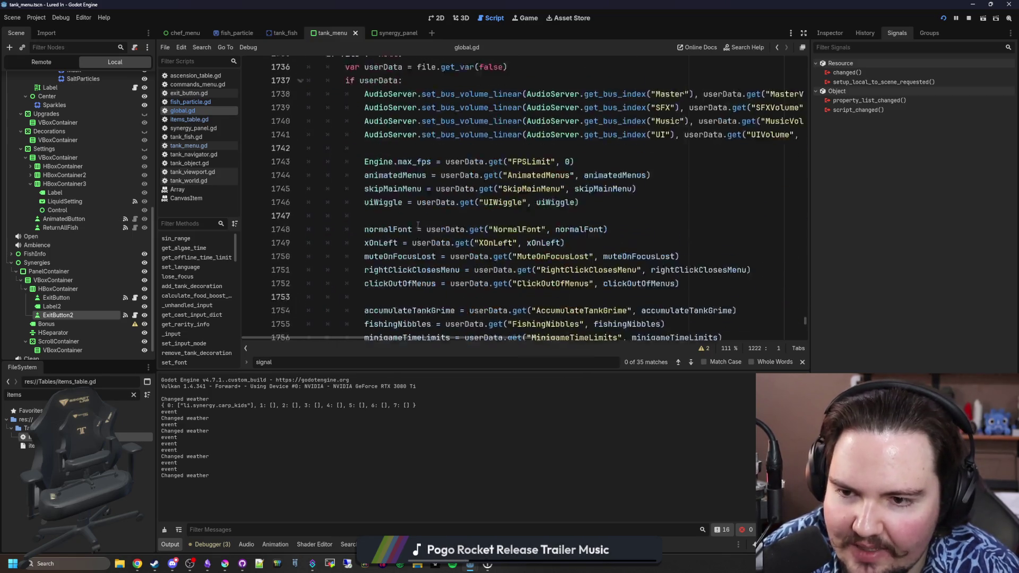
scroll(419, 224, "down", 20)
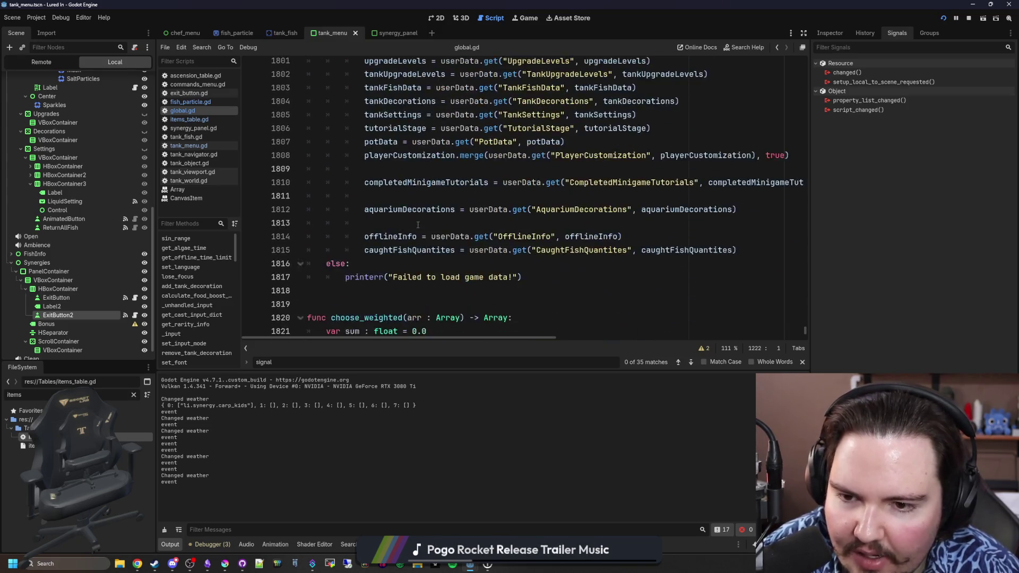
scroll(418, 225, "down", 1)
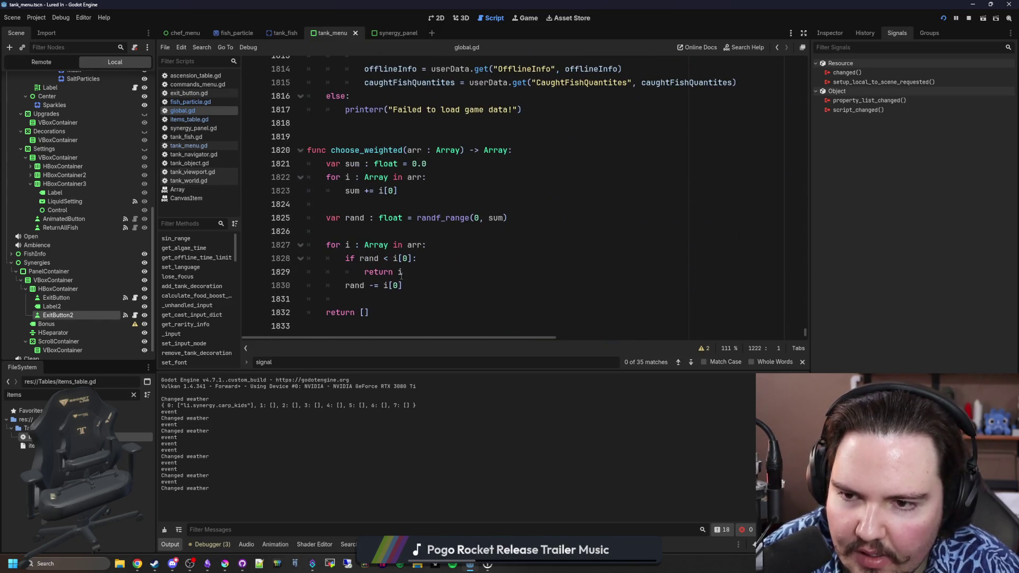
mouse_move(382, 312)
left_mouse_down()
mouse_move(285, 125)
mouse_move(459, 116)
left_mouse_up()
scroll(801, 307, "up", 10)
mouse_move(811, 307)
left_mouse_down()
mouse_move(770, 104)
mouse_move(771, 38)
left_mouse_up()
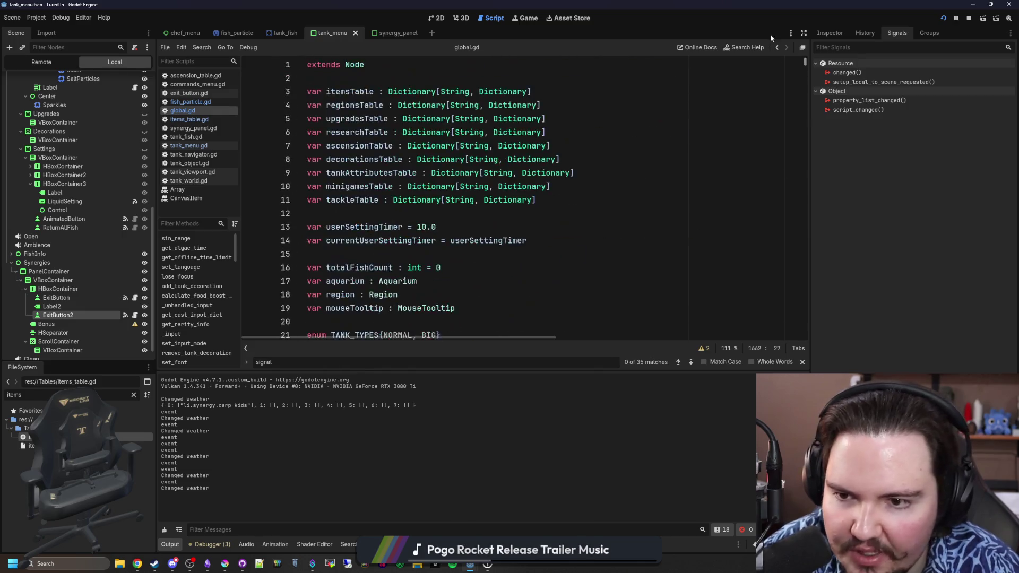
left_click(490, 212)
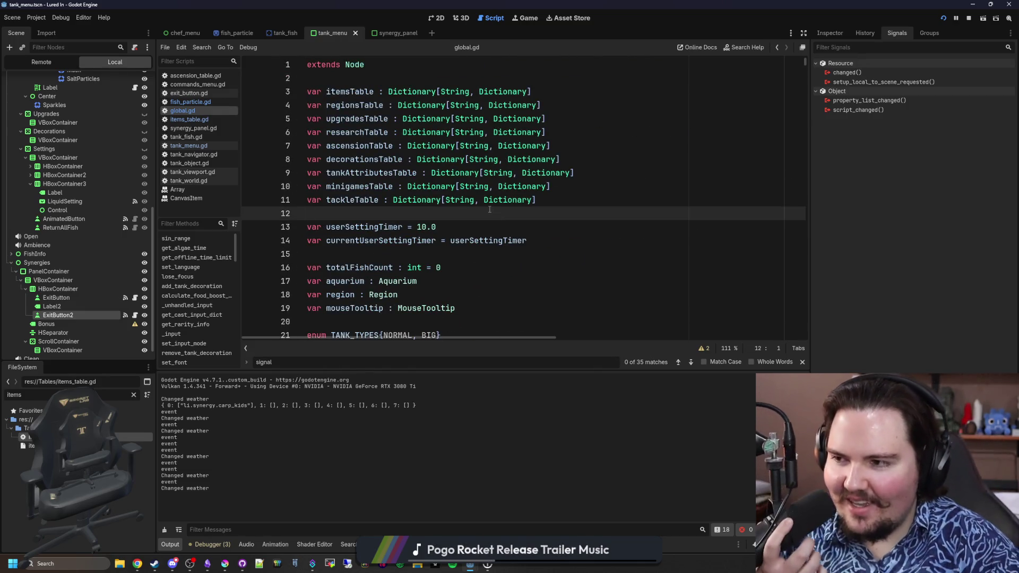
View the tank menu scene in 2D and select the Synergies ExitButton, then Label2.
left_click(435, 20)
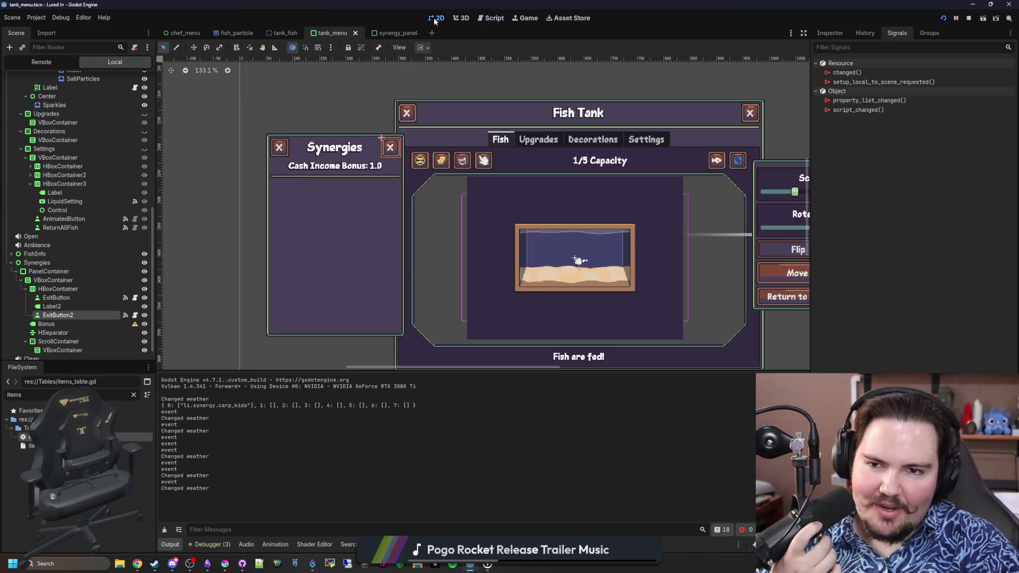
scroll(345, 186, "down", 5)
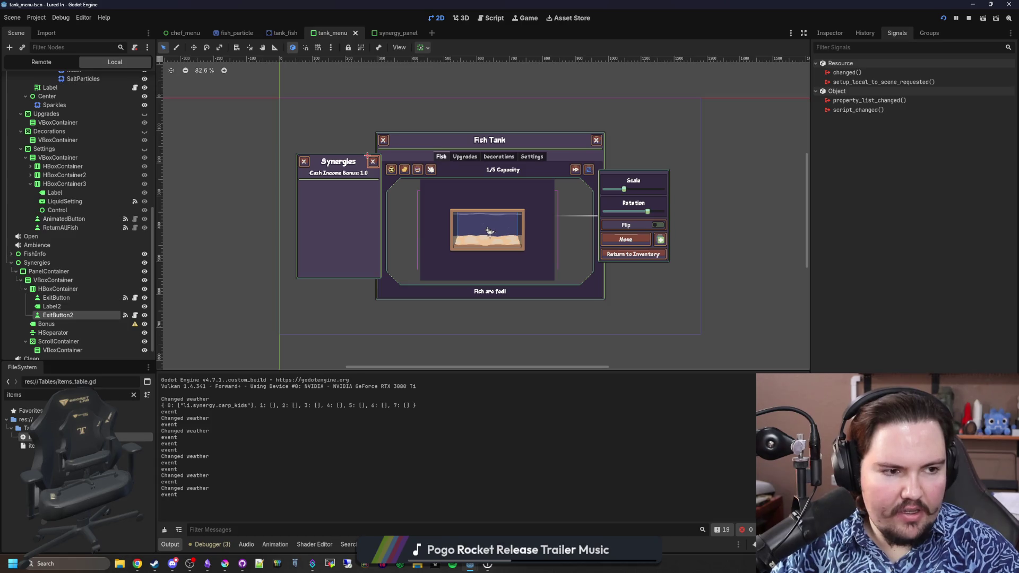
scroll(578, 186, "up", 2)
scroll(470, 170, "up", 2)
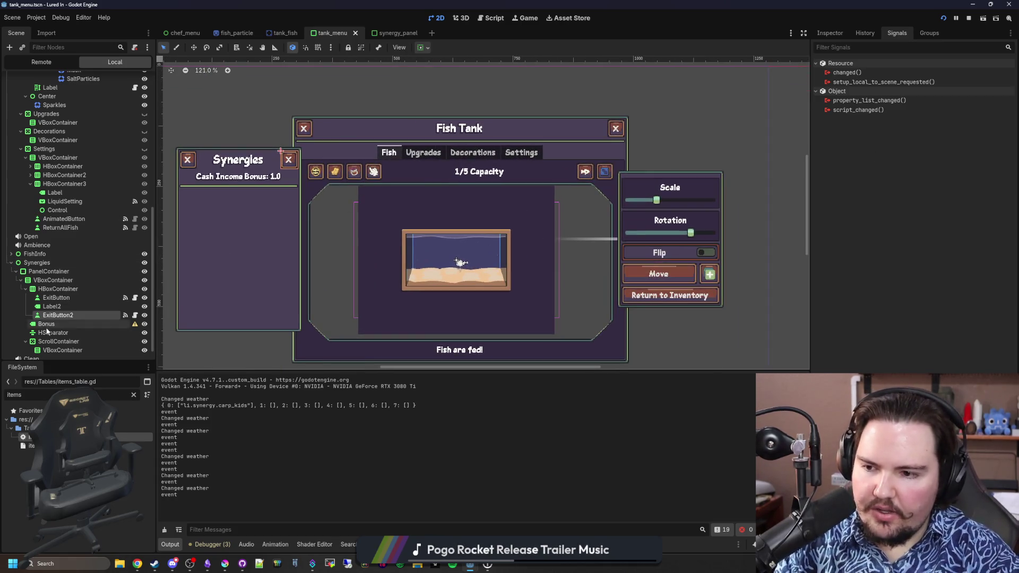
double_click(64, 297)
left_click(71, 306)
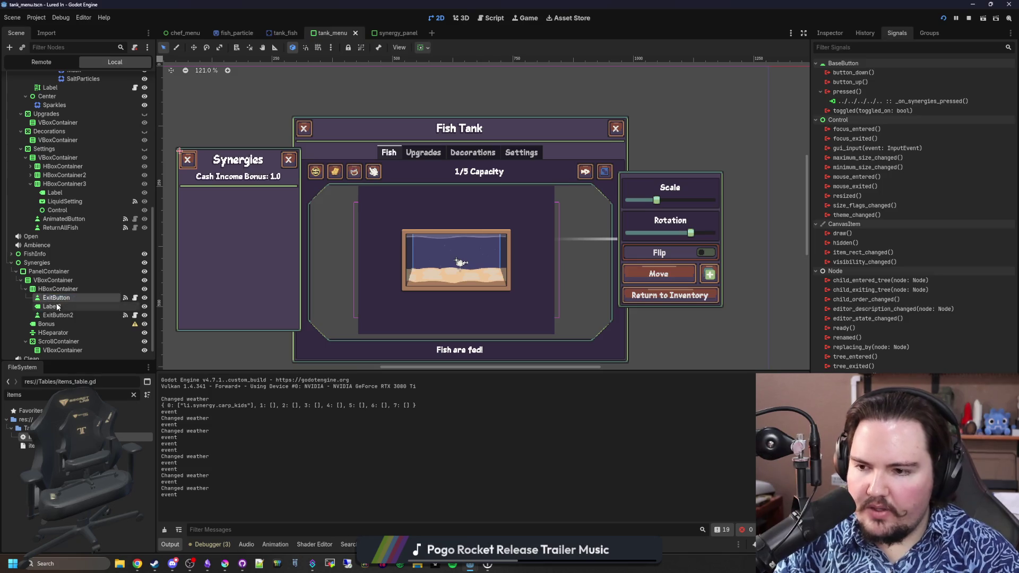
Save the tank menu scene and run the game in the Game view.
key("ctrl+s")
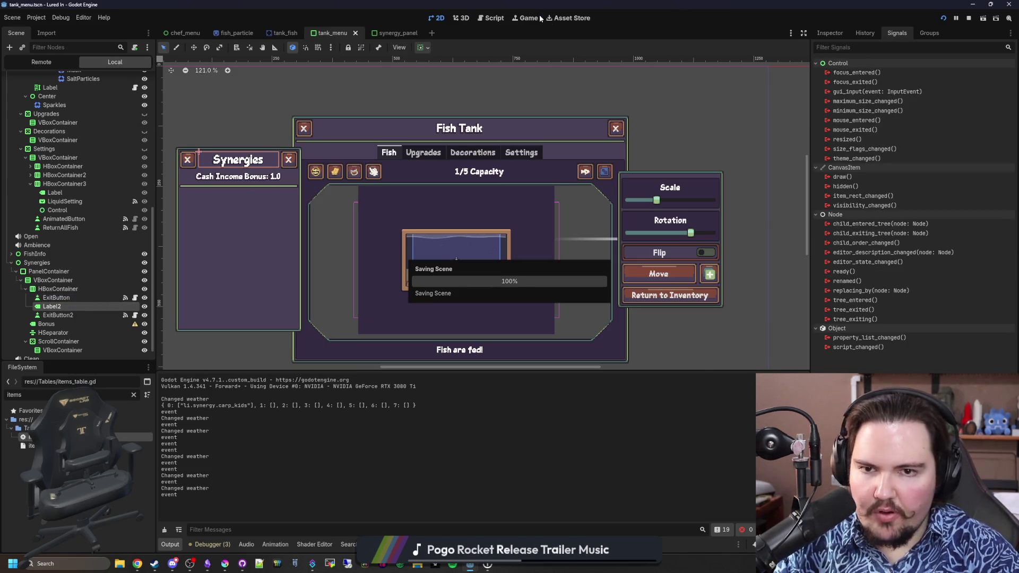
left_click(541, 18)
left_click(224, 213)
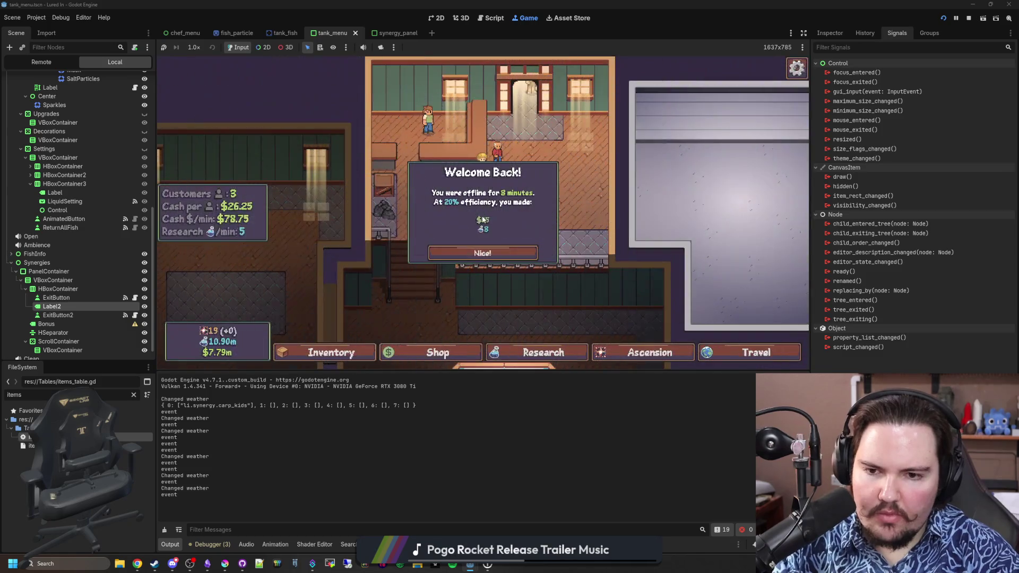
Dismiss Welcome Back, open Fish Tank 1, and toggle its Synergies panel several times.
left_click(482, 253)
left_click(534, 238)
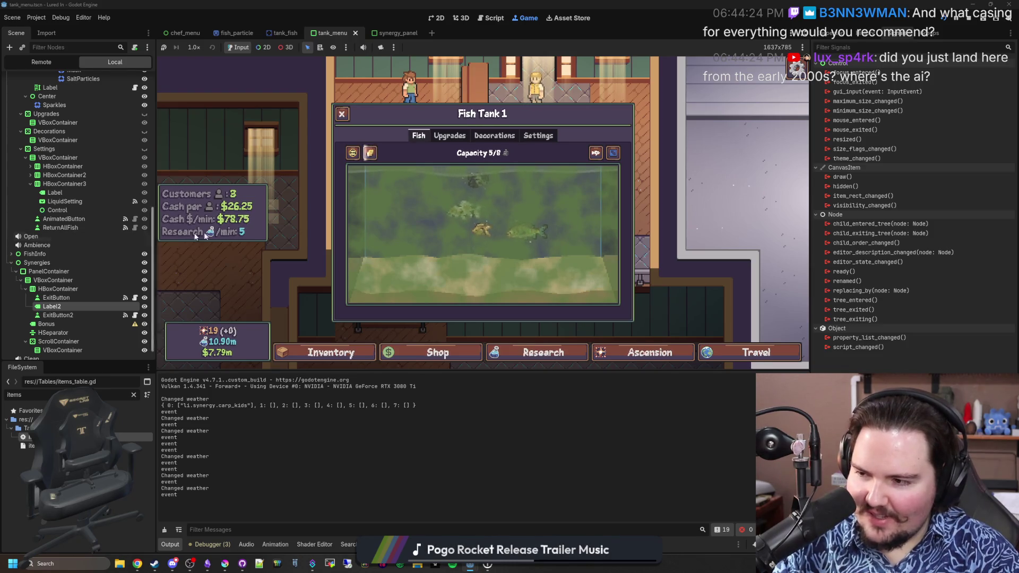
left_click(352, 154)
scroll(277, 268, "up", 2)
left_click(238, 140)
left_click(352, 153)
left_click(237, 141)
left_click(353, 153)
left_click(237, 141)
Cycle the tank's Upgrades, Decorations and Settings pages, then return to Fish.
left_click(450, 136)
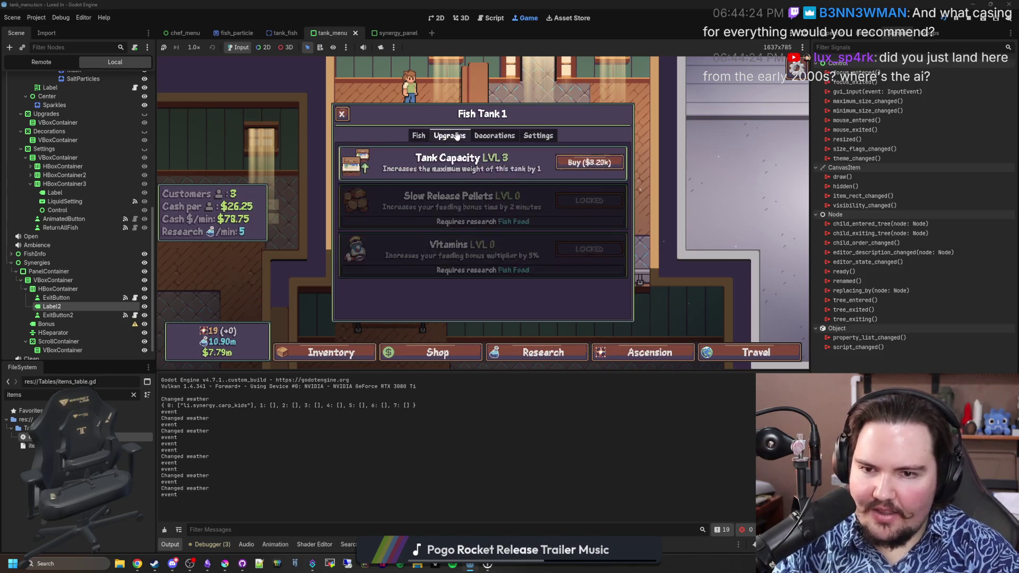
left_click(480, 135)
left_click(538, 135)
left_click(415, 137)
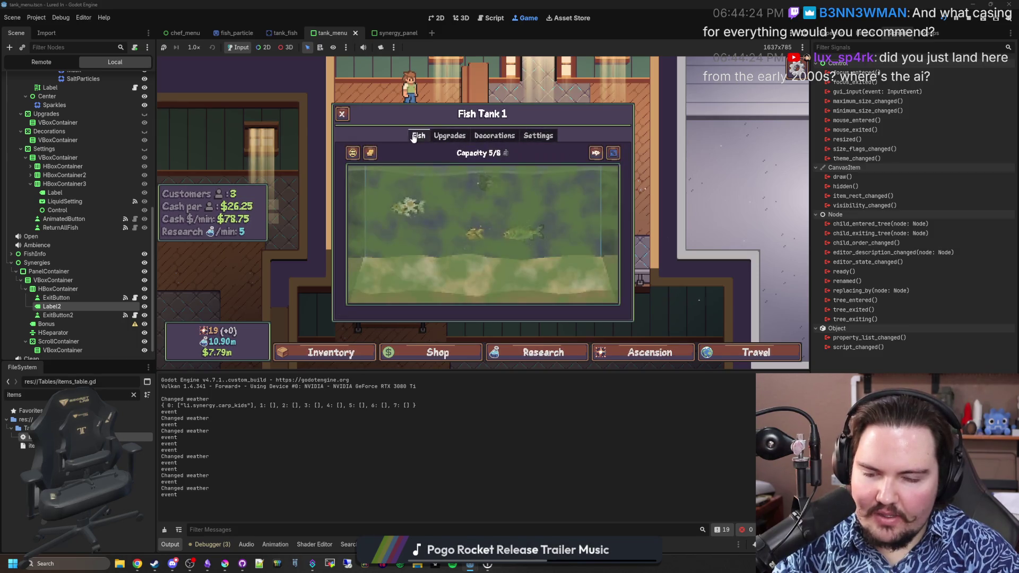
Reopen Fish Tank 1's Synergies panel listing Carp Kids, then open ExitButton's exit_button.gd script.
left_click(352, 153)
scroll(318, 194, "down", 1)
scroll(319, 195, "up", 1)
scroll(319, 195, "down", 1)
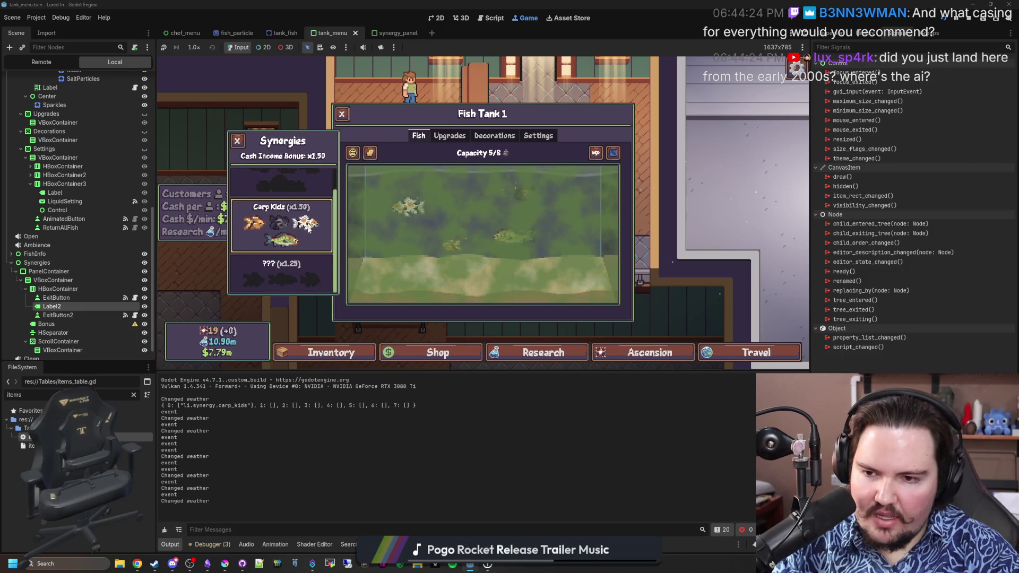
scroll(299, 223, "up", 1)
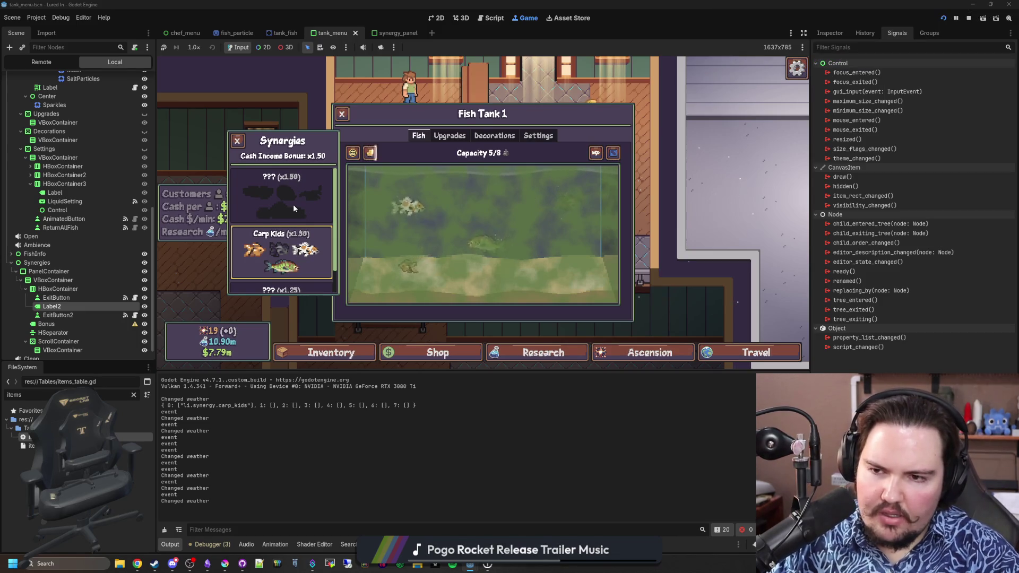
key("Escape")
left_click(556, 220)
left_click(351, 153)
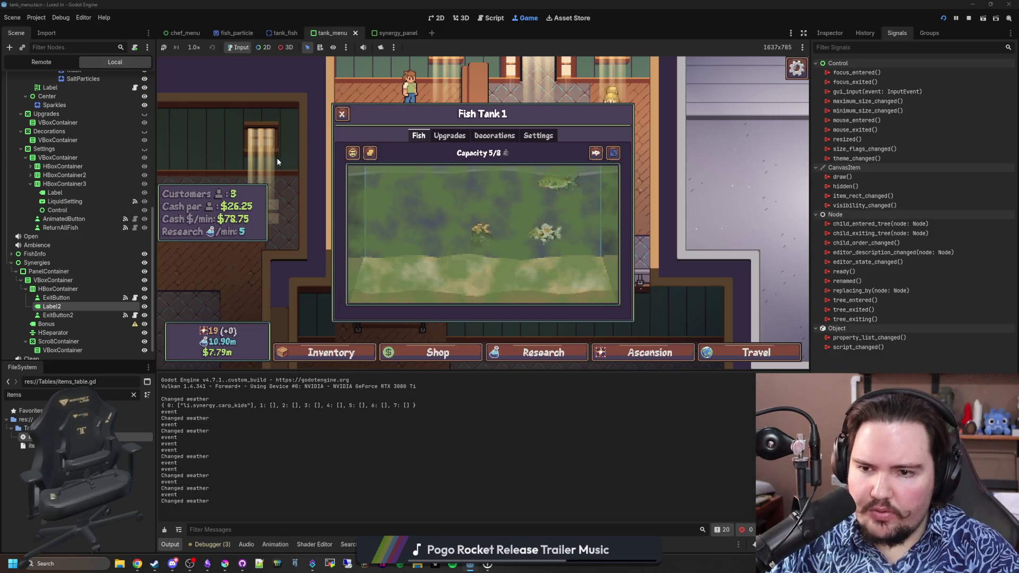
left_click(348, 152)
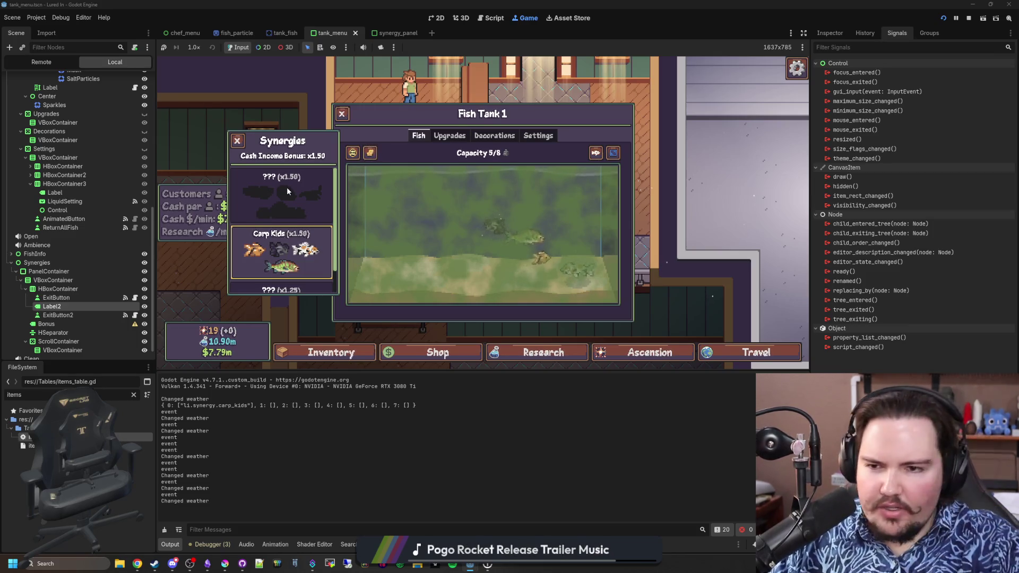
left_click(135, 298)
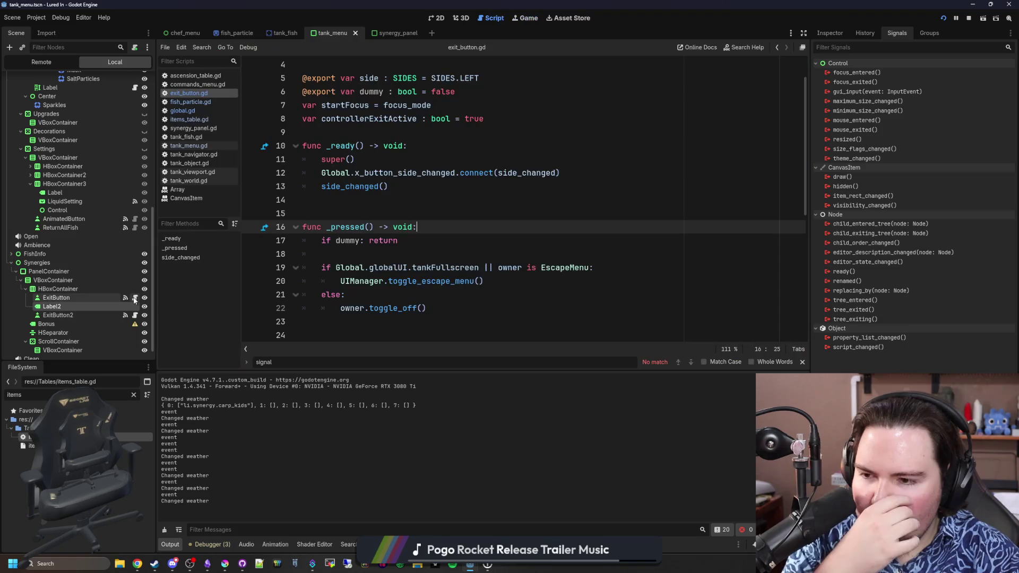
Inspect the startFocus and controllerExitActive lines at the top of exit_button.gd.
left_click(399, 211)
scroll(398, 215, "up", 1)
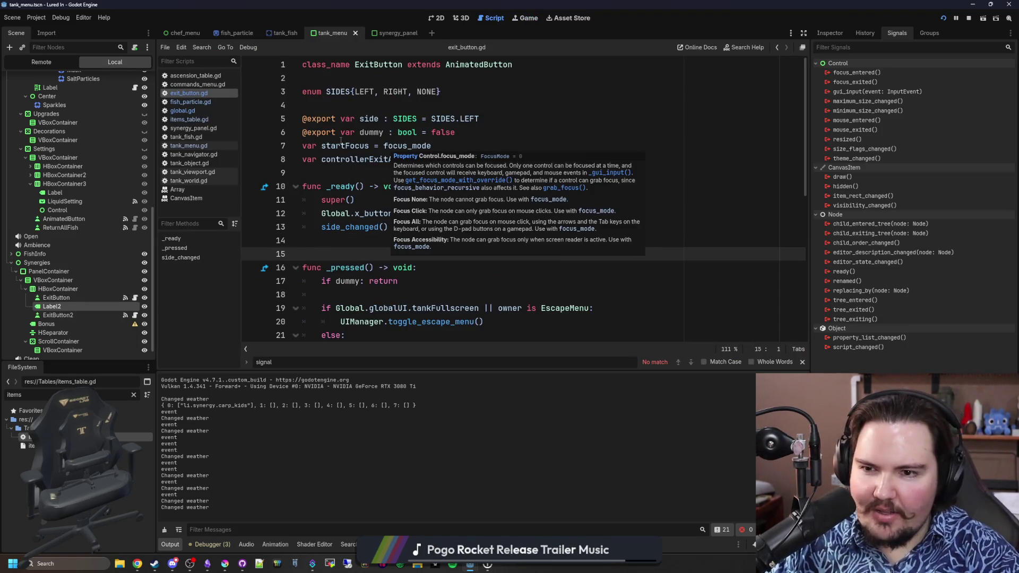
double_click(367, 146)
left_click(462, 149)
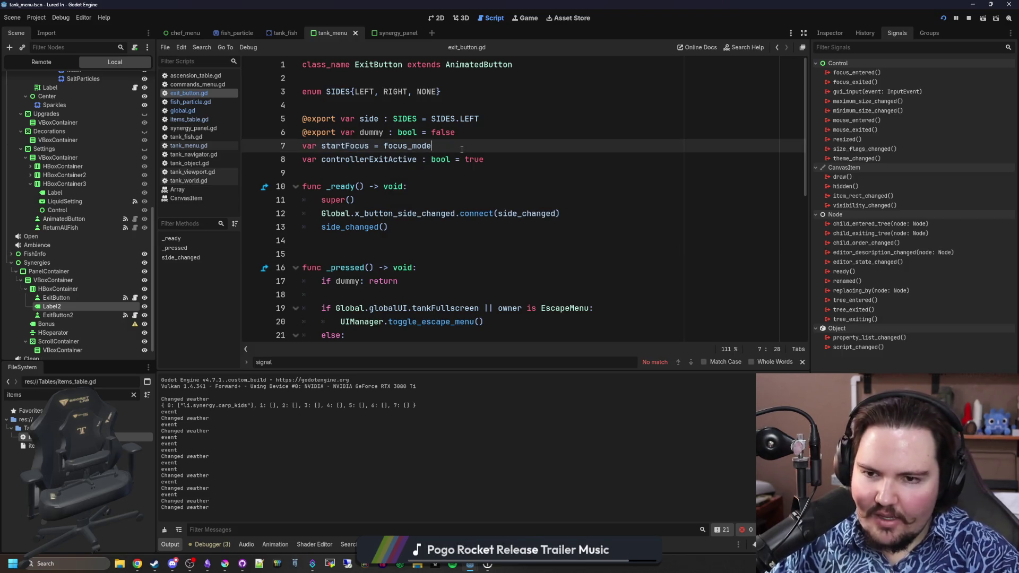
left_click_drag(321, 149, 369, 148)
left_click(388, 103)
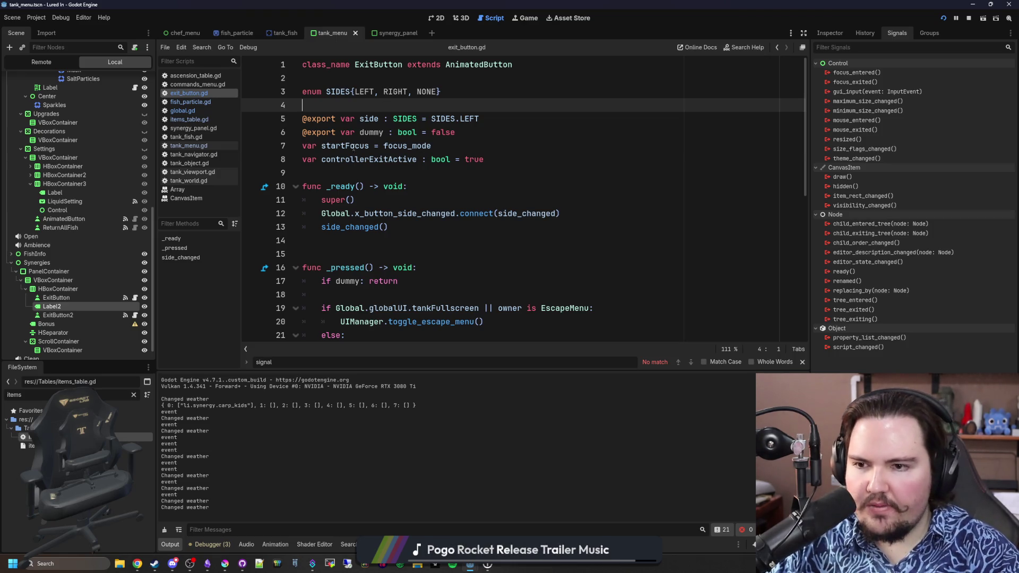
key("Down")
key("Down")
key("Down")
left_click(366, 159)
left_click(367, 166)
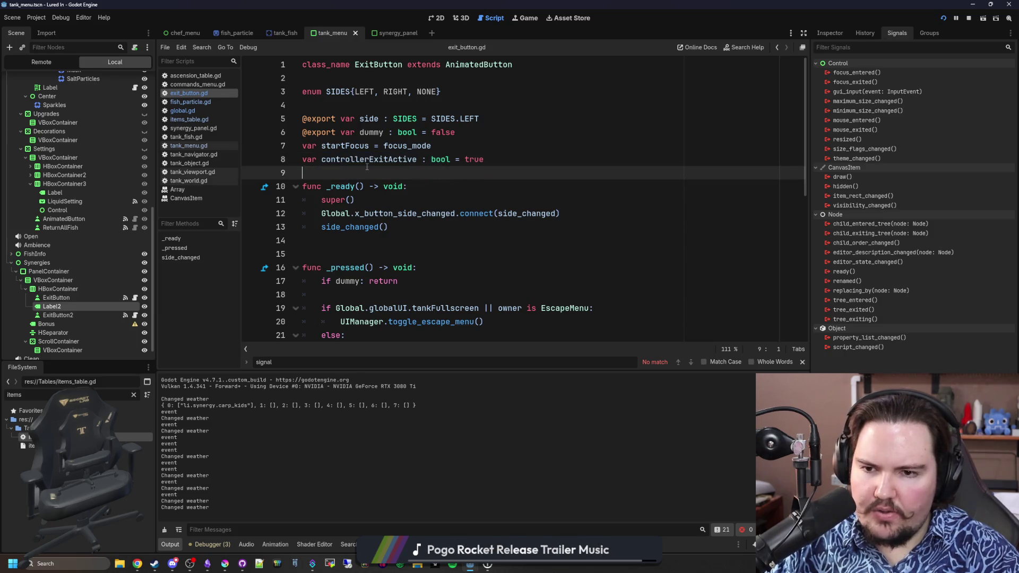
left_click(380, 154)
key("Down")
left_click_drag(322, 145, 365, 147)
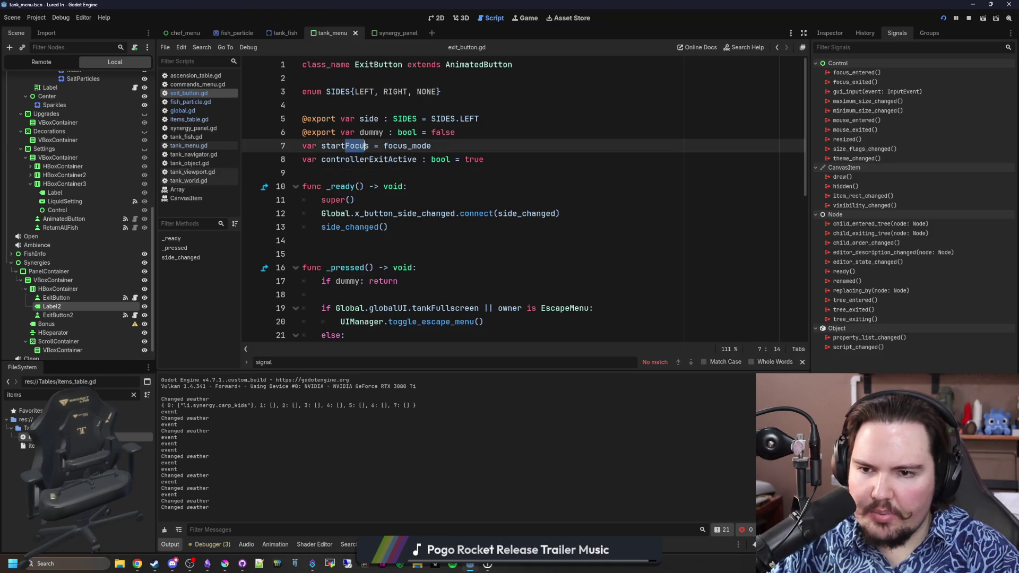
key("Down")
key("Down")
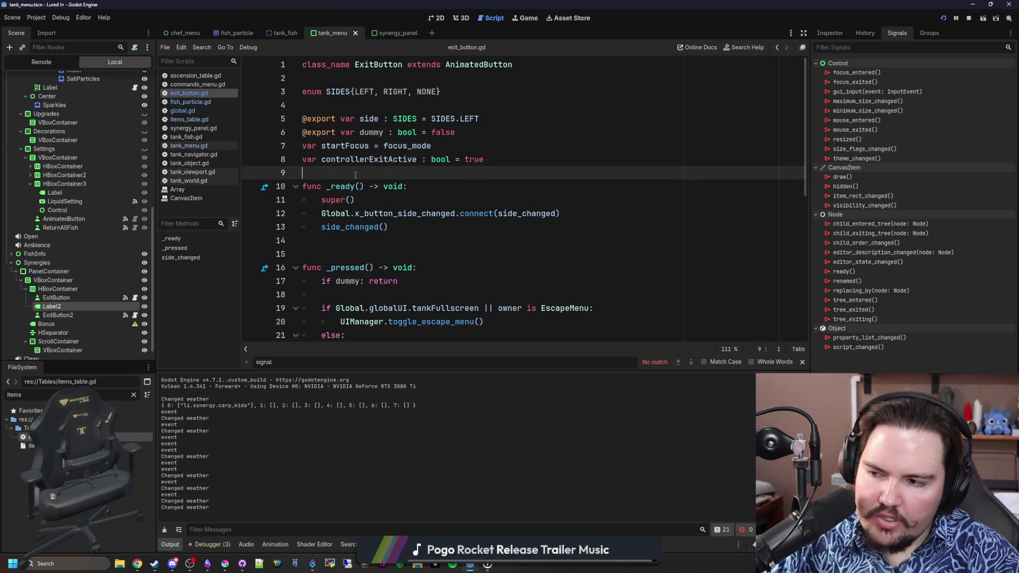
Look over side_changed and _pressed, then switch to Chrome and open a new window.
scroll(358, 267, "down", 5)
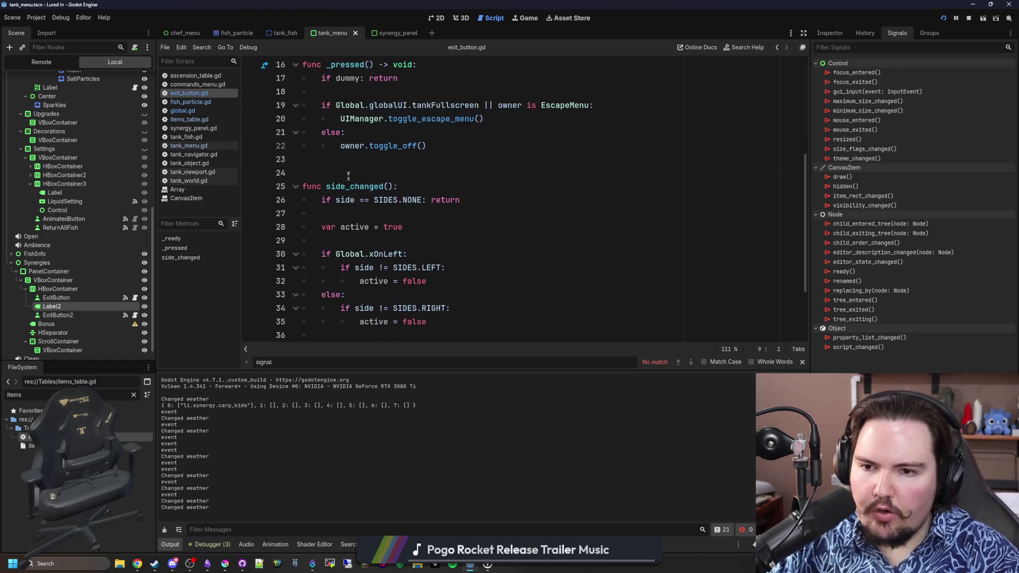
double_click(334, 186)
left_click(380, 187)
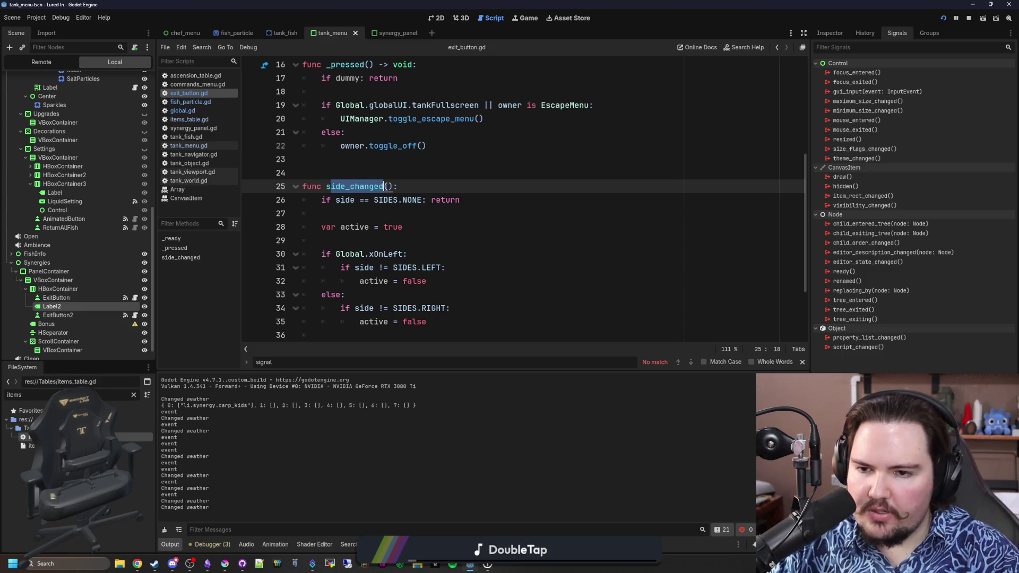
left_click(382, 173)
scroll(370, 180, "down", 2)
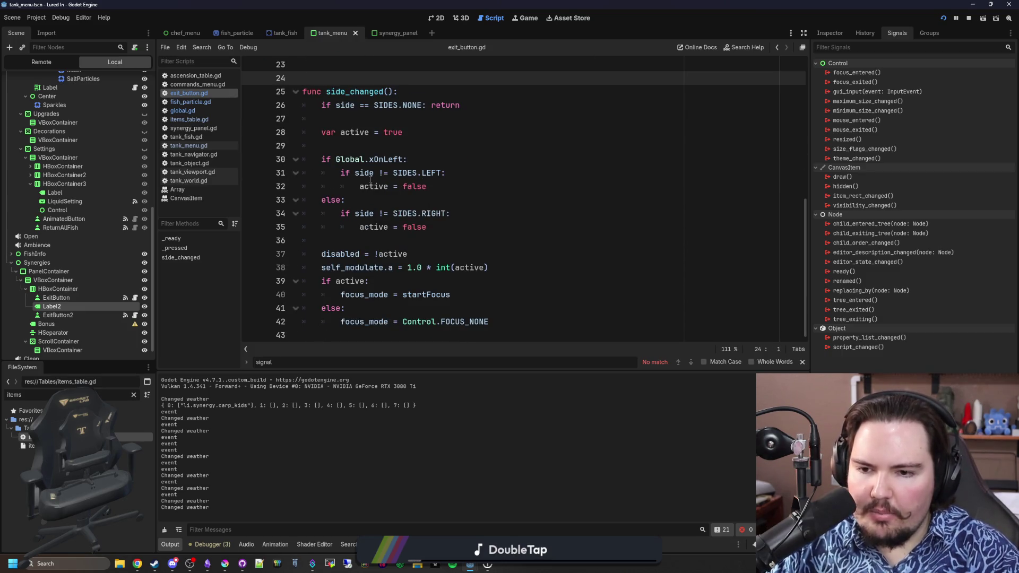
scroll(370, 179, "up", 8)
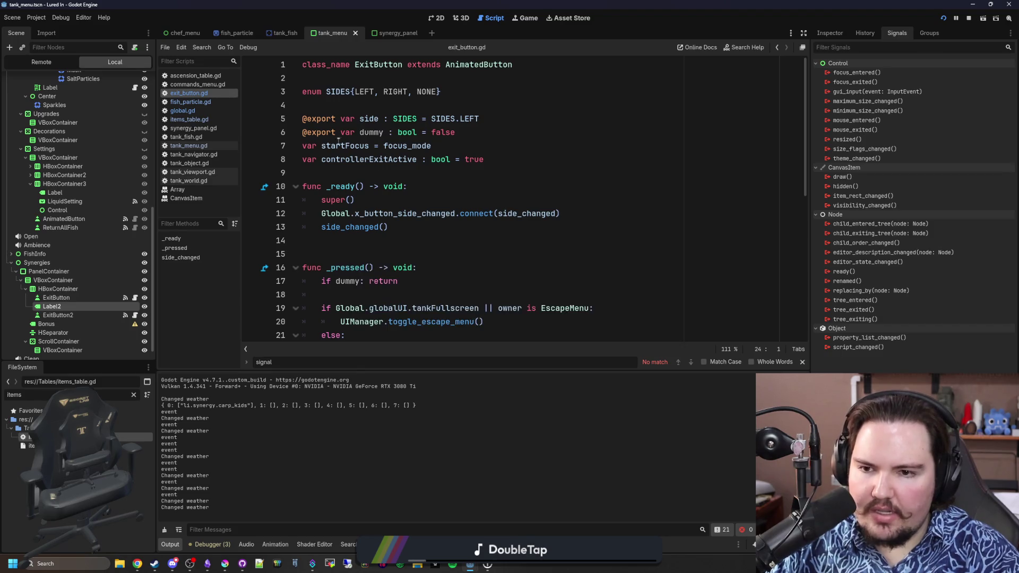
double_click(345, 146)
key("Right")
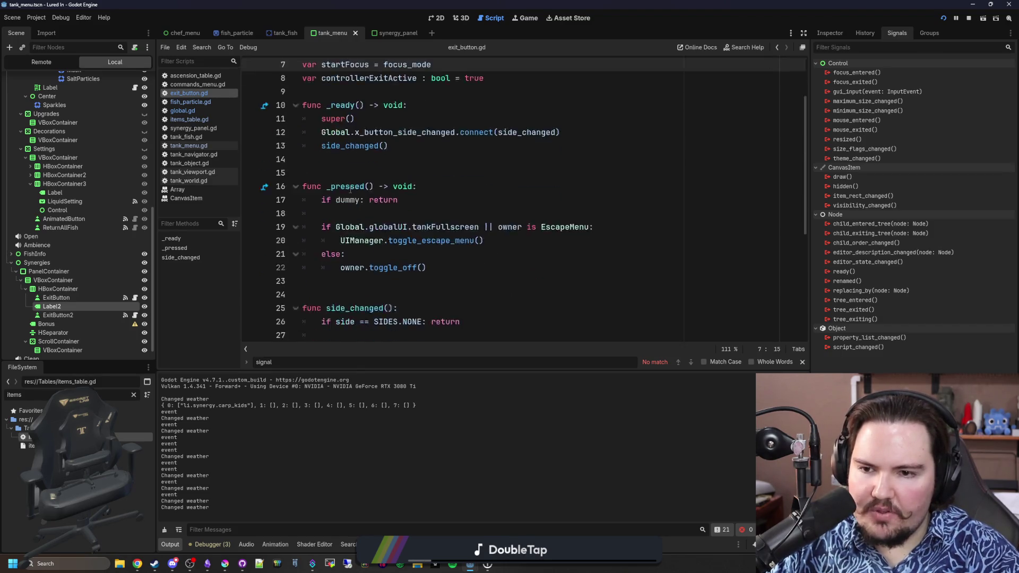
scroll(335, 222, "down", 1)
left_click(335, 222)
key("Up")
scroll(335, 221, "up", 1)
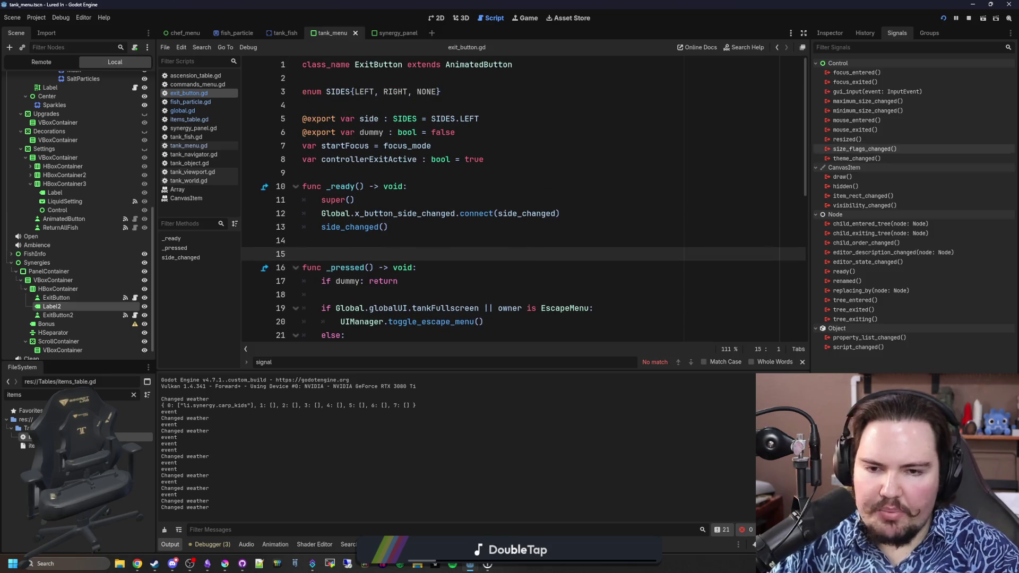
key("alt+Tab")
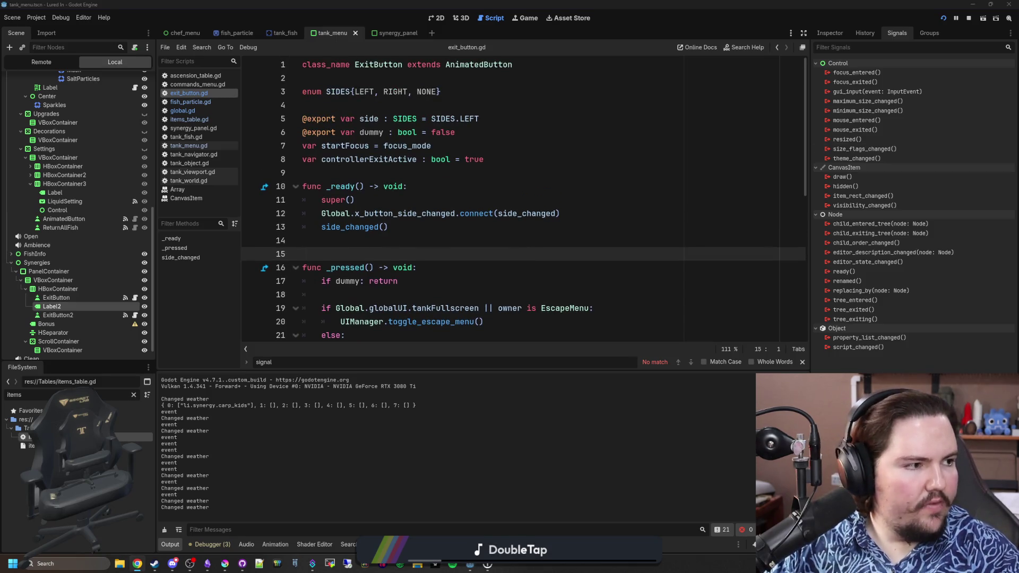
key("super+2")
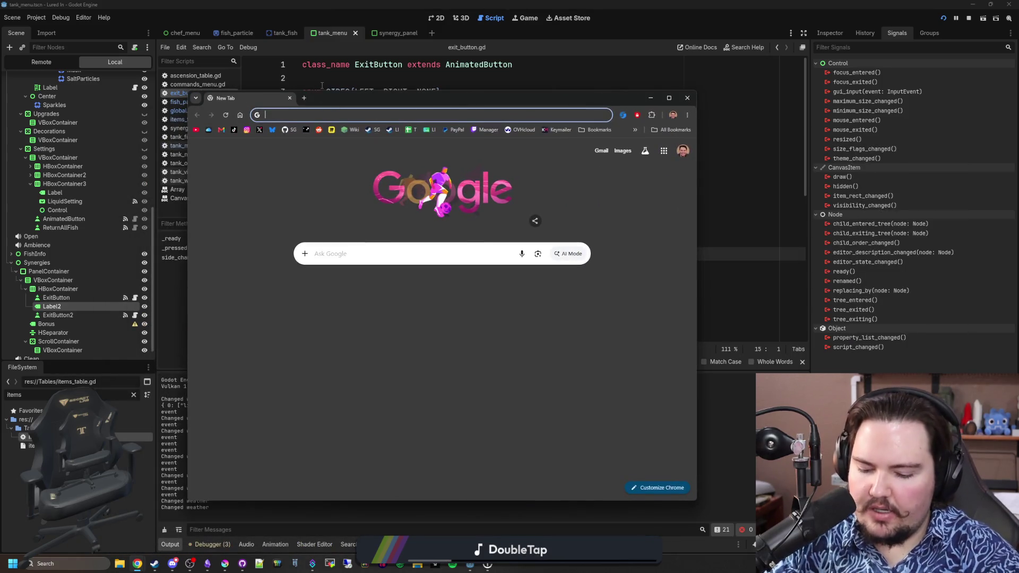
Search Google for 'godot formatting guide' and open the GDScript style guide maximized.
type("godot formatting guide")
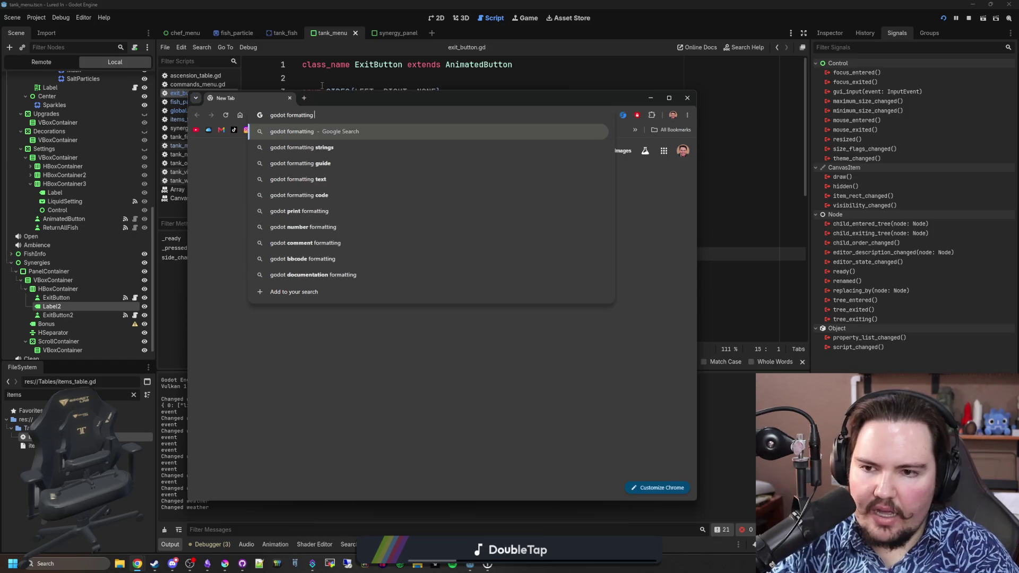
key("Return")
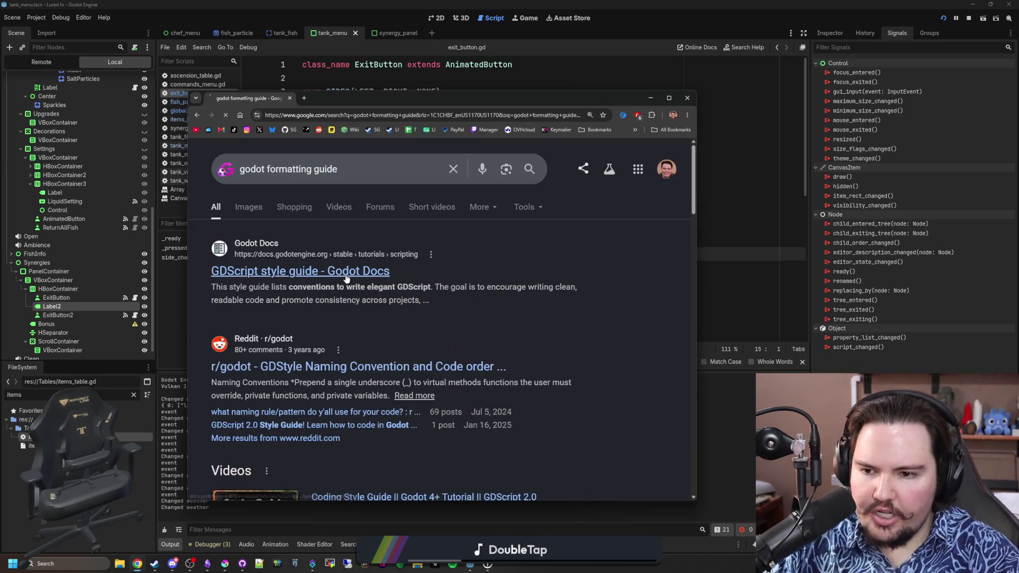
left_click(349, 278)
key("super+Up")
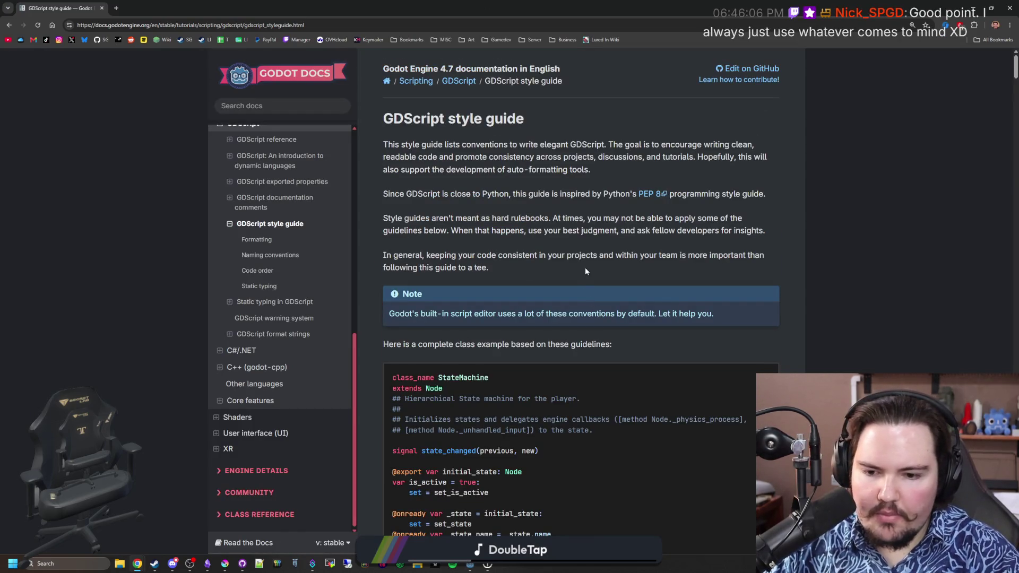
Read the StateMachine class example intro and its comment lines in the style guide.
scroll(586, 271, "down", 6)
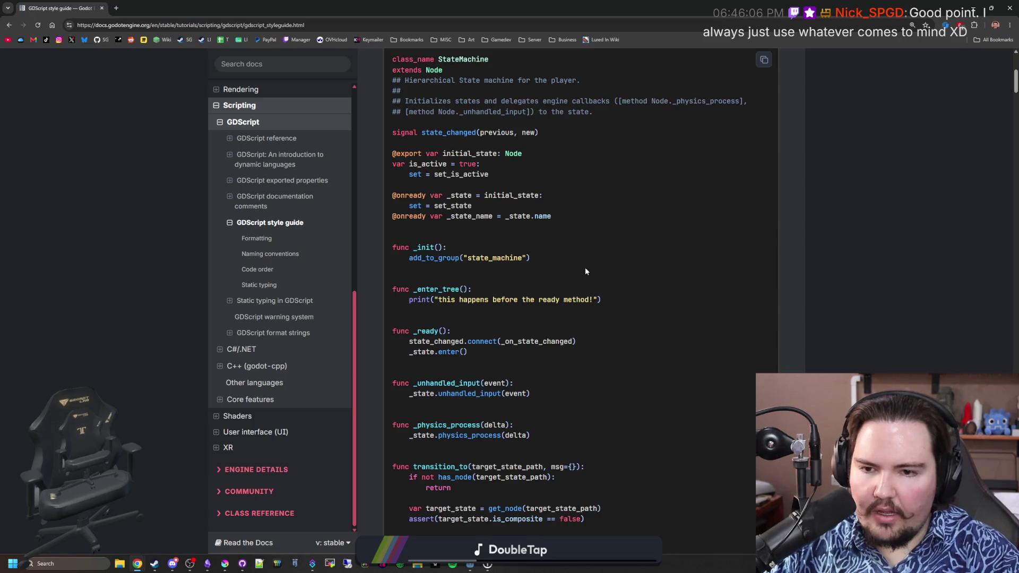
scroll(585, 266, "up", 5)
left_click_drag(418, 291, 622, 307)
left_click(623, 309)
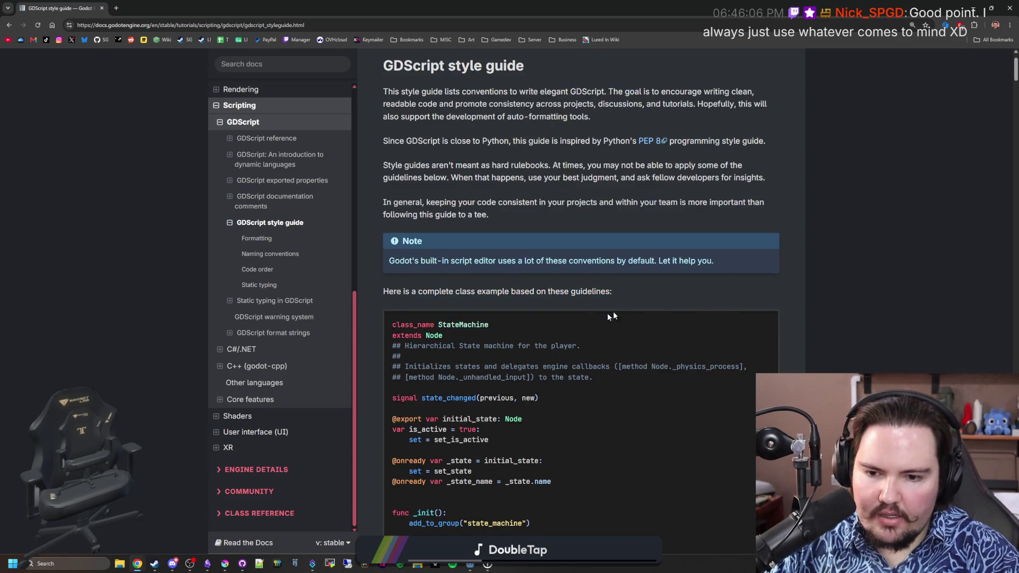
scroll(530, 292, "down", 2)
left_click_drag(396, 239, 513, 285)
left_click(513, 285)
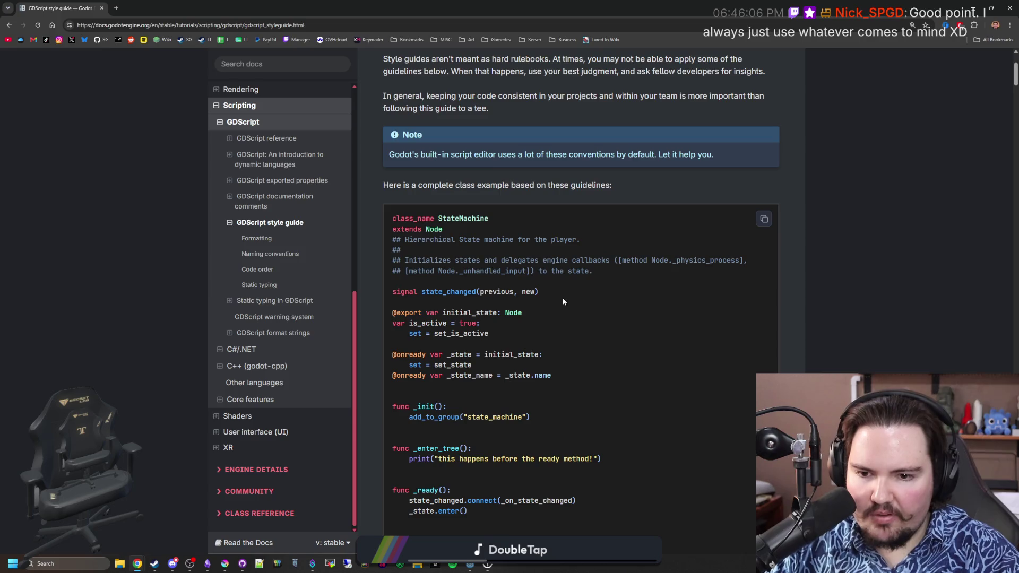
Scroll through the Indentation rules to the character_dict array and dictionary examples.
scroll(386, 246, "down", 2)
scroll(386, 246, "down", 5)
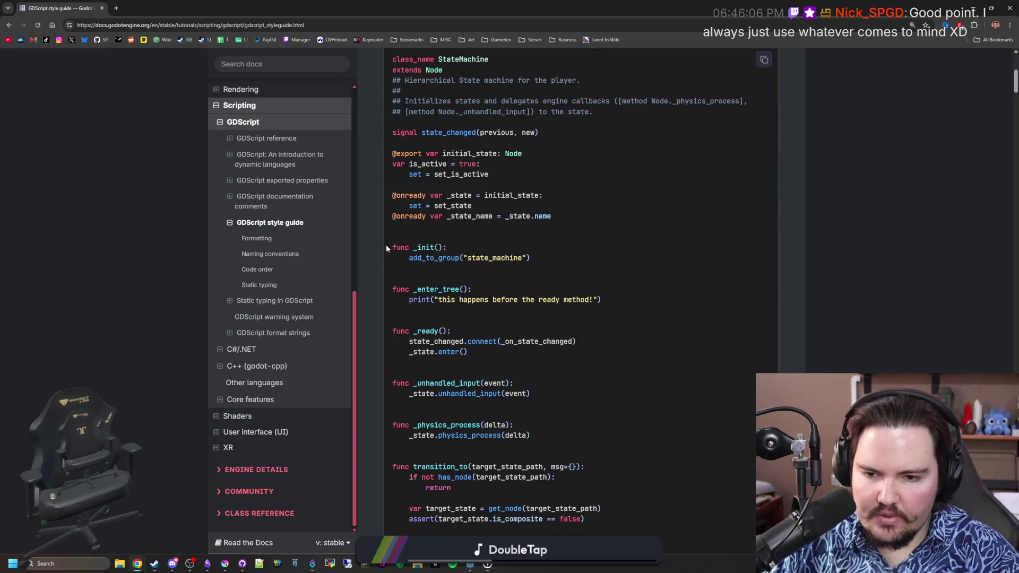
scroll(426, 254, "down", 4)
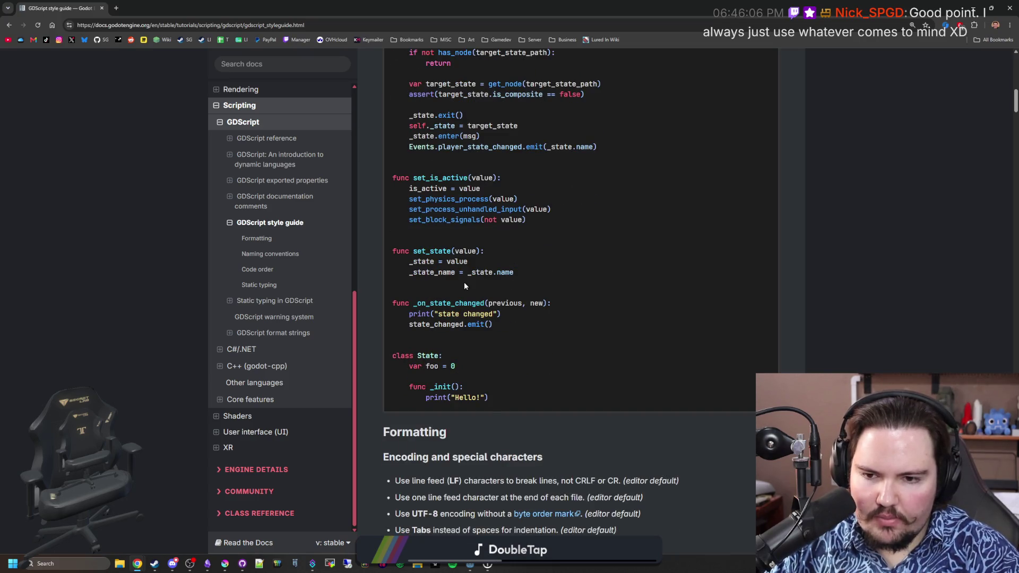
scroll(464, 286, "up", 9)
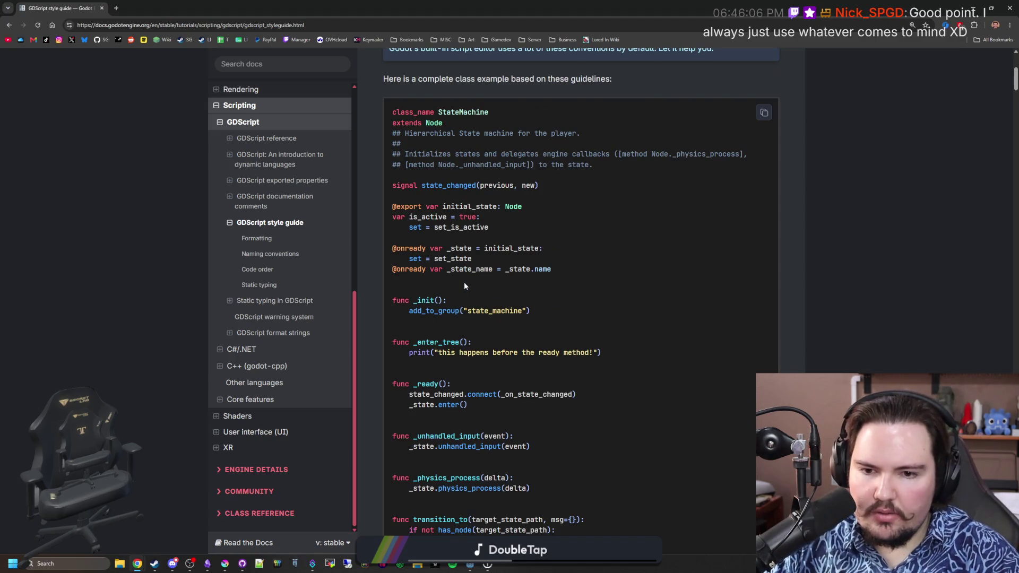
scroll(465, 285, "down", 15)
scroll(464, 286, "down", 4)
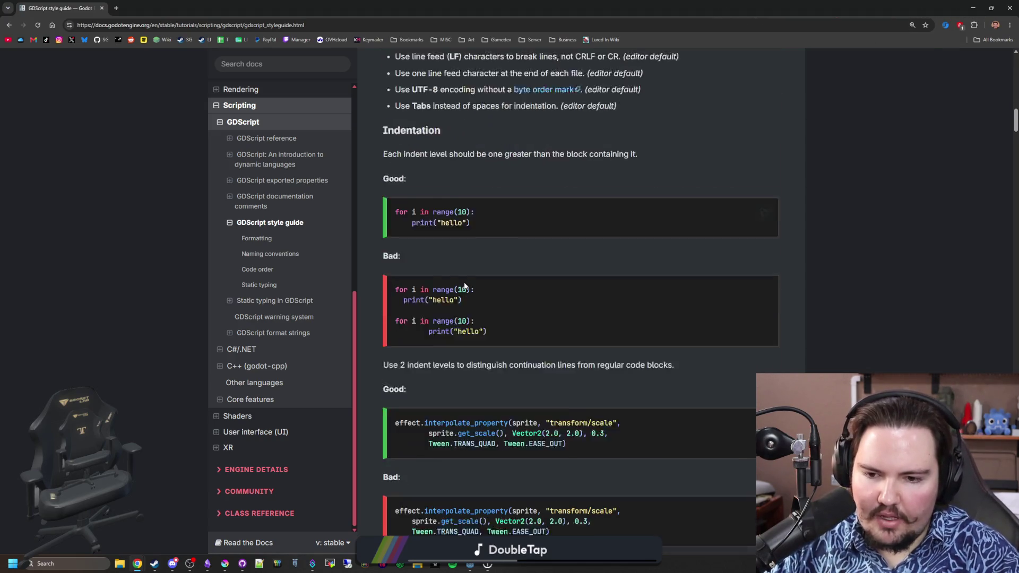
scroll(440, 277, "down", 4)
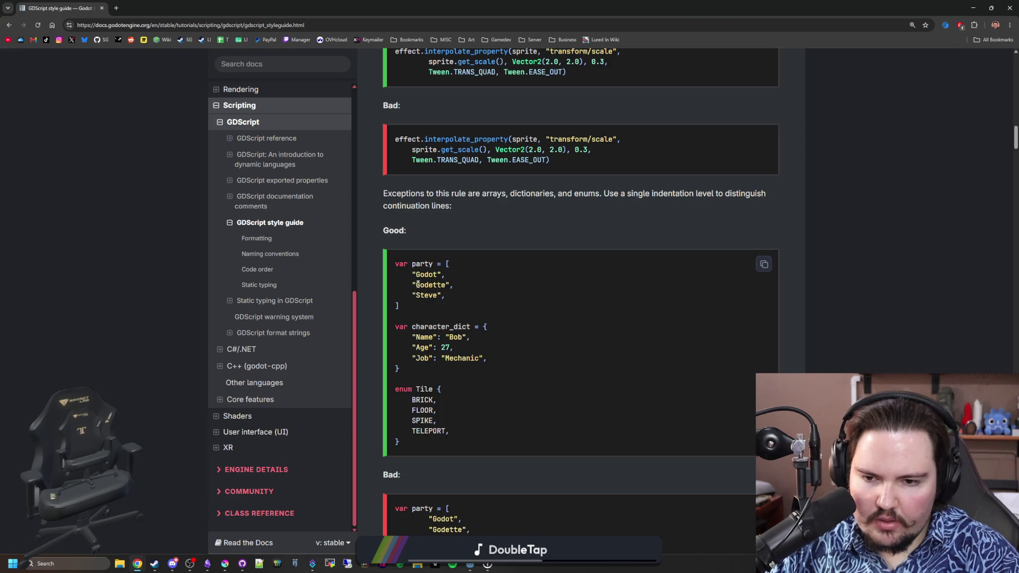
double_click(424, 337)
left_click(423, 346)
left_click_drag(403, 331, 530, 355)
double_click(474, 358)
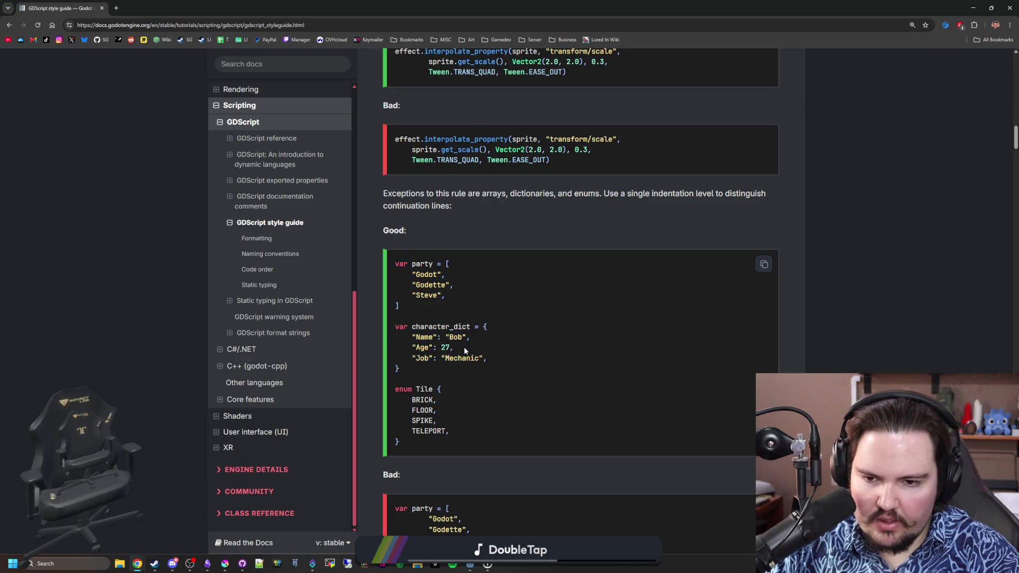
left_click(466, 350)
scroll(464, 347, "down", 3)
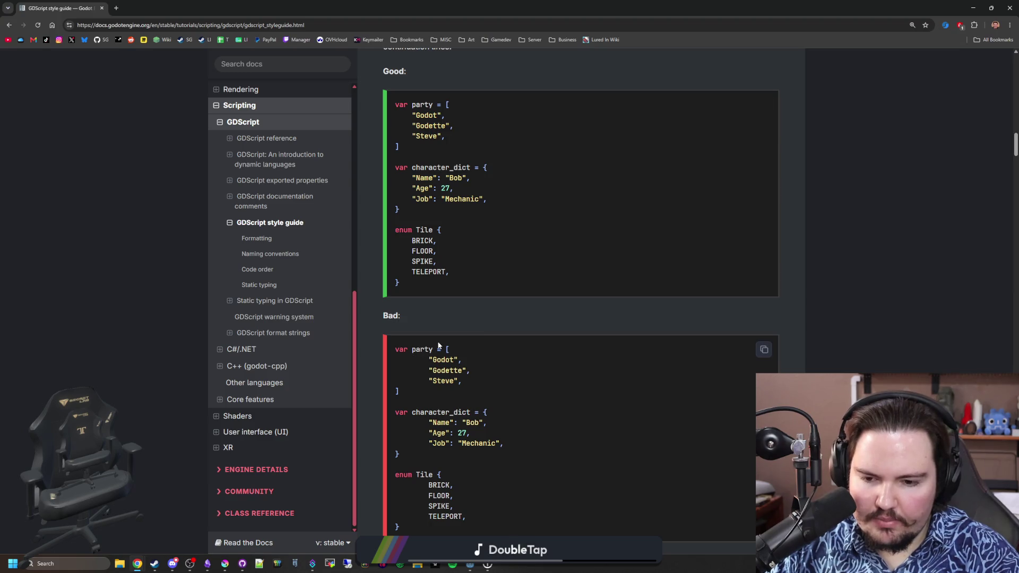
Scroll to the Blank lines rule and highlight its two-blank-lines-between-functions sentence.
scroll(439, 345, "down", 10)
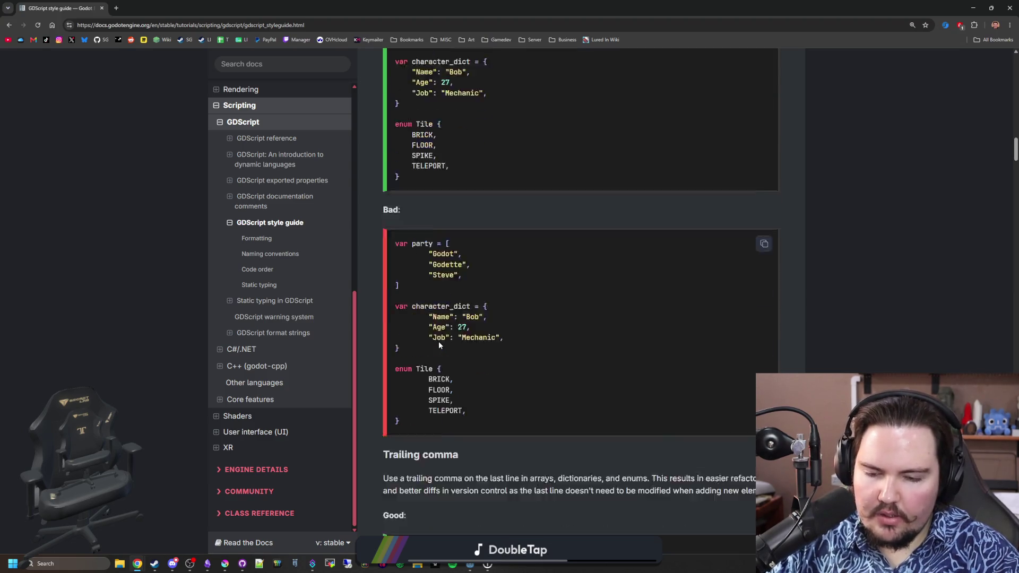
scroll(429, 325, "up", 3)
scroll(423, 222, "down", 6)
scroll(483, 225, "down", 1)
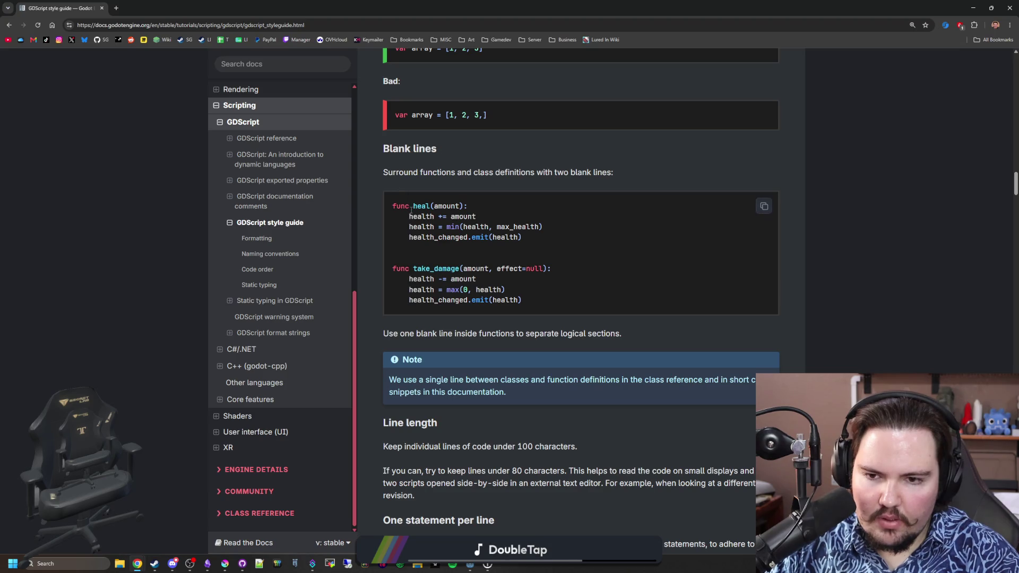
left_click_drag(440, 173, 579, 174)
left_click(458, 219)
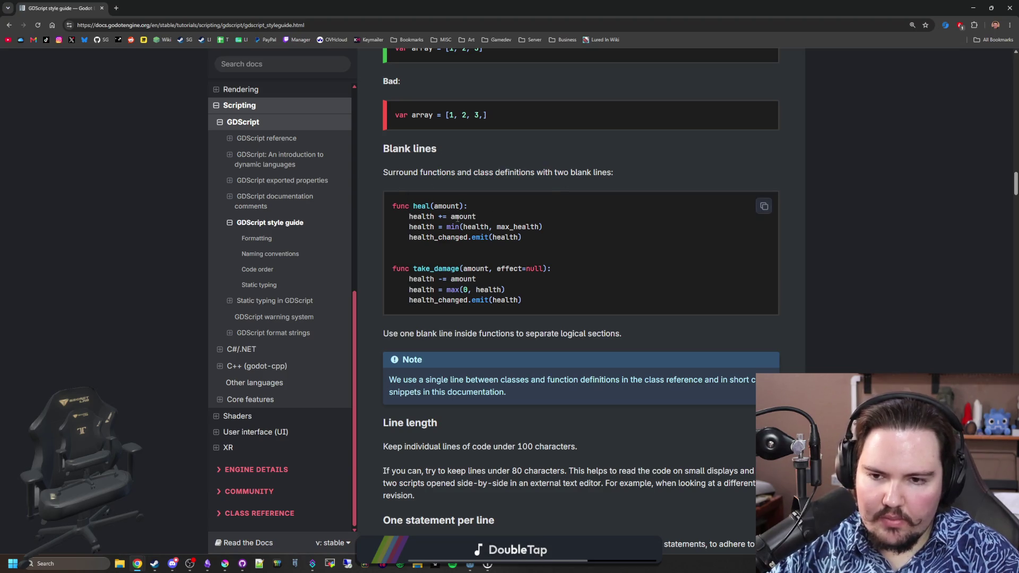
Scroll to the multiline statements rule and highlight its Bad one-line if example several times.
scroll(463, 254, "down", 5)
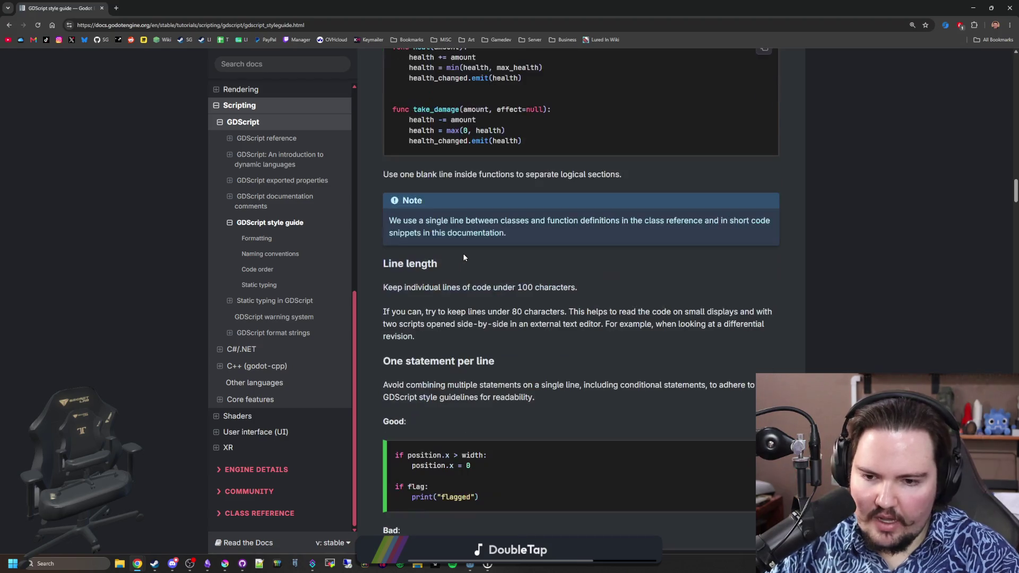
scroll(464, 255, "down", 1)
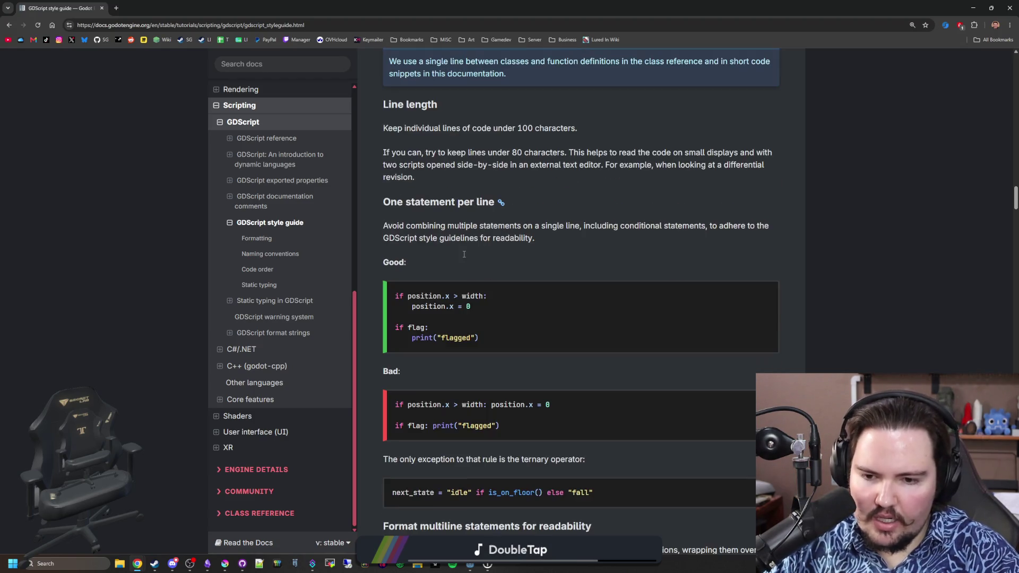
scroll(464, 255, "down", 2)
left_click_drag(501, 319, 390, 299)
left_click(391, 299)
left_click_drag(501, 320, 393, 298)
left_click(394, 297)
left_click_drag(499, 320, 394, 298)
left_click(499, 320)
left_click_drag(499, 320, 374, 301)
left_click(395, 300)
Scroll on to the Avoid unnecessary parentheses rule, briefly selecting all page text.
scroll(396, 302, "down", 6)
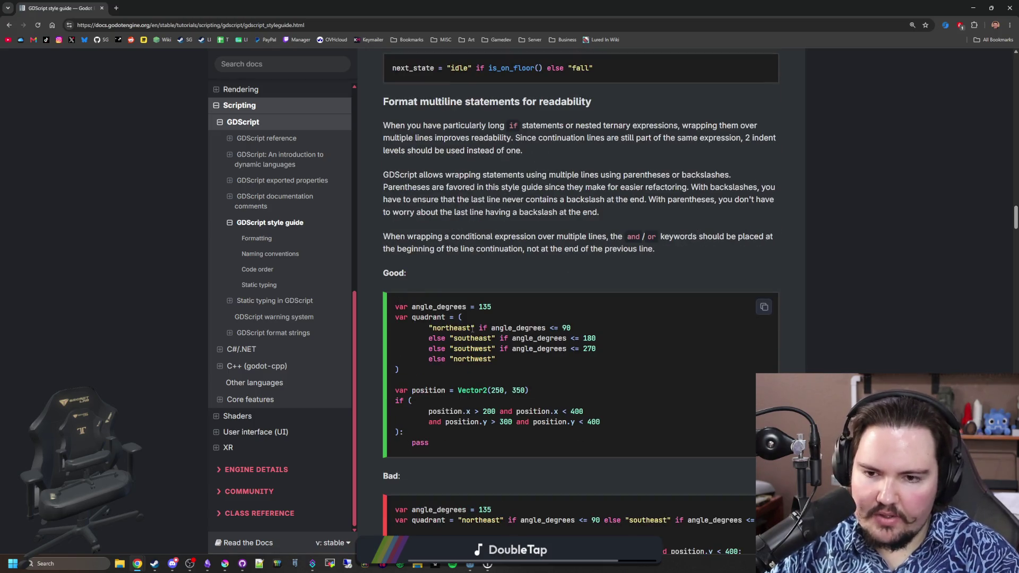
scroll(431, 248, "down", 1)
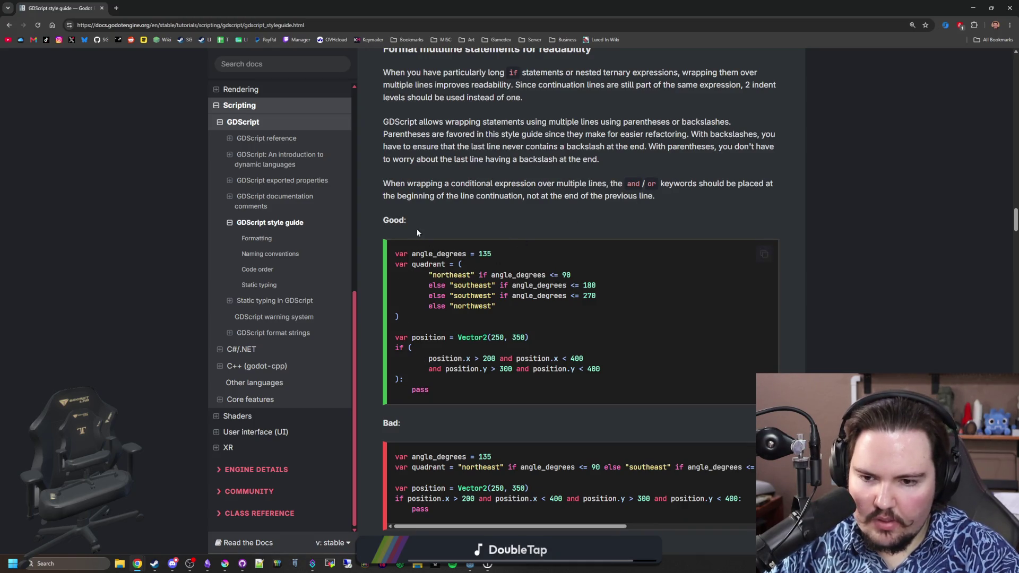
scroll(460, 432, "down", 1)
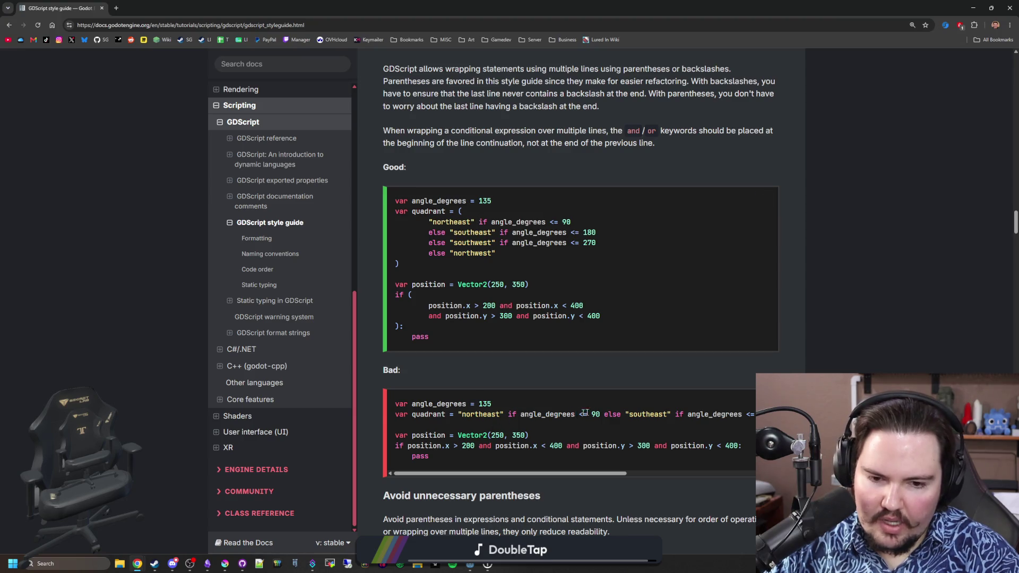
scroll(578, 413, "right", 5)
key("ctrl+a")
left_click(504, 414)
scroll(504, 376, "down", 4)
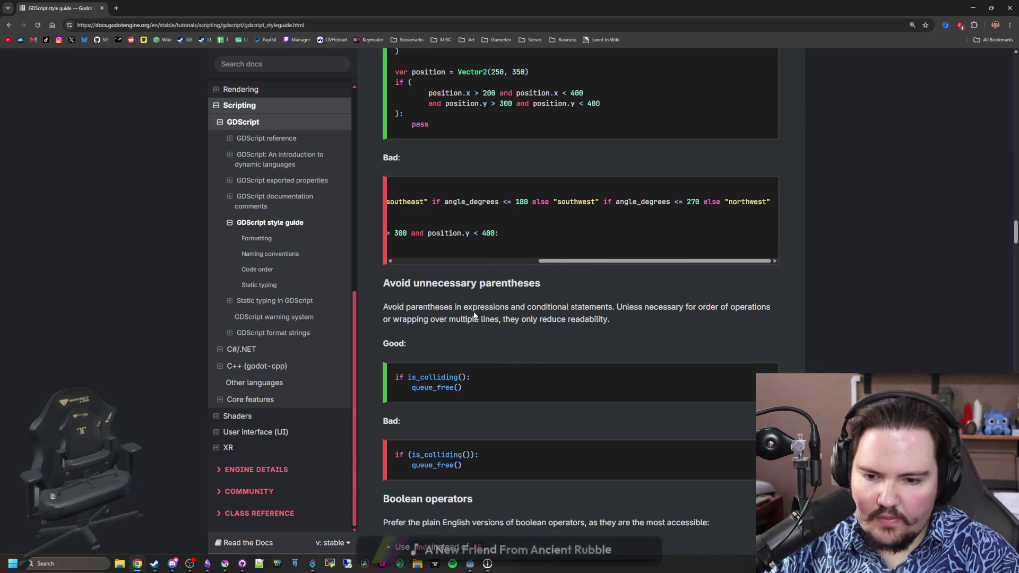
Highlight the three Boolean operator bullets and the && in the first one.
scroll(435, 295, "down", 3)
scroll(434, 293, "down", 8)
scroll(435, 293, "up", 5)
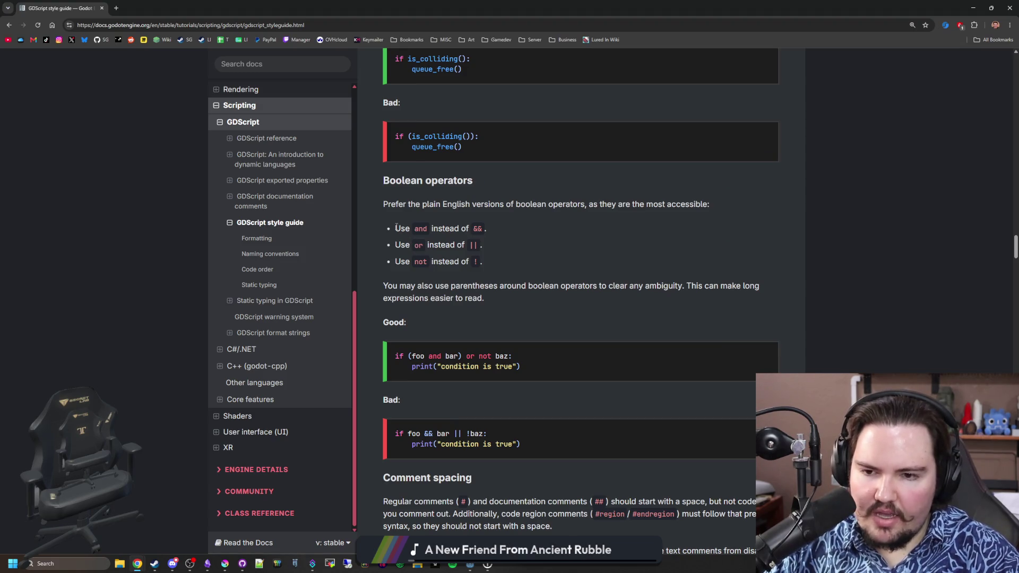
left_click_drag(396, 227, 480, 263)
left_click(485, 266)
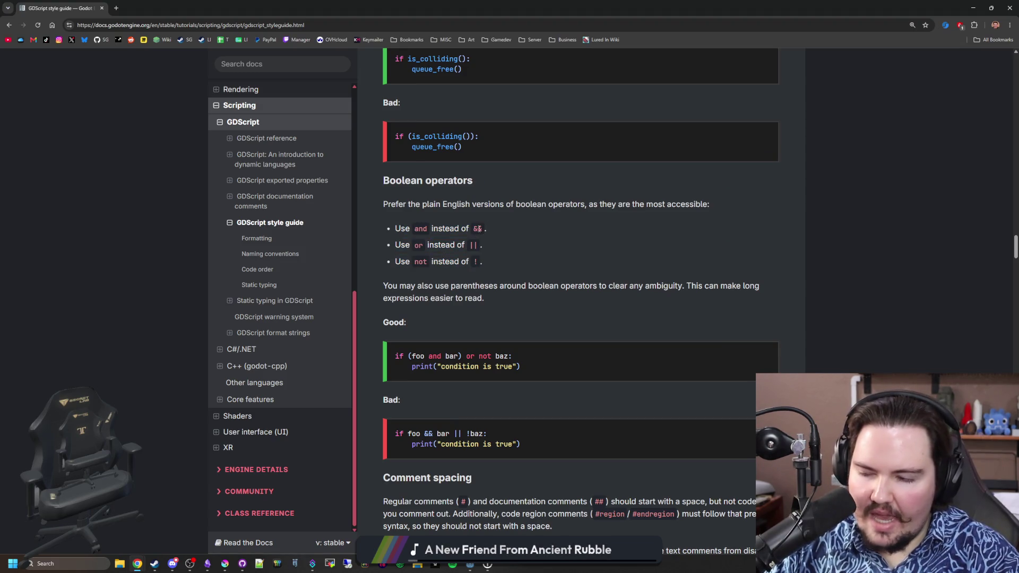
left_click_drag(479, 228, 474, 228)
left_click(474, 243)
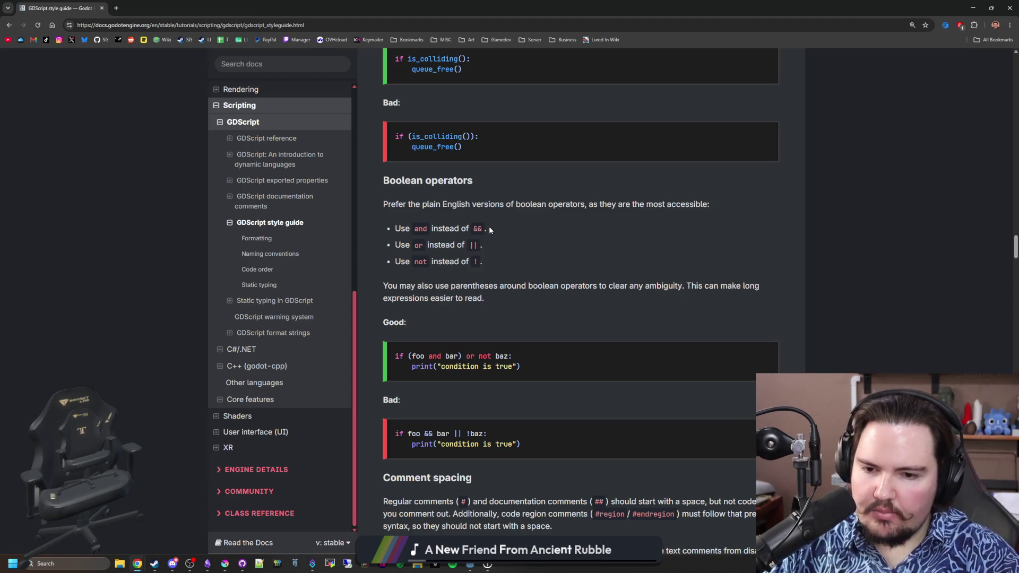
Highlight the grouped and/or condition in the Good example and the && in the Bad example.
scroll(489, 226, "down", 1)
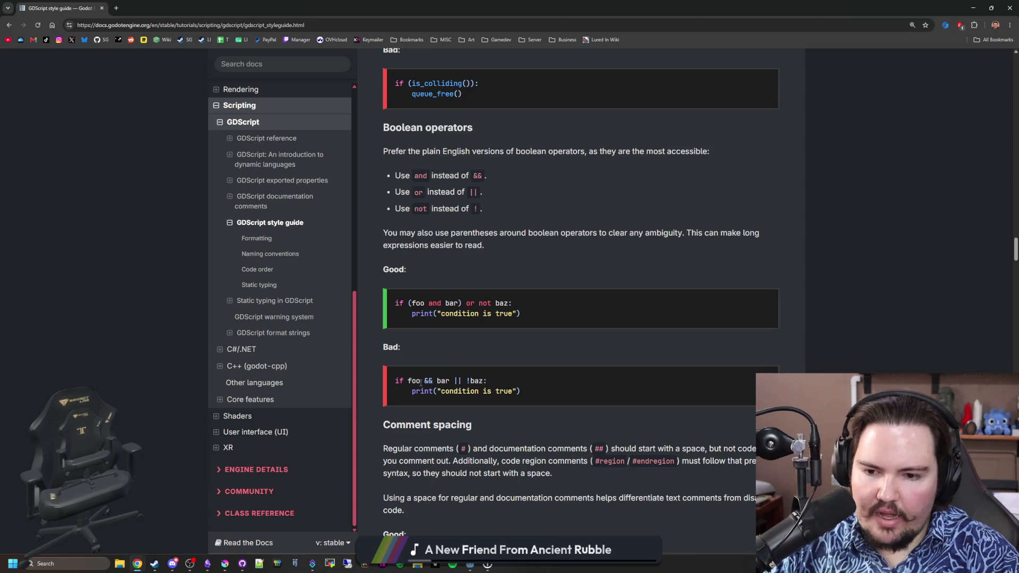
left_click_drag(406, 381, 491, 382)
left_click(498, 384)
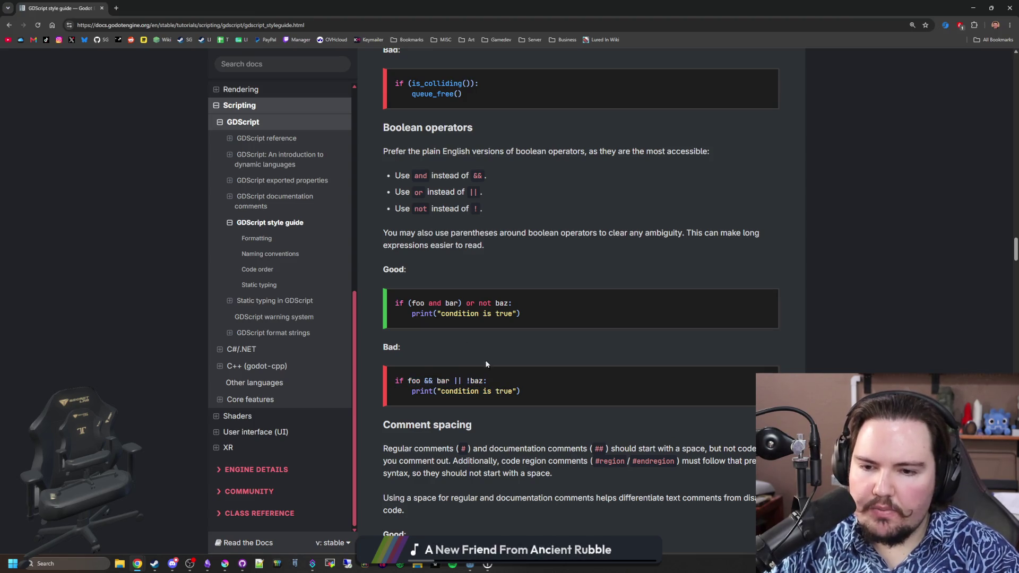
mouse_move(429, 302)
left_mouse_down()
mouse_move(509, 303)
mouse_move(436, 310)
left_mouse_up()
left_click(436, 310)
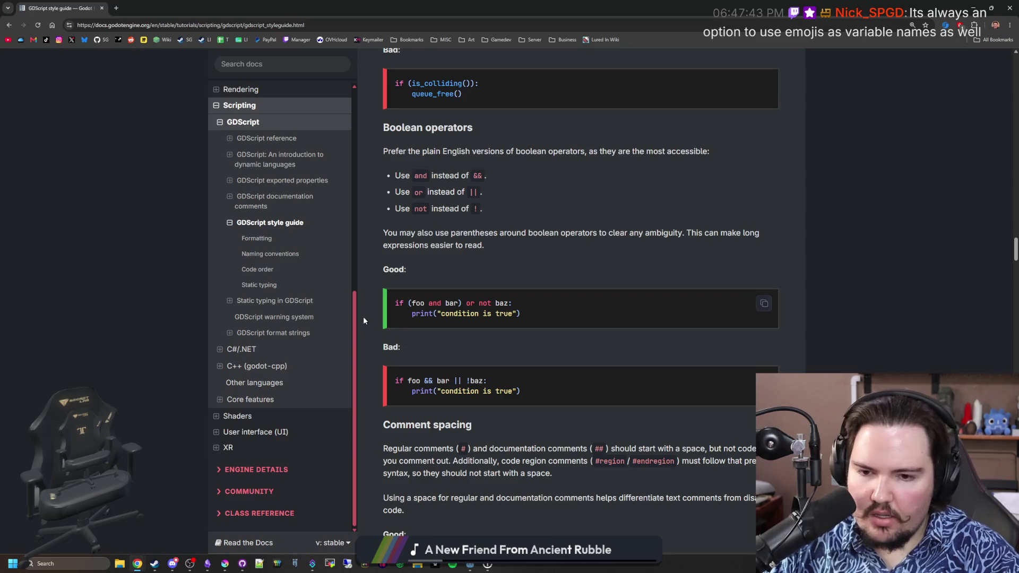
triple_click(410, 307)
mouse_move(420, 306)
left_mouse_down()
mouse_move(480, 306)
mouse_move(441, 300)
left_mouse_up()
left_click(498, 315)
left_click(441, 300)
mouse_move(424, 380)
left_mouse_down()
mouse_move(461, 381)
mouse_move(433, 381)
left_mouse_up()
left_click(460, 381)
left_click(433, 381)
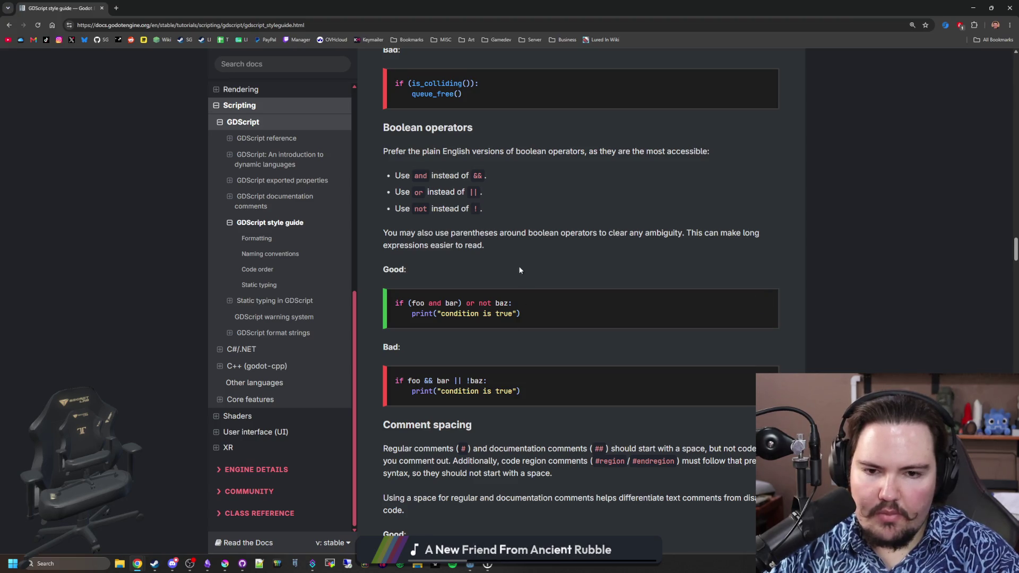
Highlight the sentence preferring plain English operators and the 'and instead of &&' bullet.
left_click_drag(436, 151, 716, 156)
left_click(716, 156)
left_click_drag(415, 176, 472, 177)
left_click(434, 202)
left_click(423, 208)
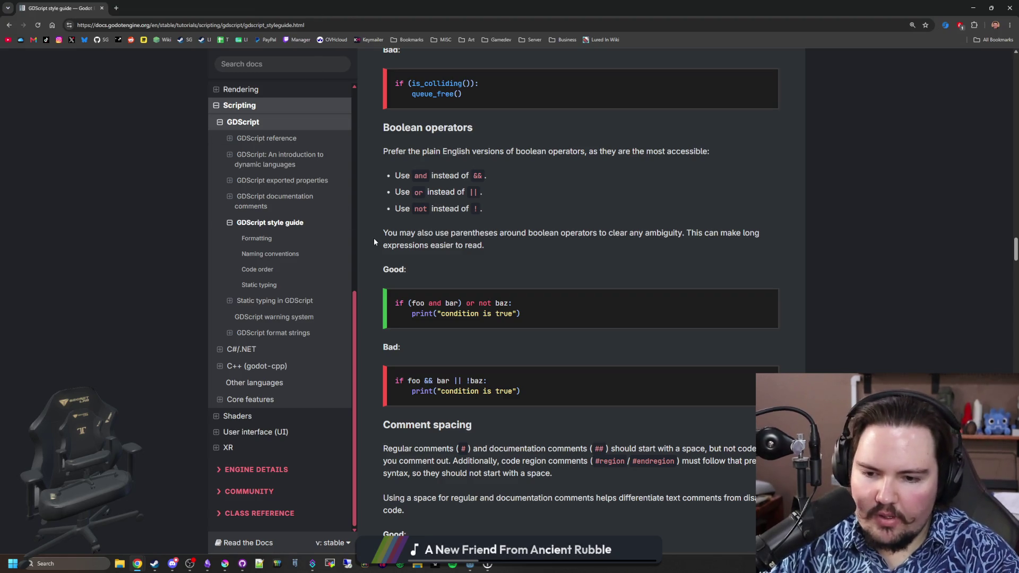
Scroll to the Naming conventions table and highlight its PascalCase and CONSTANT_CASE entries.
scroll(463, 247, "down", 3)
scroll(462, 250, "down", 4)
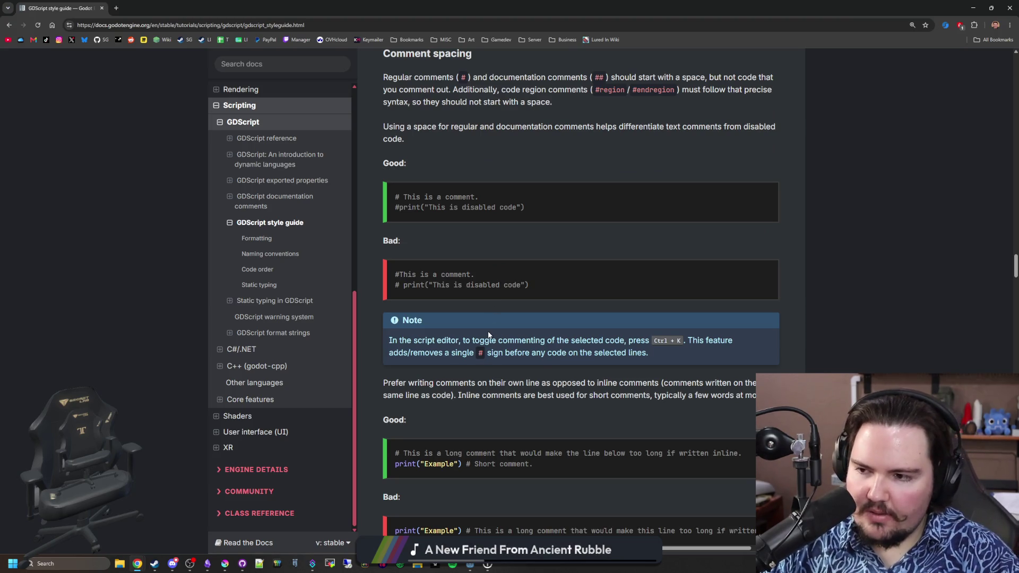
scroll(520, 324, "down", 5)
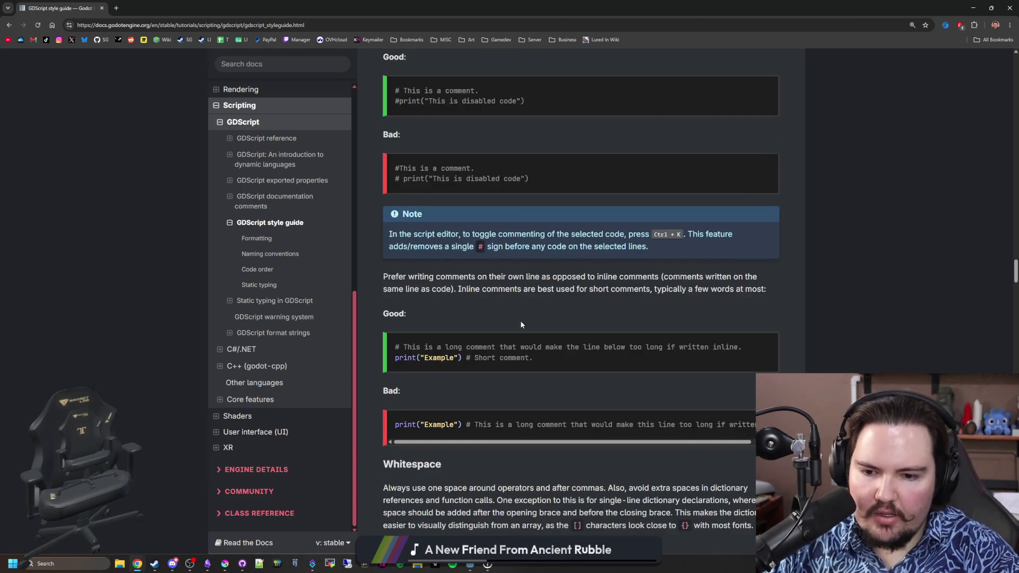
scroll(521, 325, "down", 8)
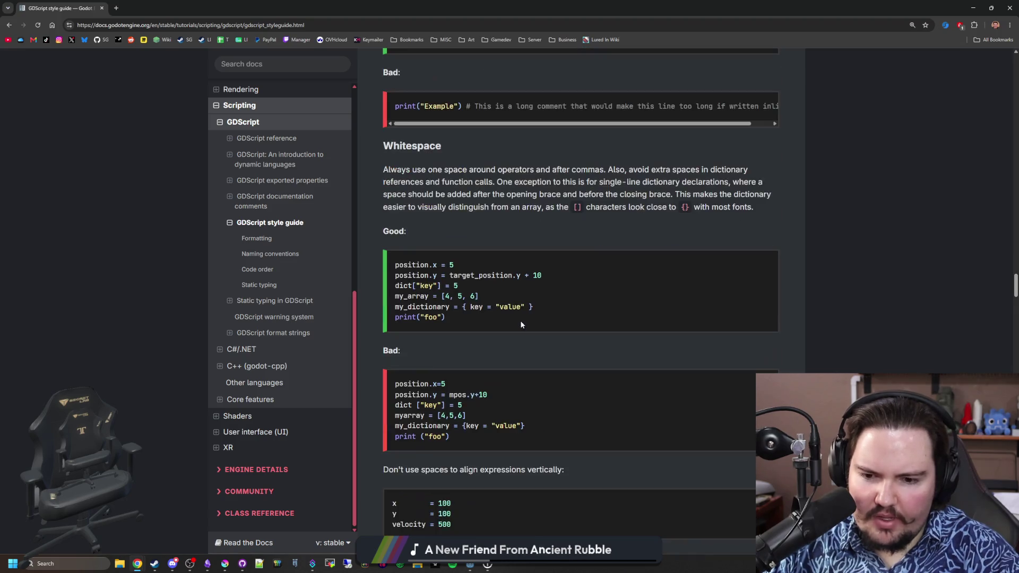
scroll(521, 322, "down", 8)
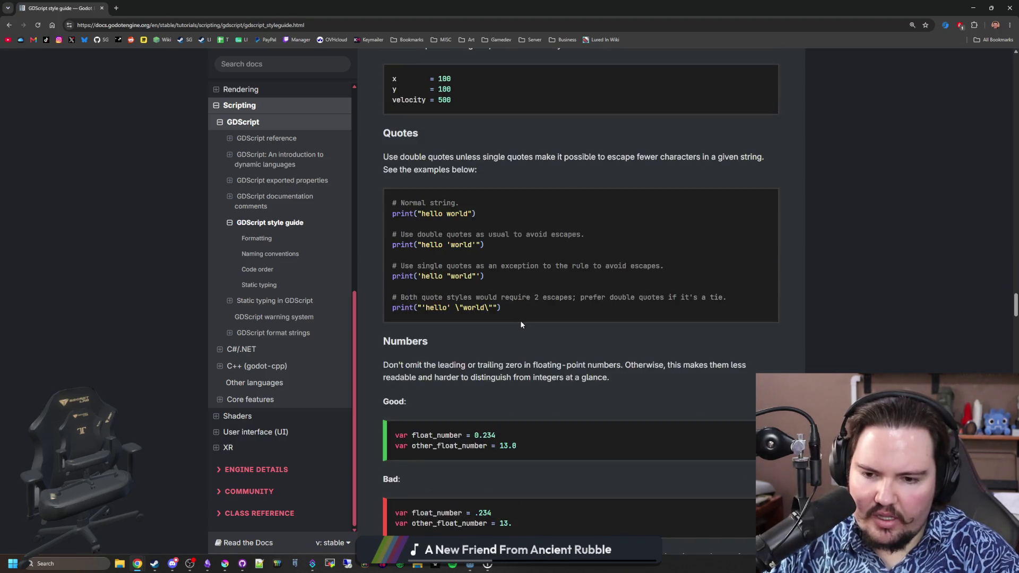
scroll(521, 325, "down", 7)
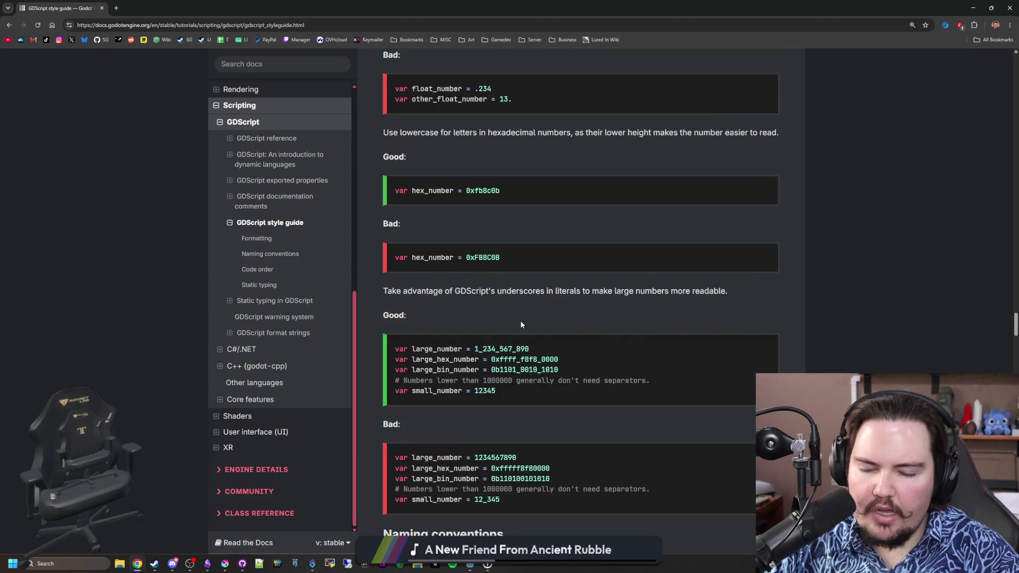
scroll(521, 325, "down", 3)
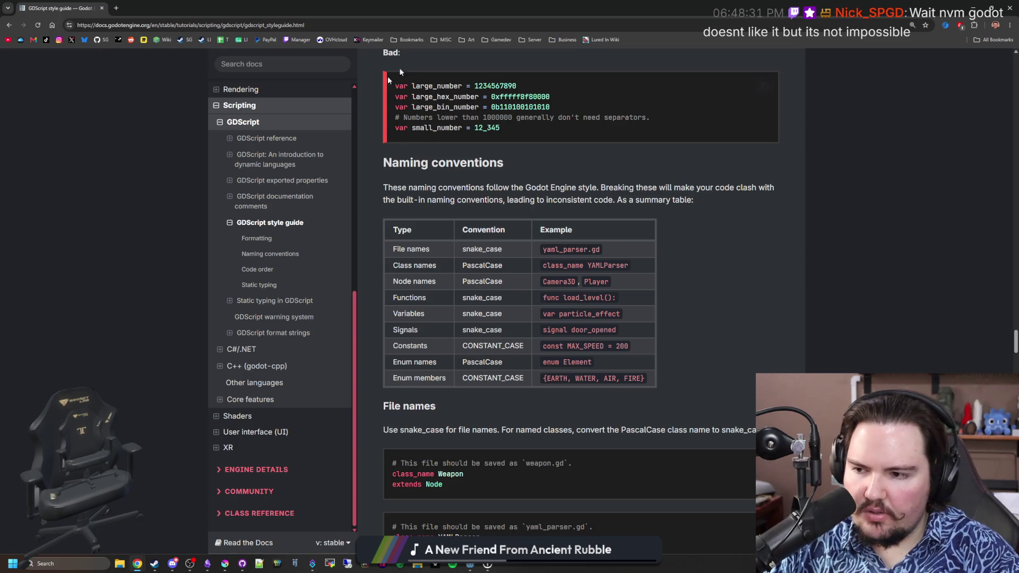
scroll(378, 90, "up", 6)
scroll(469, 268, "down", 4)
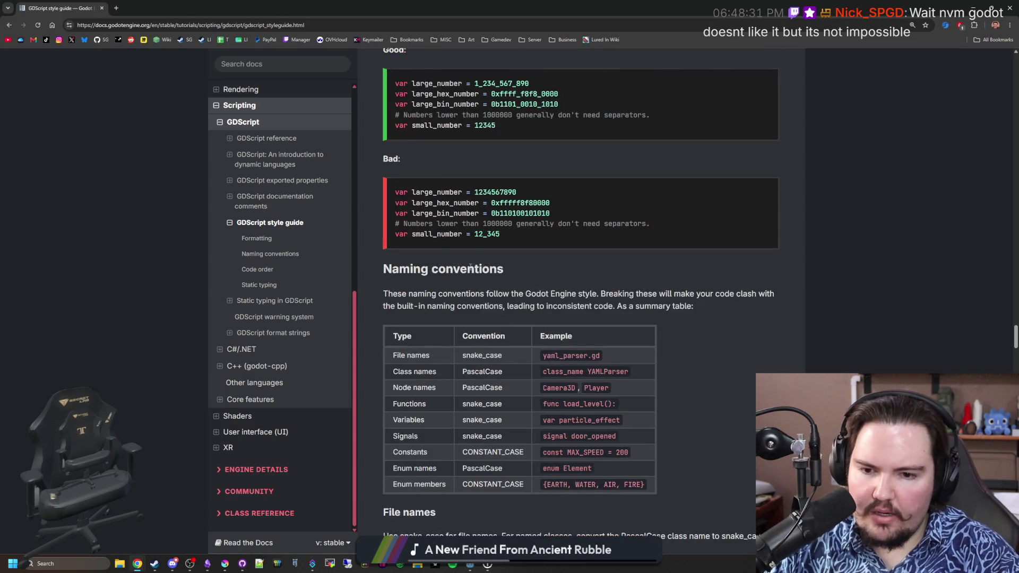
scroll(469, 268, "down", 1)
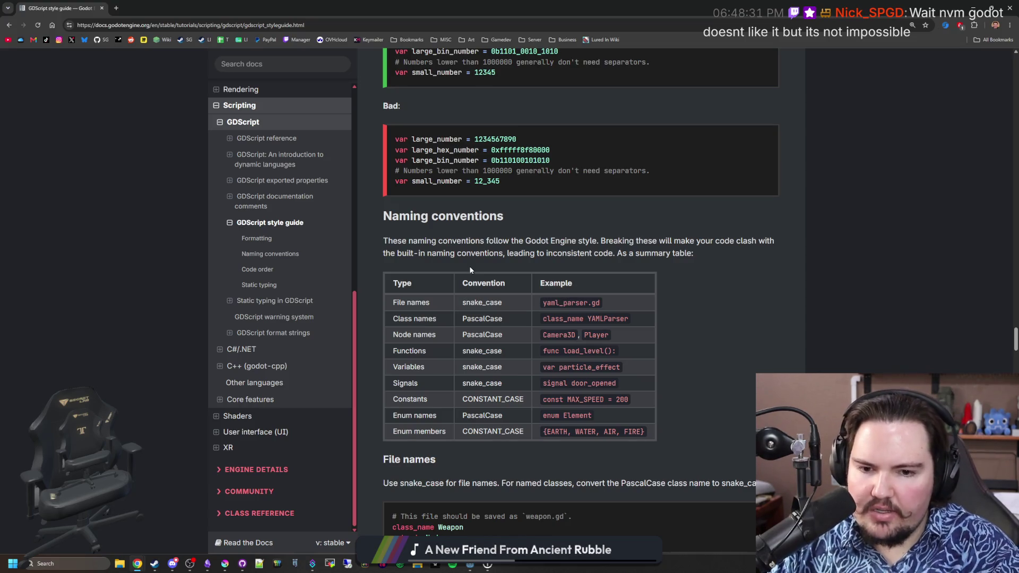
scroll(469, 270, "down", 1)
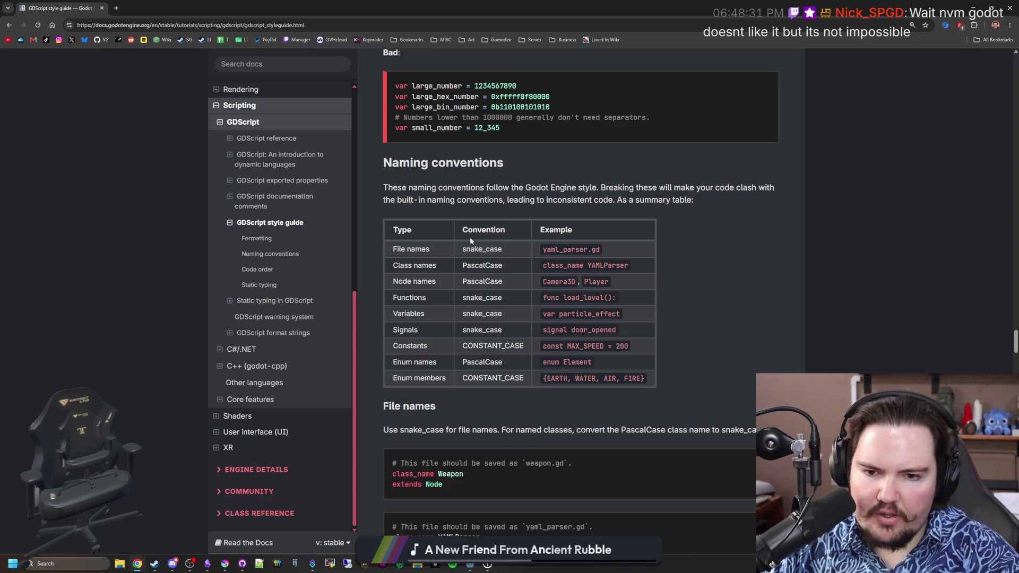
double_click(481, 266)
double_click(482, 282)
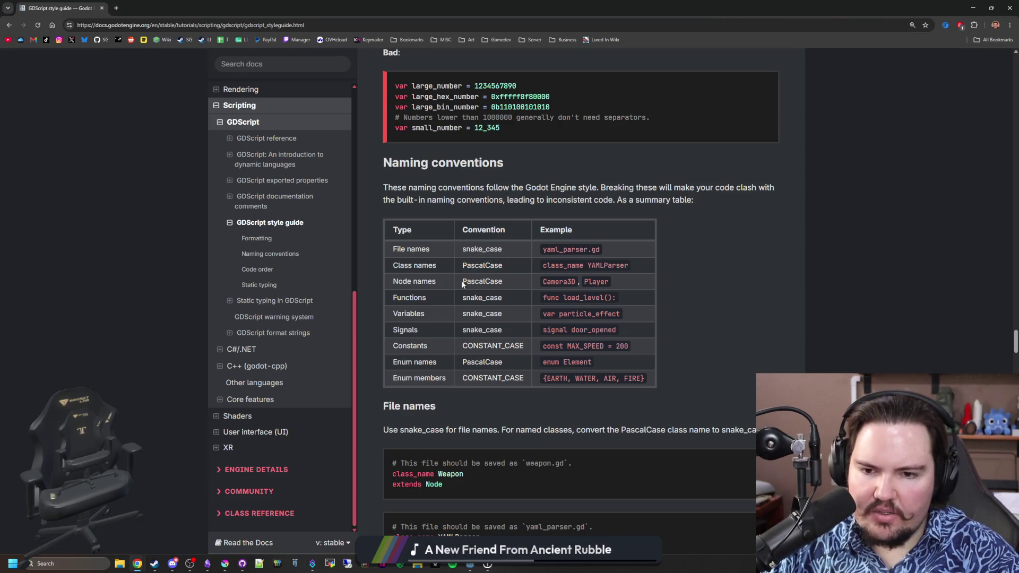
left_click_drag(479, 346, 499, 345)
double_click(482, 362)
left_click(482, 362)
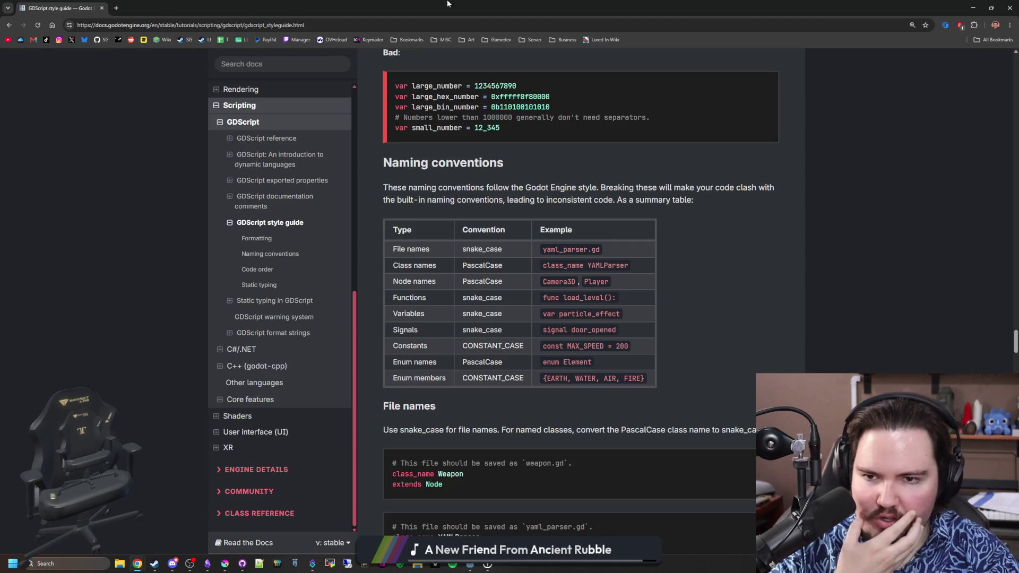
key("alt+Tab")
type("dDdDdD")
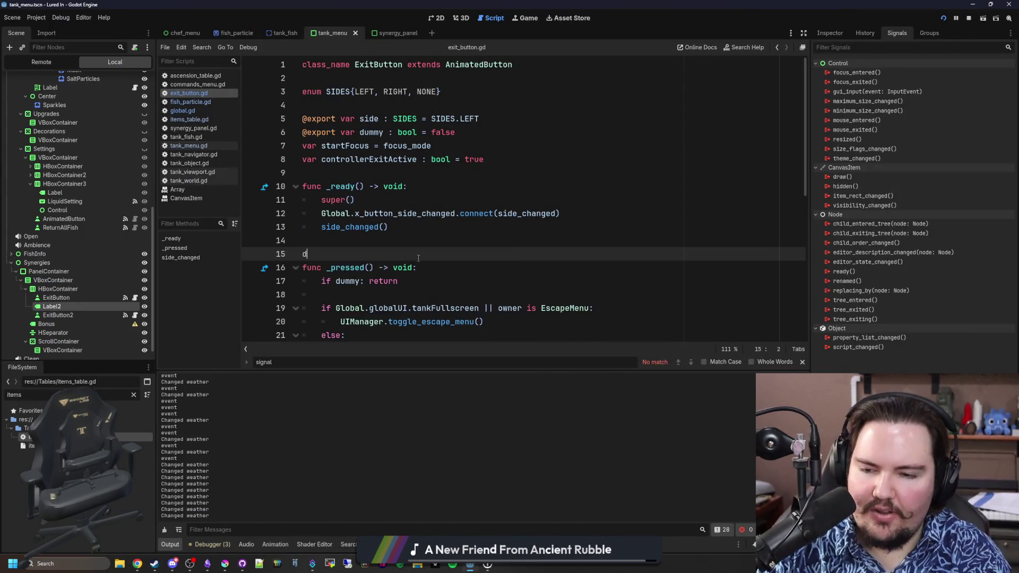
key("BackSpace")
key("BackSpace")
key("BackSpace")
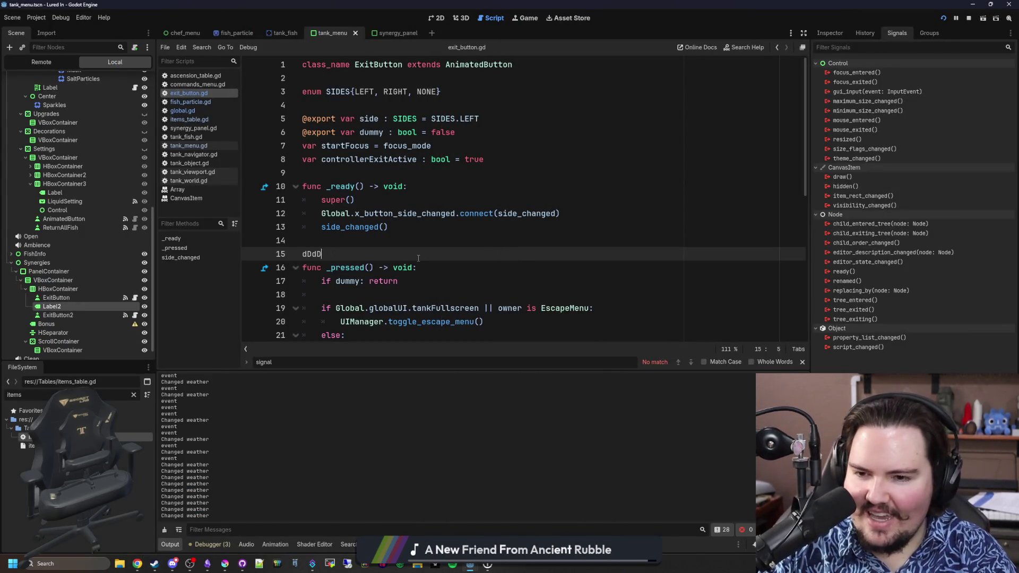
key("Return")
key("alt+Tab")
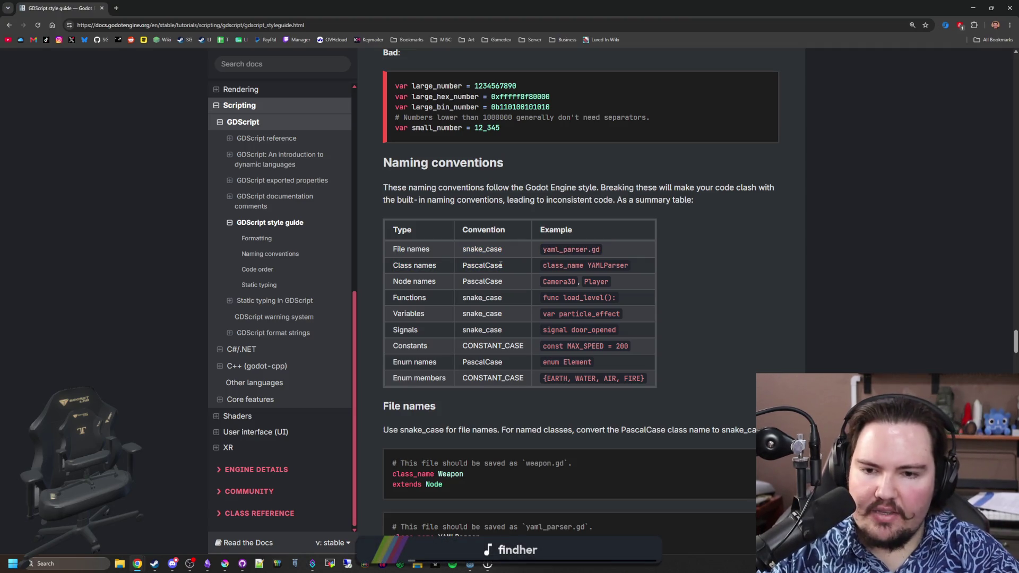
left_click_drag(460, 297, 517, 330)
left_click(517, 329)
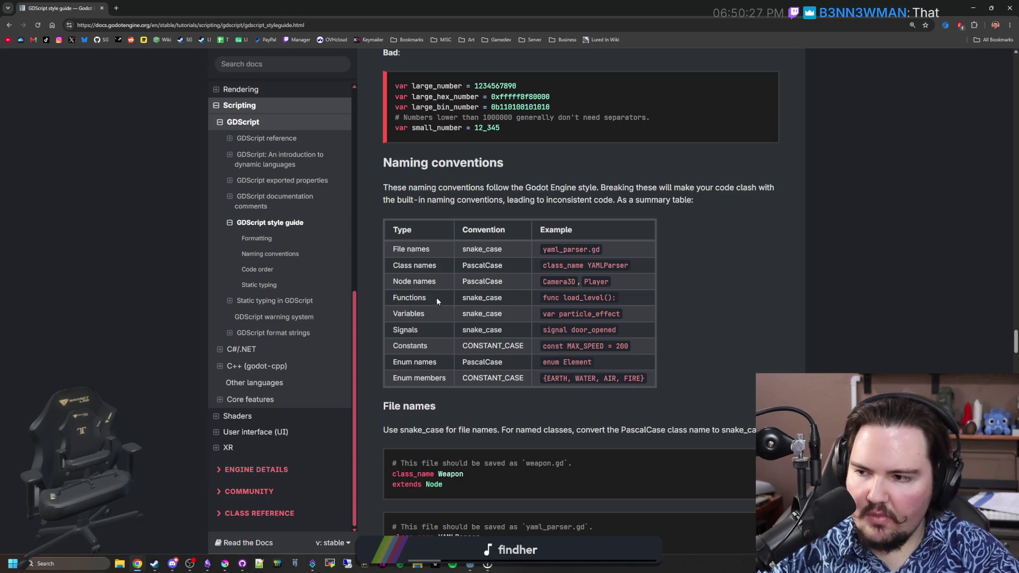
left_click_drag(417, 315, 512, 316)
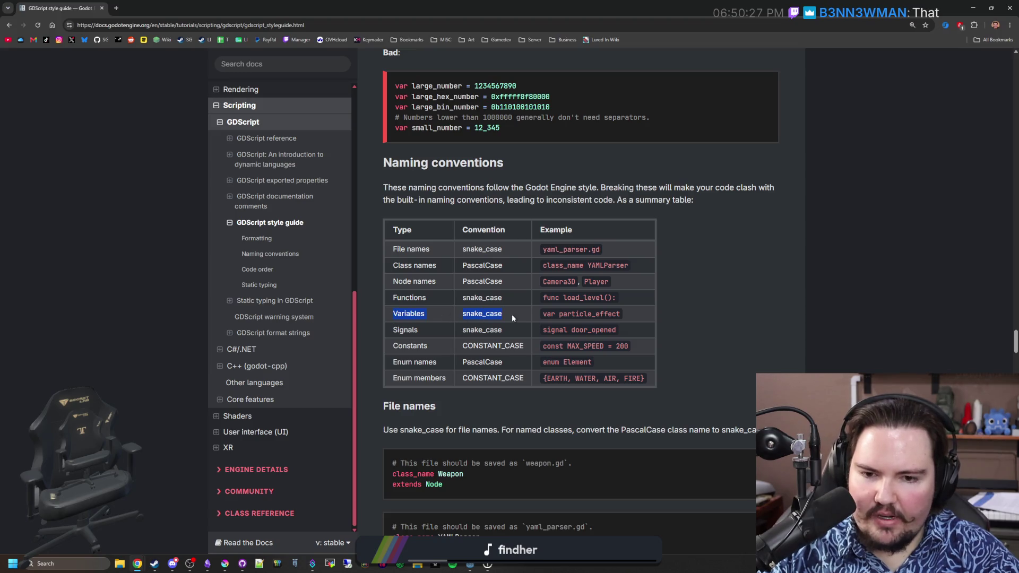
left_click(513, 316)
mouse_move(384, 325)
left_mouse_down()
mouse_move(502, 330)
mouse_move(499, 298)
mouse_move(399, 298)
left_mouse_up()
left_click(399, 298)
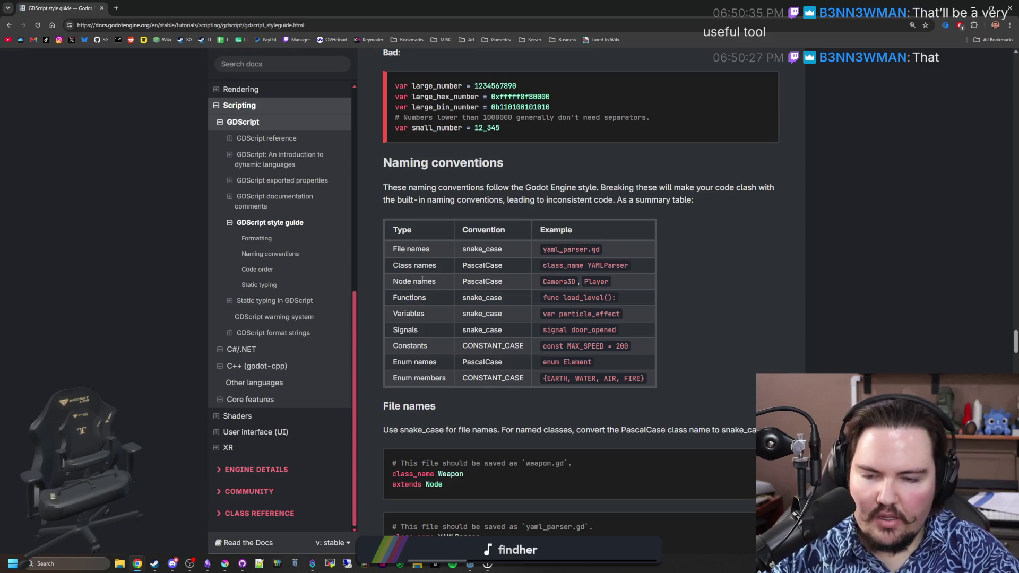
left_click_drag(395, 281, 507, 282)
left_click(507, 282)
left_click_drag(386, 266, 508, 264)
left_click(509, 265)
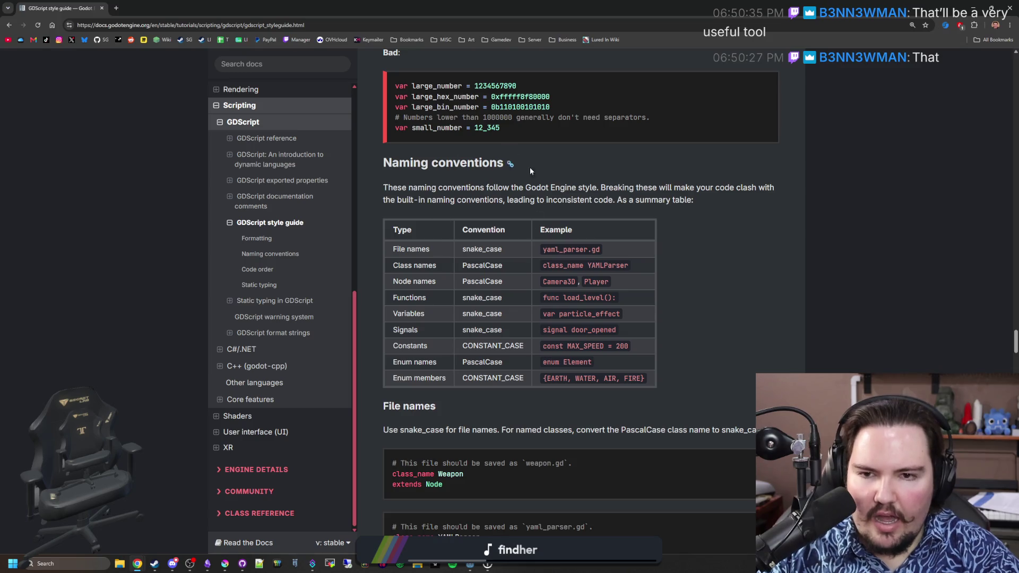
scroll(478, 371, "up", 1)
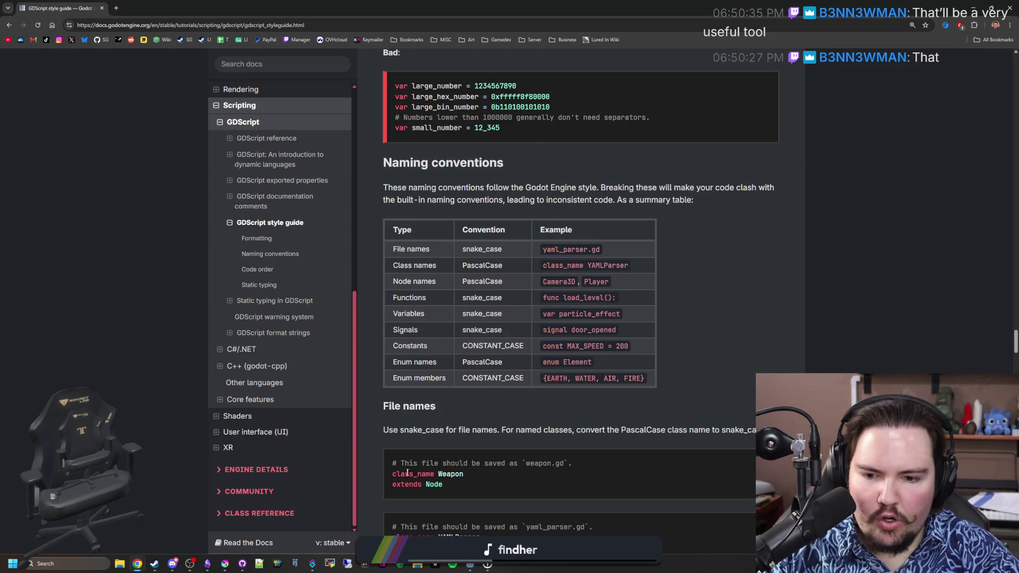
scroll(426, 462, "down", 2)
scroll(478, 435, "up", 2)
scroll(511, 429, "down", 1)
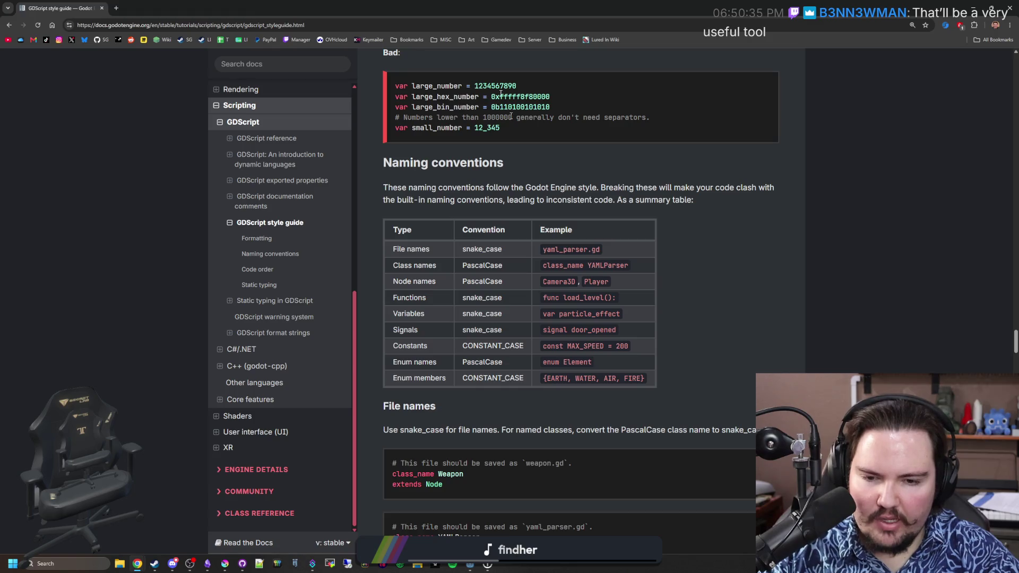
Place the cursor at the end of the SIDES enum line in exit_button.gd, then return to the docs.
key("alt+Tab")
left_click(458, 90)
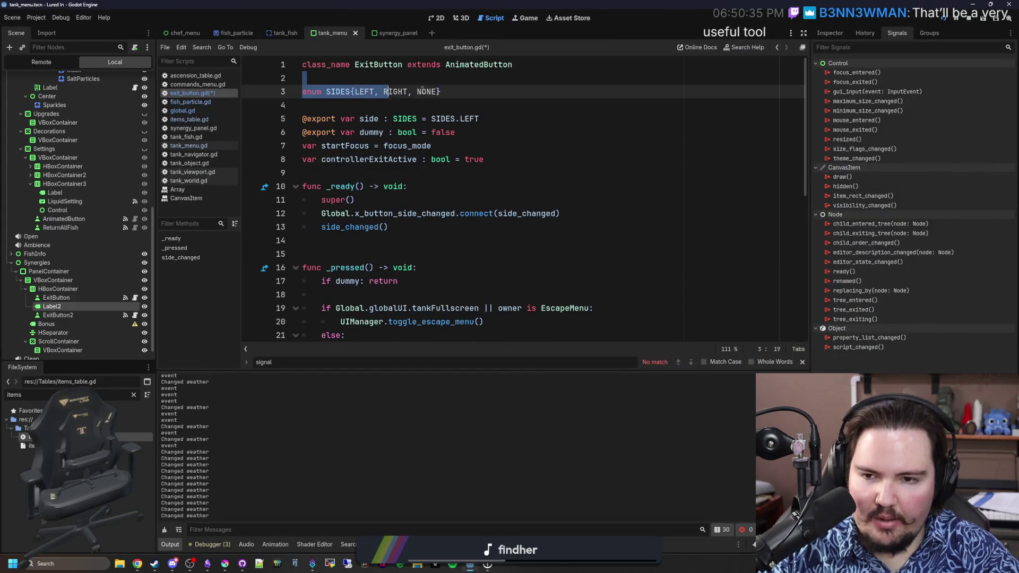
key("alt+Tab")
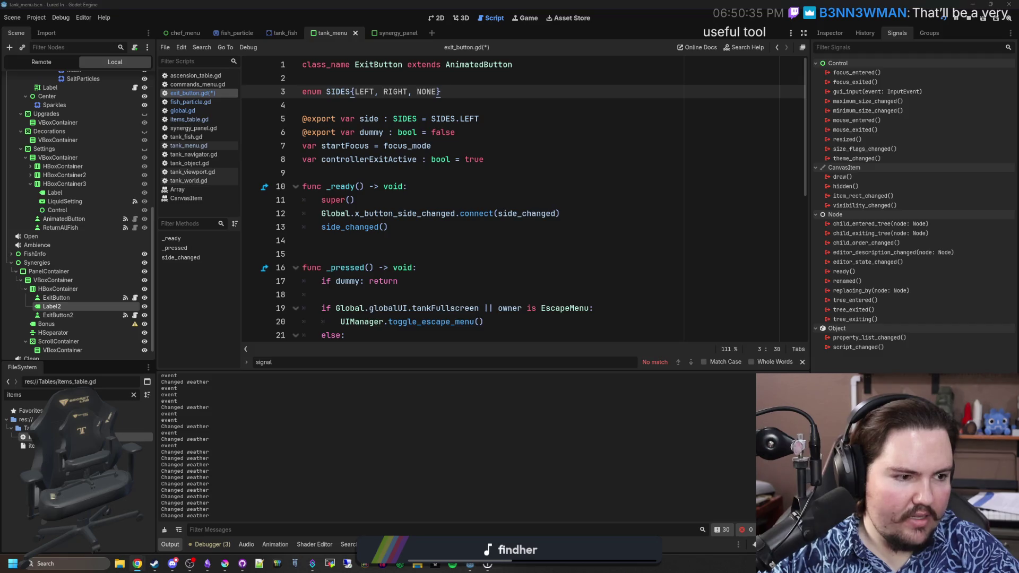
Highlight the Enum members convention, then drag the docs window right to uncover the script.
scroll(632, 338, "down", 5)
scroll(632, 338, "down", 2)
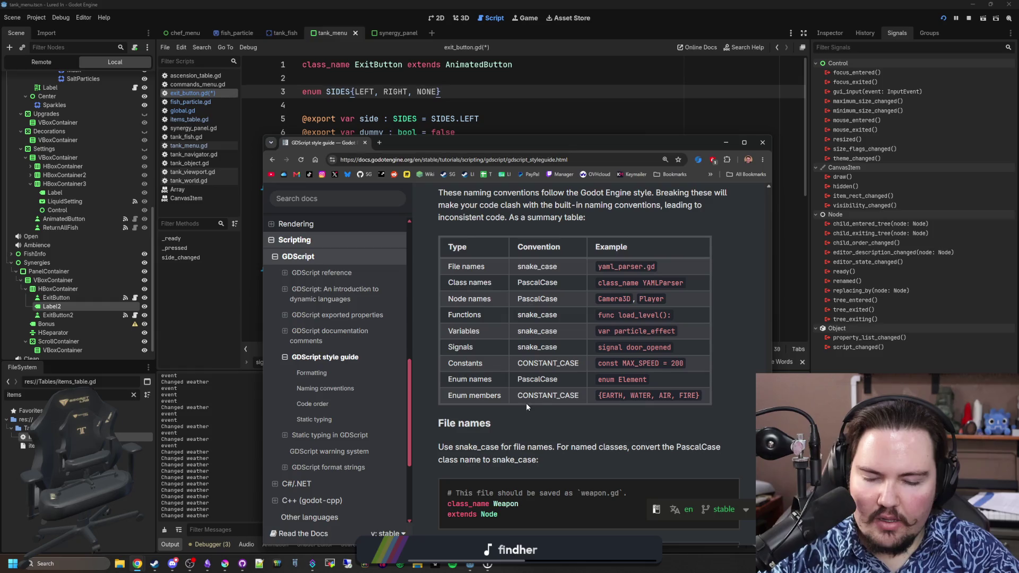
left_click_drag(518, 397, 716, 400)
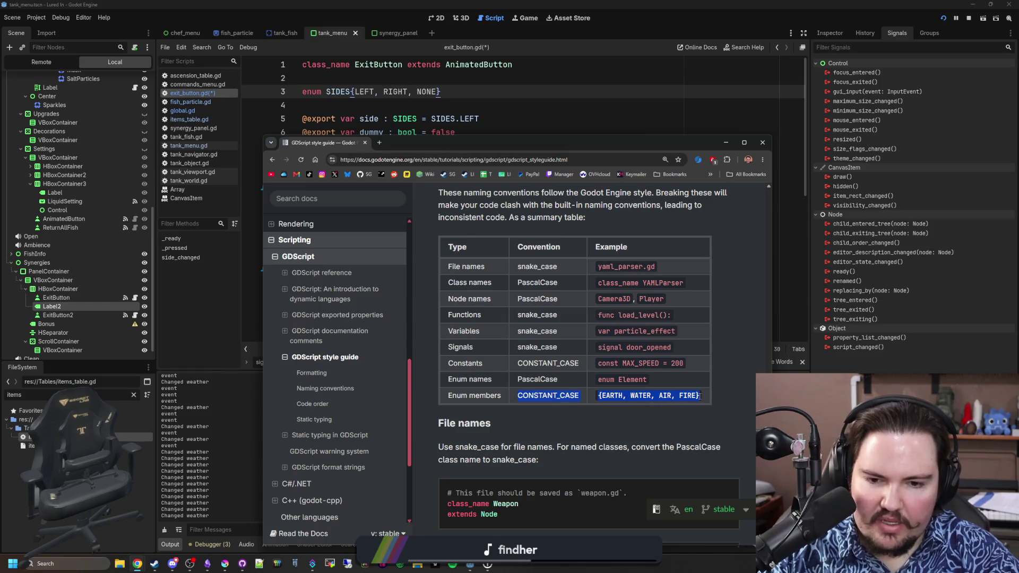
left_click(572, 297)
mouse_move(337, 91)
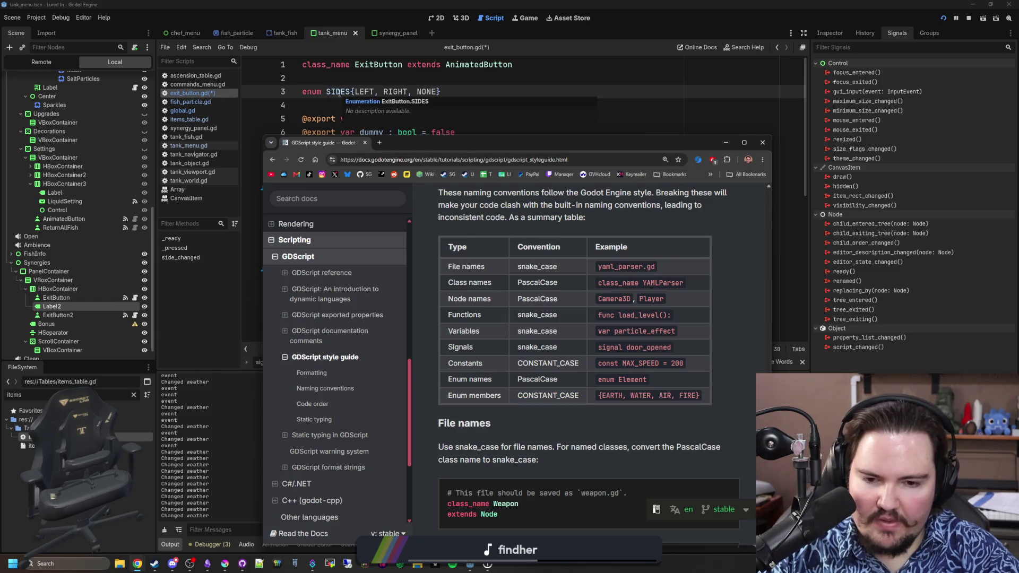
scroll(552, 382, "down", 3)
scroll(560, 392, "up", 2)
scroll(559, 393, "up", 1)
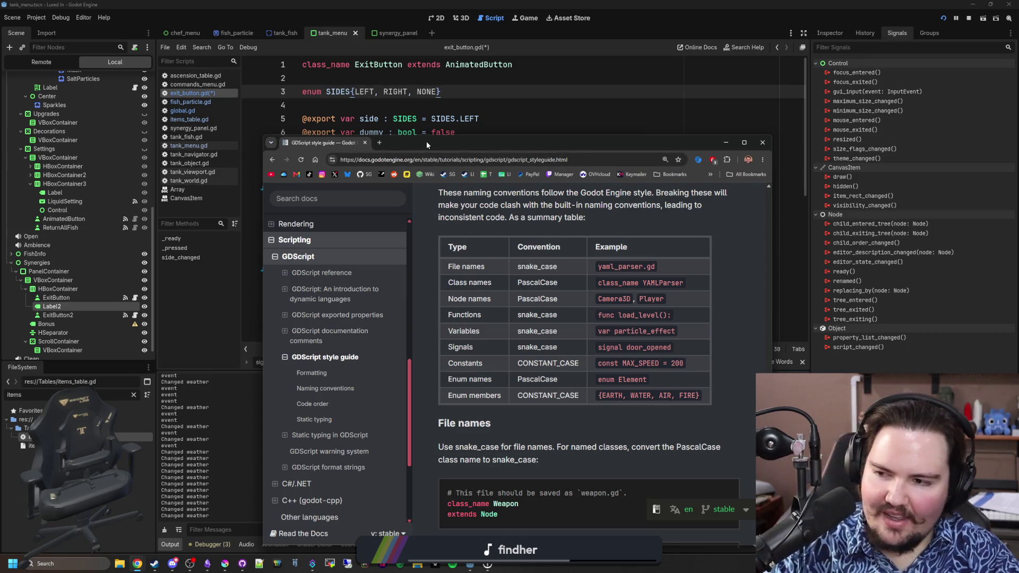
mouse_move(425, 141)
left_mouse_down()
mouse_move(575, 149)
mouse_move(458, 140)
left_mouse_up()
scroll(426, 348, "down", 3)
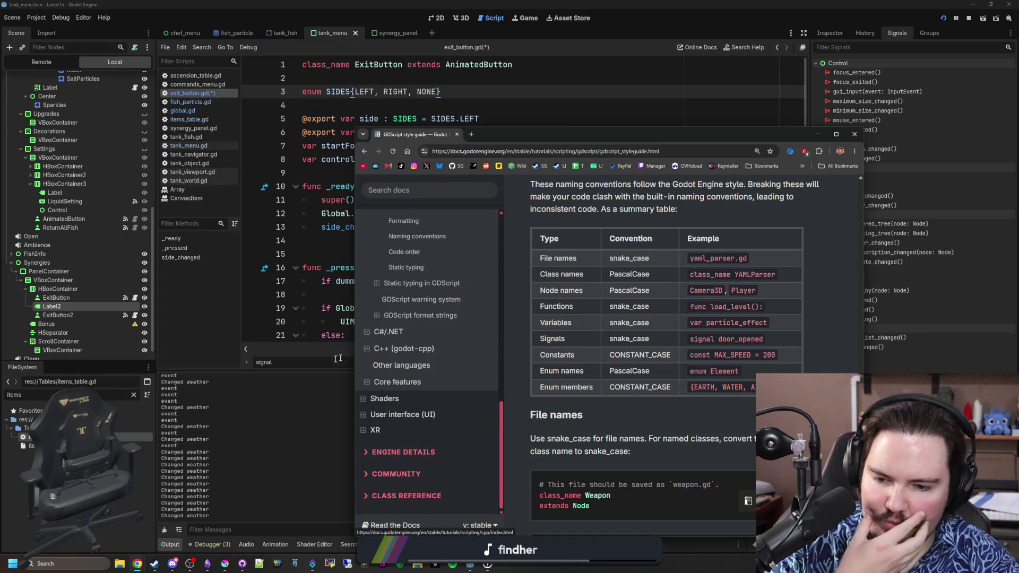
Search Google in a new tab for 'GODOT future feature list'.
scroll(427, 313, "up", 4)
left_click(470, 134)
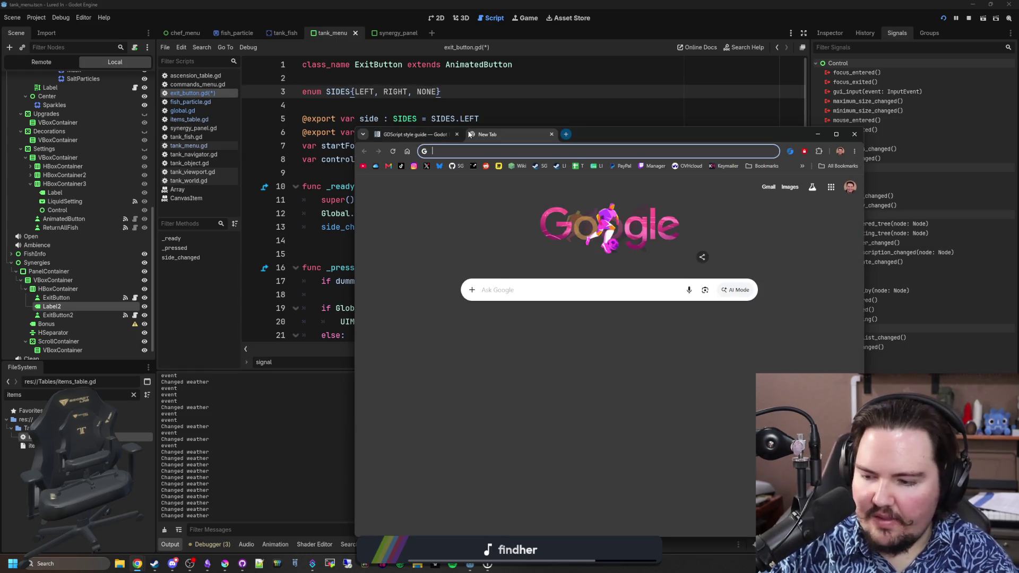
type("GODOT FE")
key("BackSpace")
key("BackSpace")
type("future feature list")
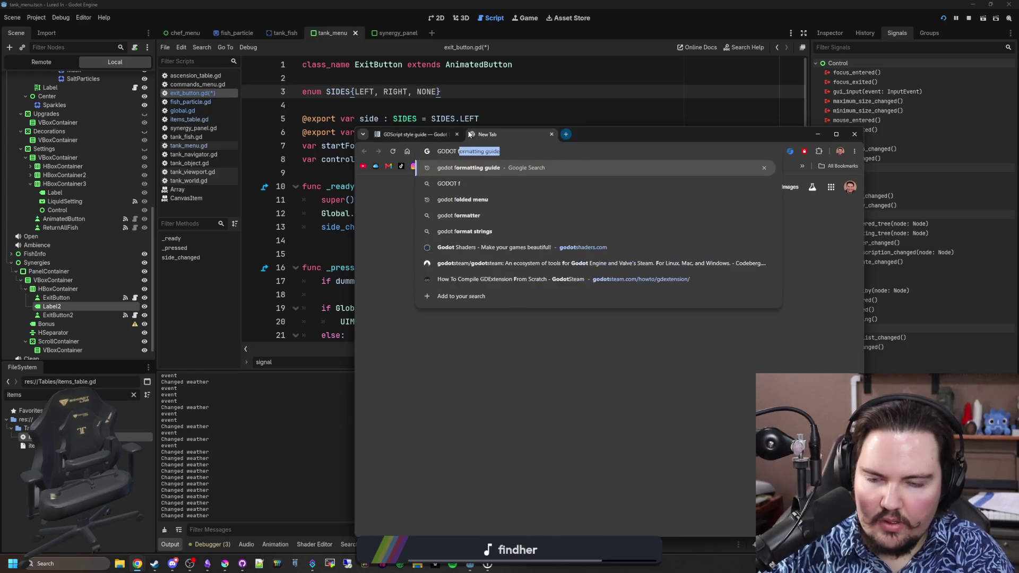
key("Return")
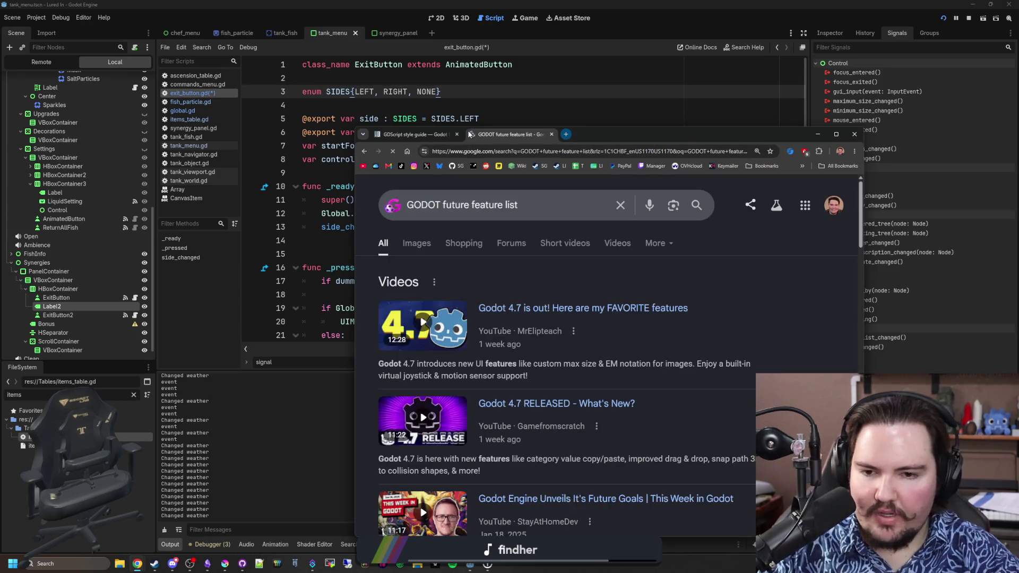
Open the godotengine.org Priorities result and maximize Chrome.
scroll(442, 338, "down", 5)
left_click(442, 338)
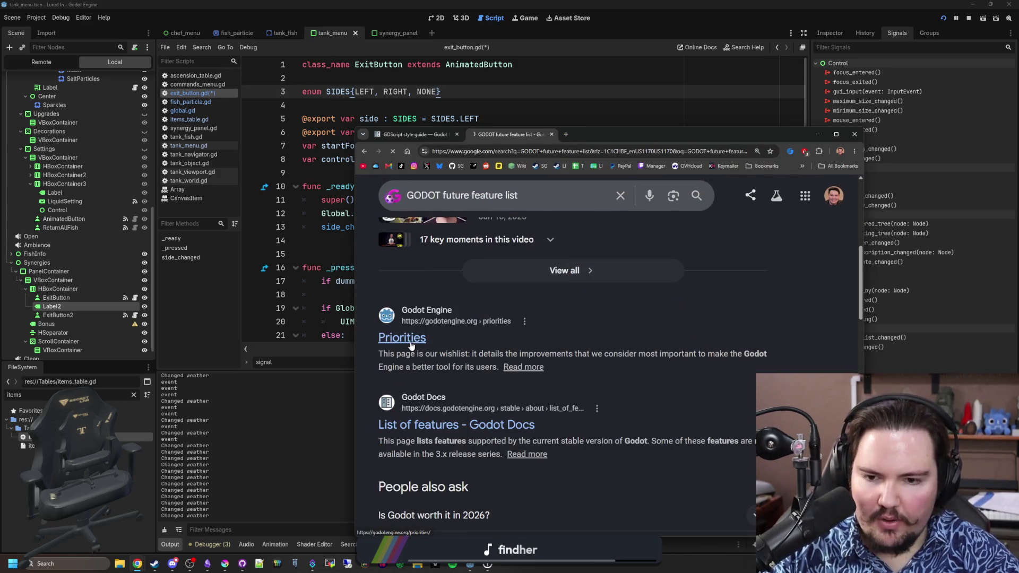
key("super+Up")
scroll(428, 230, "down", 3)
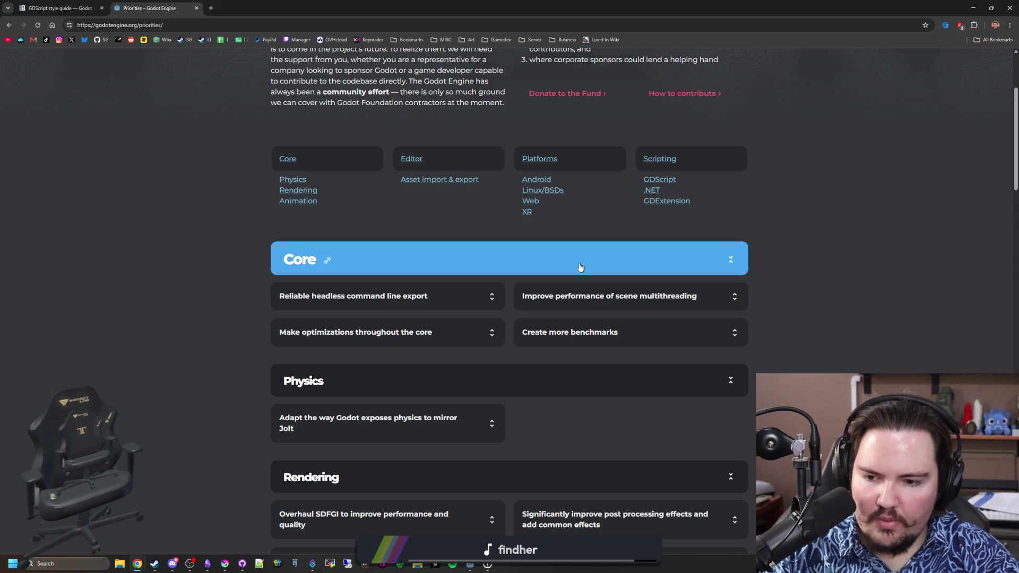
Scroll the Priorities page to the Editor section and expand 'Implement GDScript refactoring tools'.
scroll(431, 380, "down", 19)
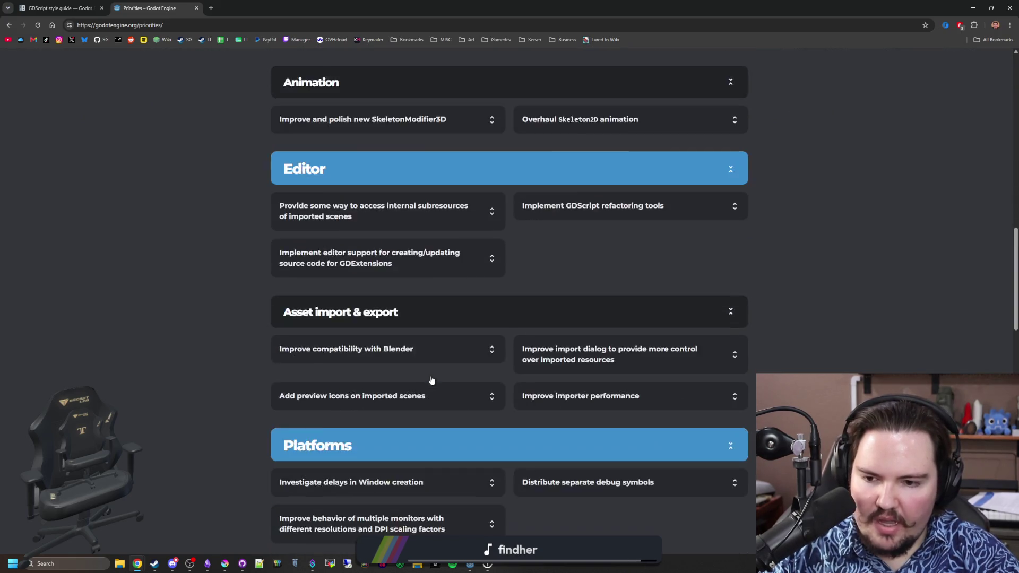
scroll(431, 380, "down", 14)
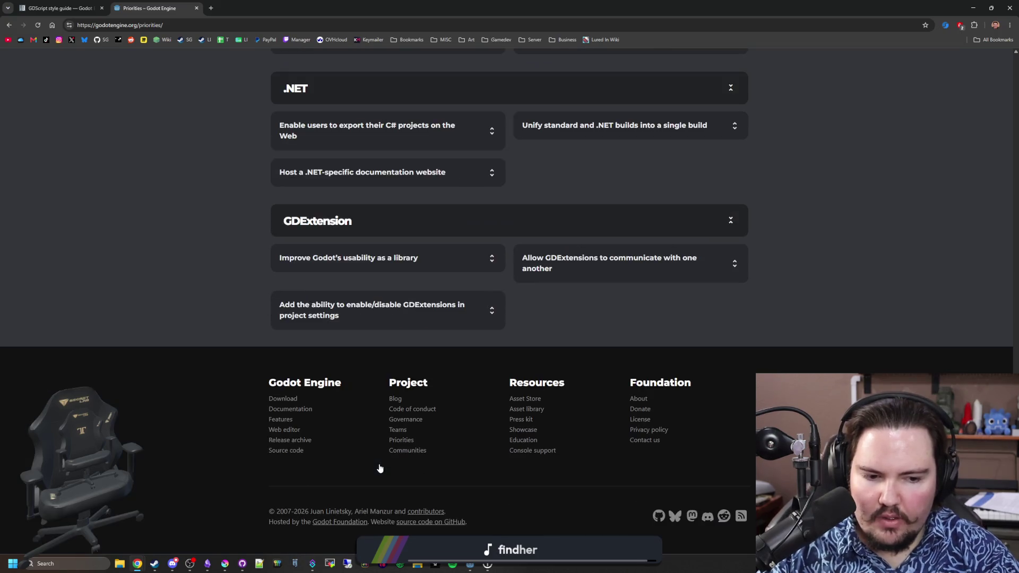
key("Home")
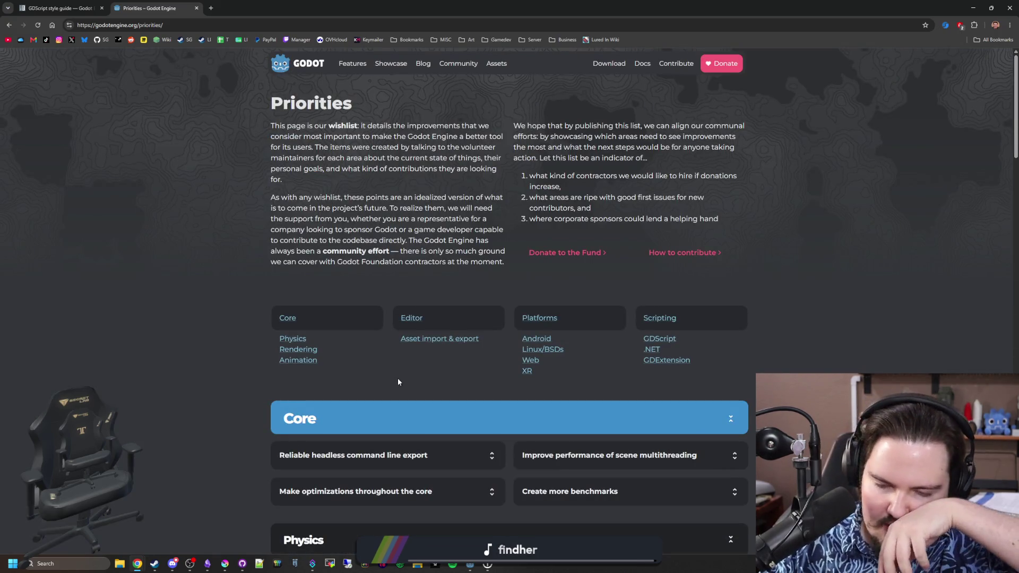
scroll(377, 262, "down", 3)
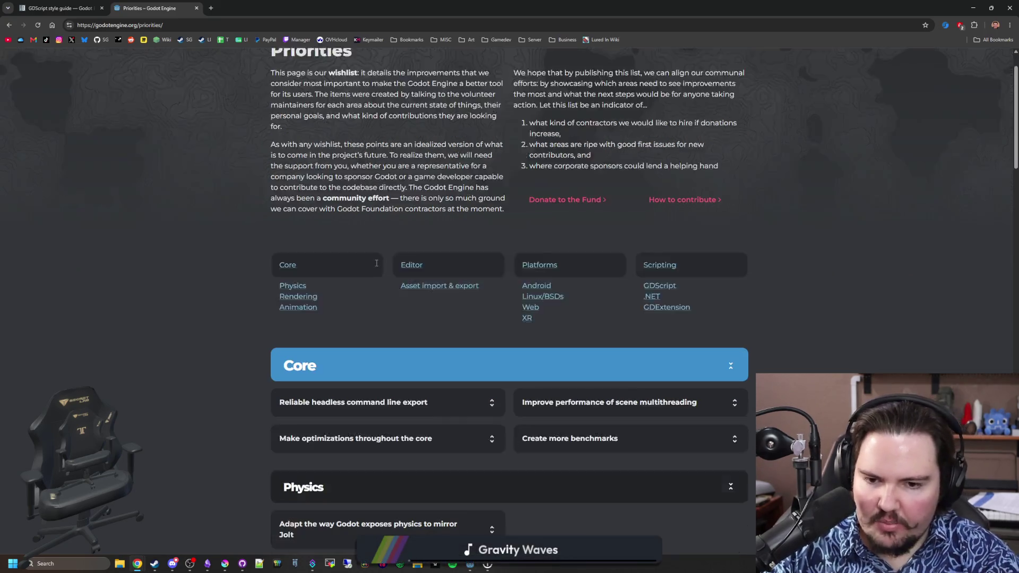
scroll(377, 263, "down", 1)
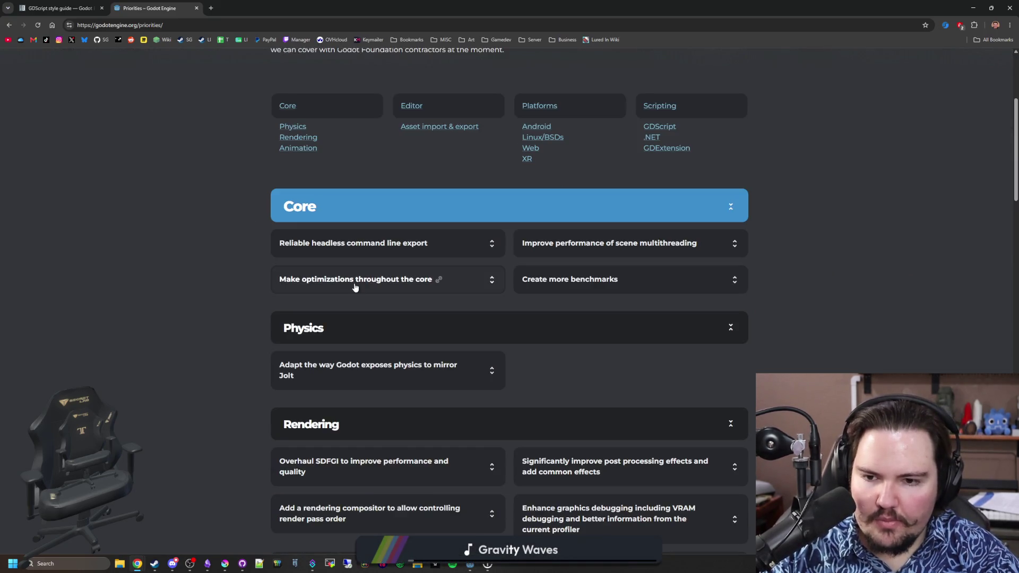
scroll(355, 287, "down", 9)
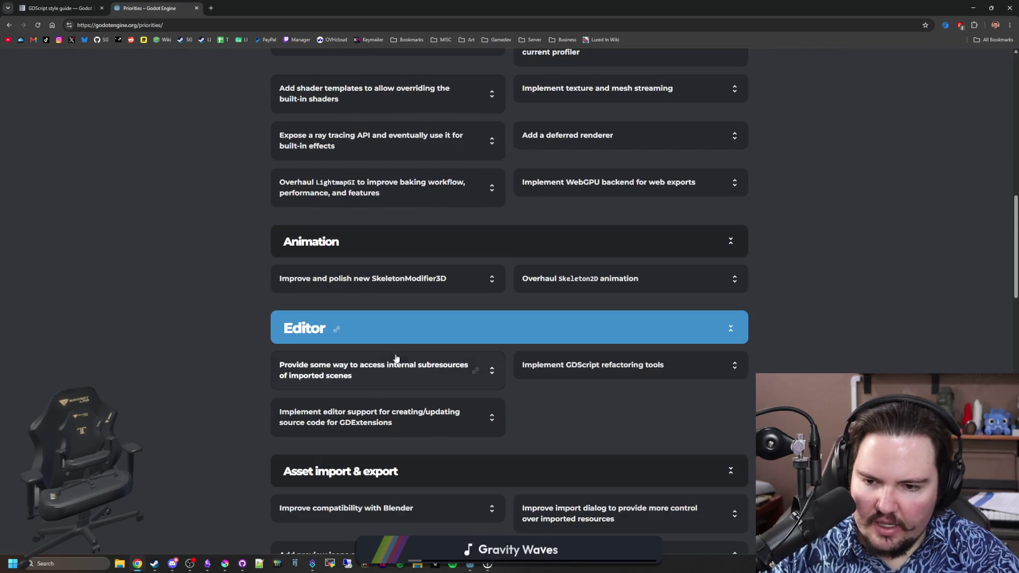
left_click(599, 370)
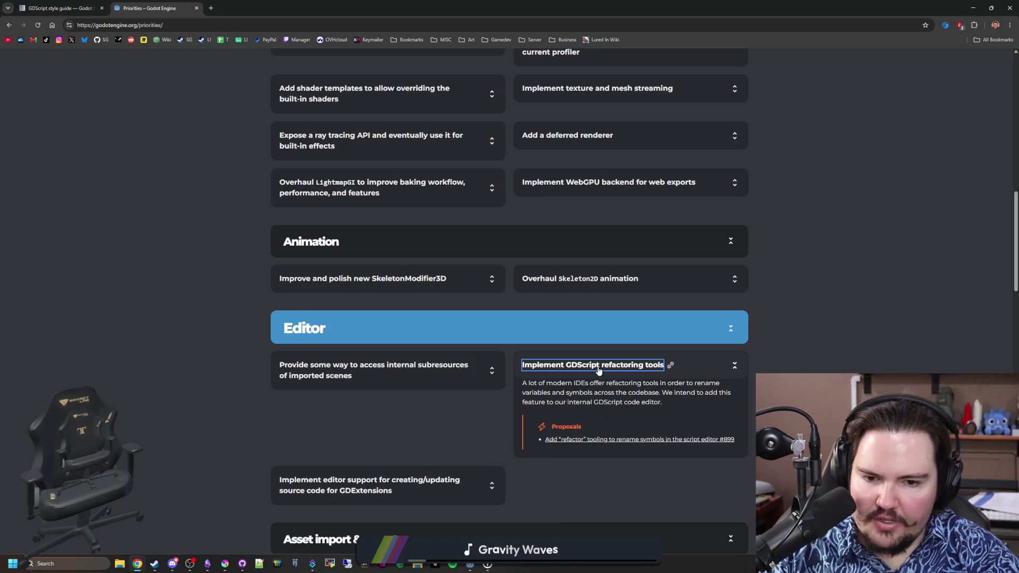
Read the card's description and open its refactor proposal link in a background tab.
left_click_drag(529, 384, 719, 385)
left_click(573, 398)
left_click_drag(531, 394, 731, 394)
left_click(660, 394)
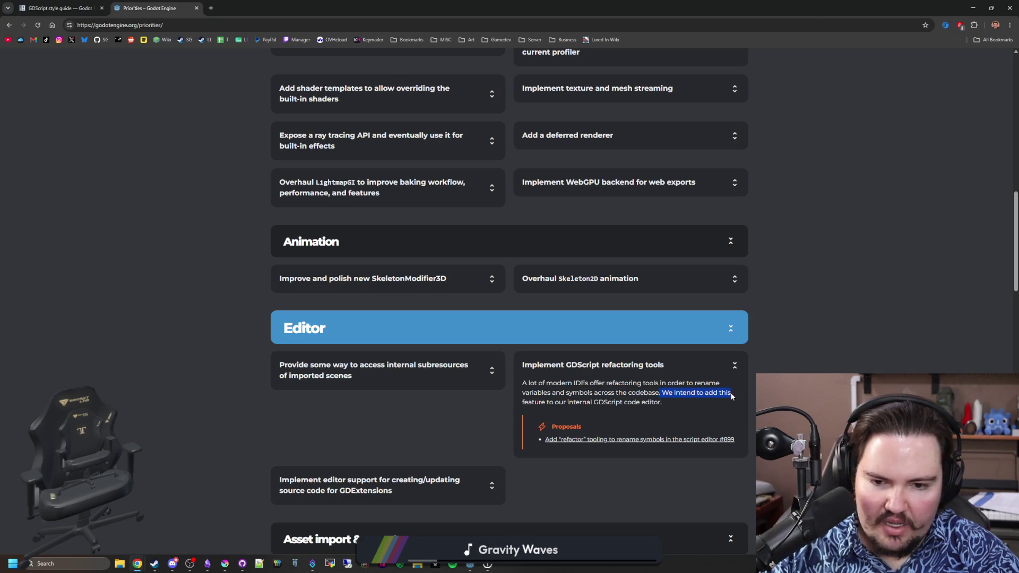
left_click(616, 406)
middle_click(645, 440)
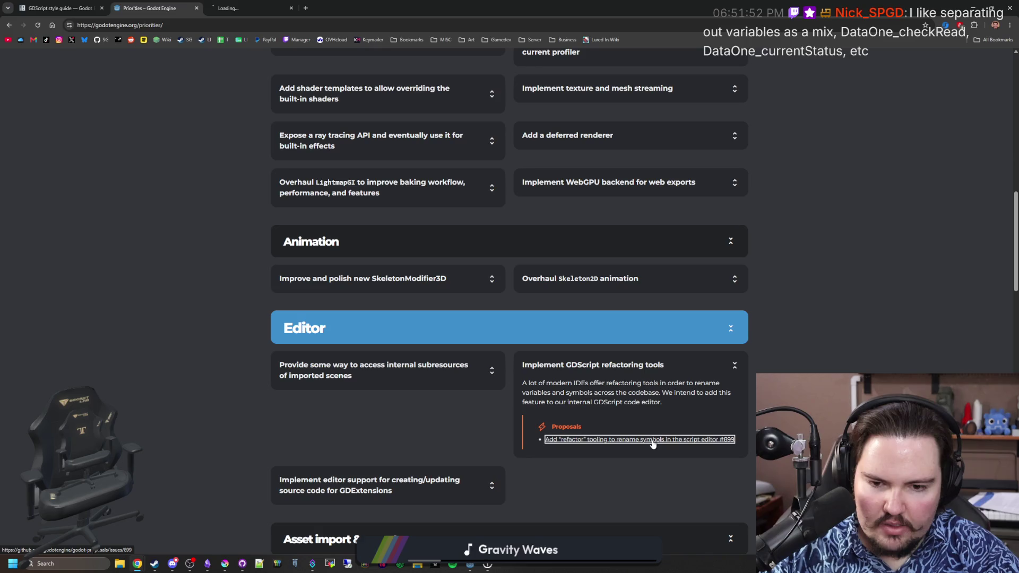
Switch to the proposal #899 tab and read through its comments.
left_click_drag(604, 401, 629, 401)
left_click(249, 8)
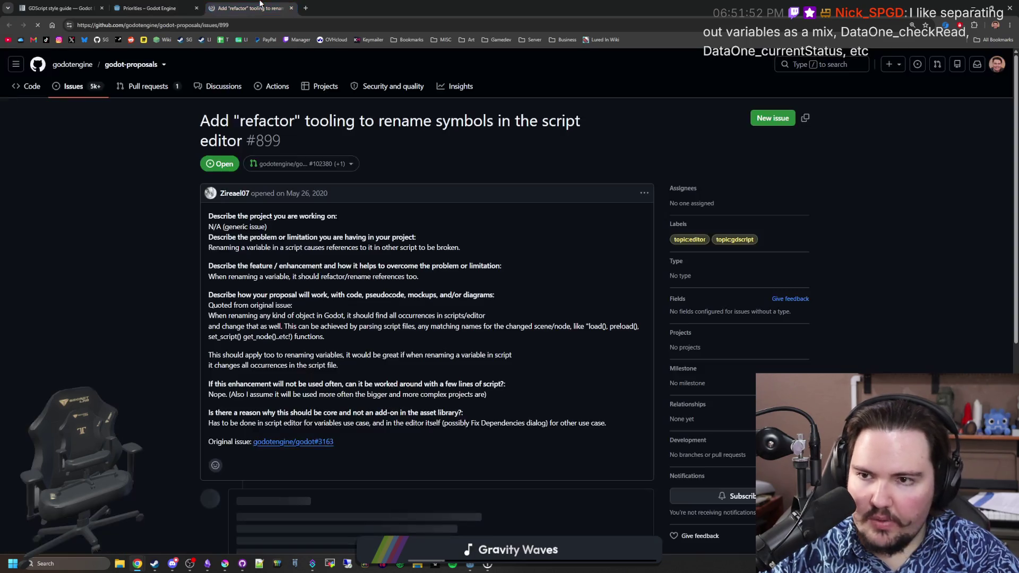
scroll(341, 179, "down", 3)
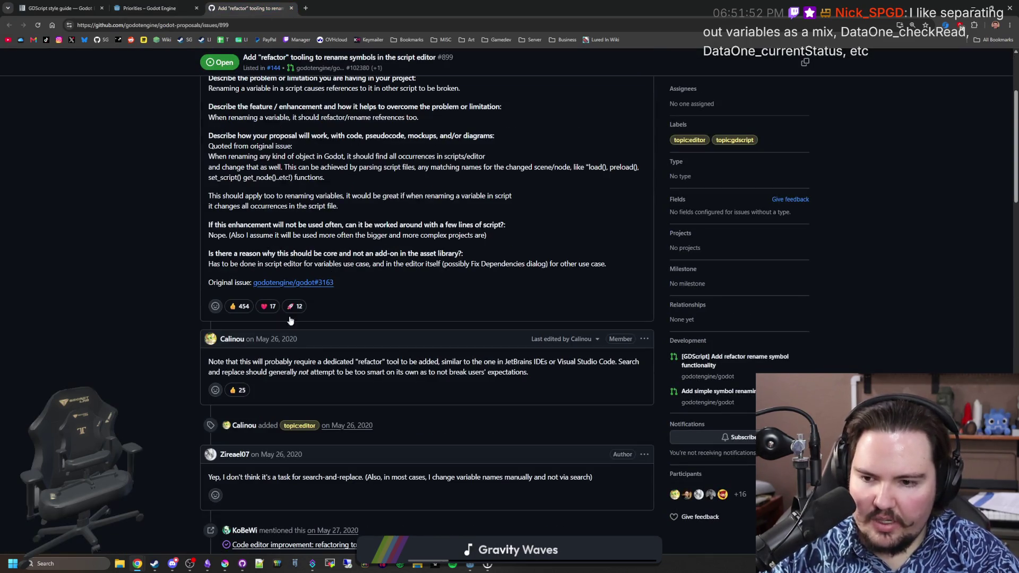
triple_click(345, 361)
left_click(370, 368)
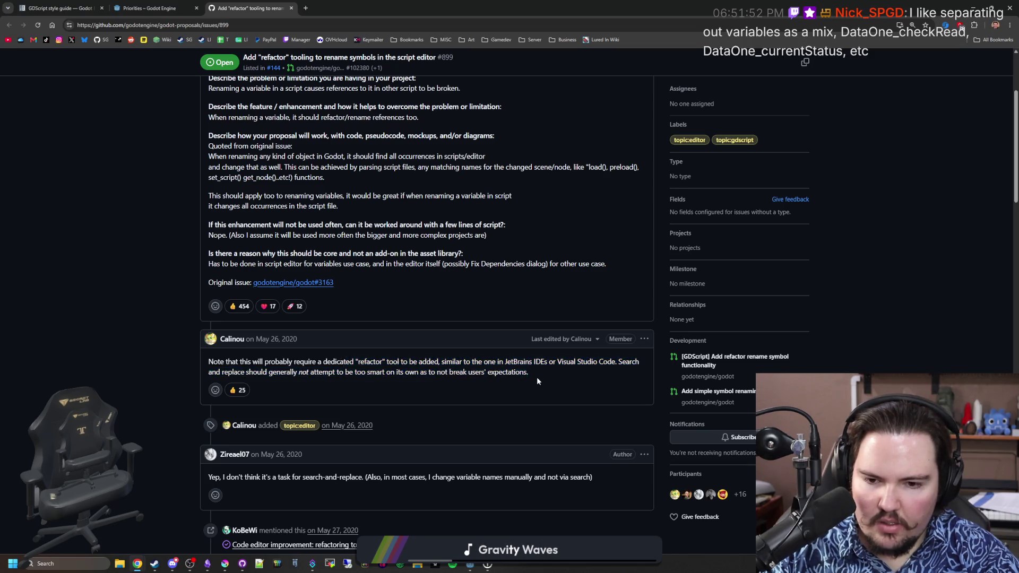
scroll(370, 368, "down", 4)
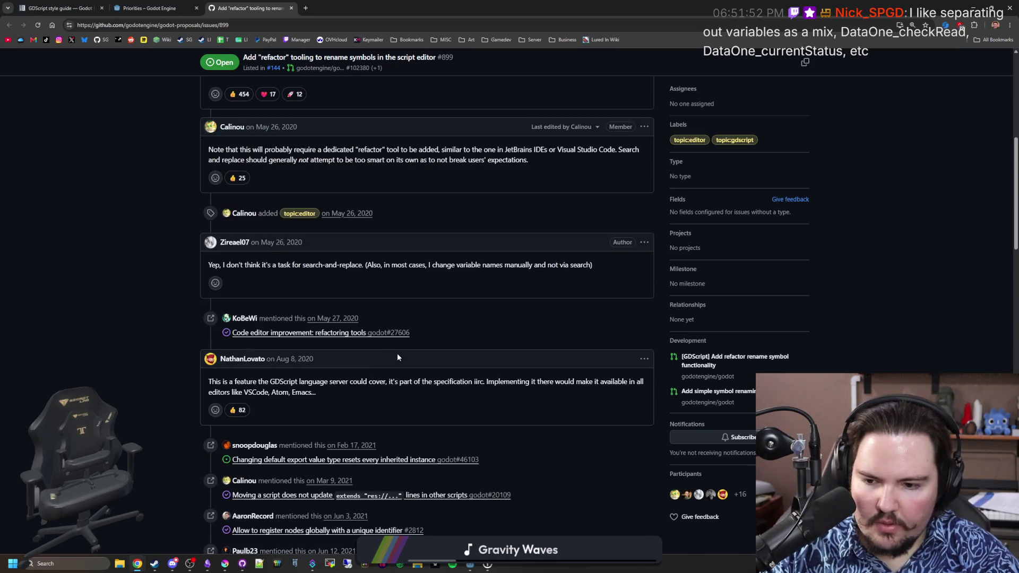
scroll(397, 353, "down", 15)
scroll(294, 238, "down", 12)
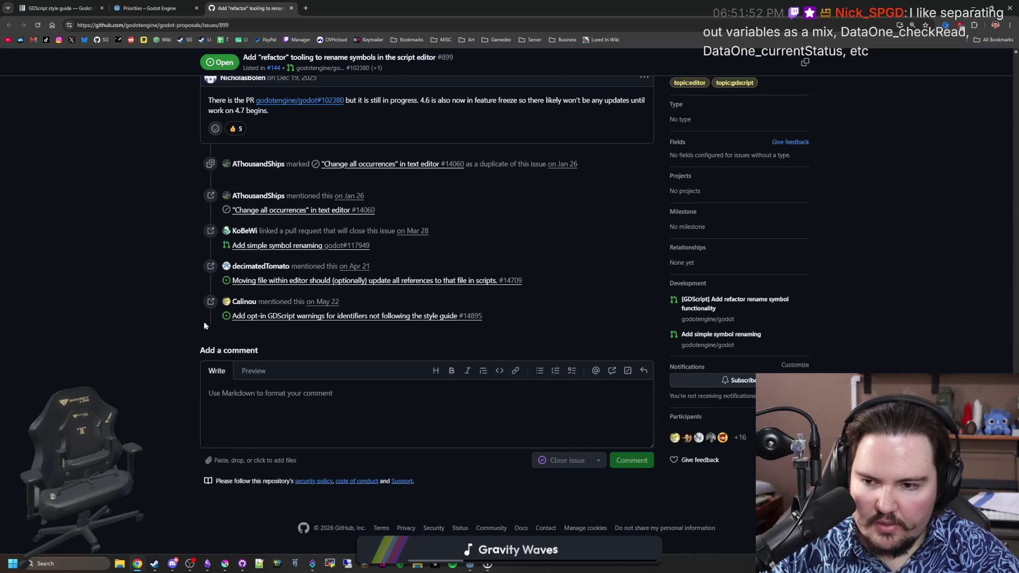
Back at the top, show the linked pull requests and open #102380.
key("Home")
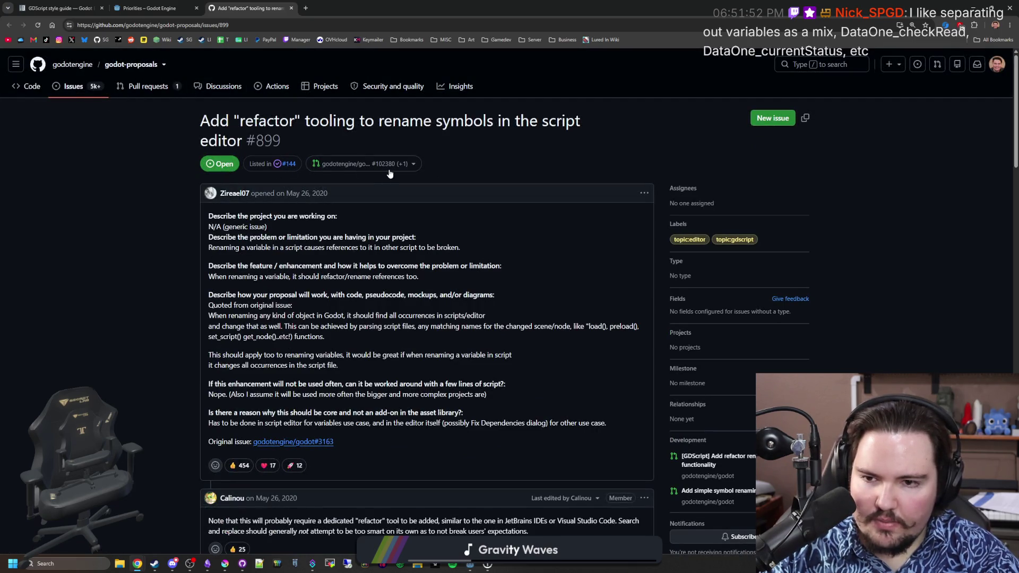
left_click(322, 167)
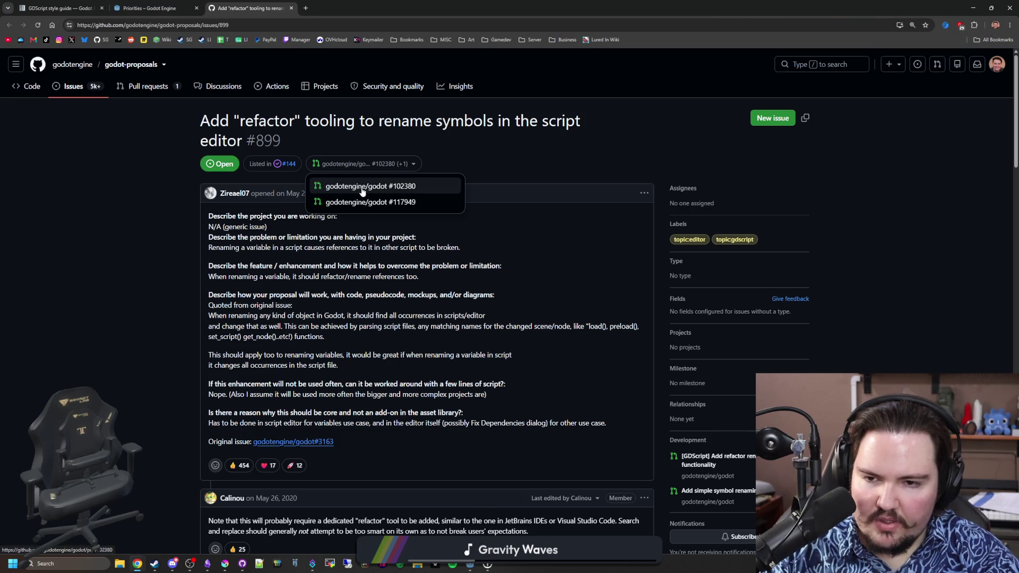
left_click(363, 189)
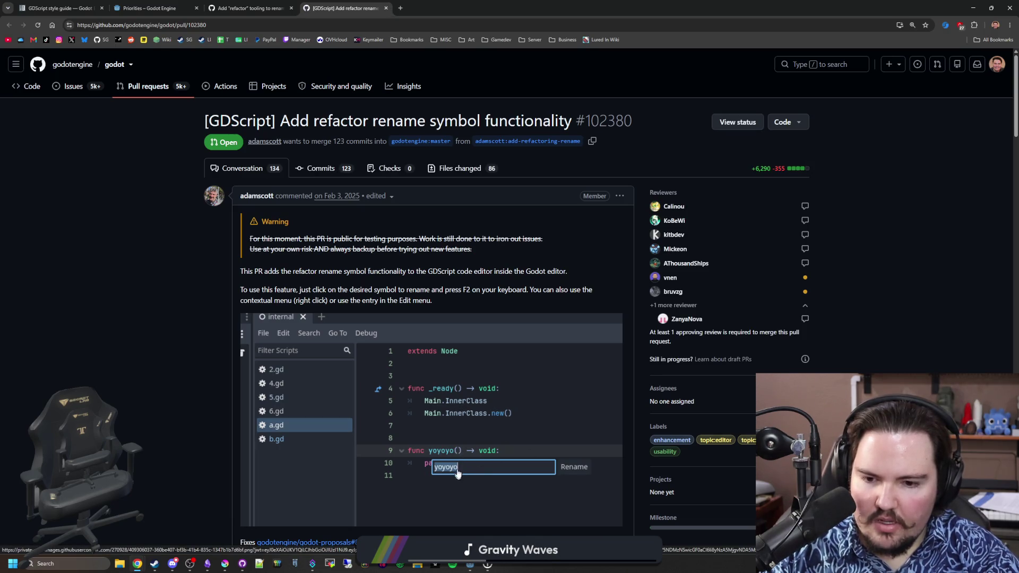
Scroll through pull request #102380's rename-symbol changes and return to its top.
scroll(499, 456, "down", 2)
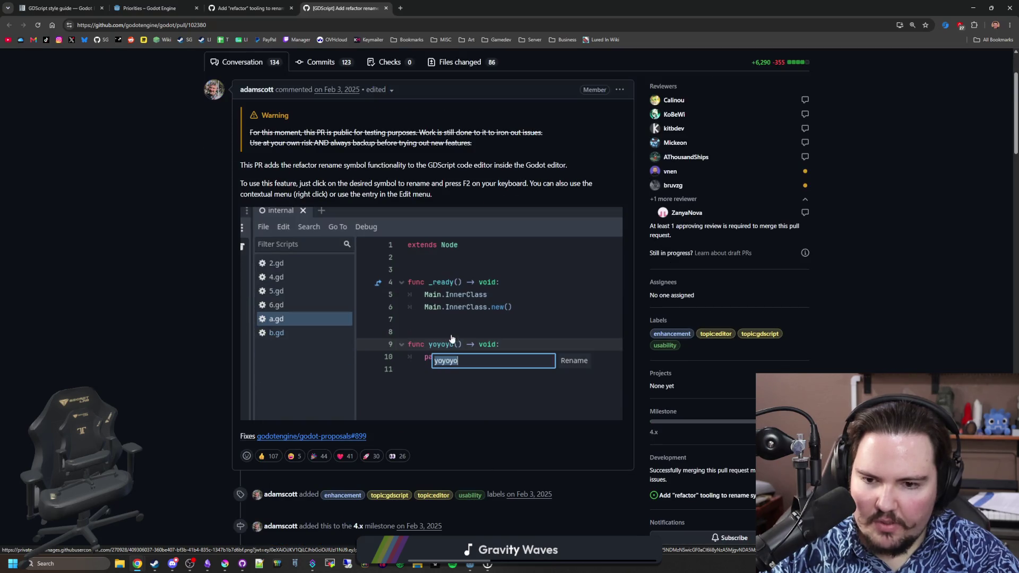
scroll(488, 369, "down", 3)
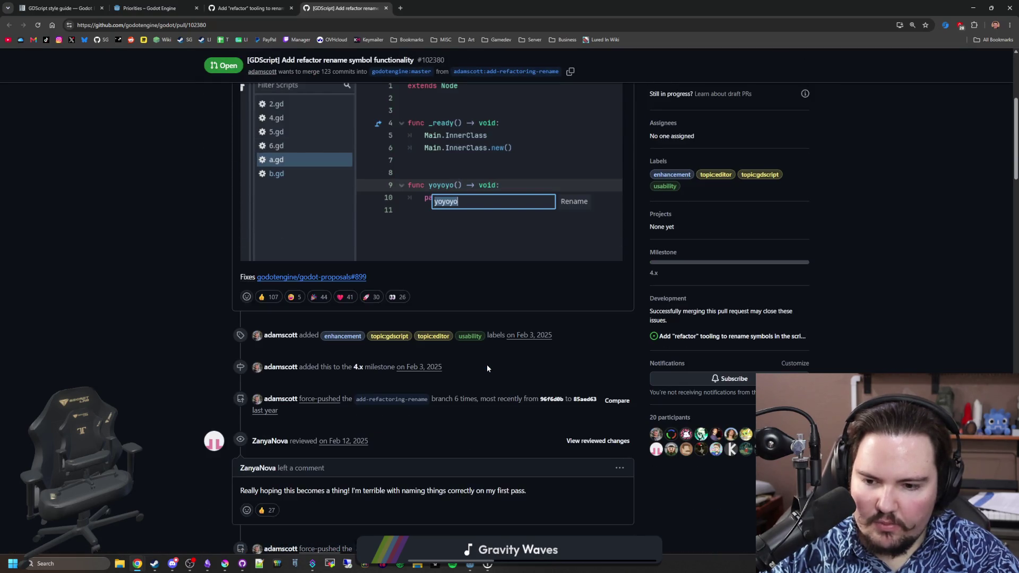
scroll(487, 368, "down", 5)
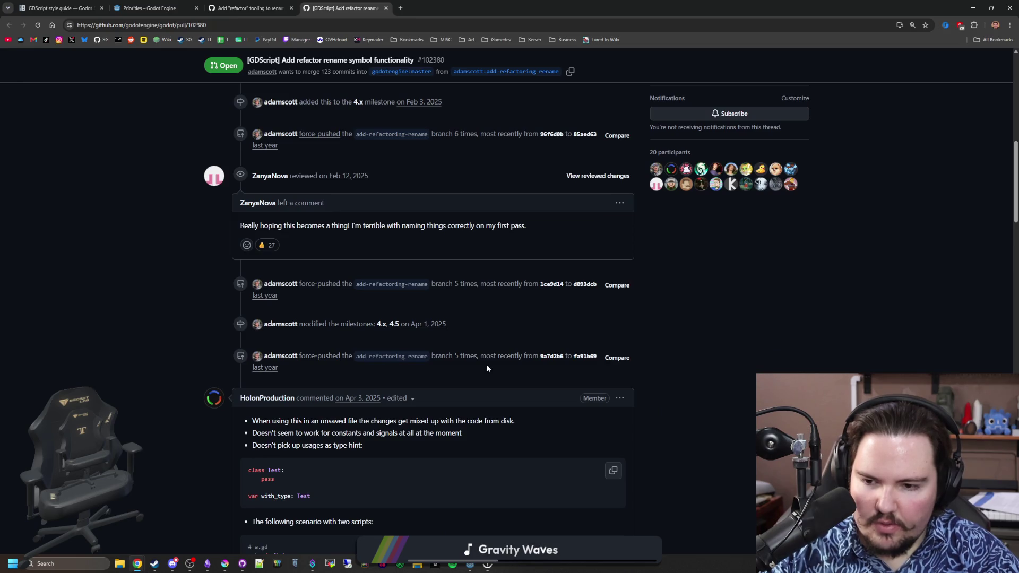
scroll(487, 368, "down", 13)
scroll(487, 368, "down", 20)
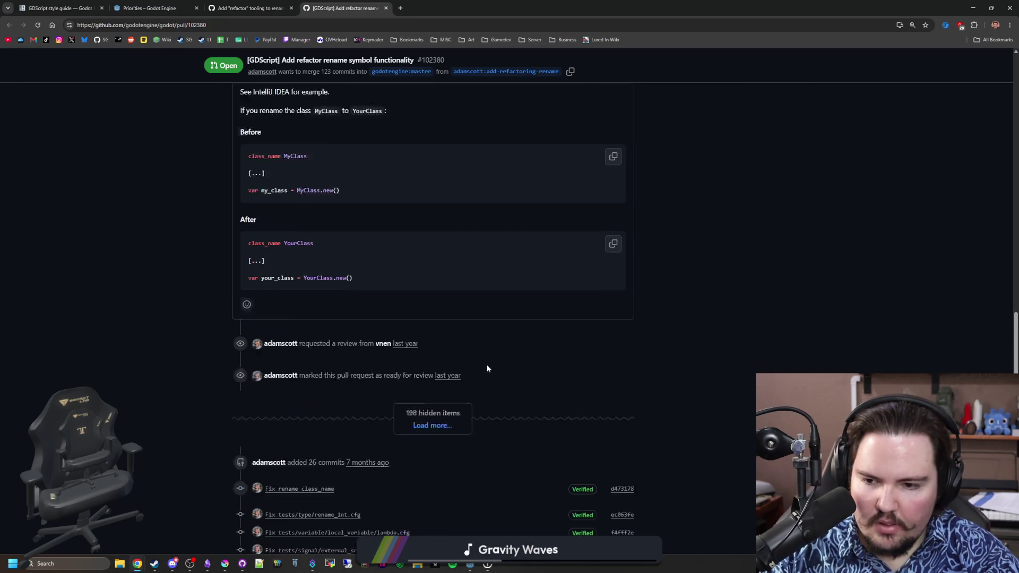
key("Home")
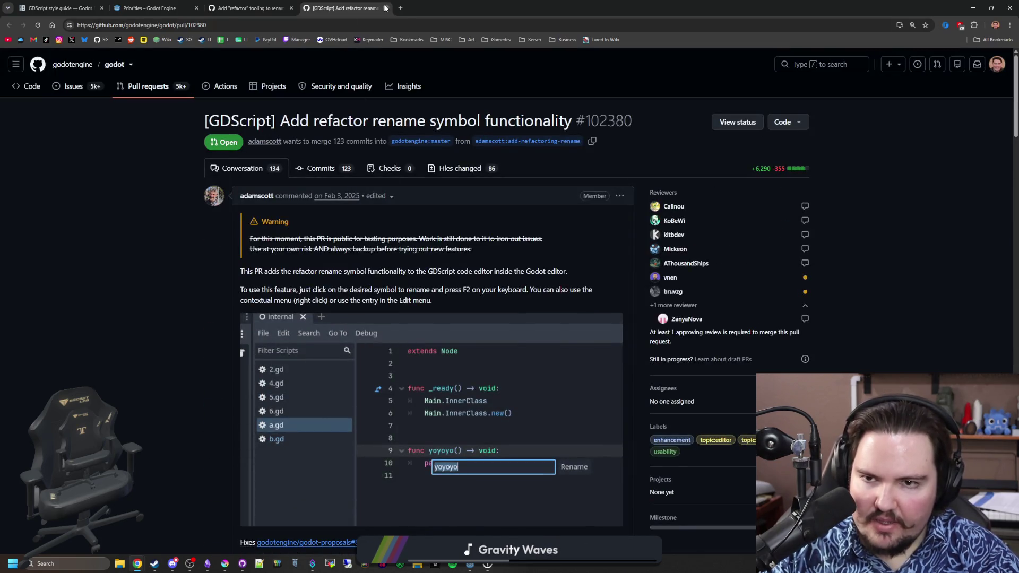
Close the pull request and proposal #899 tabs to return to Priorities.
left_click(386, 8)
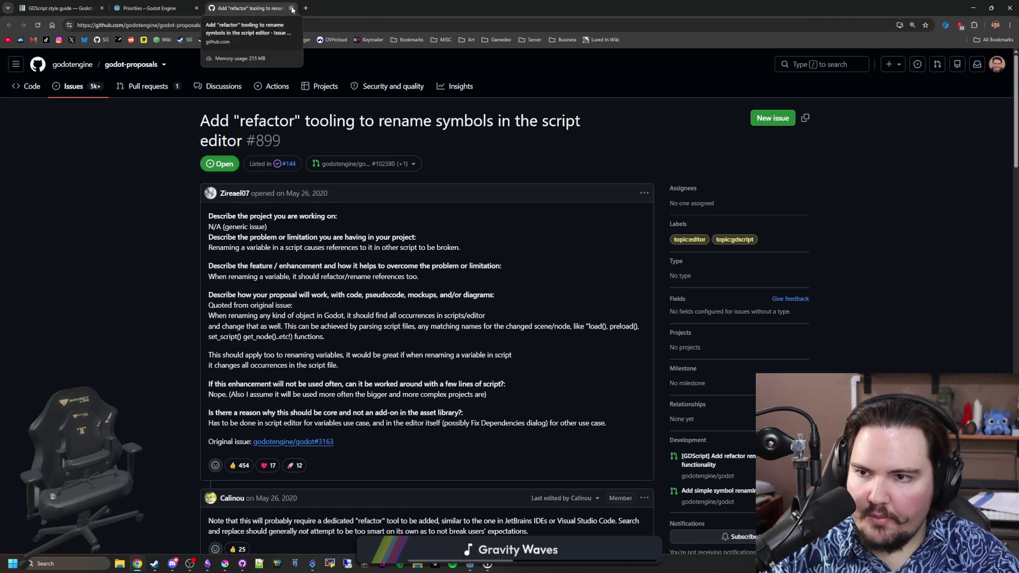
left_click(290, 8)
scroll(584, 299, "down", 2)
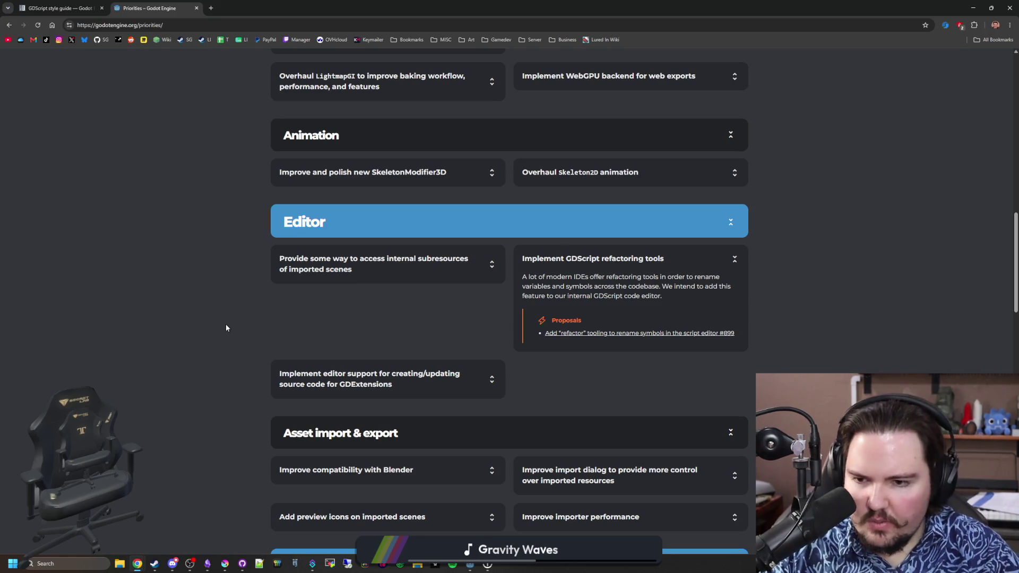
Collapse the 'Implement GDScript refactoring tools' card and switch back to the Godot editor.
left_click(669, 261)
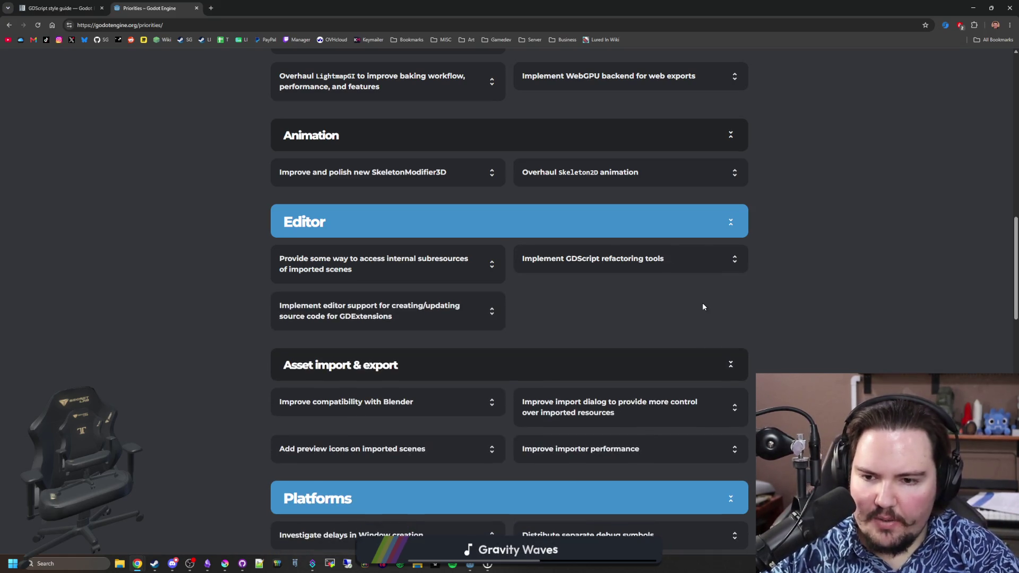
scroll(703, 306, "down", 2)
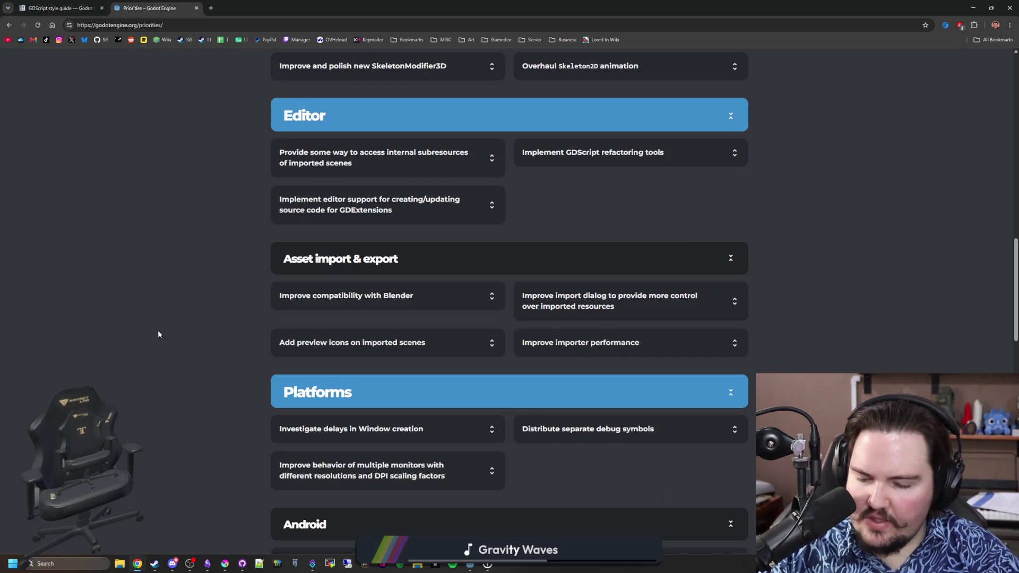
key("alt+Tab")
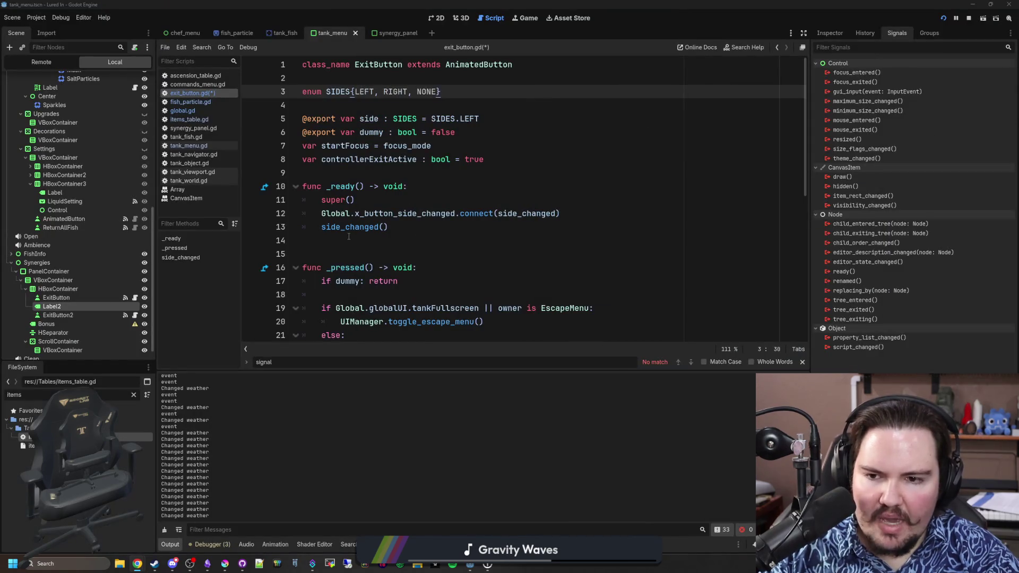
Add blank lines after _ready in exit_button.gd and type test text 'waihdwectintry'.
left_click(349, 240)
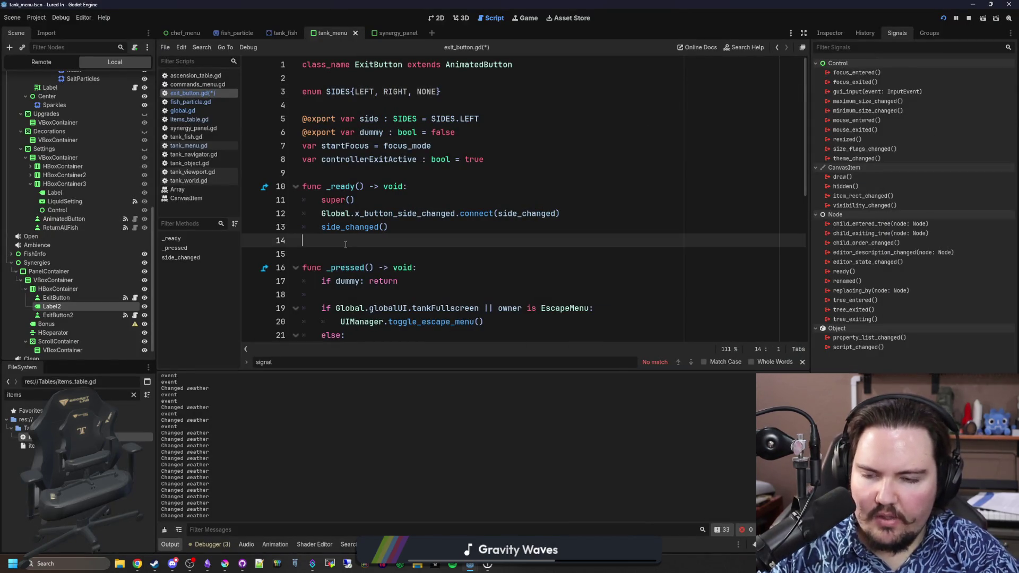
key("Return")
key("Return")
key("Up")
type("waihdw")
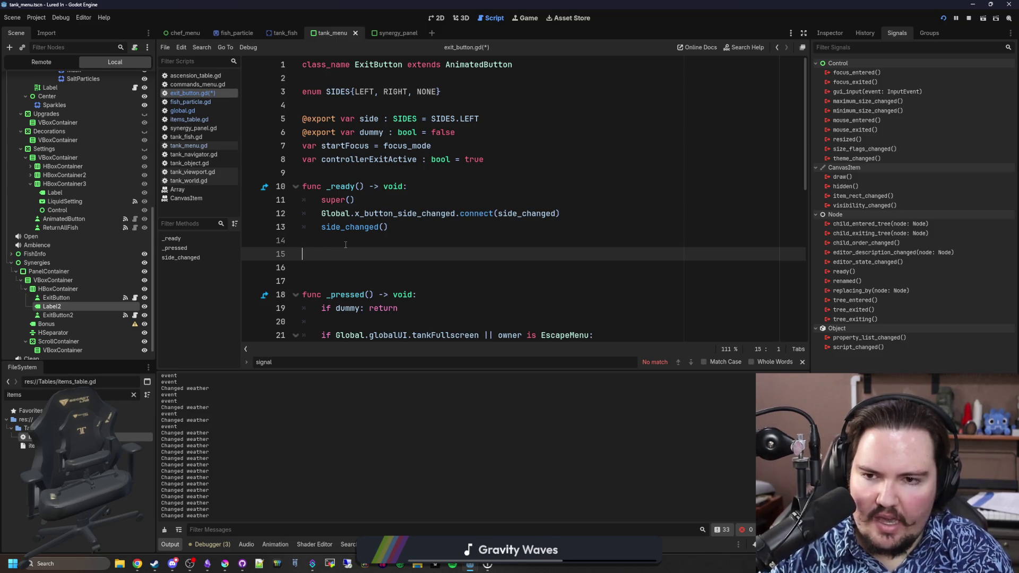
type("ection_second")
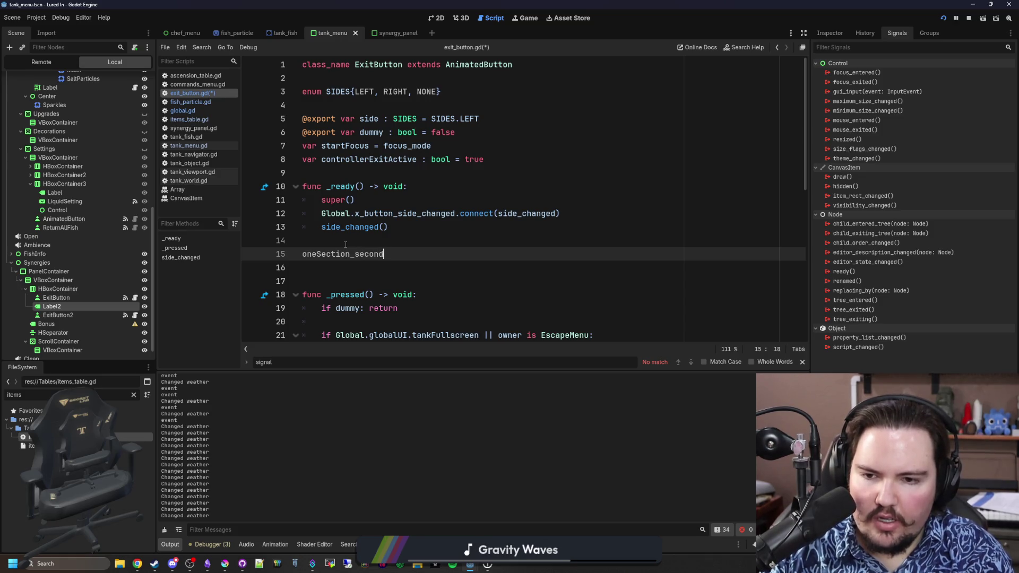
type("ntry")
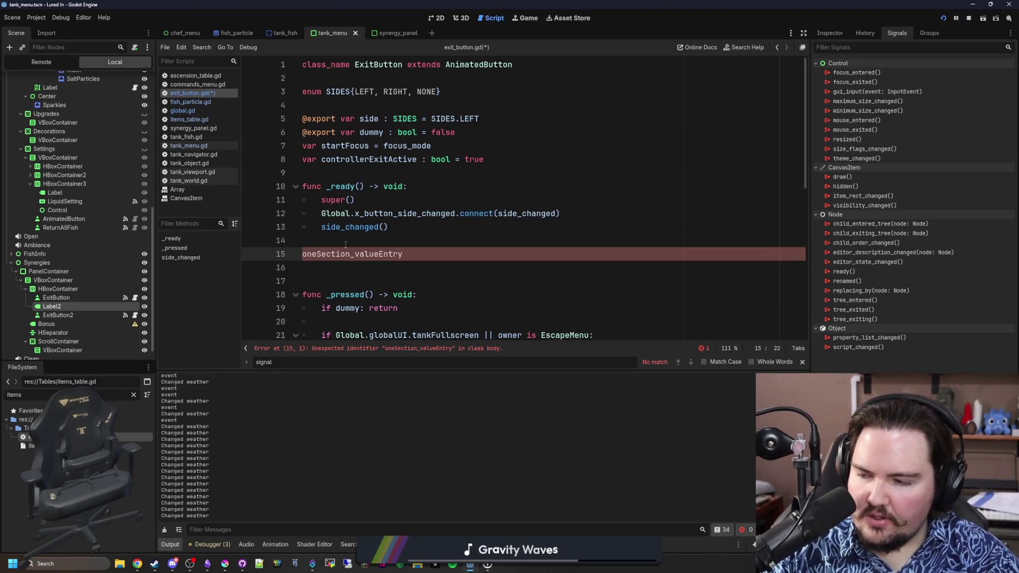
Replace the test text with a trial const line, erase it, and save with Ctrl+S.
left_click_drag(419, 254, 269, 257)
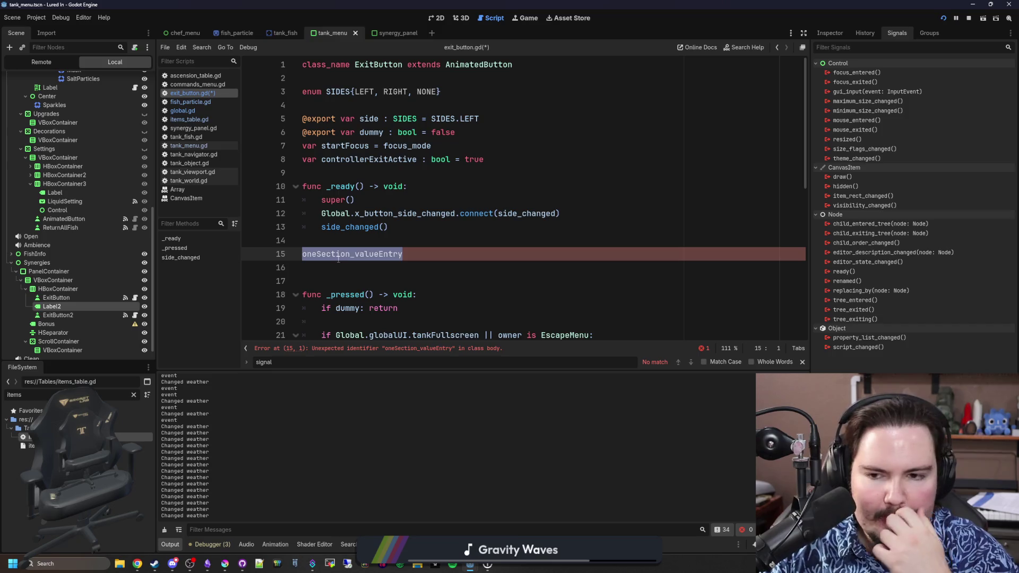
key("BackSpace")
type("CONSTST")
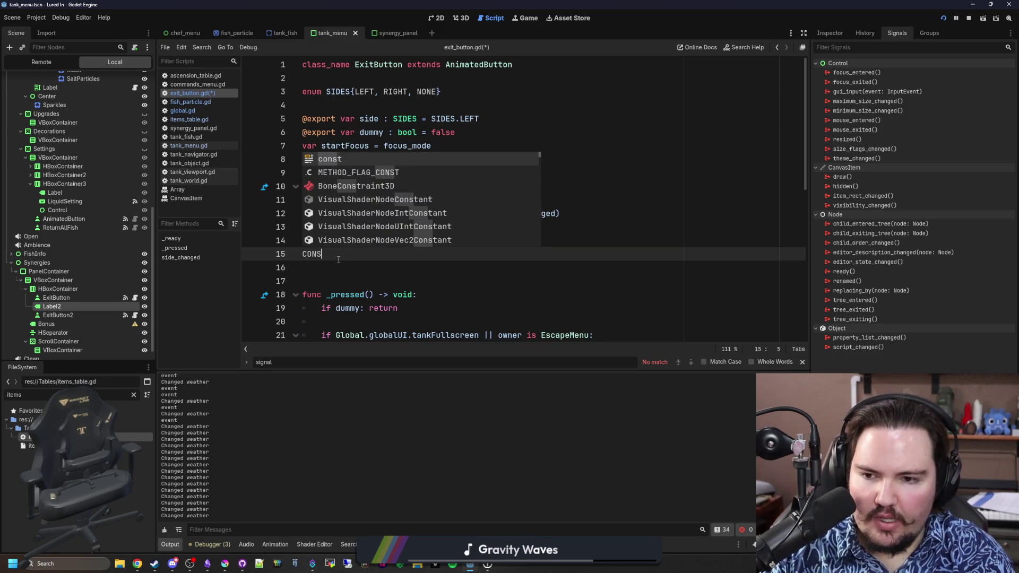
type("WAO")
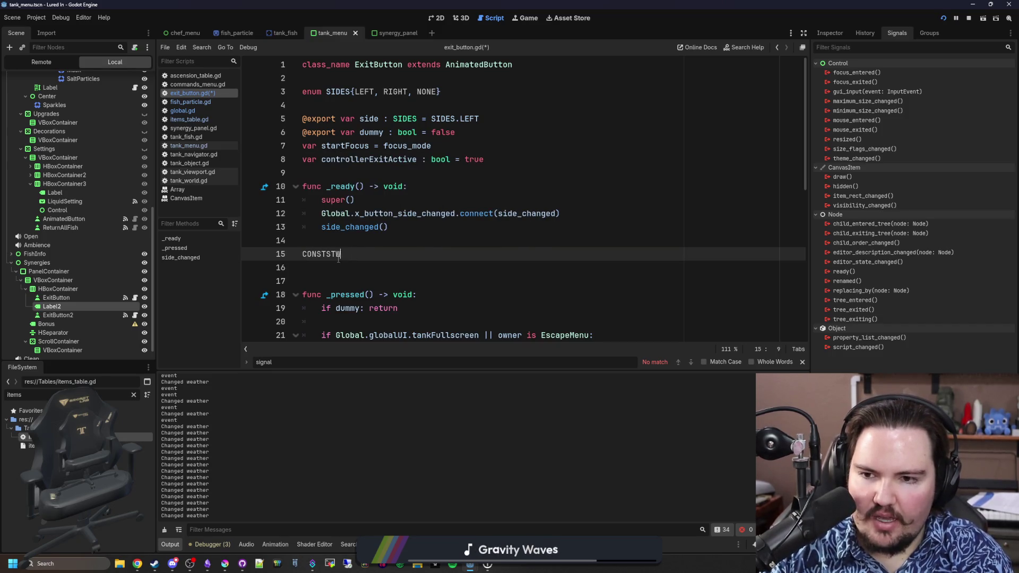
key("BackSpace")
key("BackSpace")
key("BackSpace")
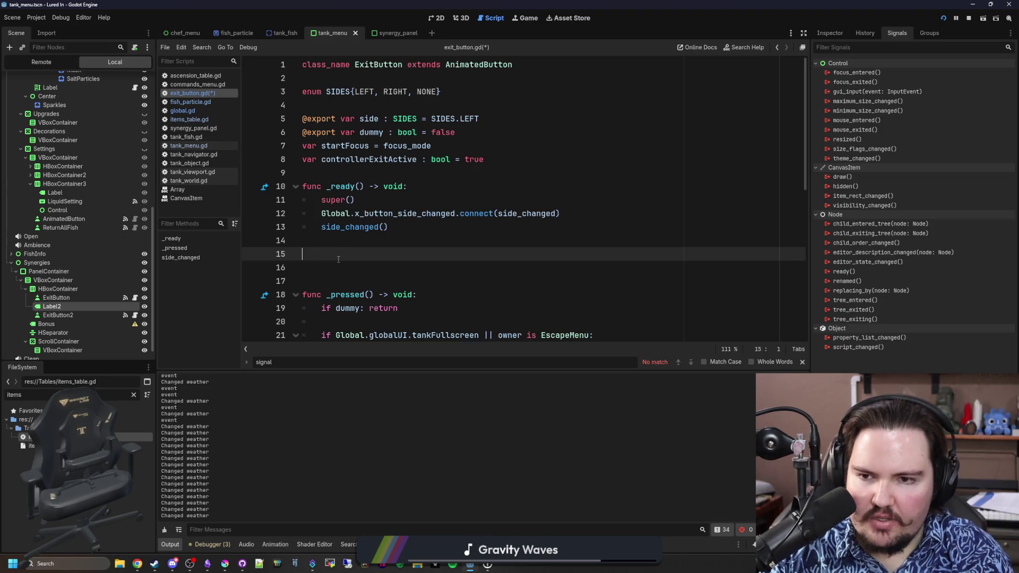
type("onst CONT")
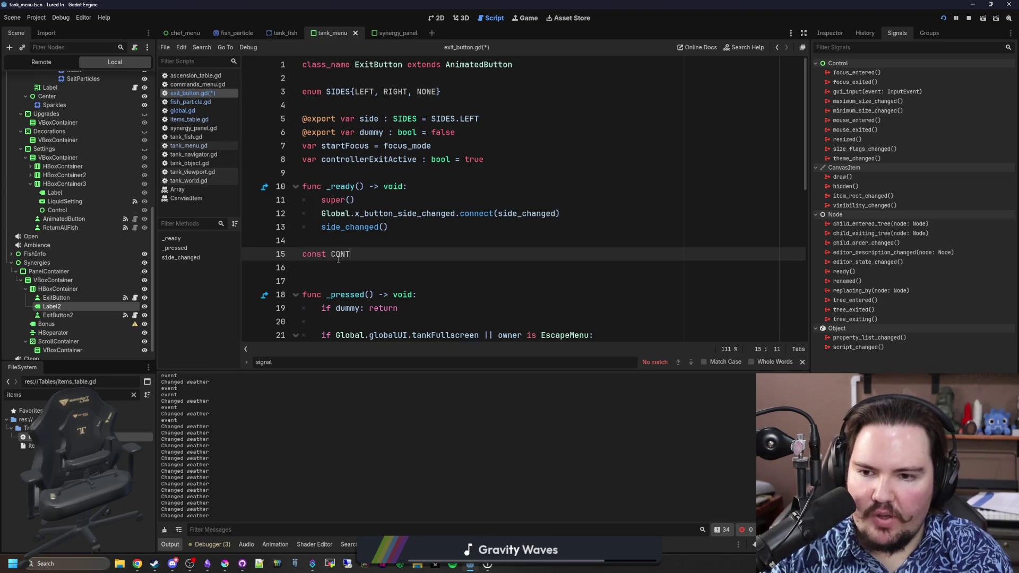
key("BackSpace")
key("BackSpace")
key("BackSpace")
key("BackSpace")
key("BackSpace")
key("BackSpace")
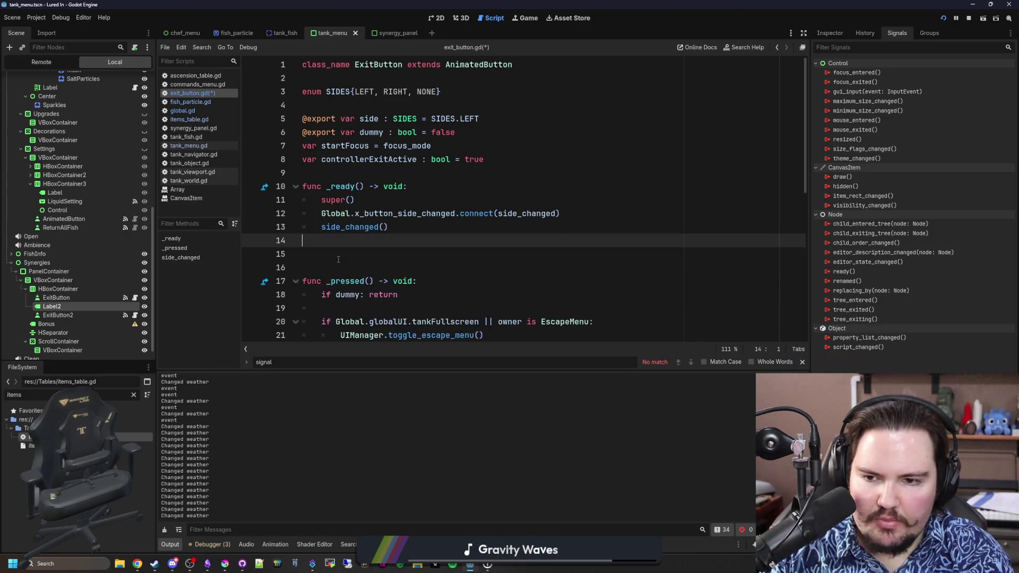
left_click(338, 258)
left_click(363, 245)
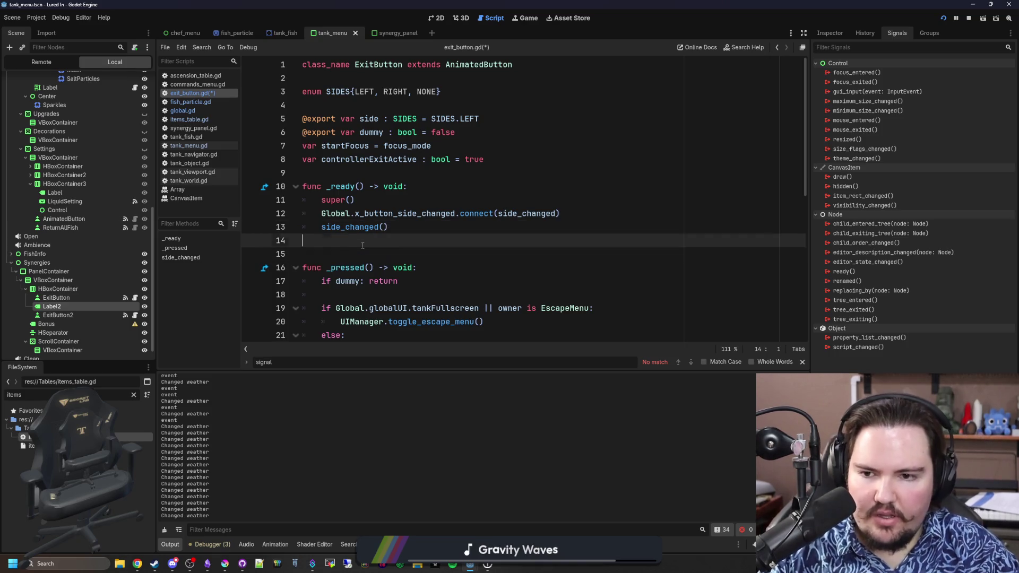
key("ctrl+s")
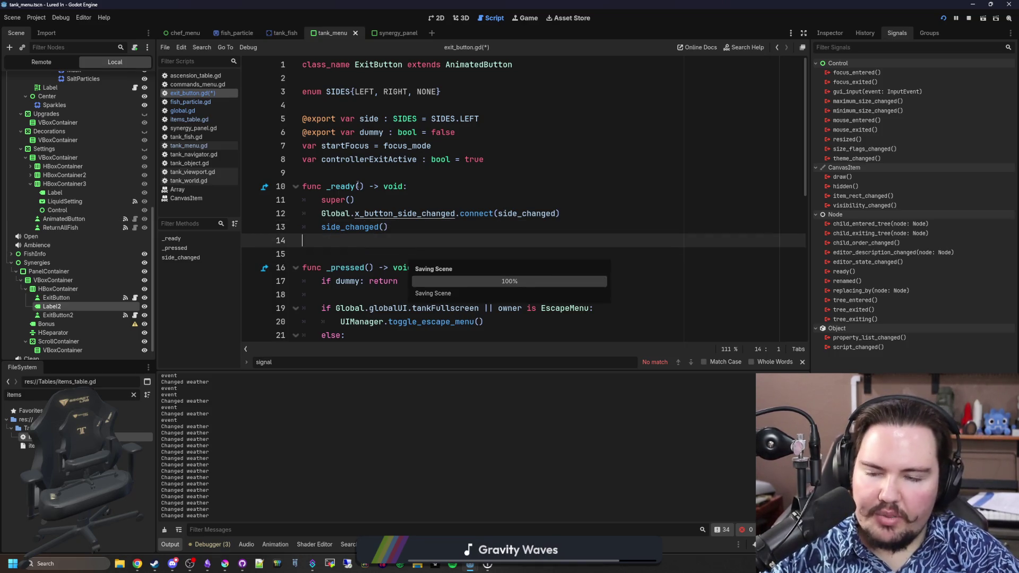
left_click(451, 187)
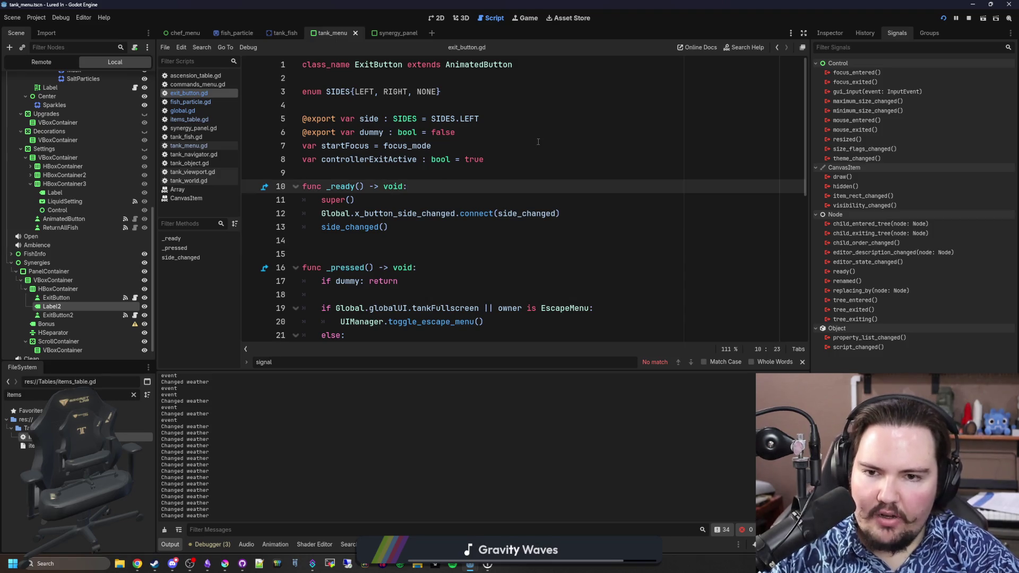
left_click(498, 160)
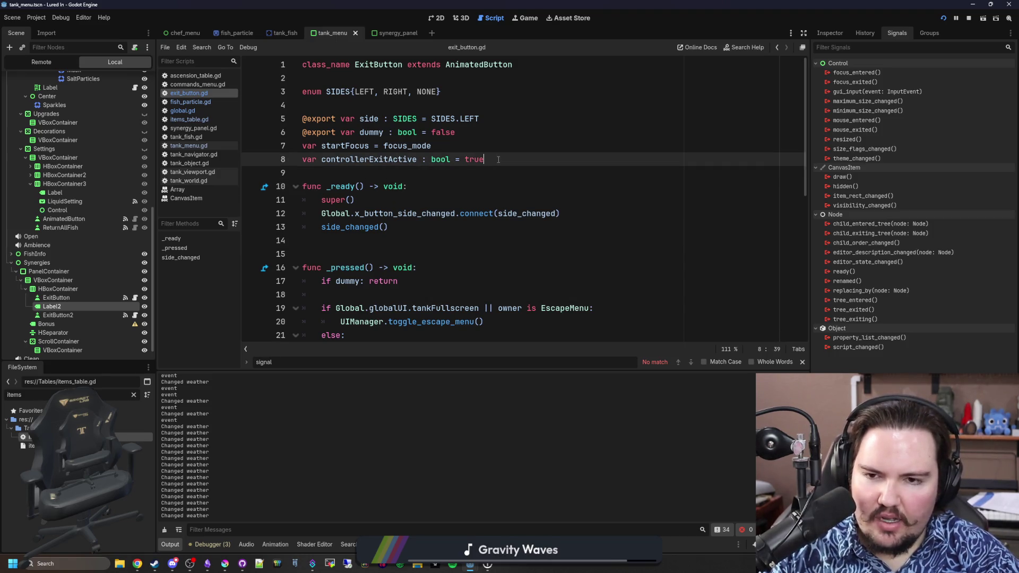
key("alt+Tab")
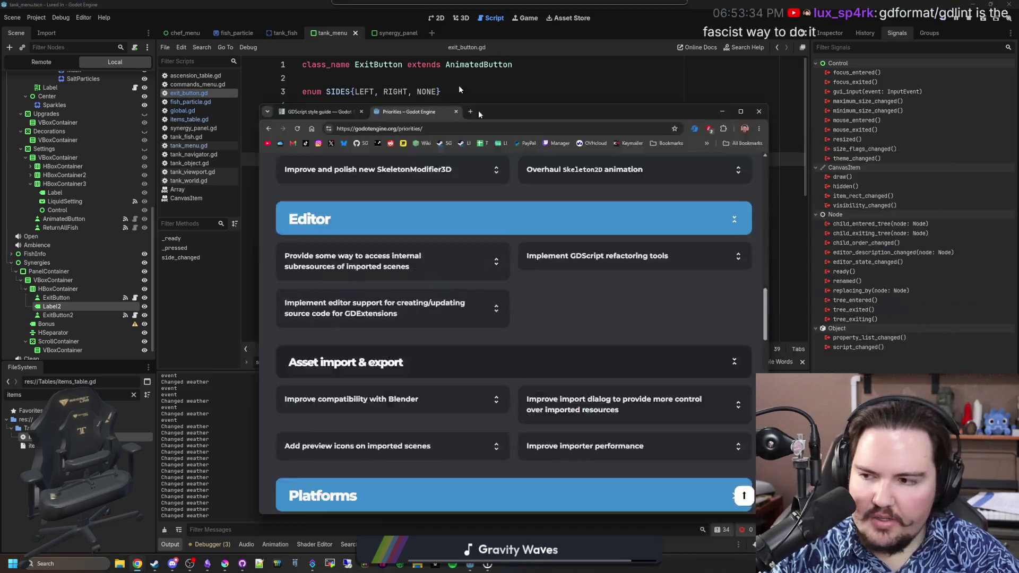
scroll(168, 257, "down", 4)
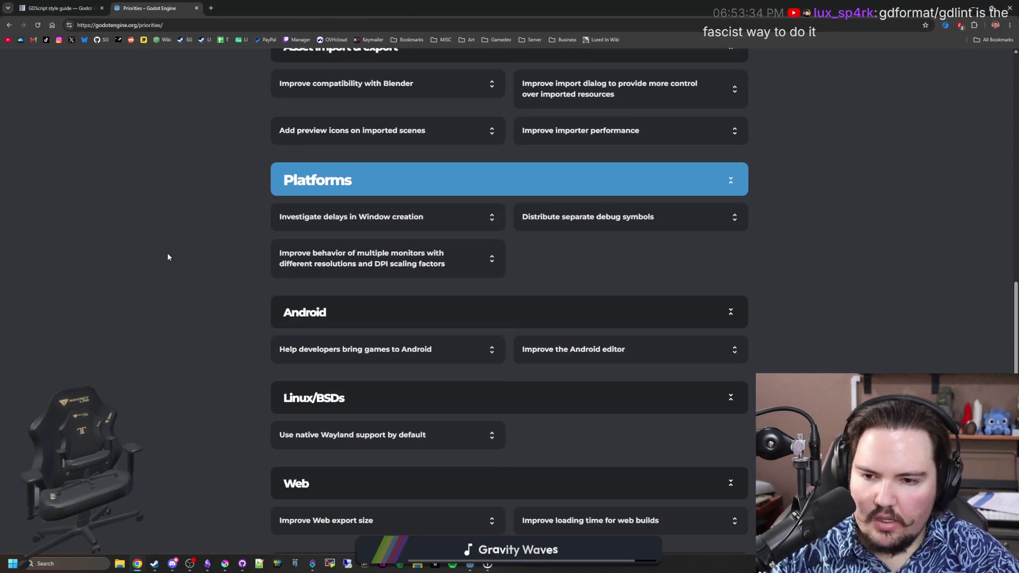
scroll(168, 256, "down", 3)
scroll(168, 257, "down", 3)
scroll(165, 244, "up", 20)
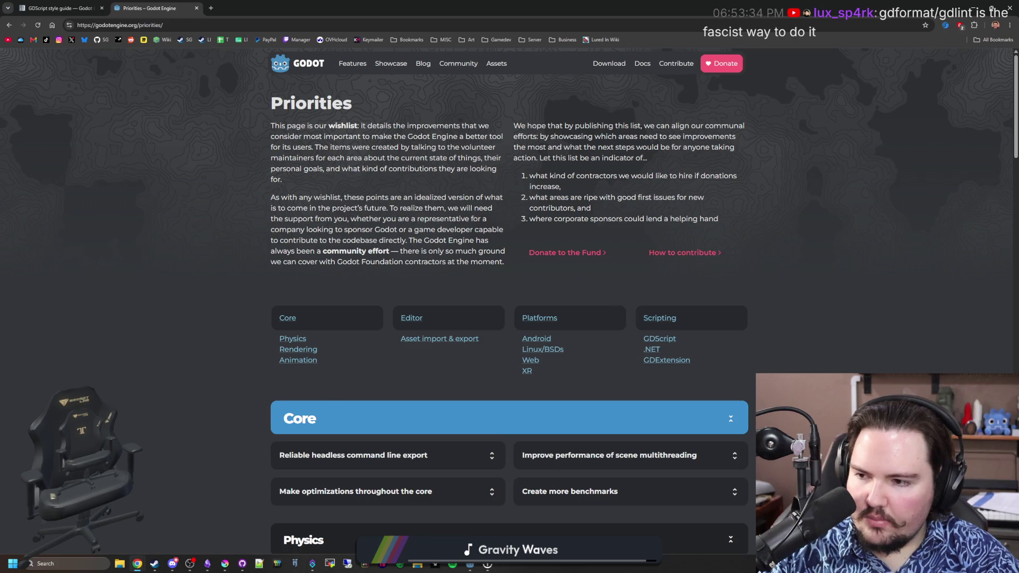
key("alt+Tab")
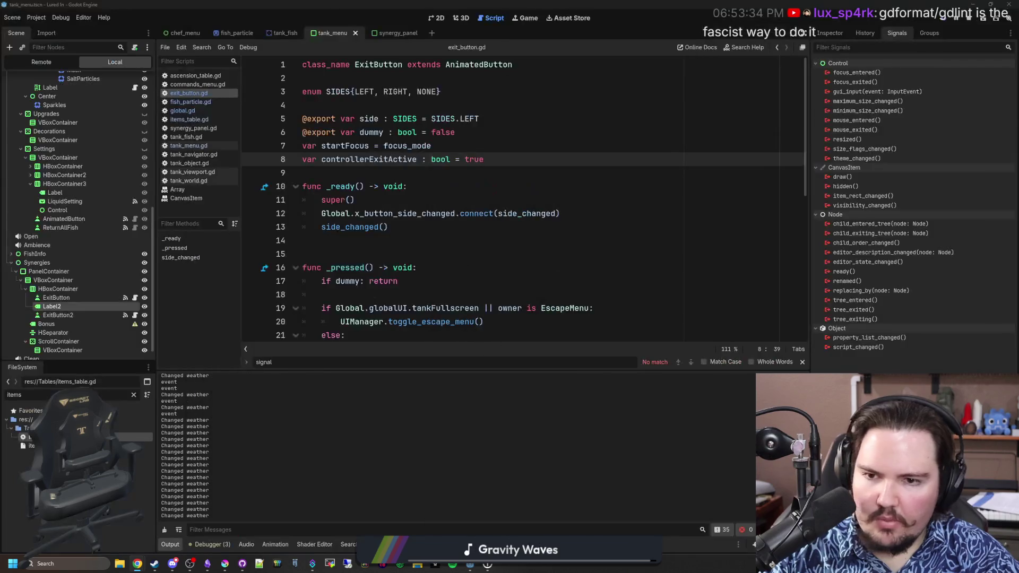
left_click(337, 173)
key("ctrl+s")
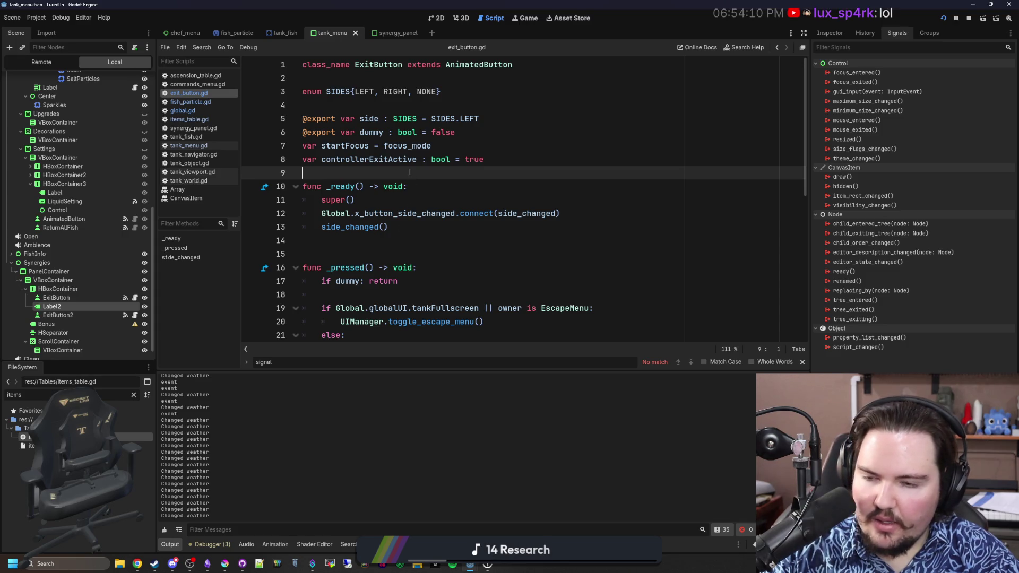
Review the exit_button.gd script, saving with Ctrl+S along the way.
left_click(354, 199)
left_click(384, 171)
key("ctrl+s")
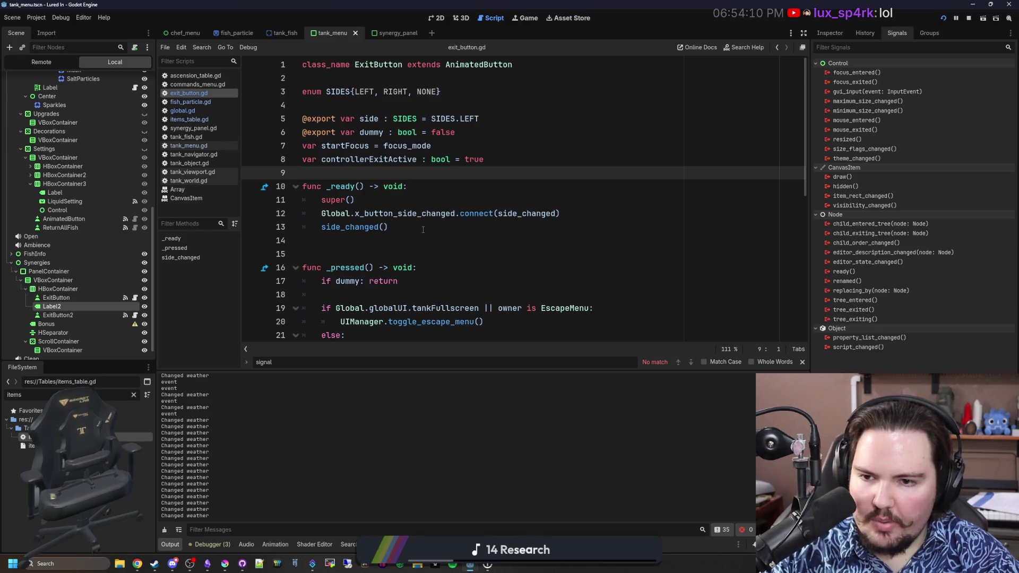
scroll(393, 180, "down", 1)
left_click(409, 187)
scroll(413, 197, "down", 1)
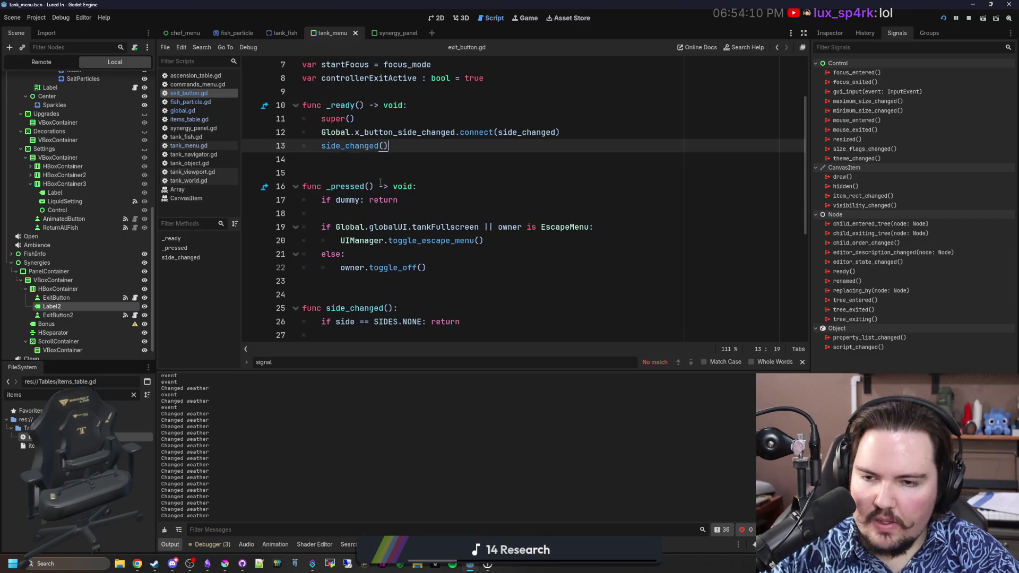
left_click(381, 160)
scroll(385, 155, "down", 5)
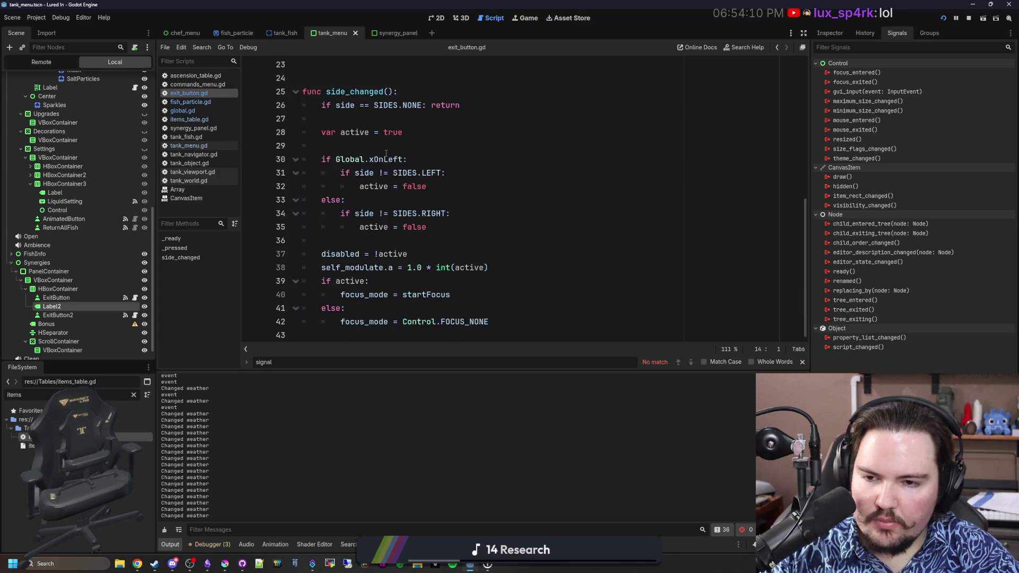
scroll(309, 247, "up", 7)
Open fish_particle.gd, then show Fish Tank 1 and its Synergies in the running game.
left_click(201, 101)
left_click(460, 200)
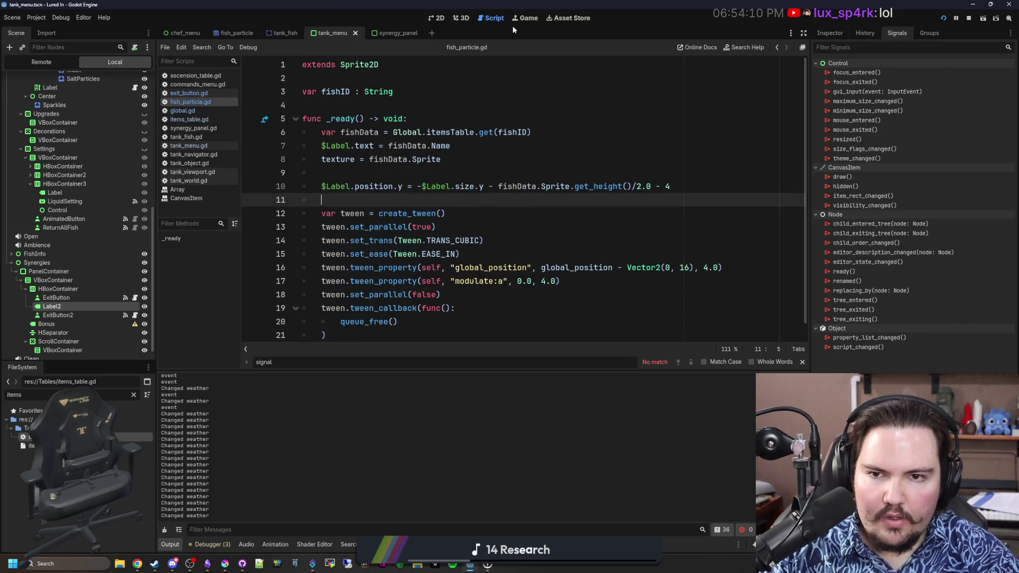
left_click(523, 19)
left_click(460, 217)
left_click(486, 223)
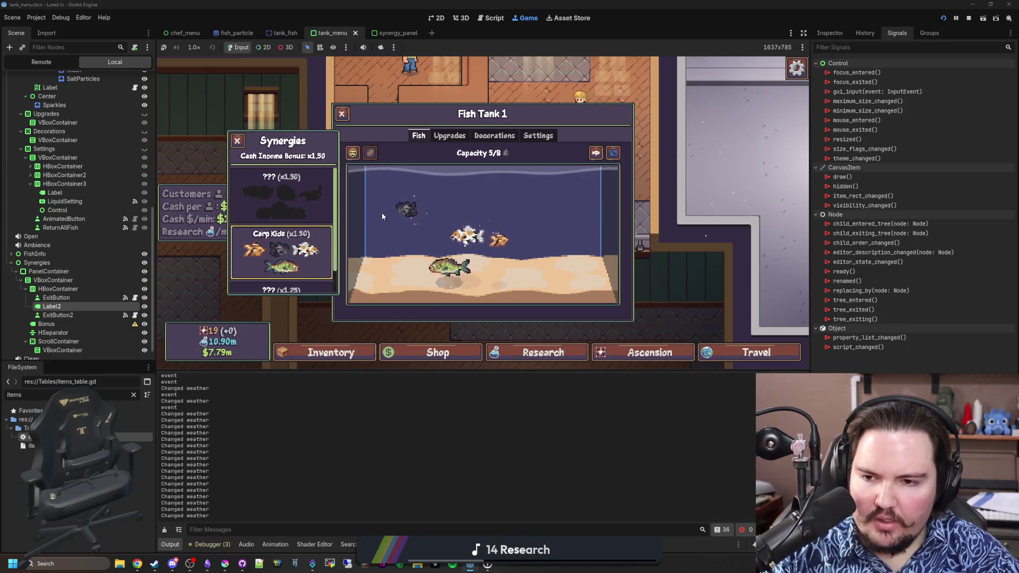
Return the goldfish from Fish Tank 1 to the inventory and open the fish list.
scroll(278, 225, "down", 2)
scroll(278, 225, "up", 2)
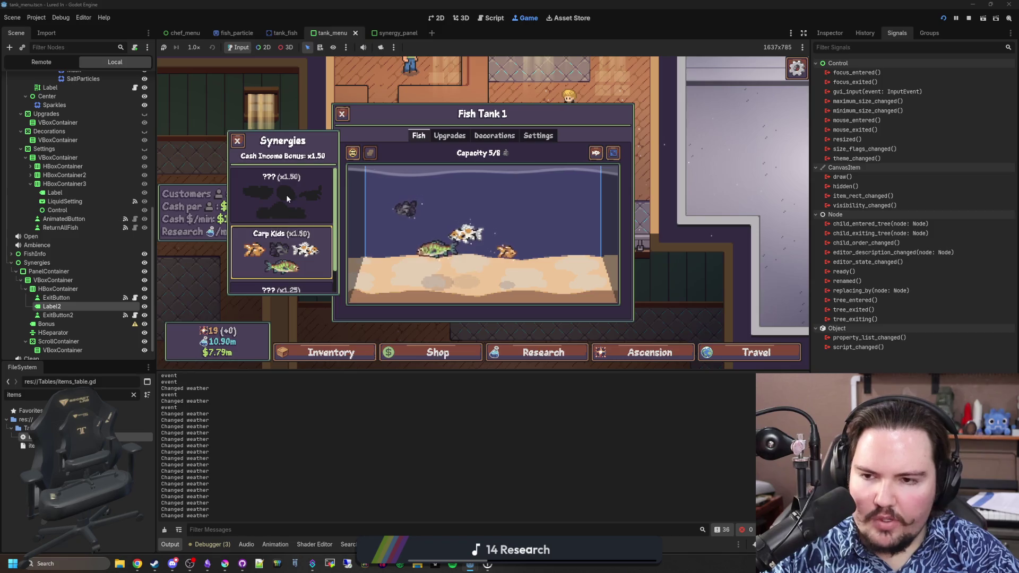
left_click(509, 254)
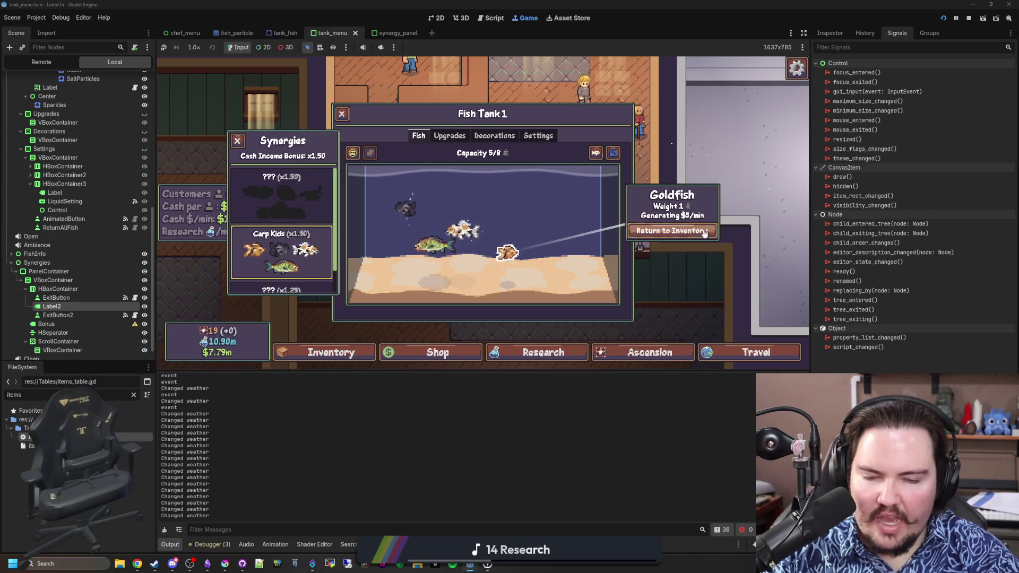
left_click(672, 231)
left_click(331, 352)
Move the Goldfish into Fish Tank 1 and confirm the Carp Kids (x1.50) synergy.
scroll(445, 272, "down", 10)
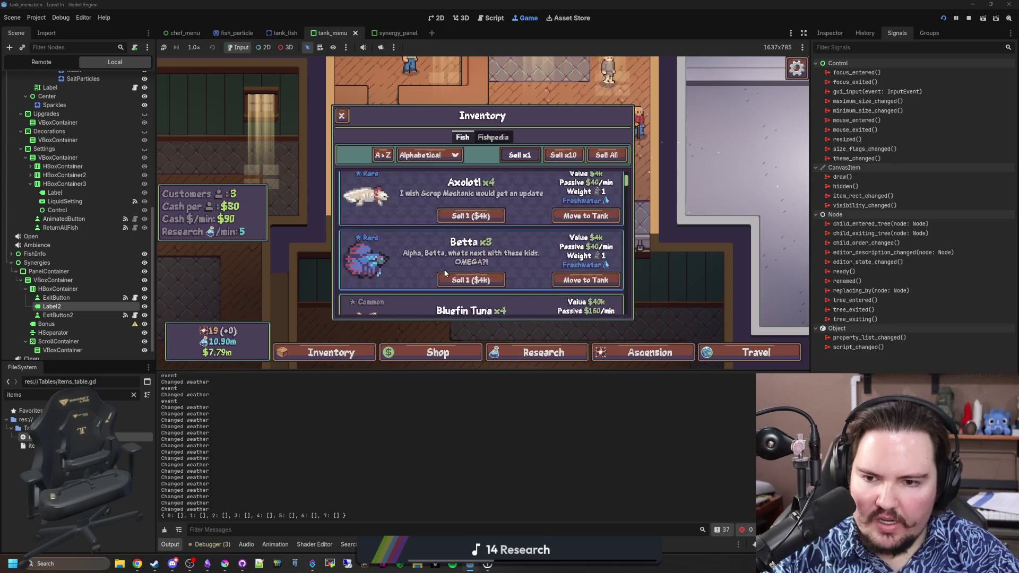
scroll(445, 272, "down", 10)
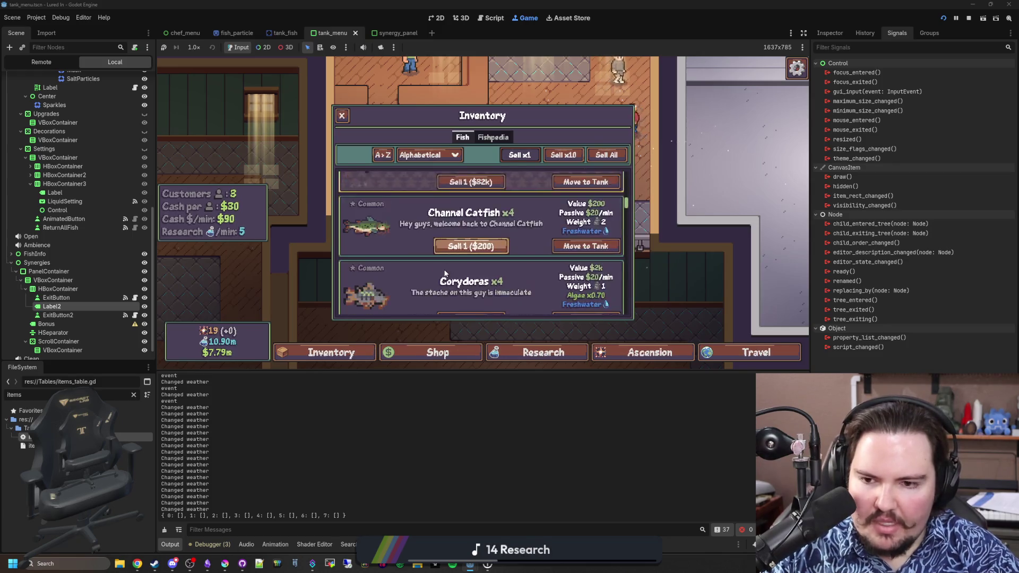
scroll(445, 273, "down", 10)
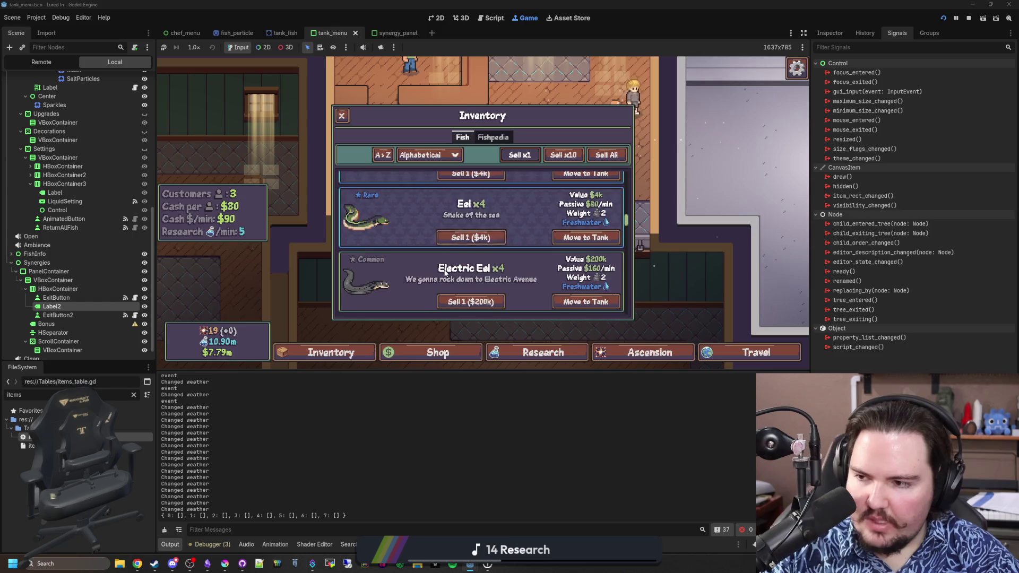
left_click(586, 227)
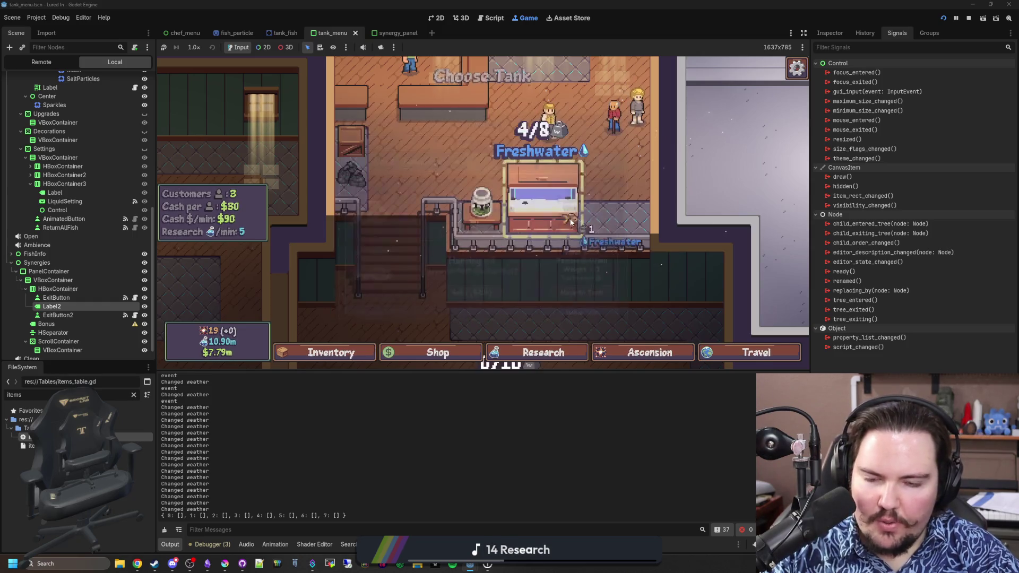
left_click(533, 206)
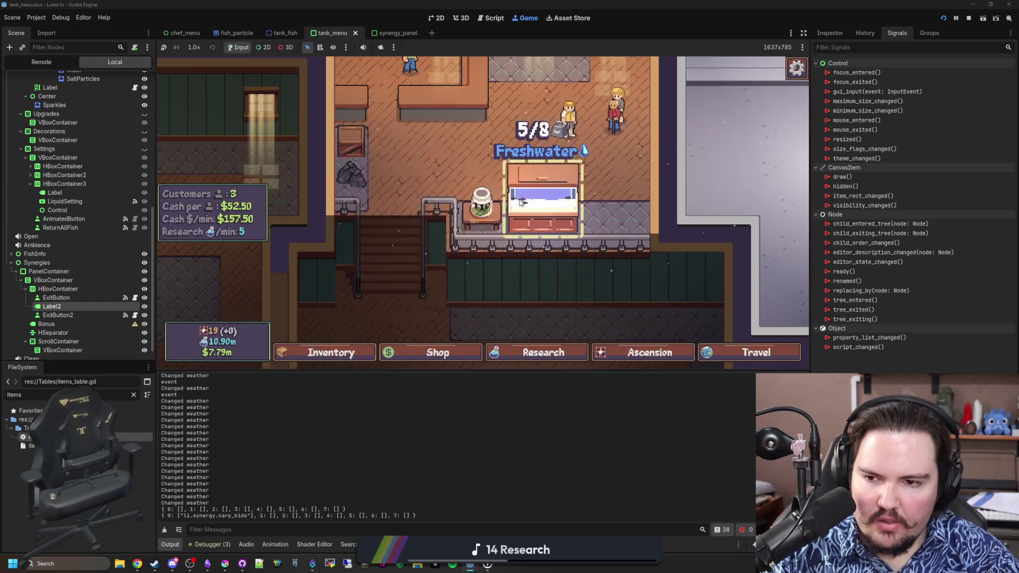
left_click(541, 198)
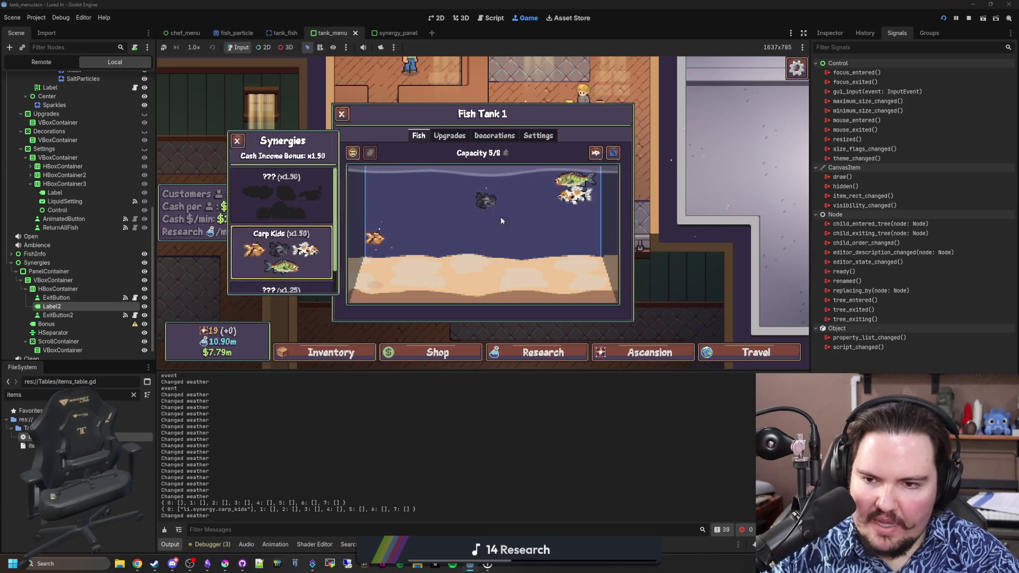
scroll(285, 215, "down", 2)
scroll(286, 215, "up", 2)
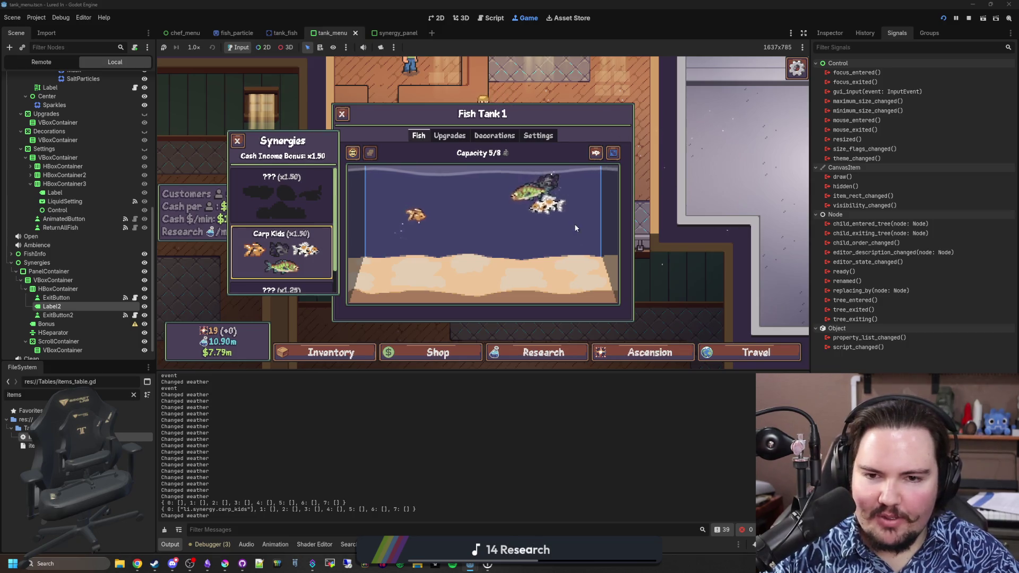
Check Fish Tank 7 and Fish Tank 1 with their Synergies panels.
key("Escape")
scroll(584, 218, "down", 2)
scroll(570, 227, "down", 2)
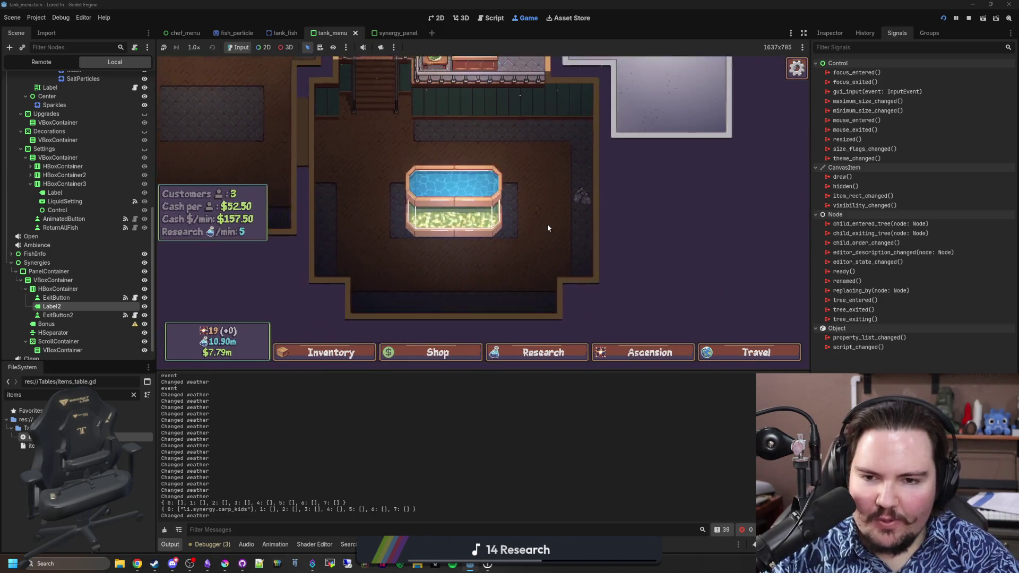
left_click(467, 223)
key("Escape")
left_click(475, 230)
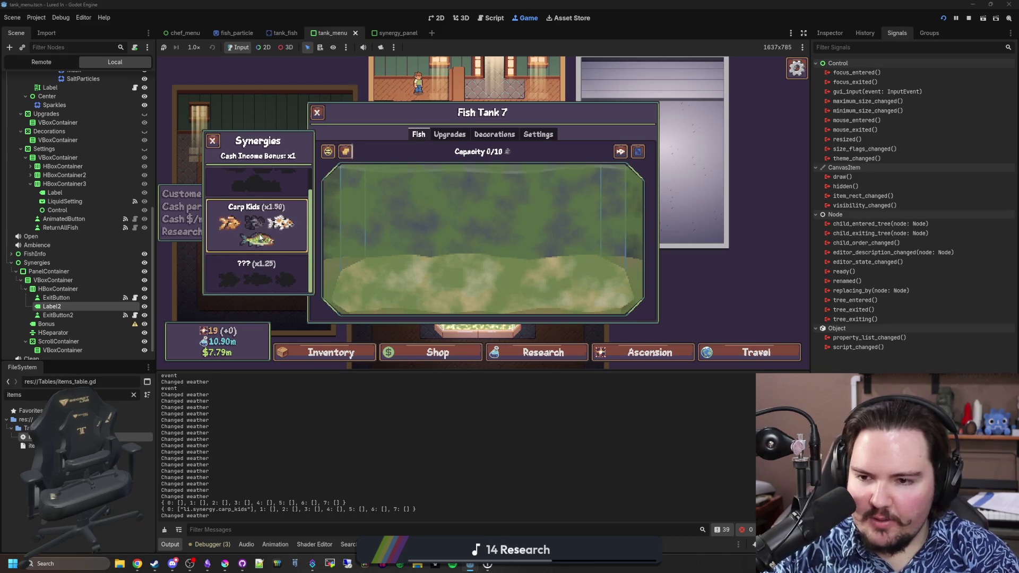
key("Escape")
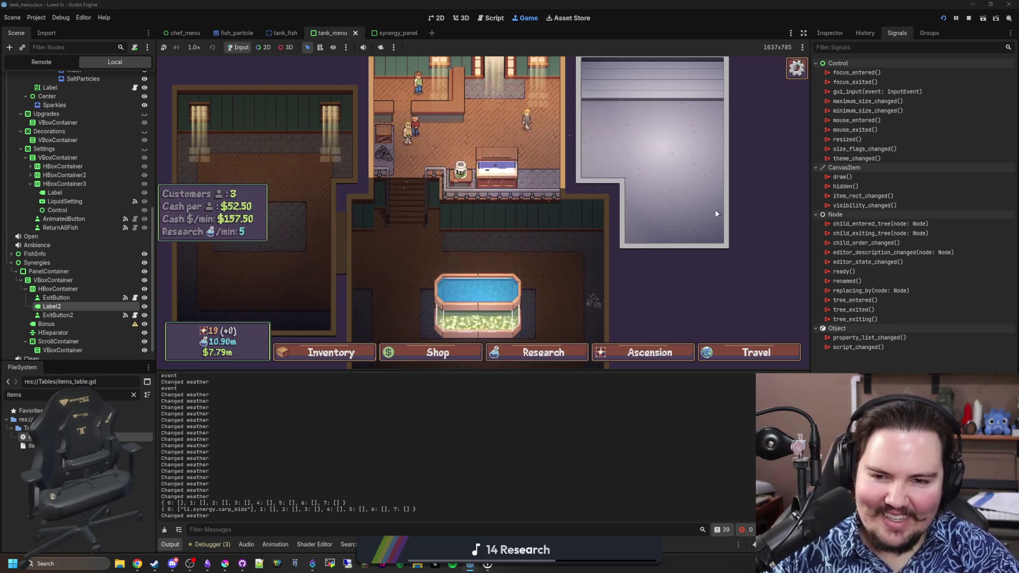
left_click(473, 294)
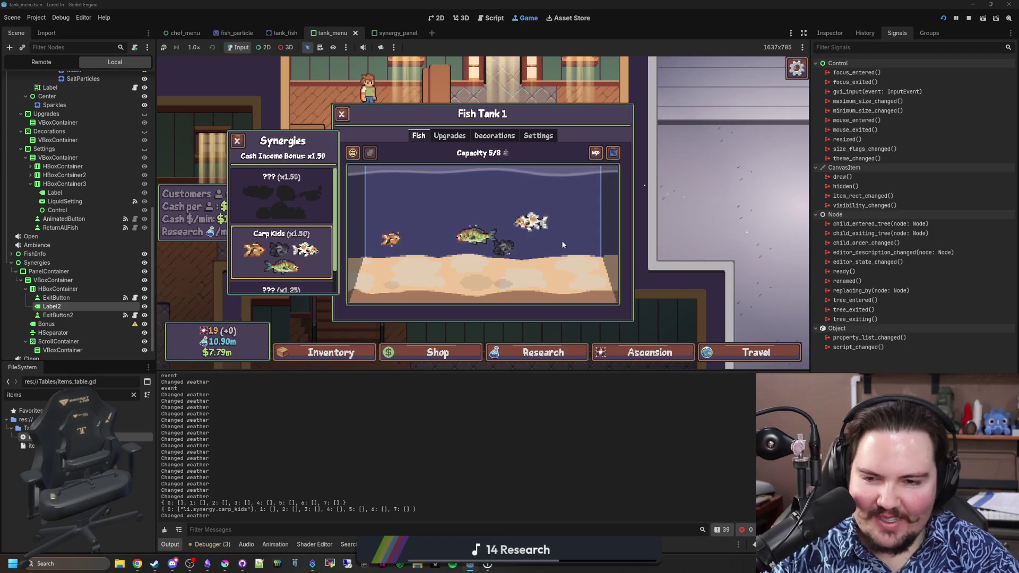
key("Escape")
left_click(529, 248)
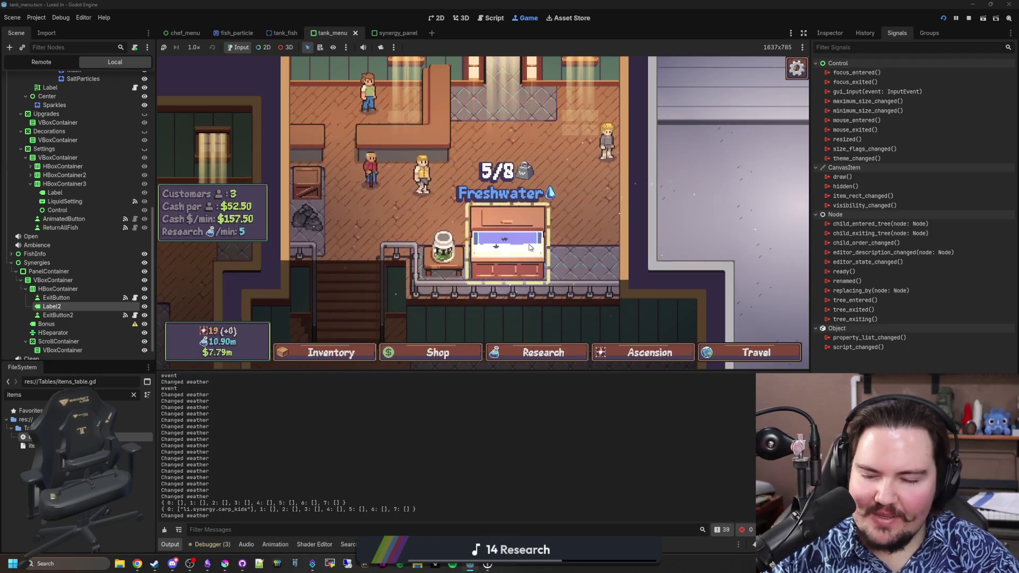
left_click(530, 247)
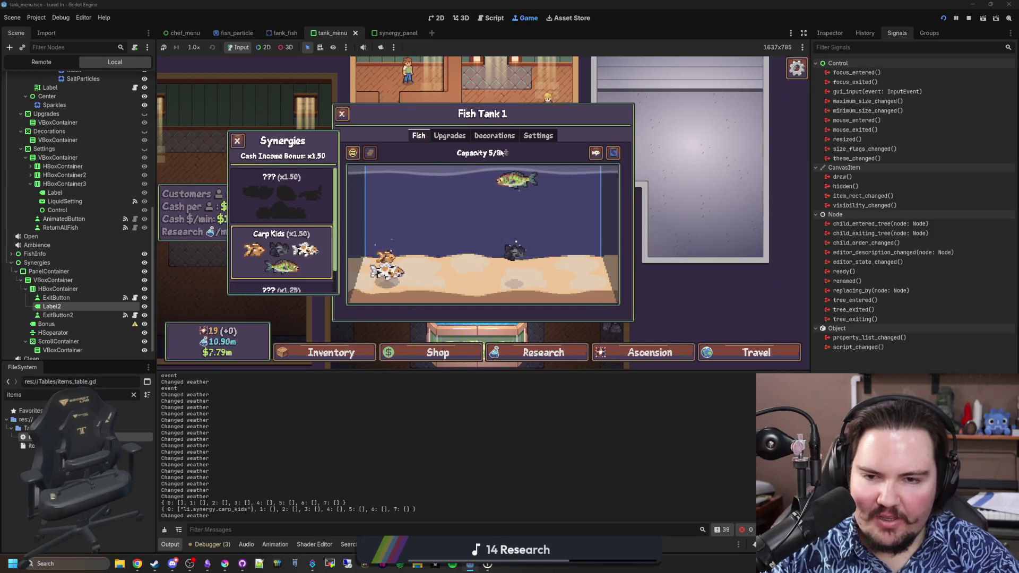
View the info cards for the carp, Oranda, goldfish and koi in Fish Tank 1.
left_click(512, 179)
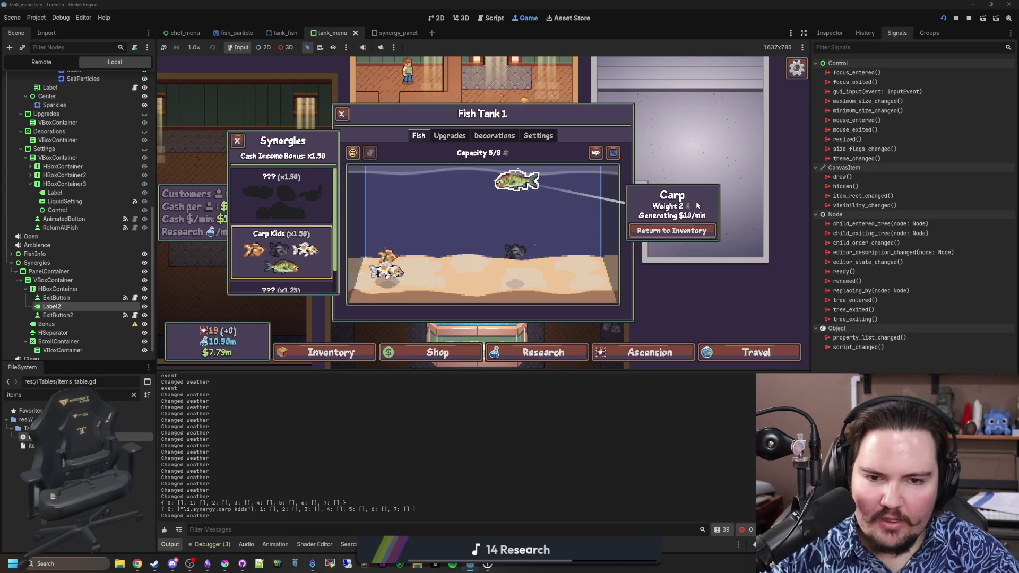
left_click(539, 223)
left_click(531, 247)
left_click(537, 244)
left_click(537, 245)
left_click(538, 245)
left_click(388, 271)
left_click(447, 225)
Close the tank panels and stop the running game with F8.
key("Escape")
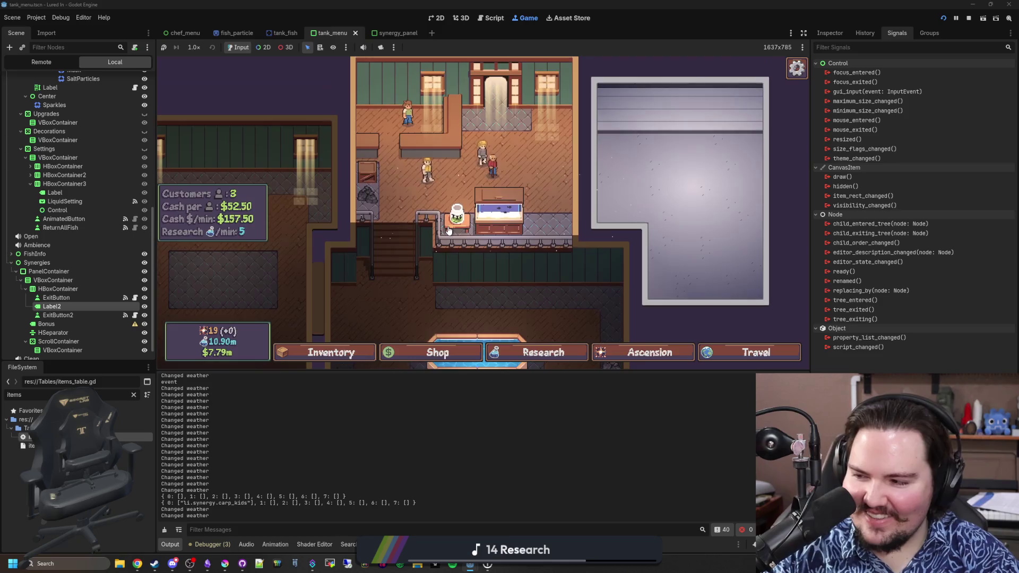
left_click(520, 212)
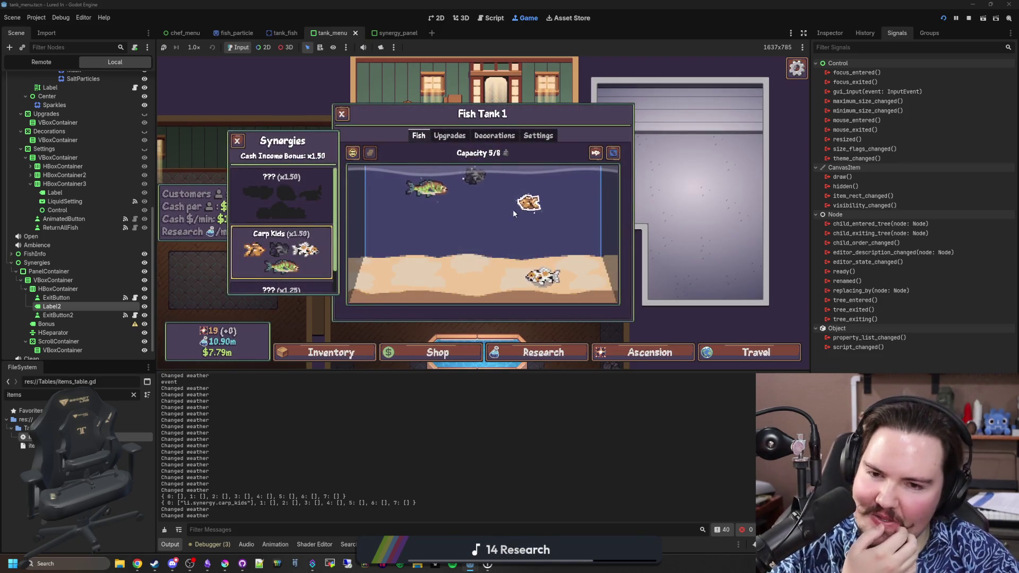
left_click(342, 114)
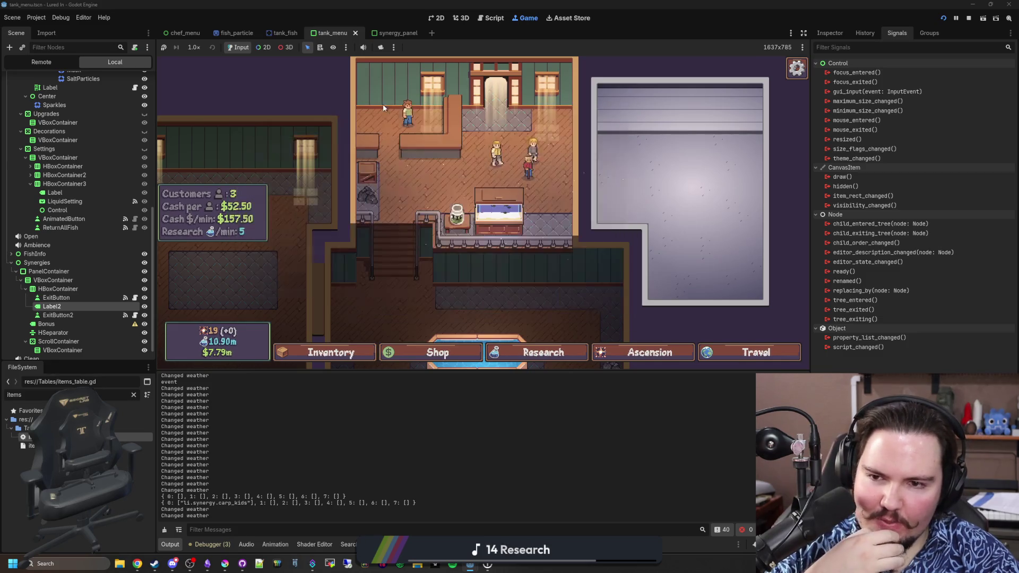
key("F8")
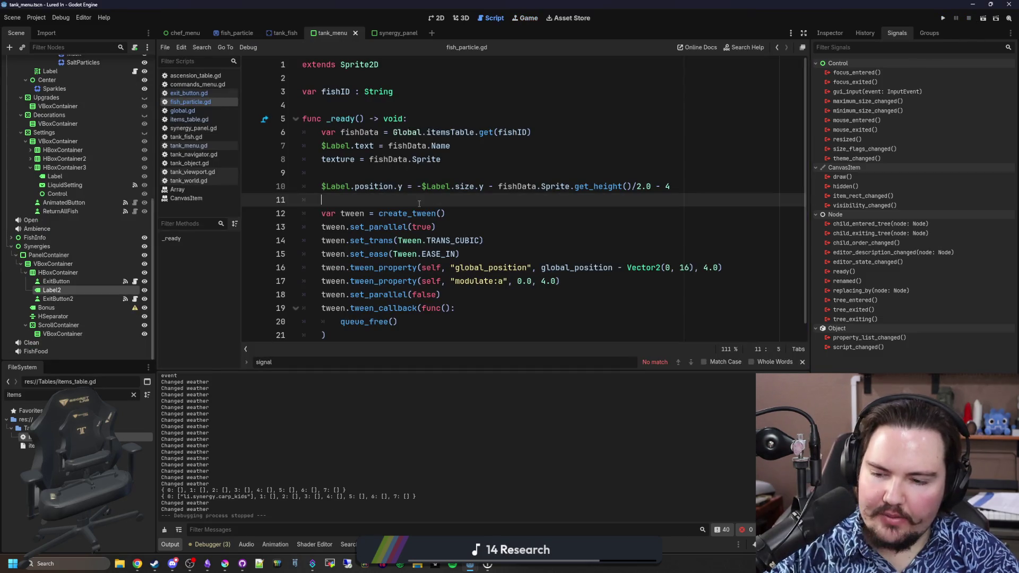
In the 2D workspace, filter FileSystem for 'glob', open global_ui.tscn and save it.
left_click(434, 18)
scroll(423, 302, "down", 2)
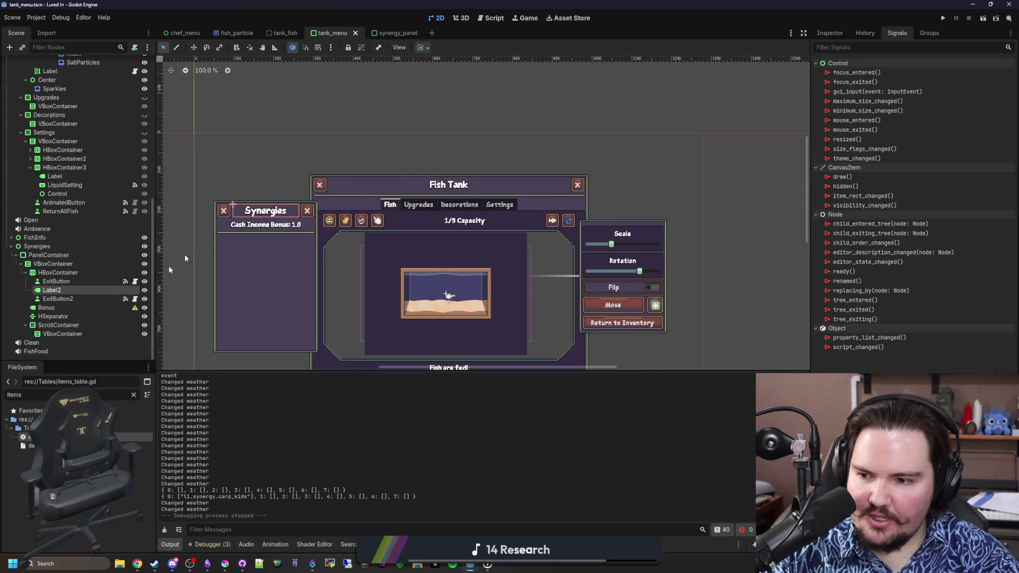
left_click(133, 395)
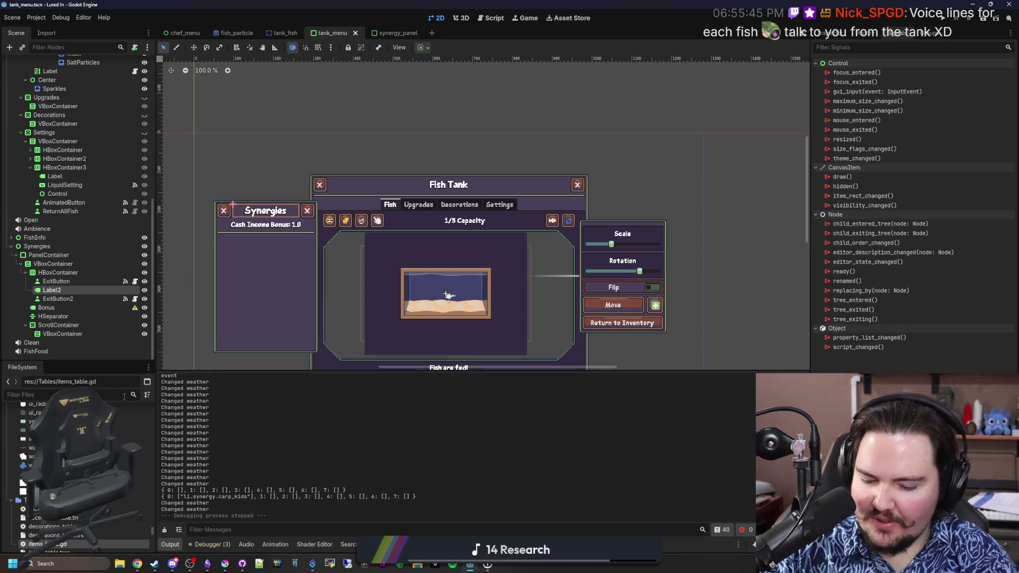
type("glob")
double_click(31, 446)
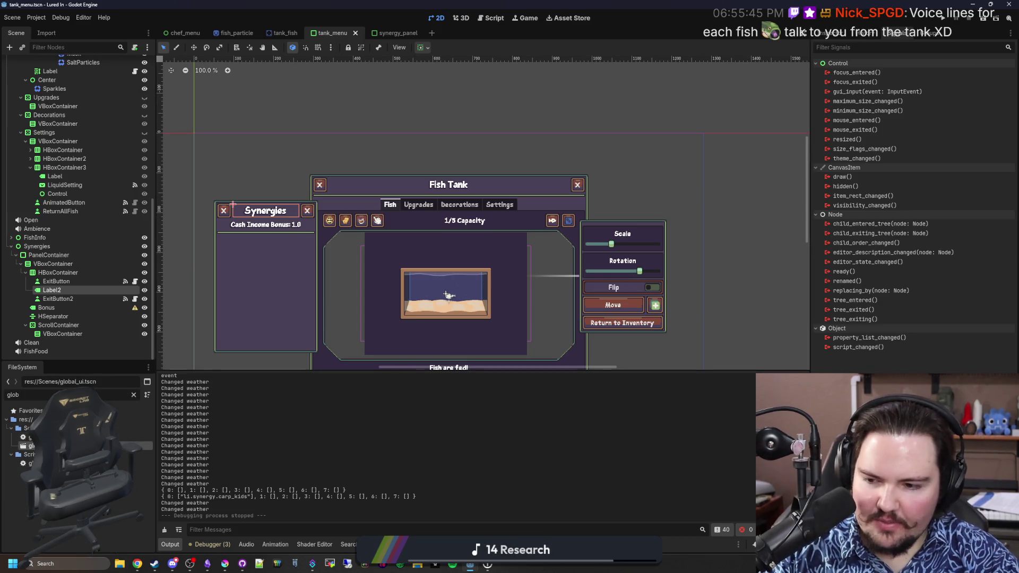
scroll(362, 272, "down", 3)
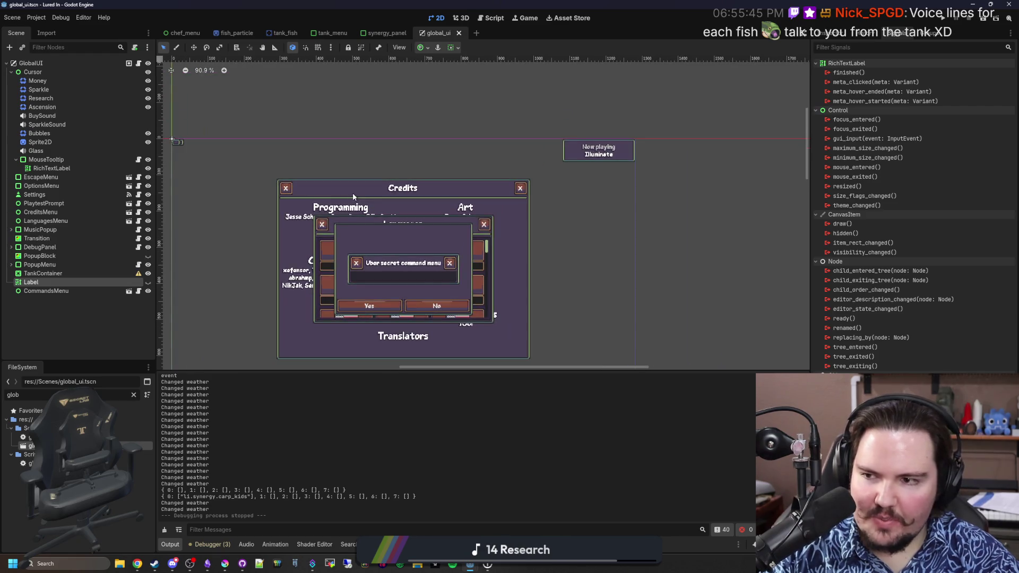
key("ctrl+s")
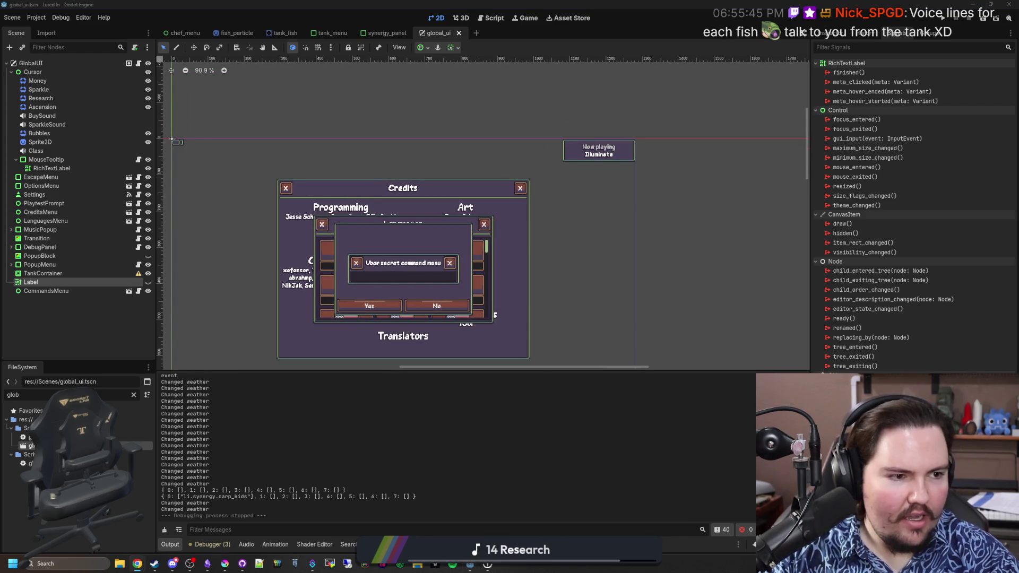
Start adding a child node under the GlobalUI root.
scroll(422, 153, "up", 1)
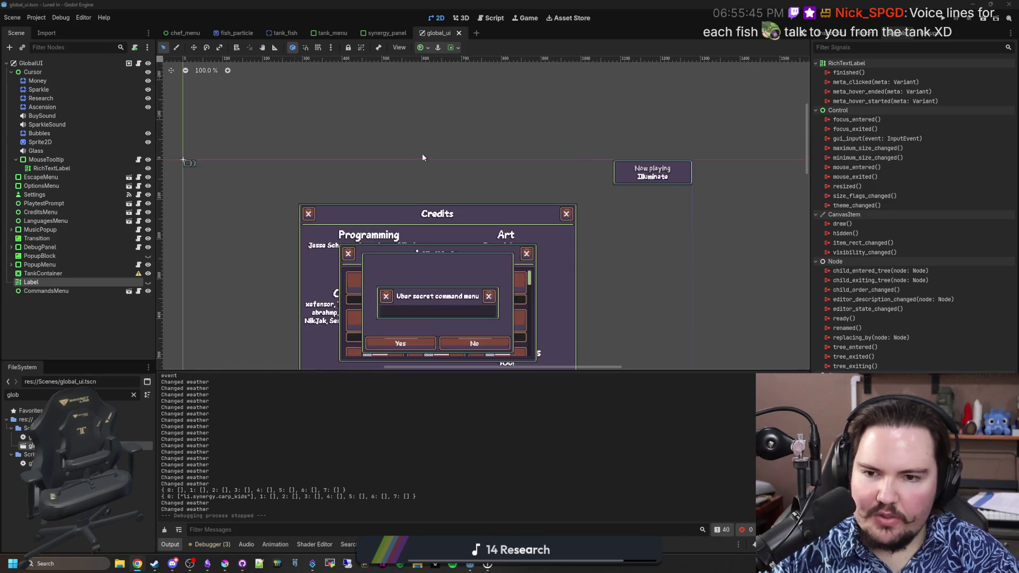
scroll(422, 153, "up", 2)
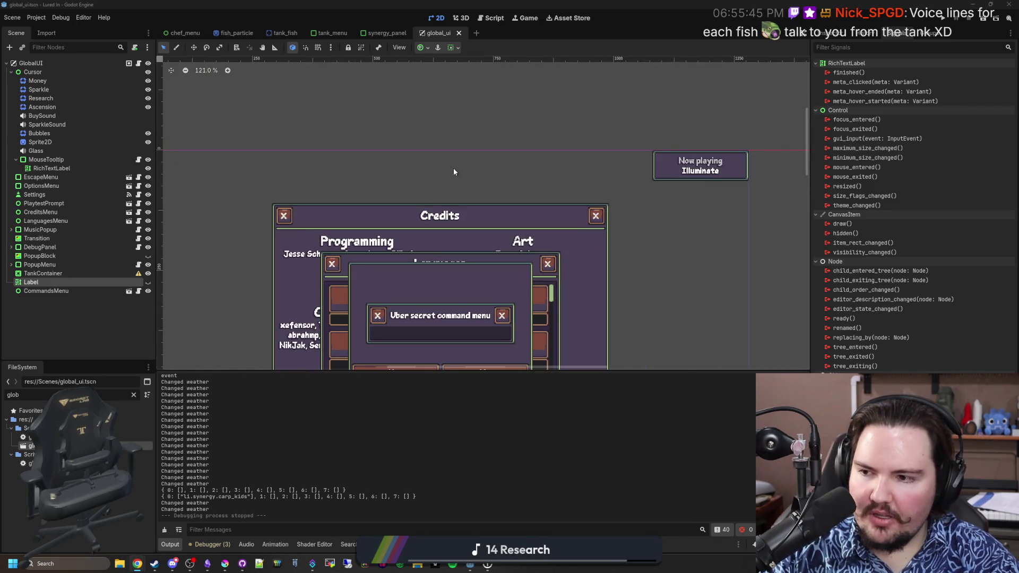
left_click(64, 329)
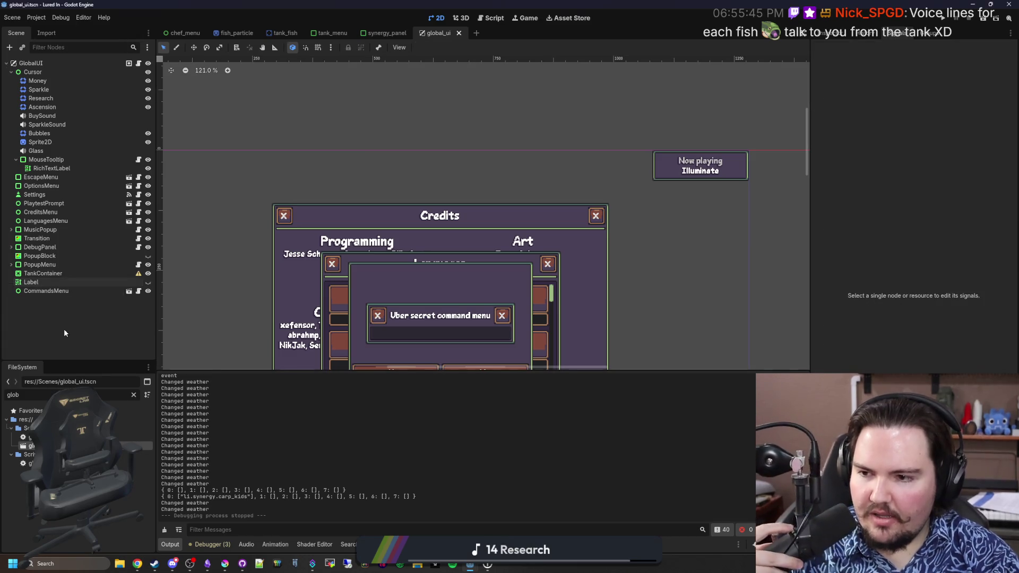
right_click(49, 61)
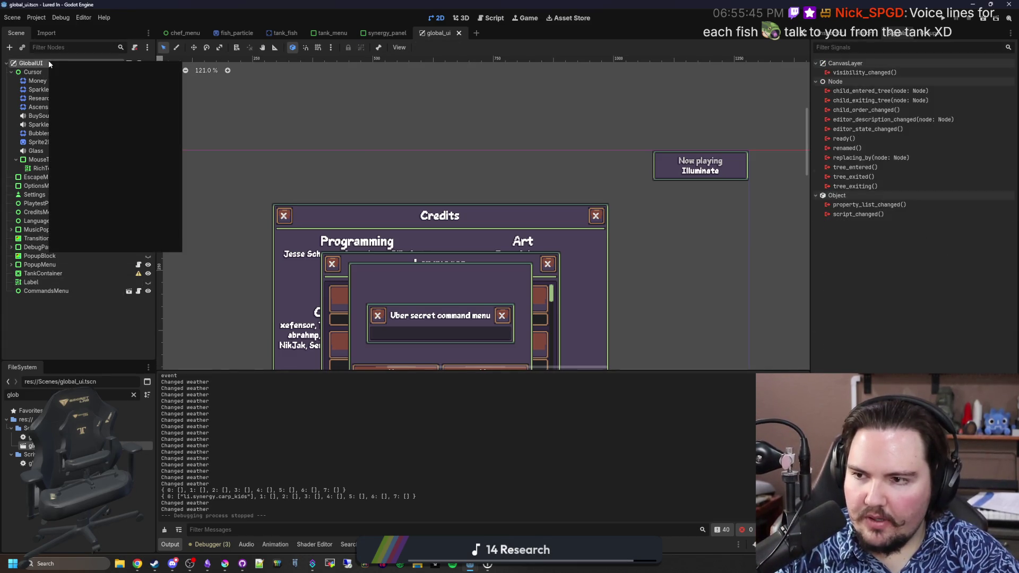
left_click(74, 80)
Add a PanelContainer node under GlobalUI.
type("co")
key("BackSpace")
key("BackSpace")
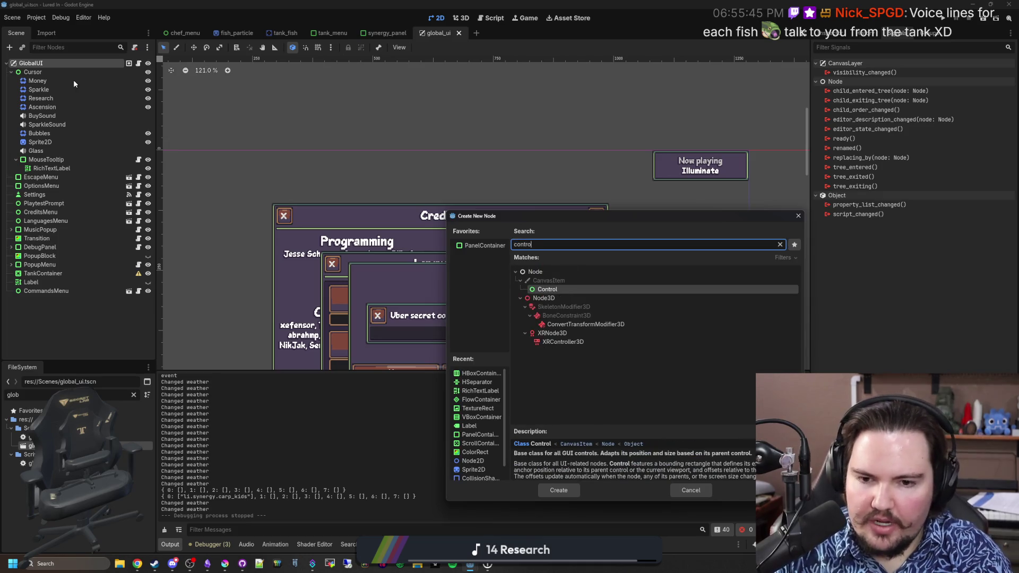
type("panel")
type("container")
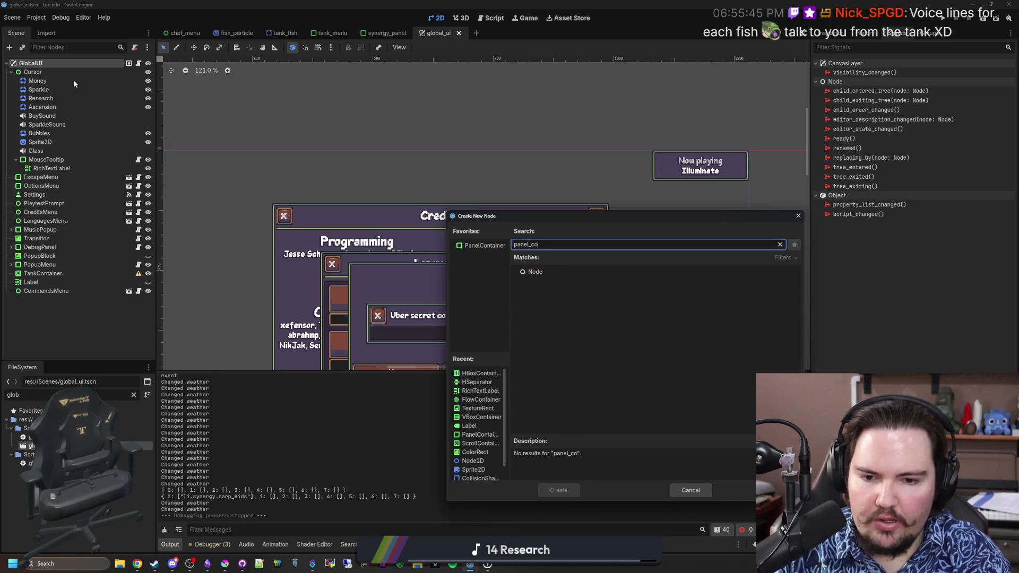
key("Return")
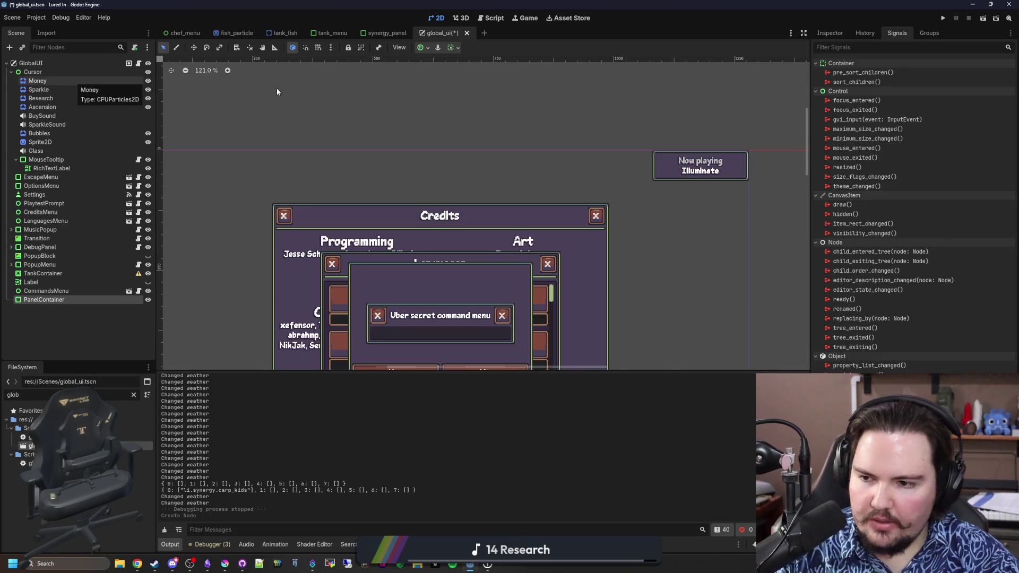
Set the PanelContainer's Anchors Preset to Center Top and its Mouse Filter to Ignore.
scroll(287, 127, "down", 3)
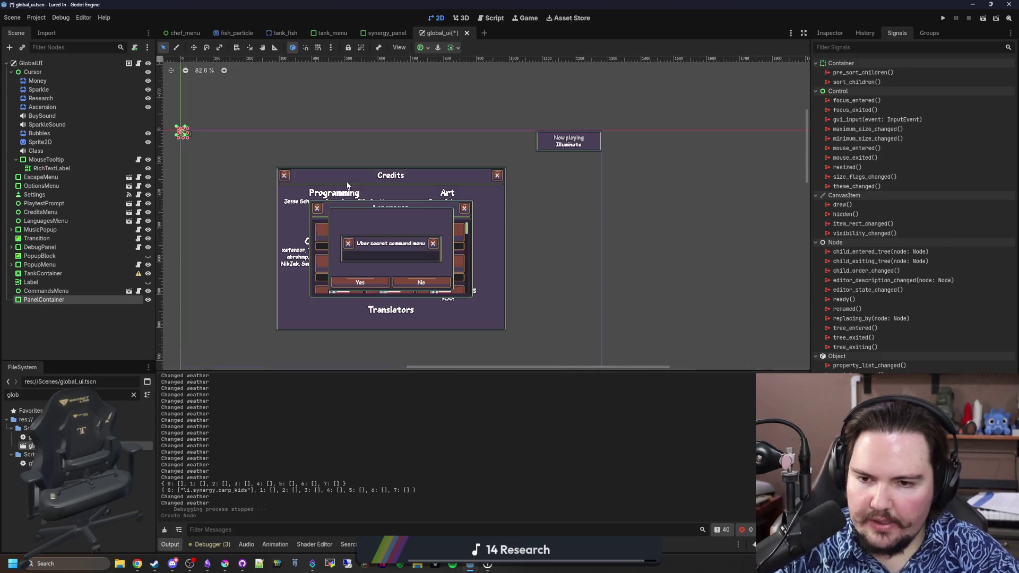
left_click(831, 33)
left_click(830, 129)
left_click(934, 244)
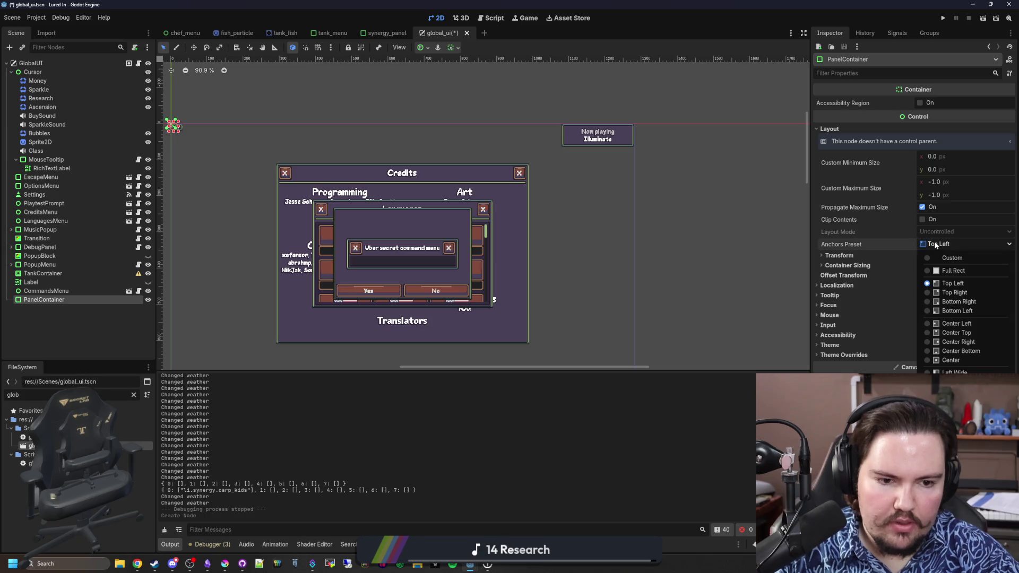
left_click(957, 332)
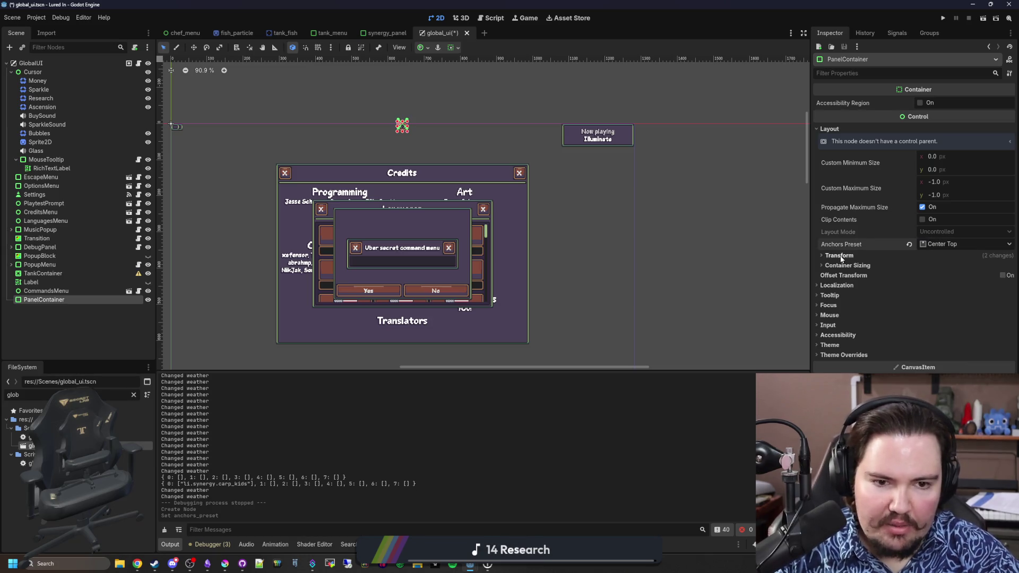
left_click(830, 316)
left_click(956, 325)
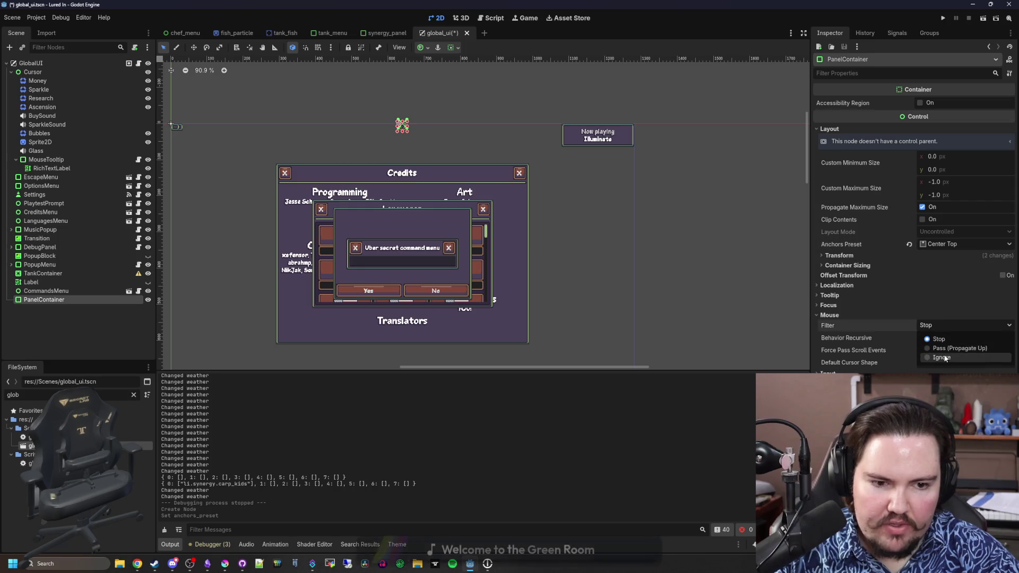
left_click(937, 361)
left_click(829, 316)
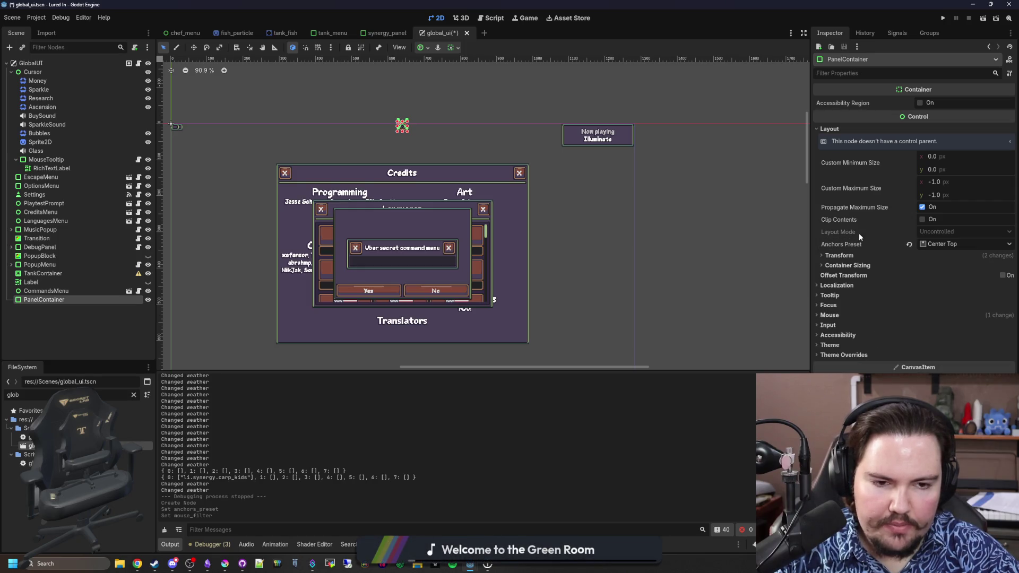
Try widening the panel's minimum width, then reset it to 0.
left_click_drag(937, 156, 1001, 156)
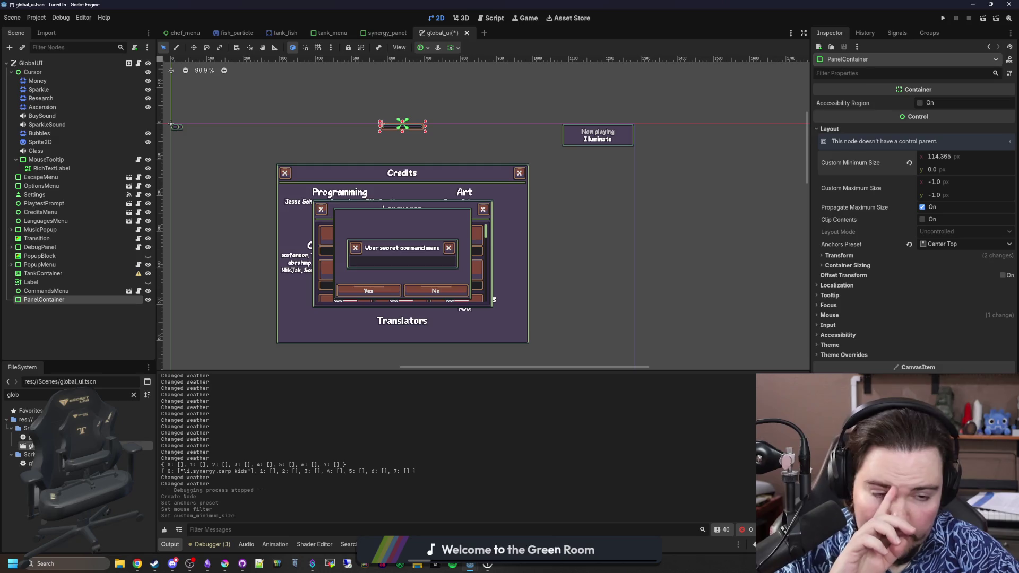
left_click(909, 163)
scroll(403, 122, "up", 5)
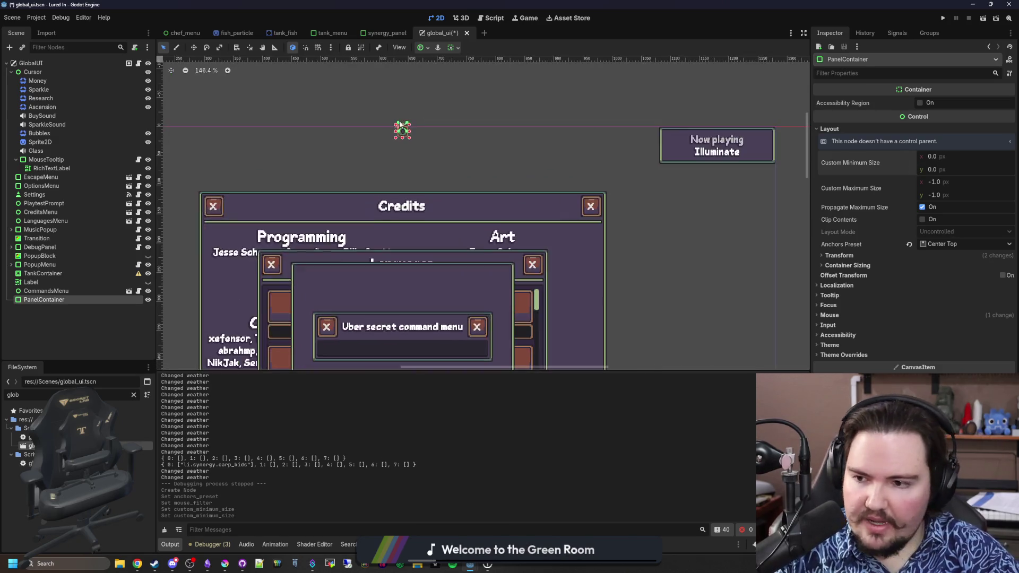
right_click(28, 301)
Add a RichTextLabel child to the PanelContainer.
left_click(40, 306)
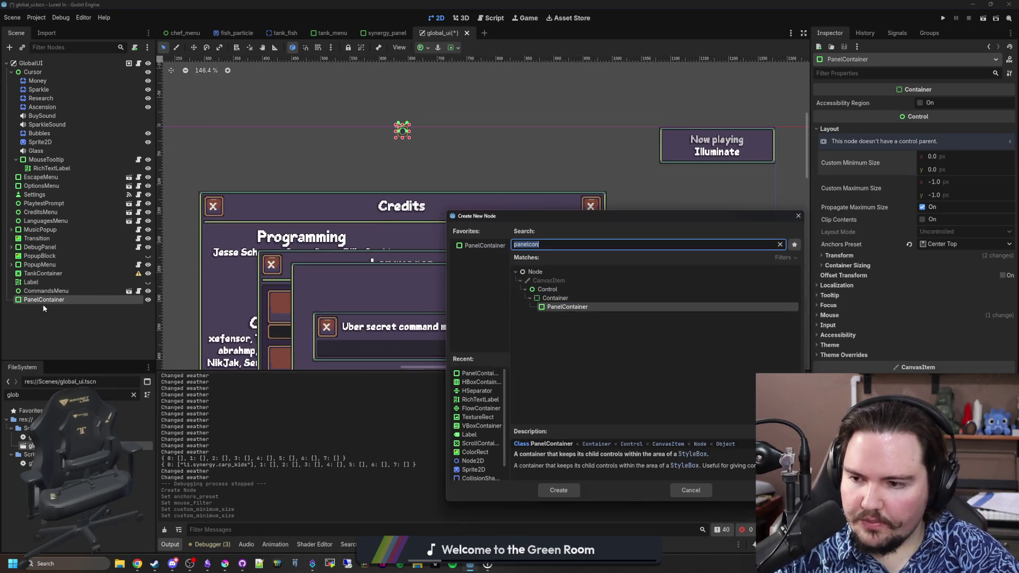
type("richte")
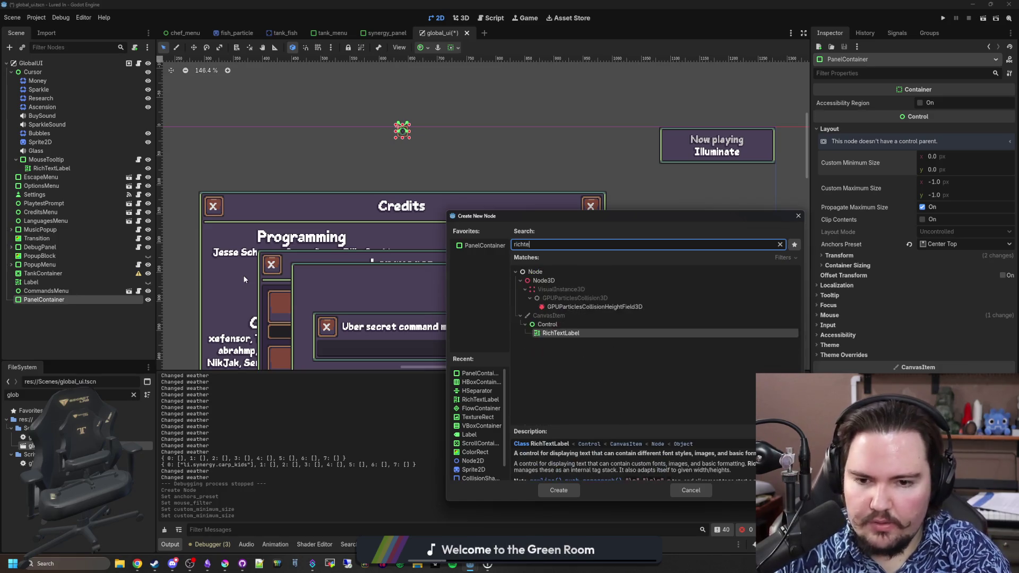
key("Return")
Set the label text to 'Synergy unlocked: Carp Kids' with Fit Content, BBCode, no scrolling, Autowrap Off.
left_click(849, 150)
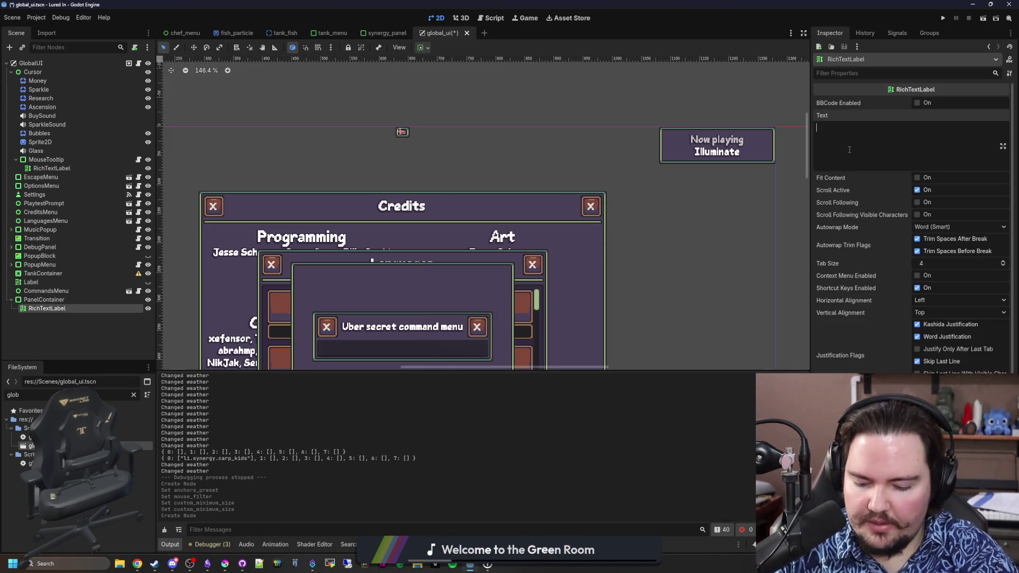
type("Synergy")
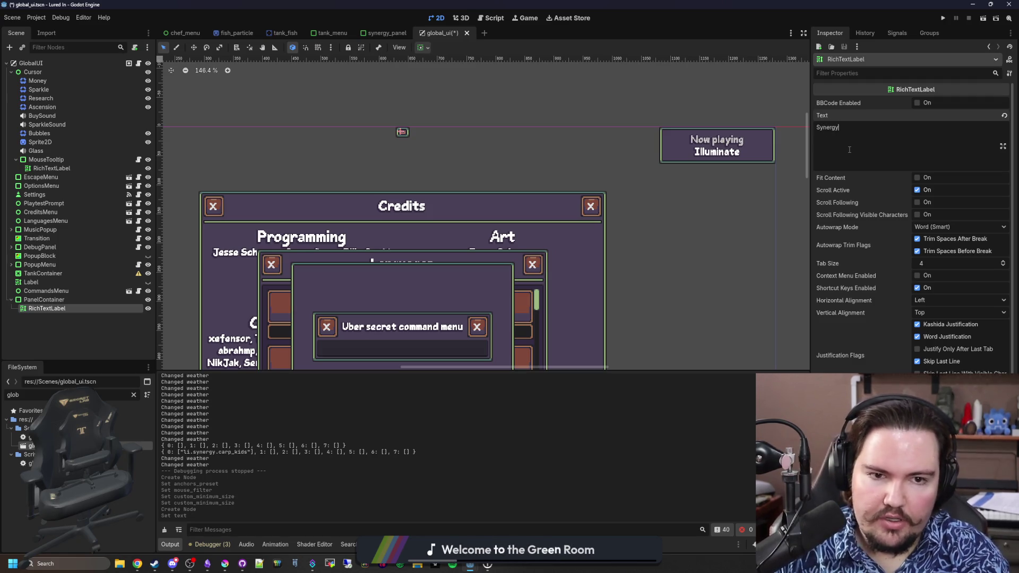
left_click(926, 178)
left_click(926, 189)
left_click(926, 102)
left_click(948, 225)
left_click(934, 238)
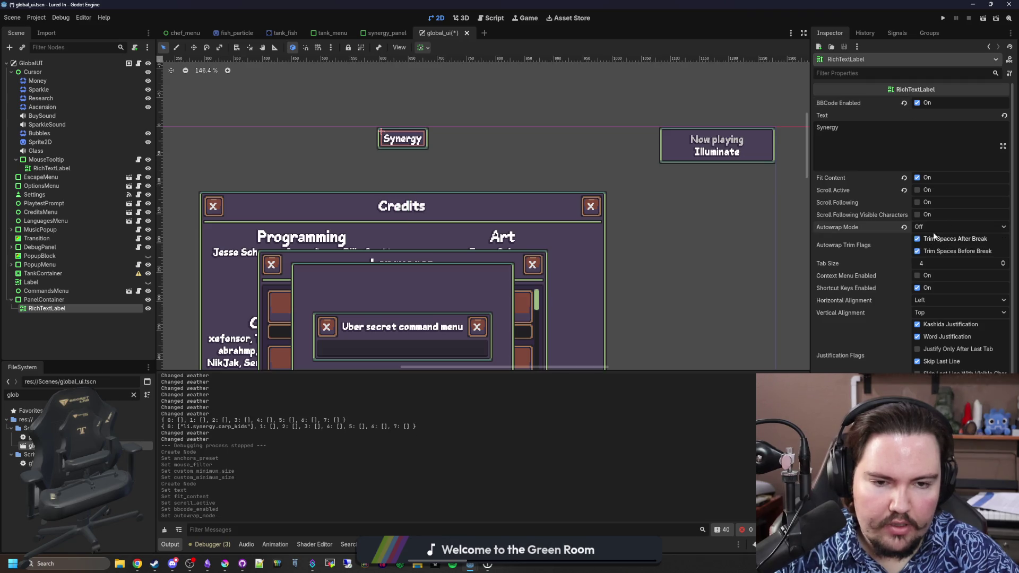
left_click(877, 123)
type("unlocked: D")
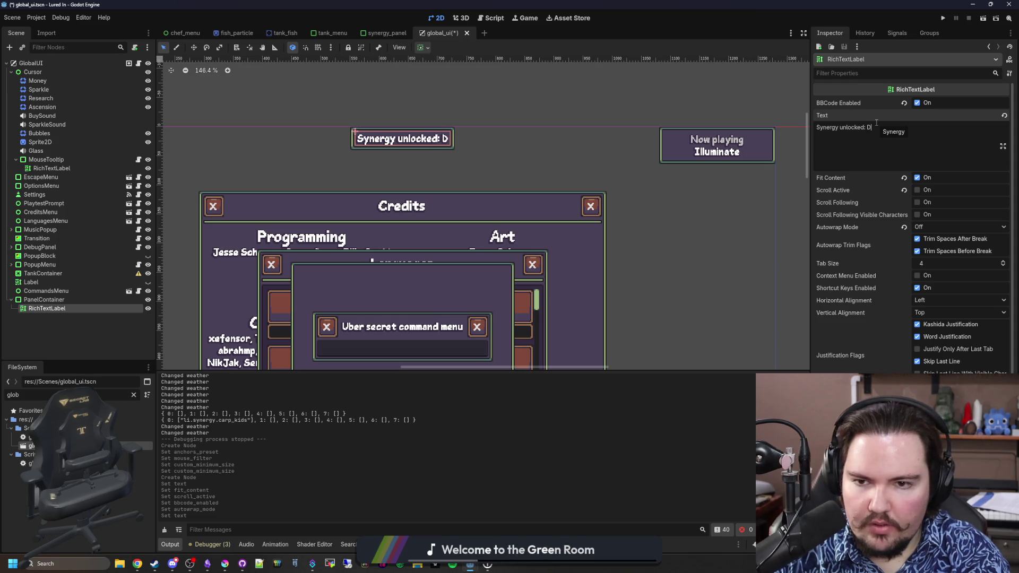
type("Carp Kids")
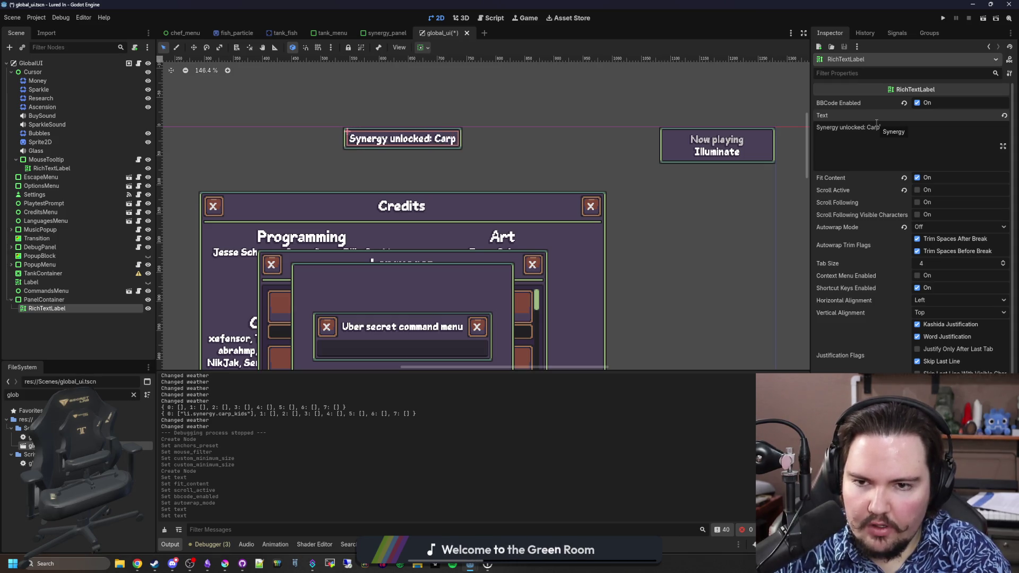
Rename the PanelContainer node to Notification.
scroll(422, 60, "down", 1)
scroll(422, 60, "down", 3)
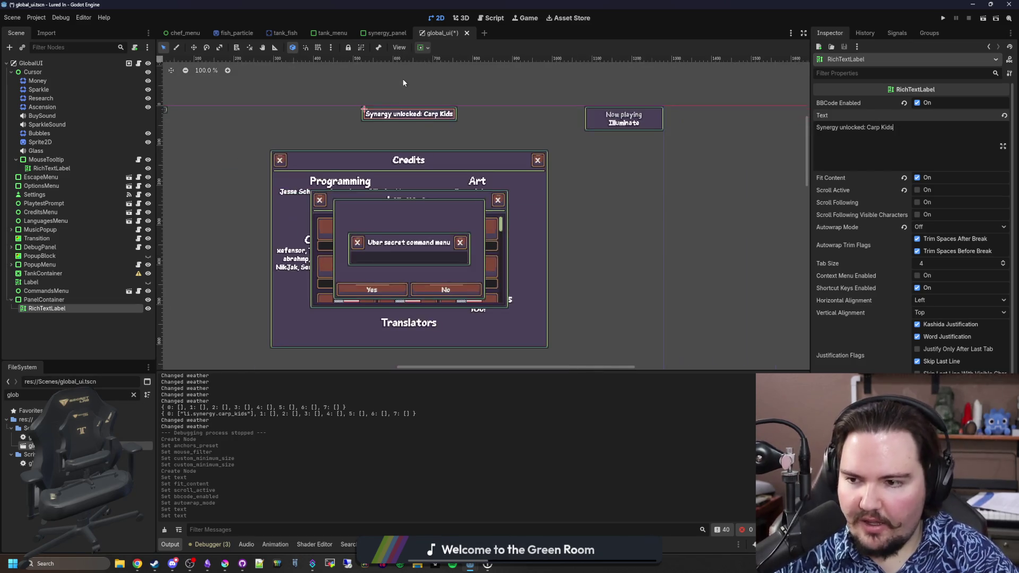
scroll(319, 146, "up", 4)
left_click(51, 307)
left_click(52, 303)
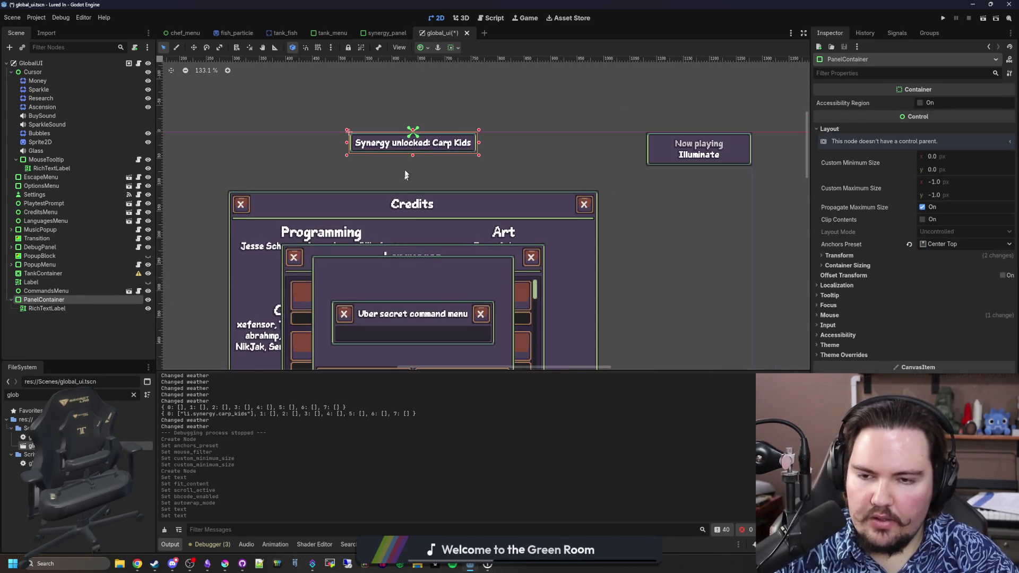
scroll(395, 139, "up", 1)
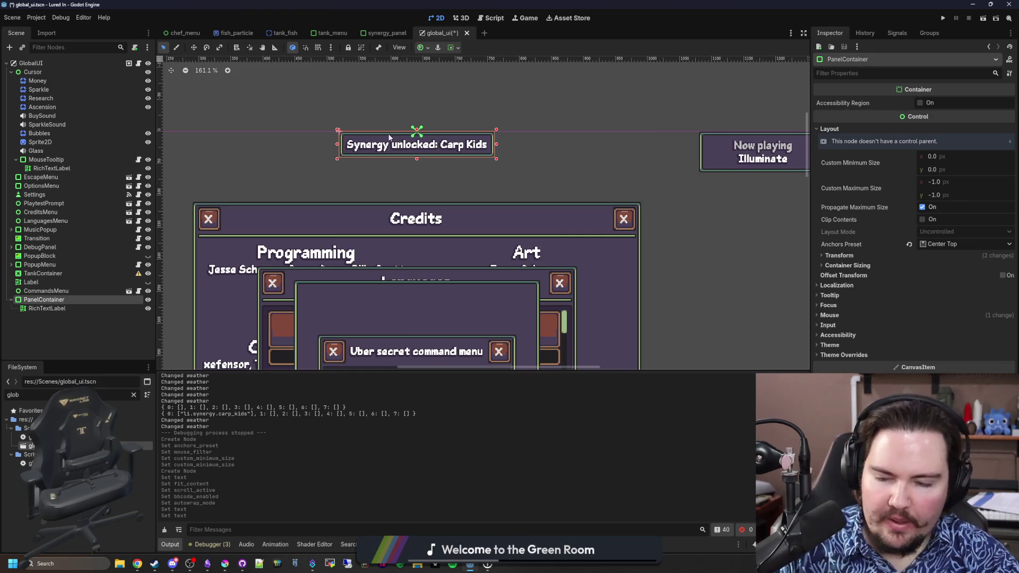
left_click(74, 309)
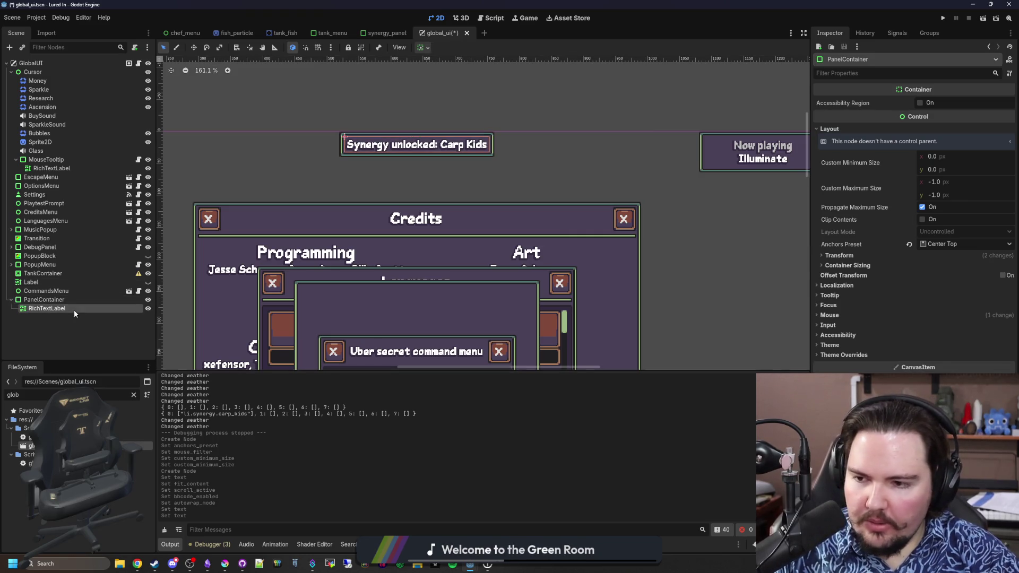
left_click(53, 300)
key("F2")
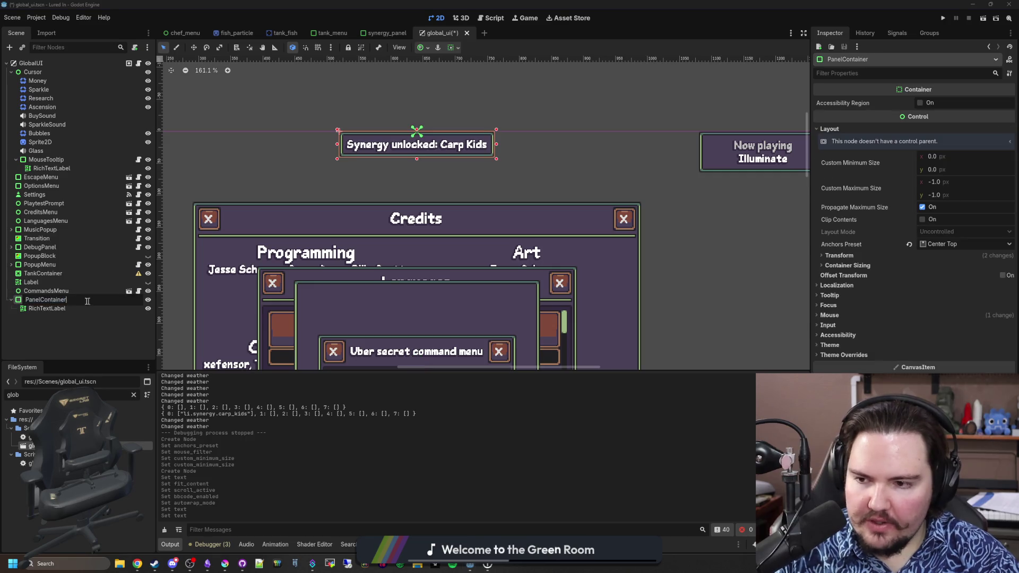
type("P")
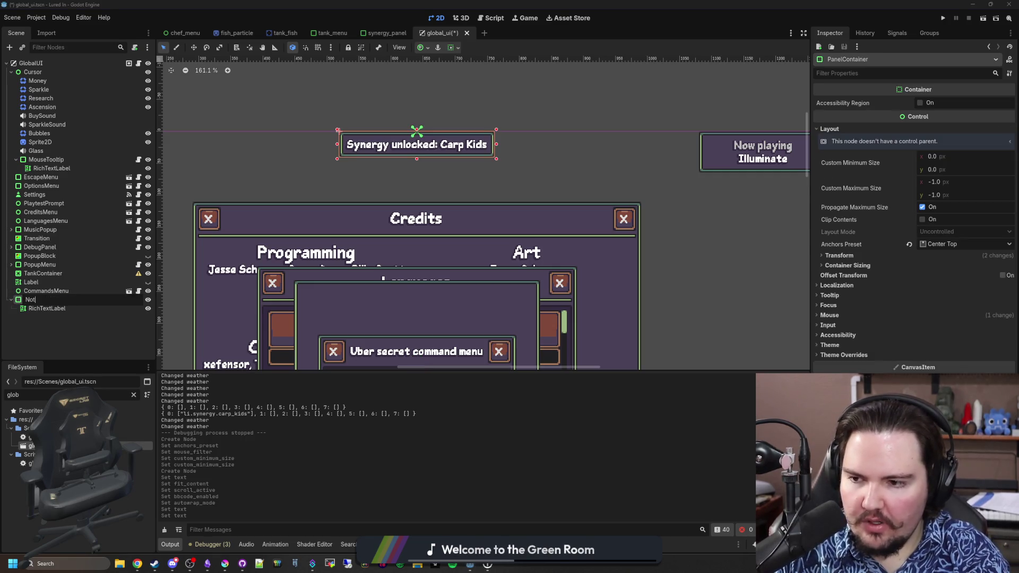
type("tion")
key("Return")
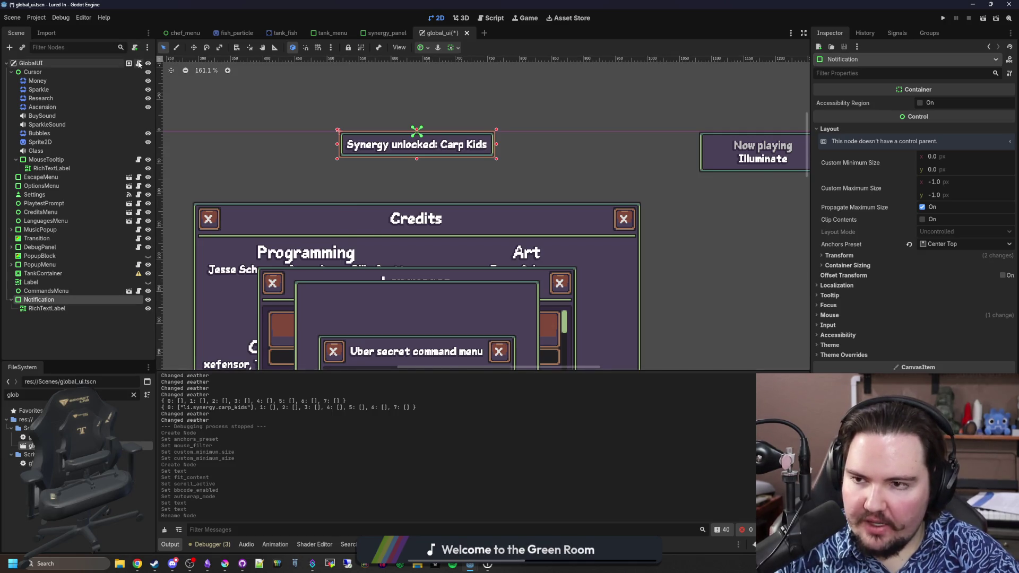
left_click(139, 64)
scroll(403, 227, "up", 15)
scroll(403, 227, "up", 15)
left_click(489, 204)
key("Down")
key("Return")
type("@onready var notification : Pane")
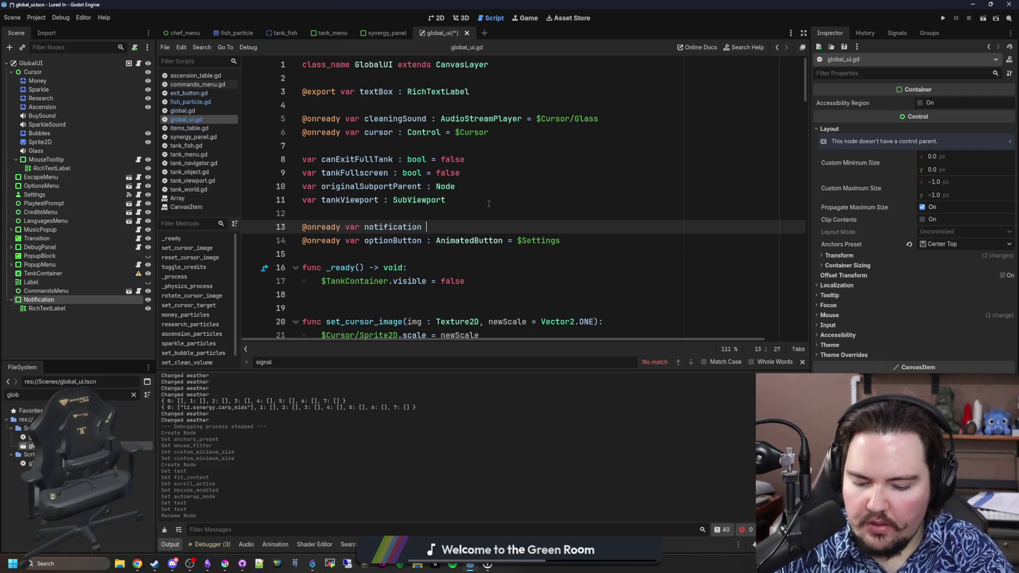
type("lContainer =")
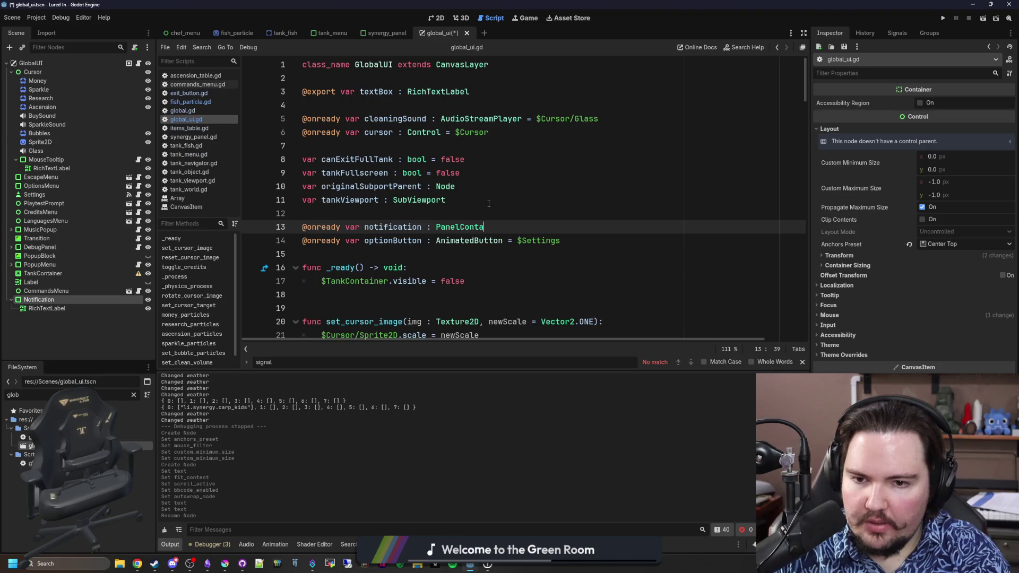
left_click_drag(40, 301, 533, 225)
left_click(568, 212)
key("ctrl+s")
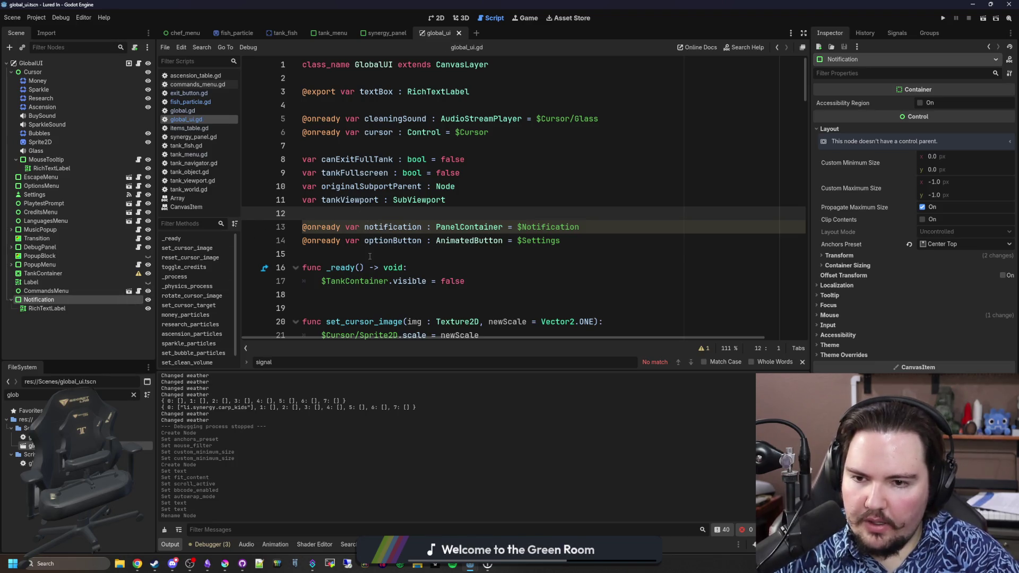
Add an empty 'func queue_notification():' after toggle_credits.
scroll(340, 240, "down", 6)
left_click(341, 229)
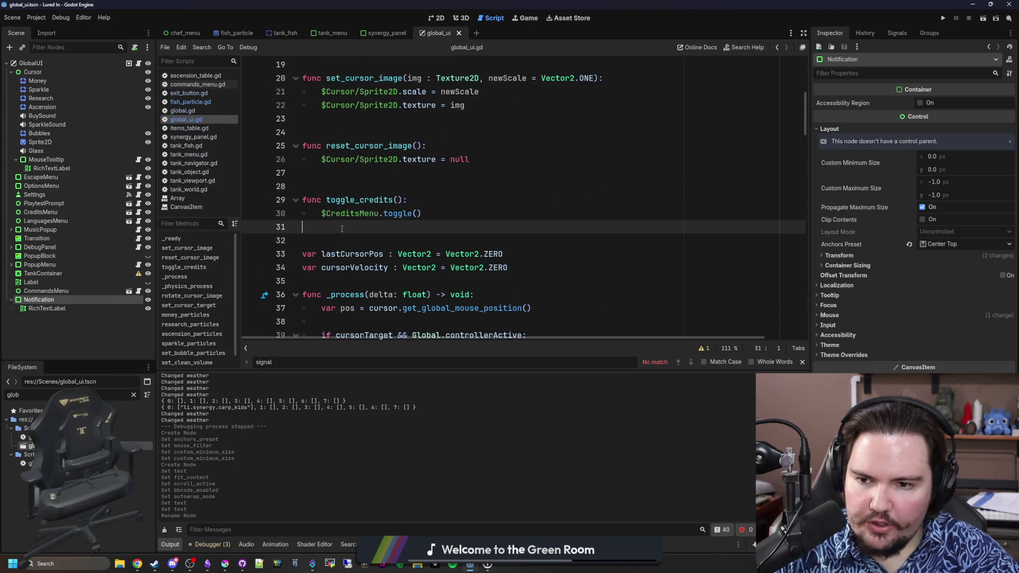
key("Return")
key("Return")
key("Return")
key("Up")
type("func queue_notification():")
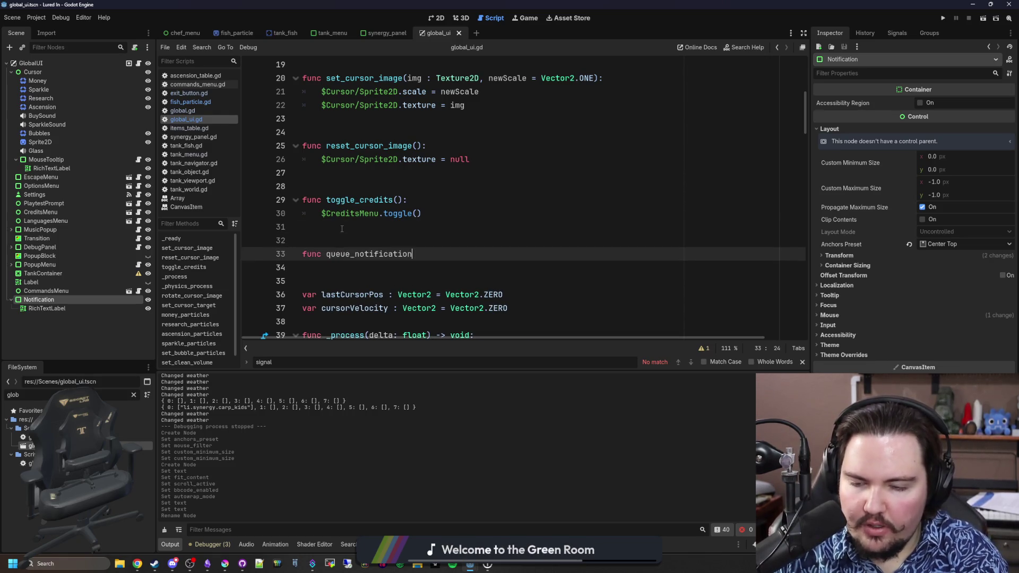
key("Return")
left_click(342, 229)
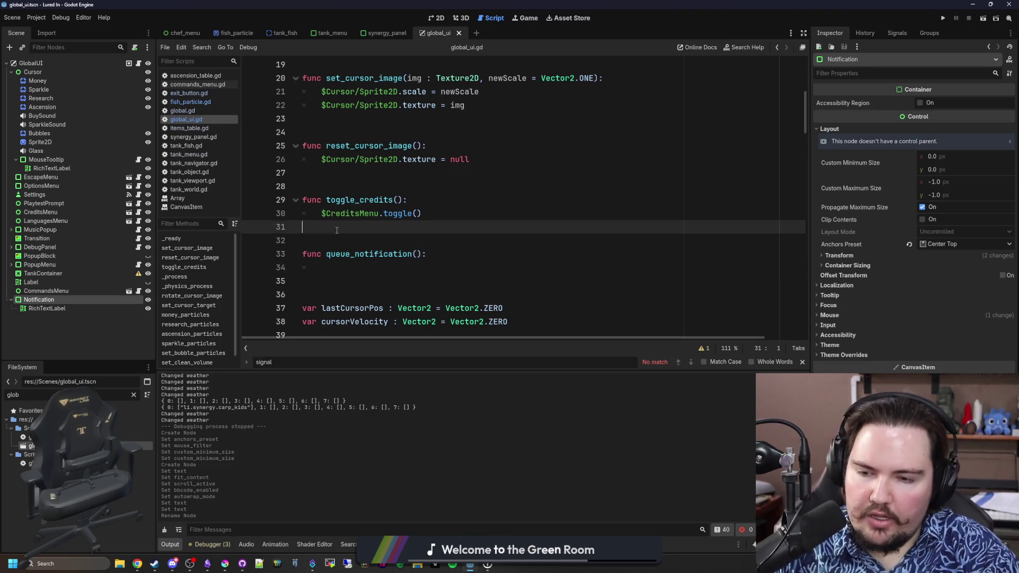
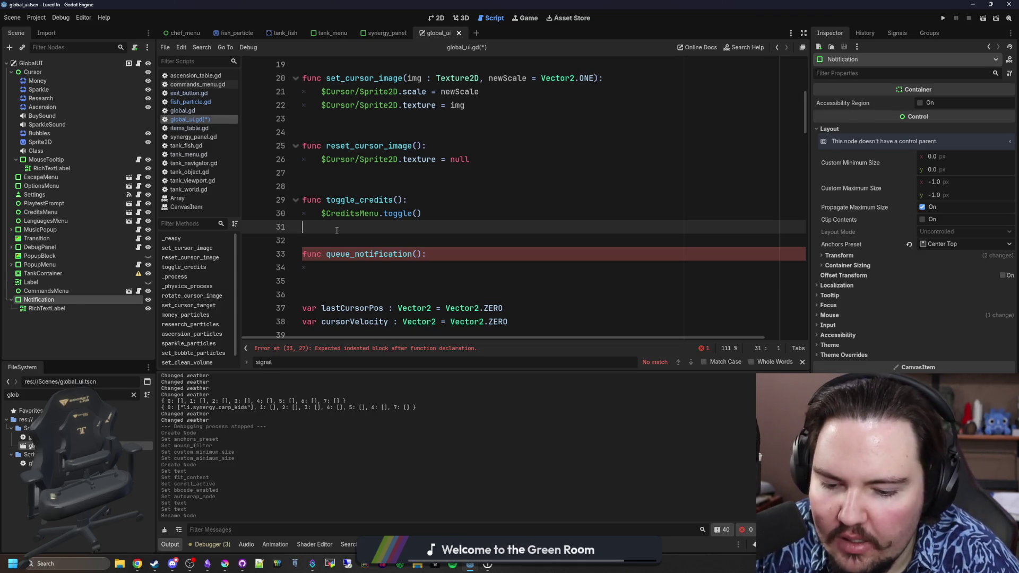
Rename queue_notification to show_notification.
key("Down")
key("Down")
key("Down")
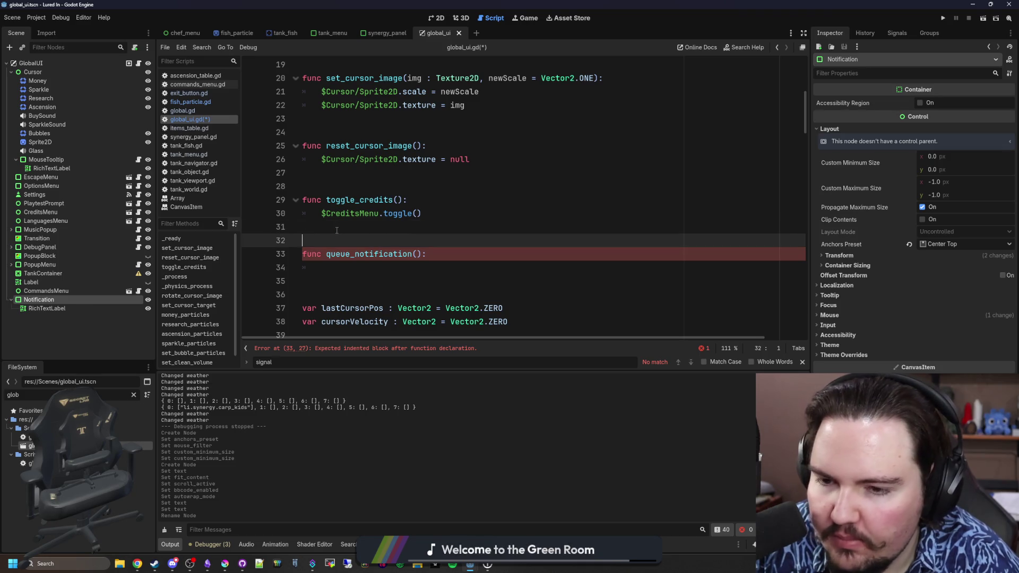
key("Up")
key("Right")
key("Right")
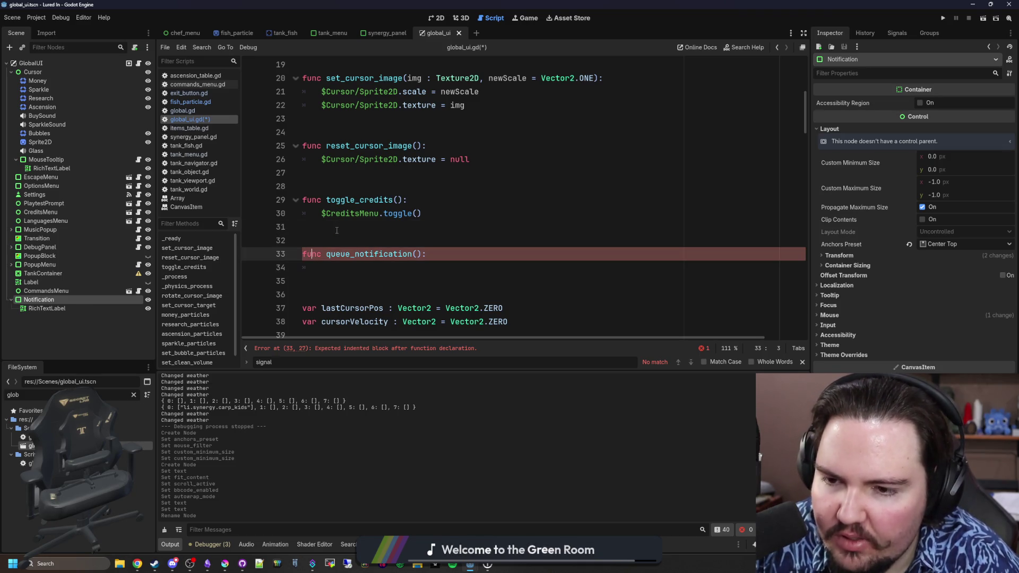
key("BackSpace")
key("BackSpace")
key("BackSpace")
type("show_")
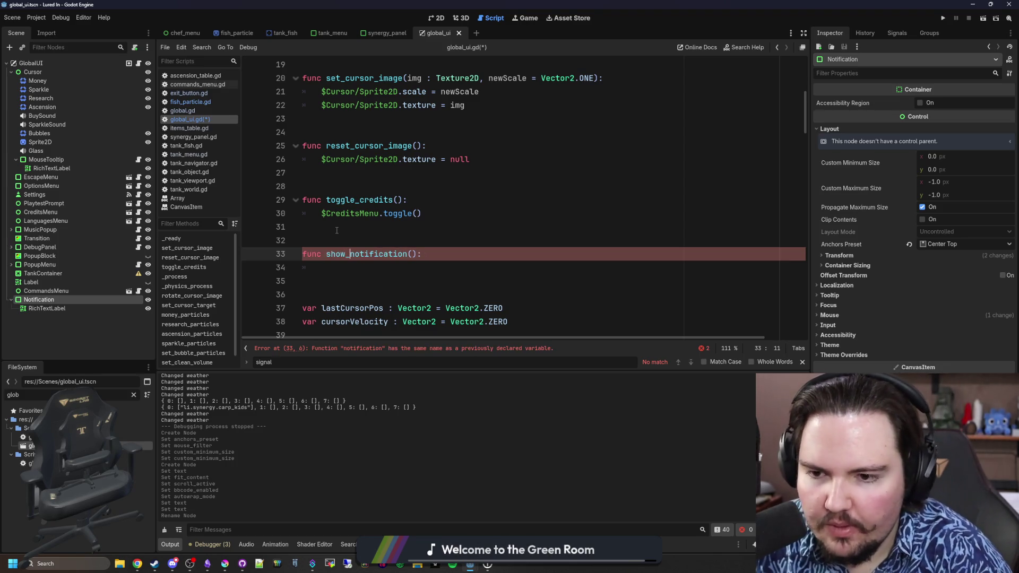
Drag the Notification node into the function body and add a text : String parameter.
left_click(378, 272)
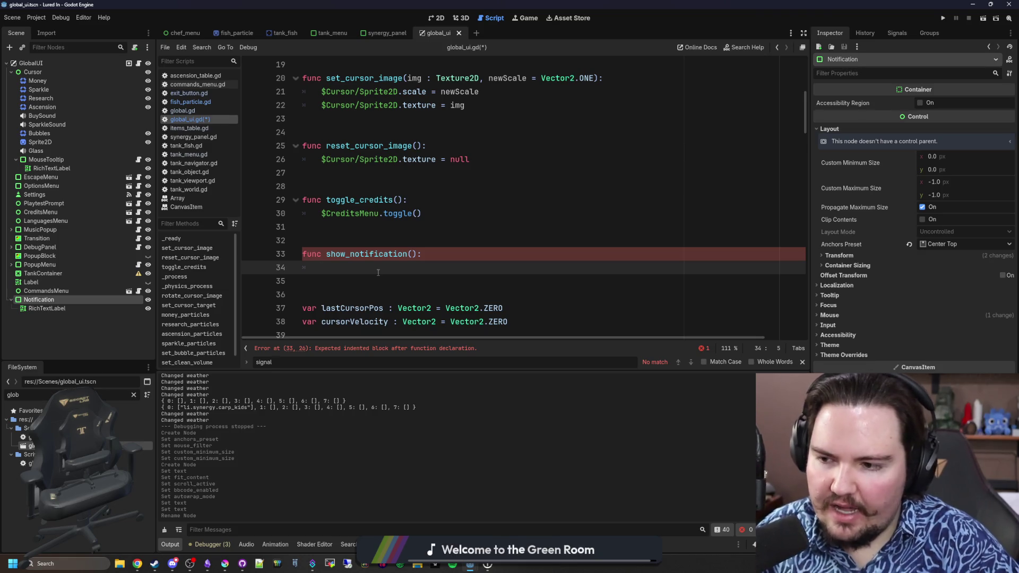
scroll(388, 225, "down", 1)
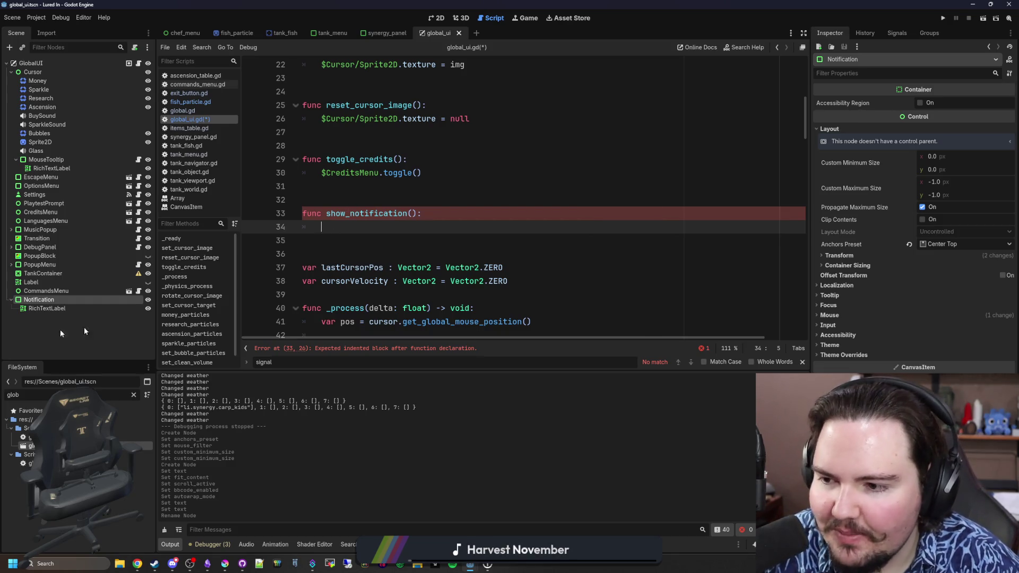
mouse_move(40, 300)
left_mouse_down()
mouse_move(116, 270)
mouse_move(331, 235)
left_mouse_up()
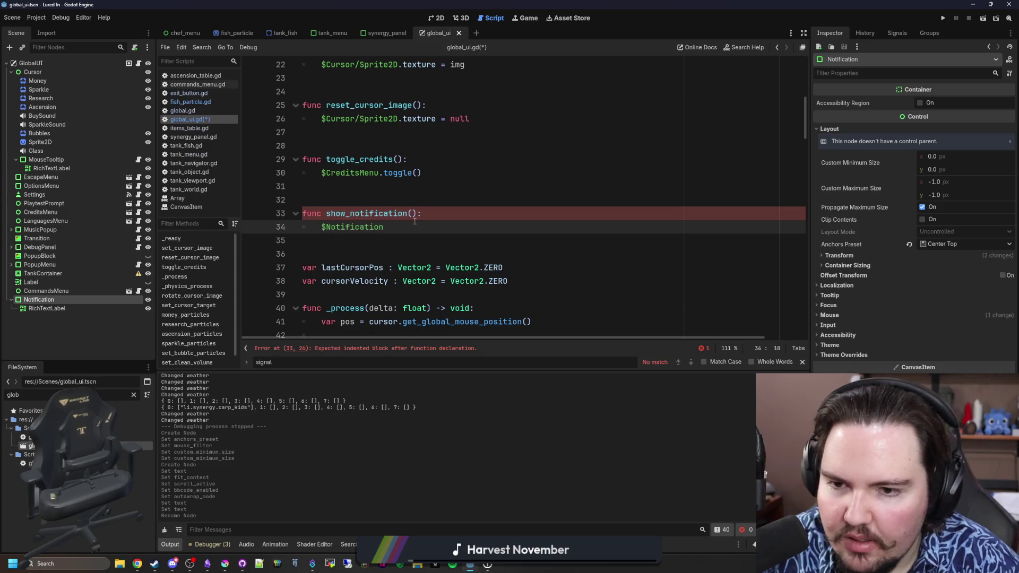
left_click(414, 218)
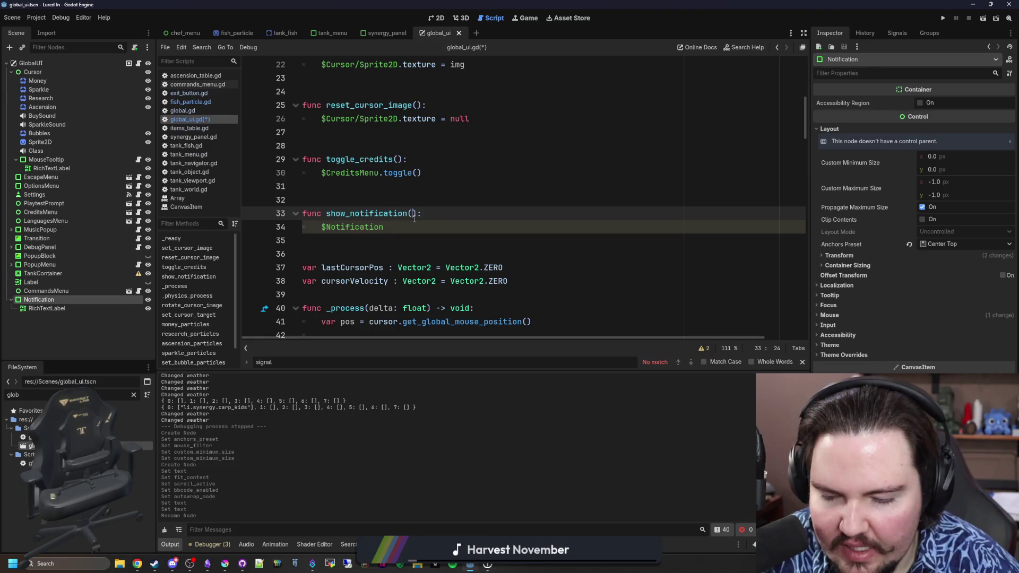
type("text : String")
Write $Notification.text = text followed by a get_tree().create_tween() call.
left_click(391, 229)
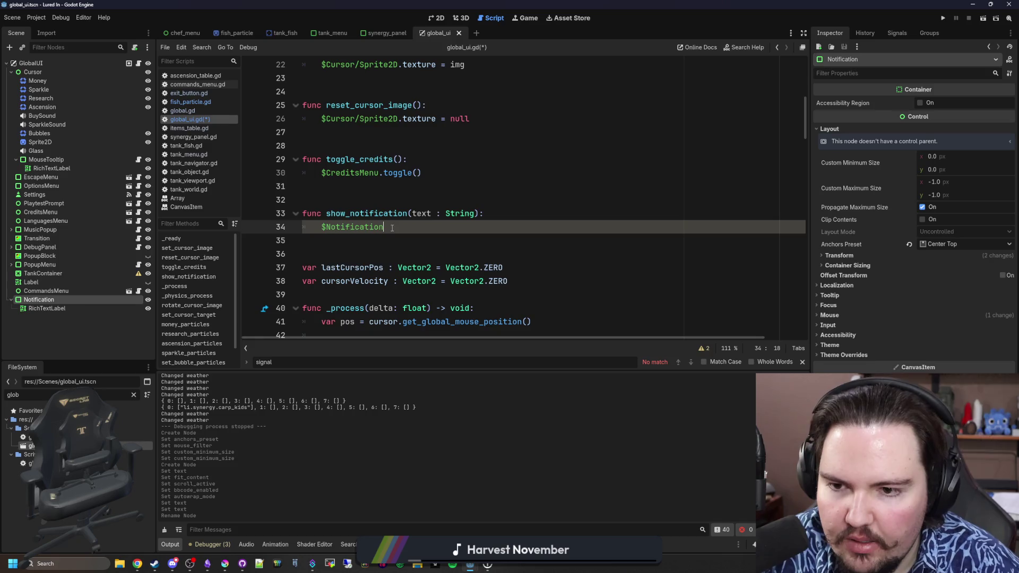
type(".text = text")
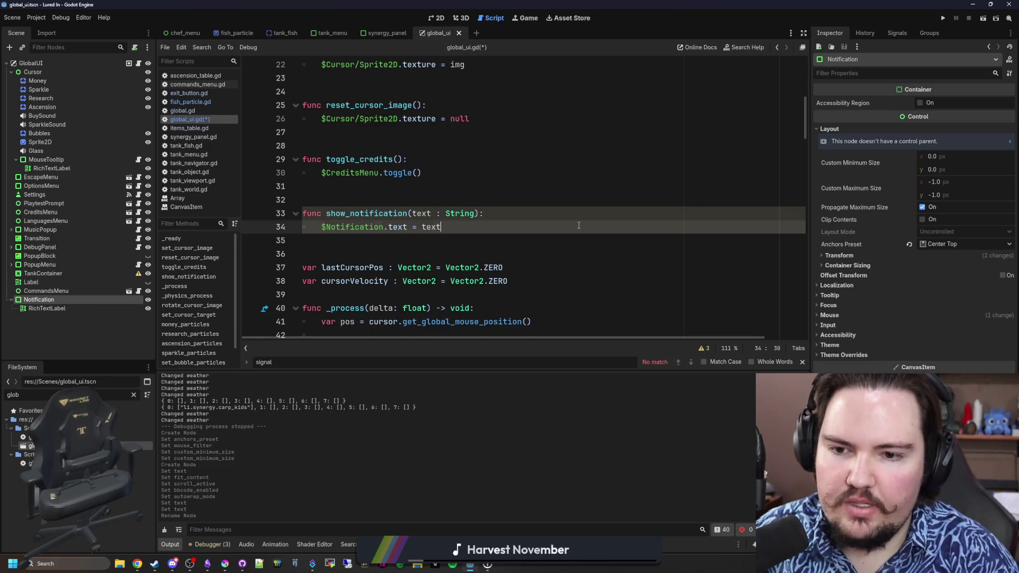
key("Return")
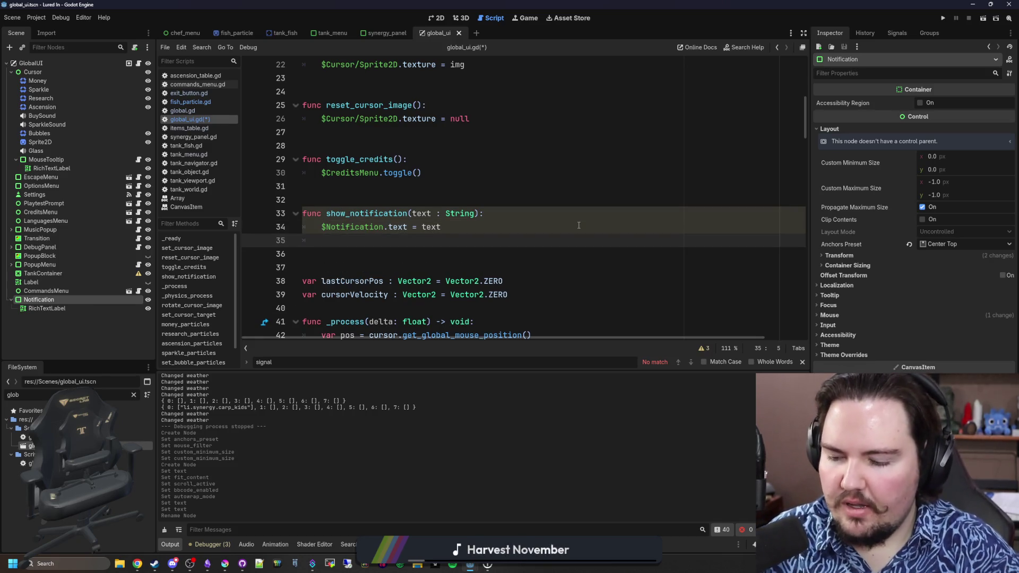
type("get_tree().")
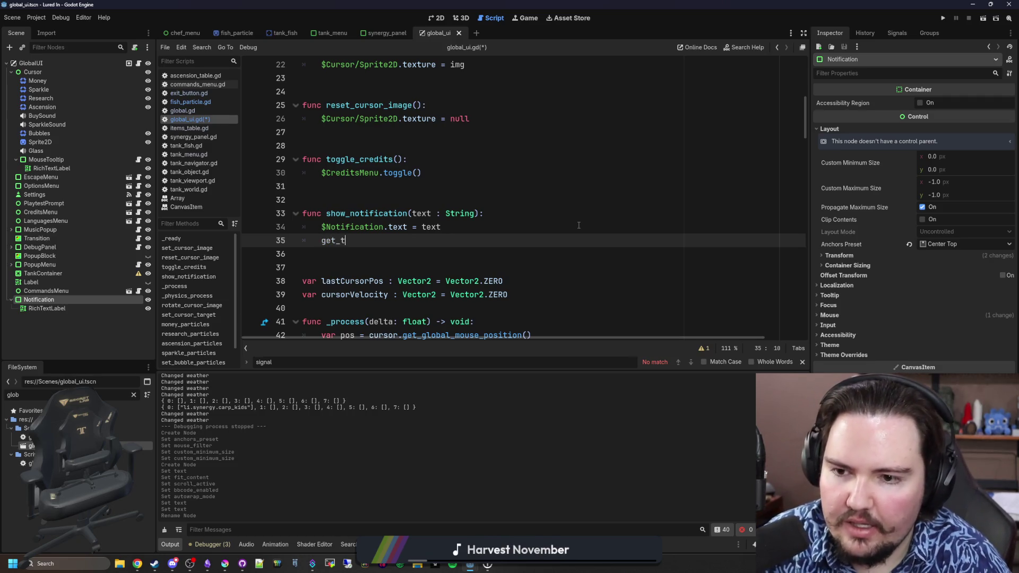
type("create_twe")
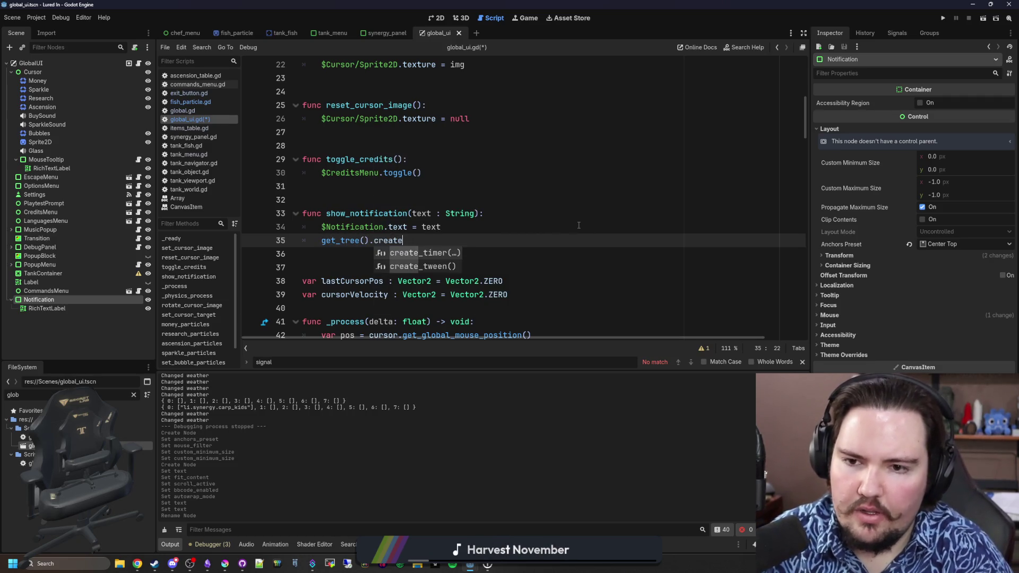
key("Return")
Tidy the blank lines between the function's statements.
key("Up")
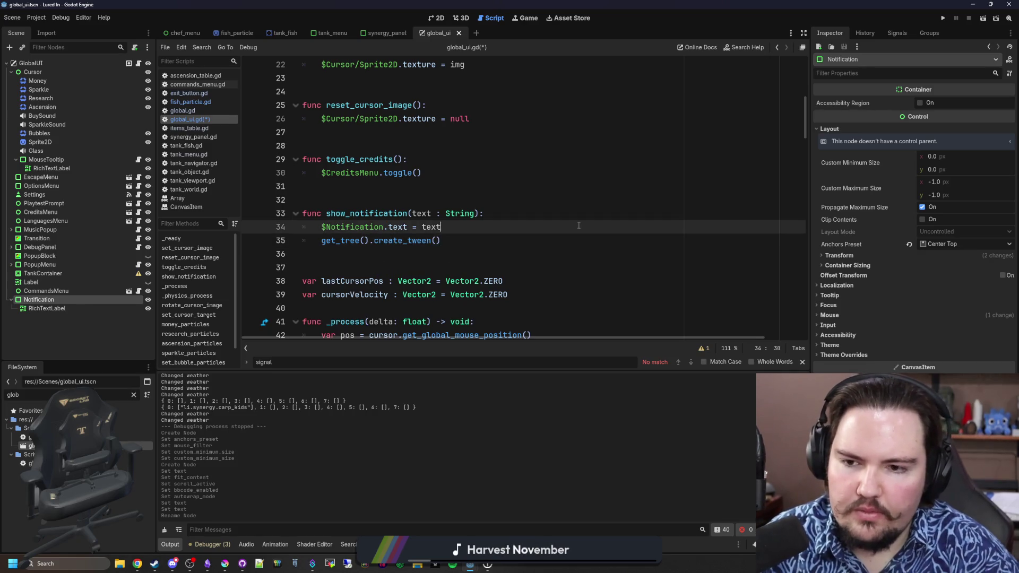
key("ctrl+shift+Return")
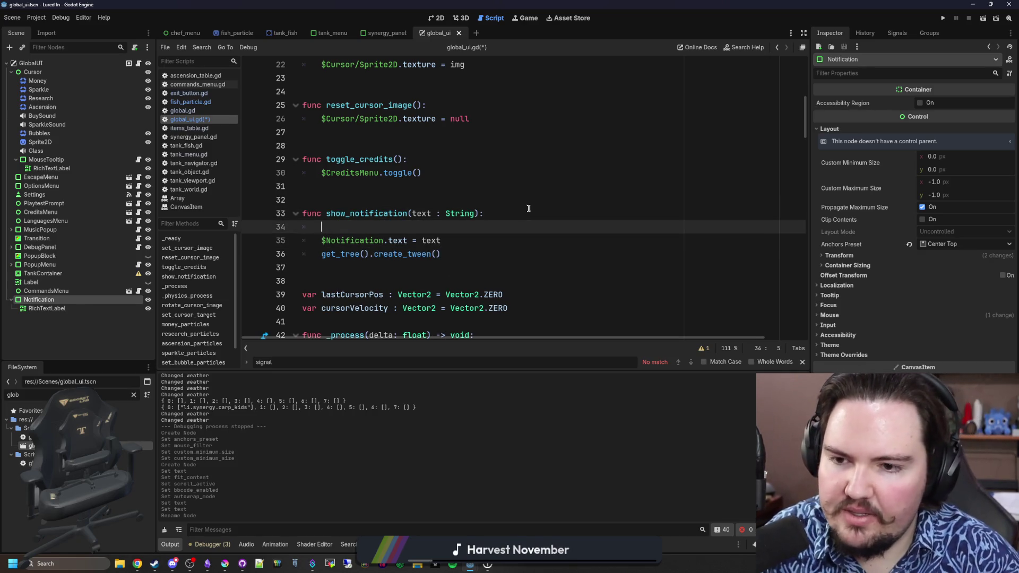
key("alt+Down")
key("Return")
key("Return")
key("Up")
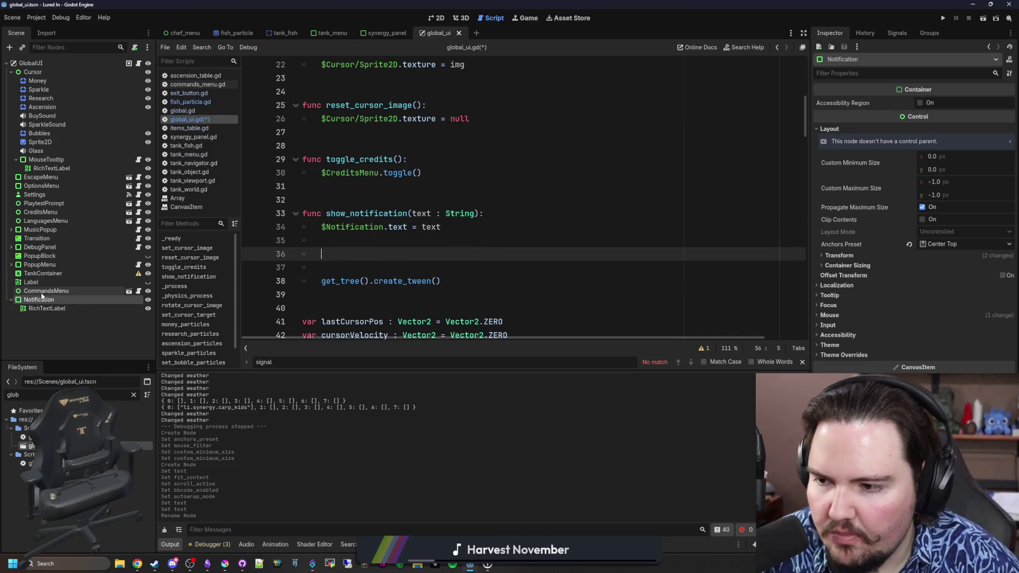
Add an AudioStreamPlayer child node under Notification.
right_click(38, 299)
left_click(60, 307)
type("audio_st")
key("BackSpace")
key("BackSpace")
key("BackSpace")
key("Down")
key("Down")
key("Down")
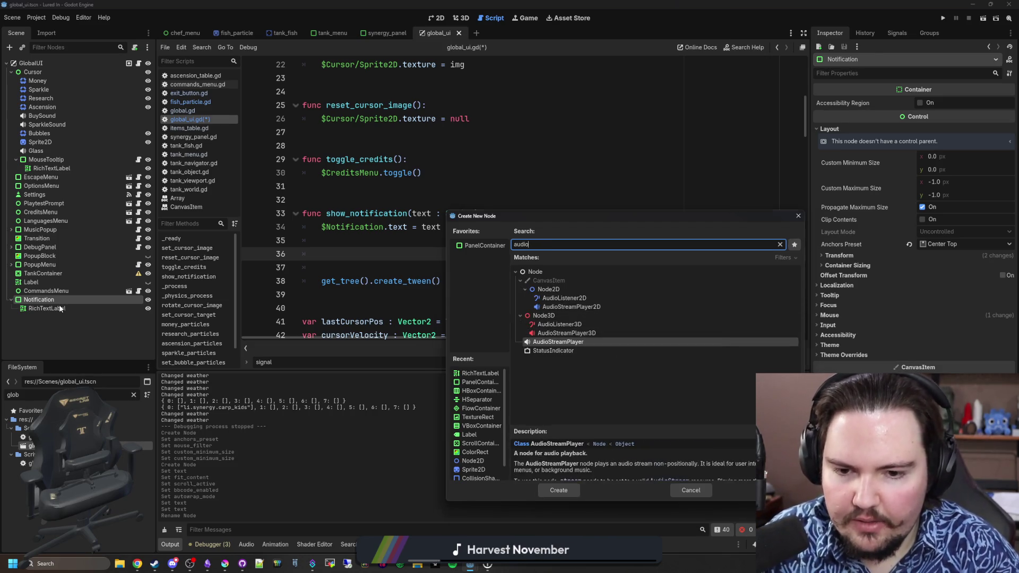
key("Return")
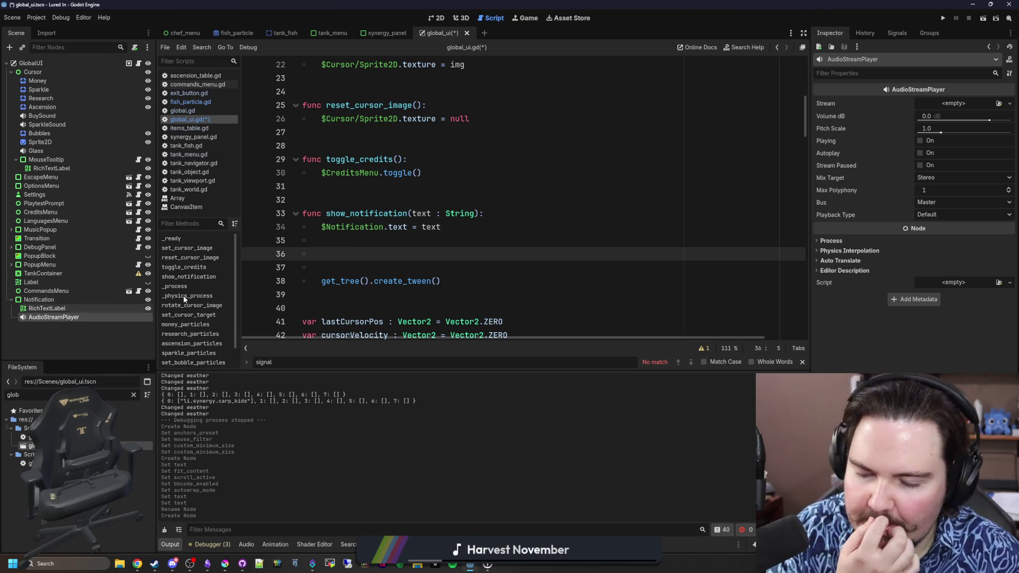
Rename the new audio node to Sound, then to Popup.
double_click(87, 317)
type("Sound")
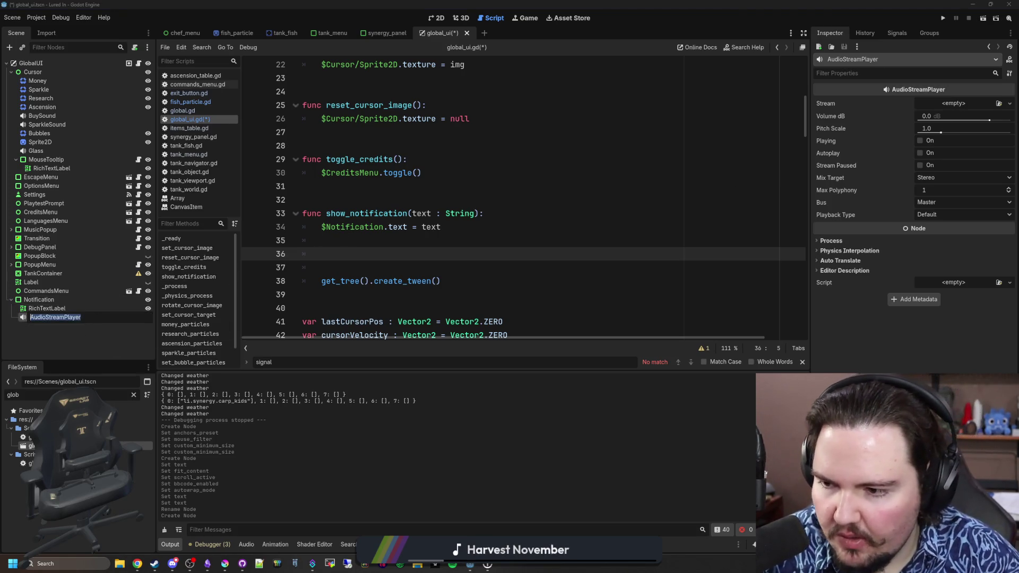
key("Return")
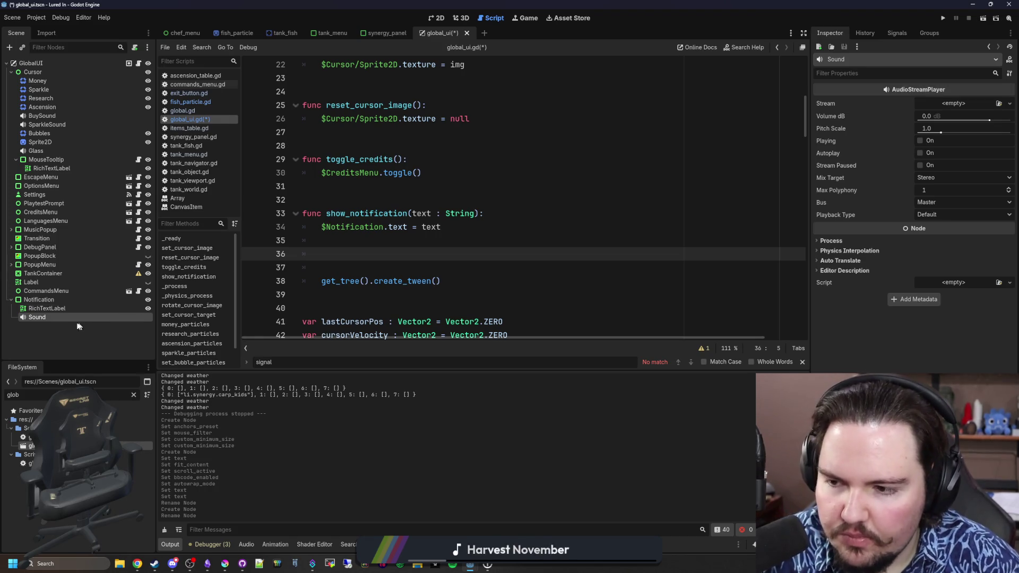
double_click(82, 316)
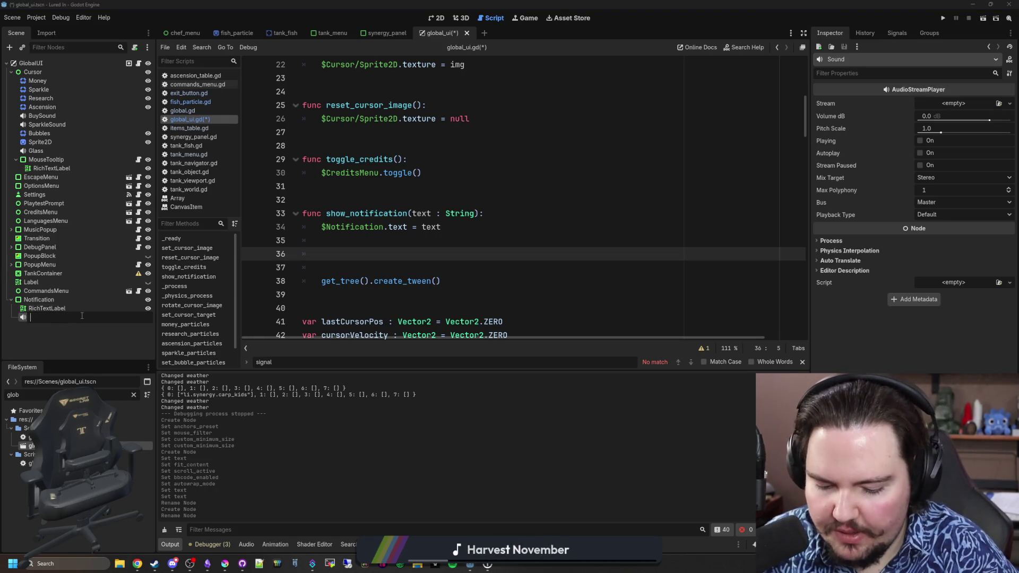
key("Return")
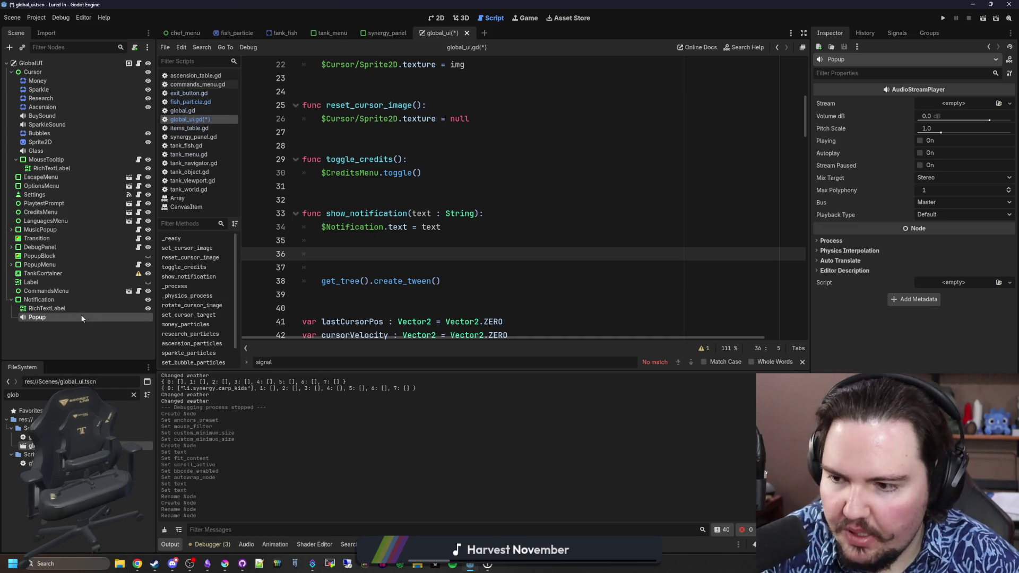
left_click(438, 261)
Quick-load notification.wav, then pop.wav, into the Popup stream and preview pop.wav.
left_click(965, 103)
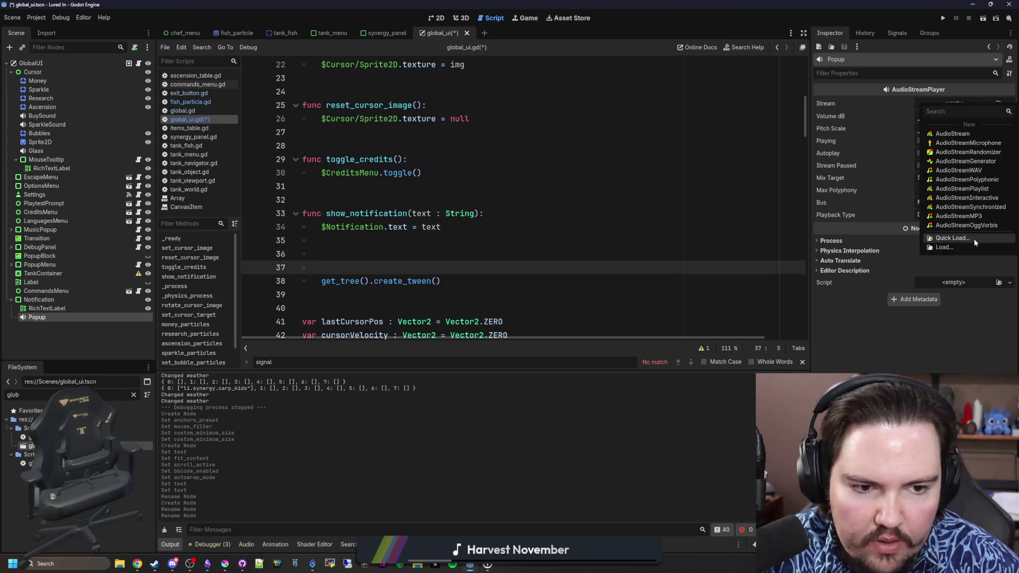
left_click(974, 239)
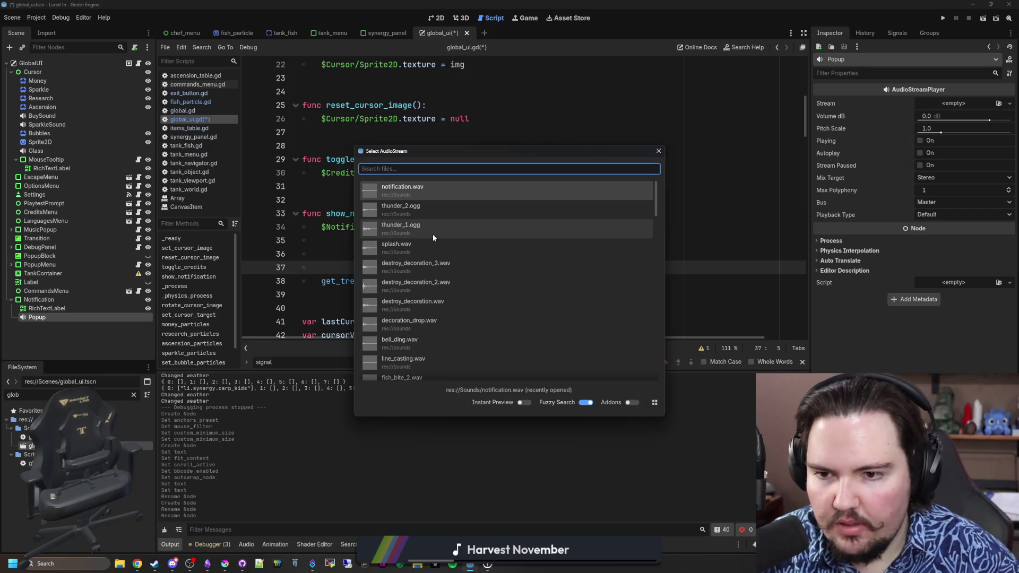
double_click(402, 190)
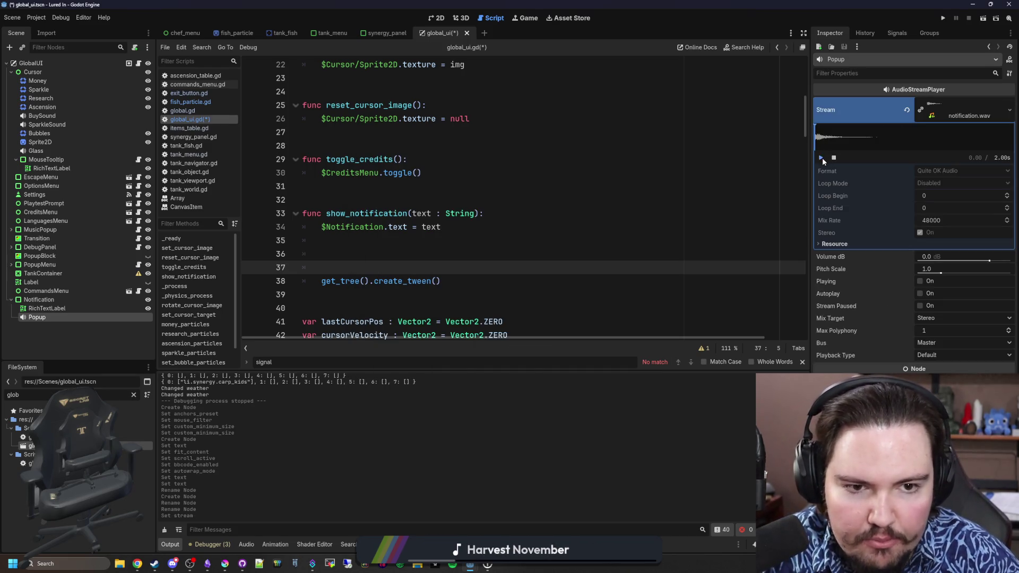
left_click(940, 108)
right_click(940, 109)
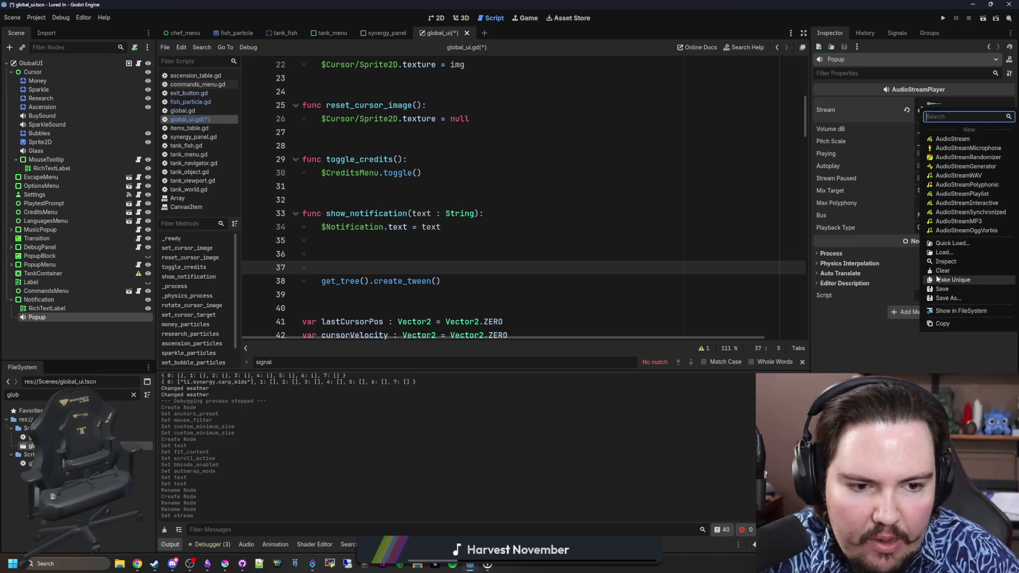
left_click(951, 243)
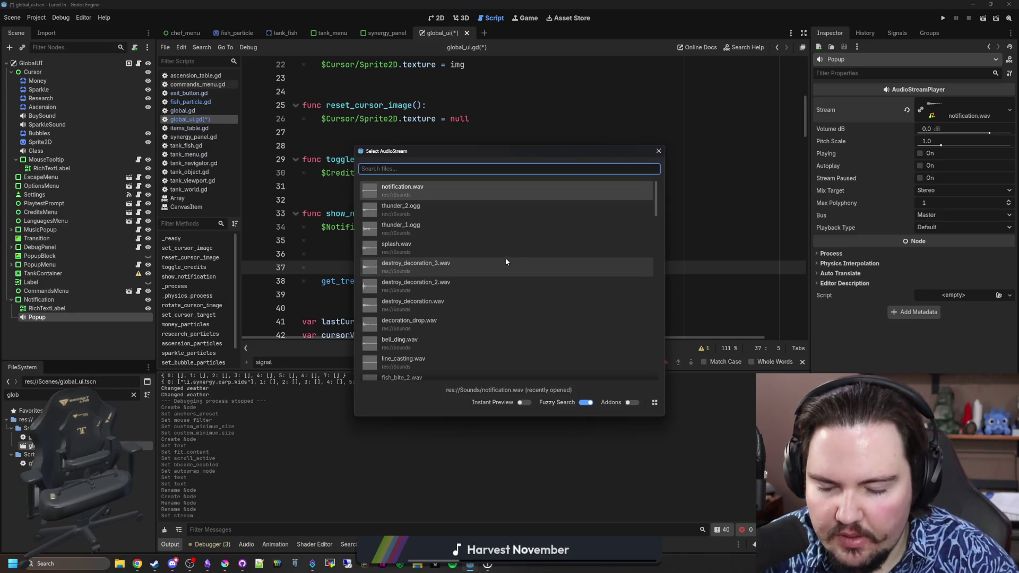
scroll(505, 260, "down", 5)
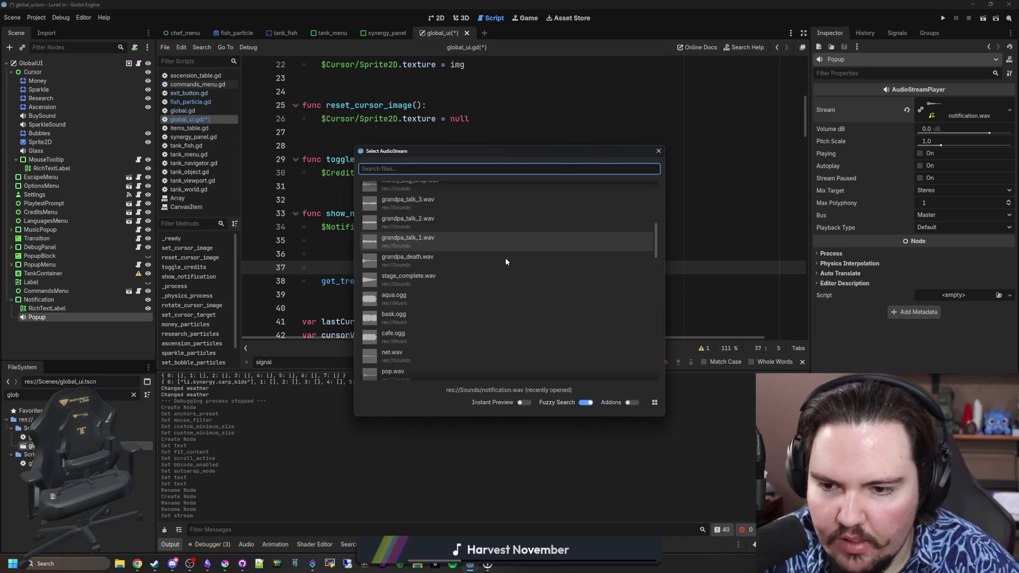
type("pop")
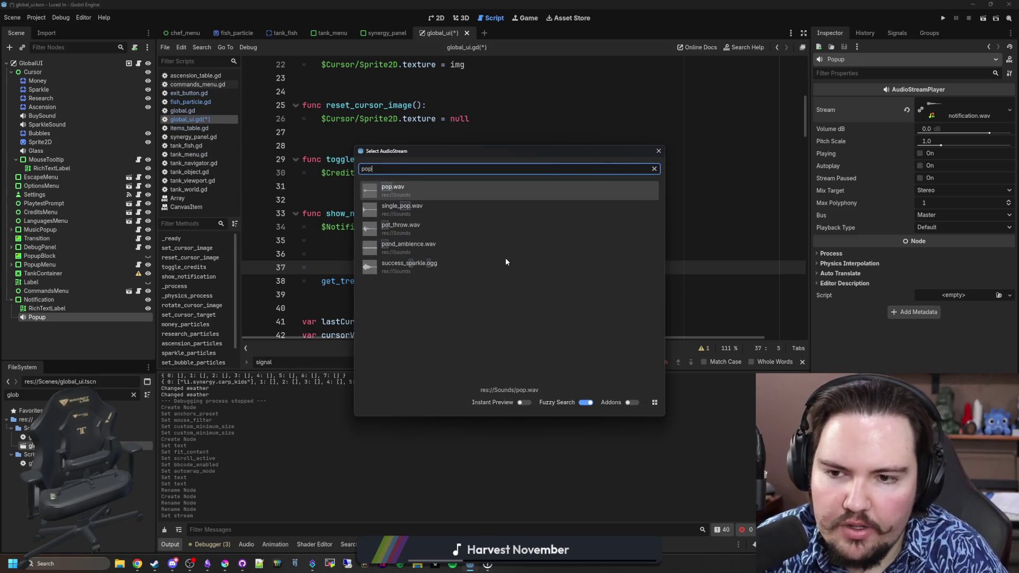
double_click(443, 187)
left_click(940, 106)
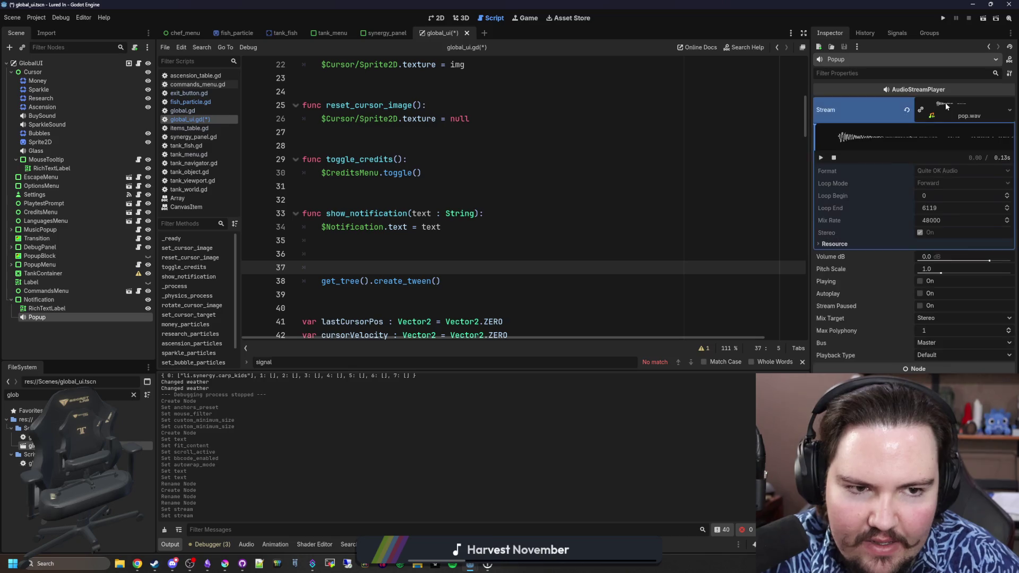
left_click(821, 157)
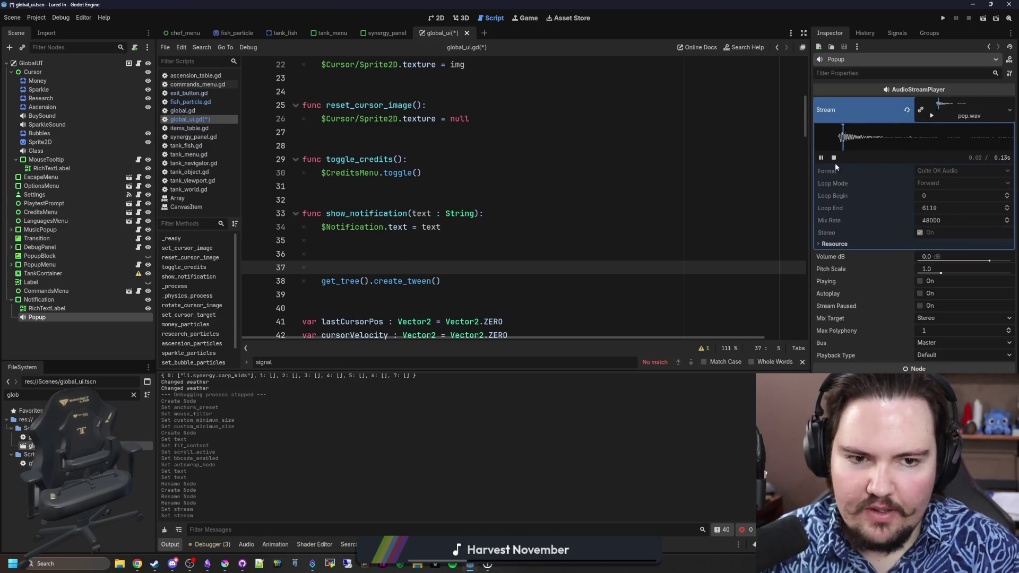
Switch the Popup stream to single_pop.wav and preview it.
right_click(941, 103)
left_click(959, 240)
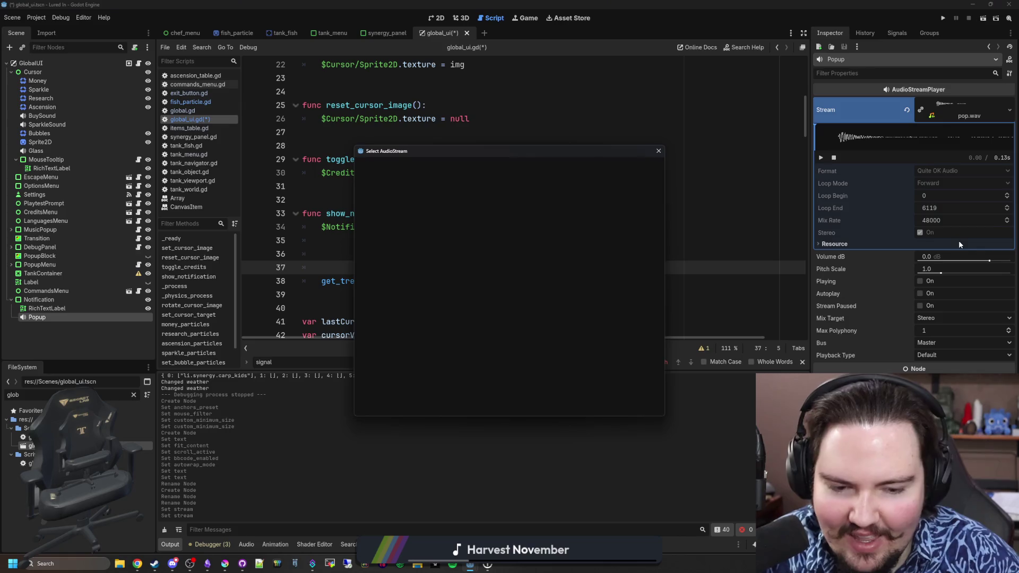
type("pop")
left_click(461, 224)
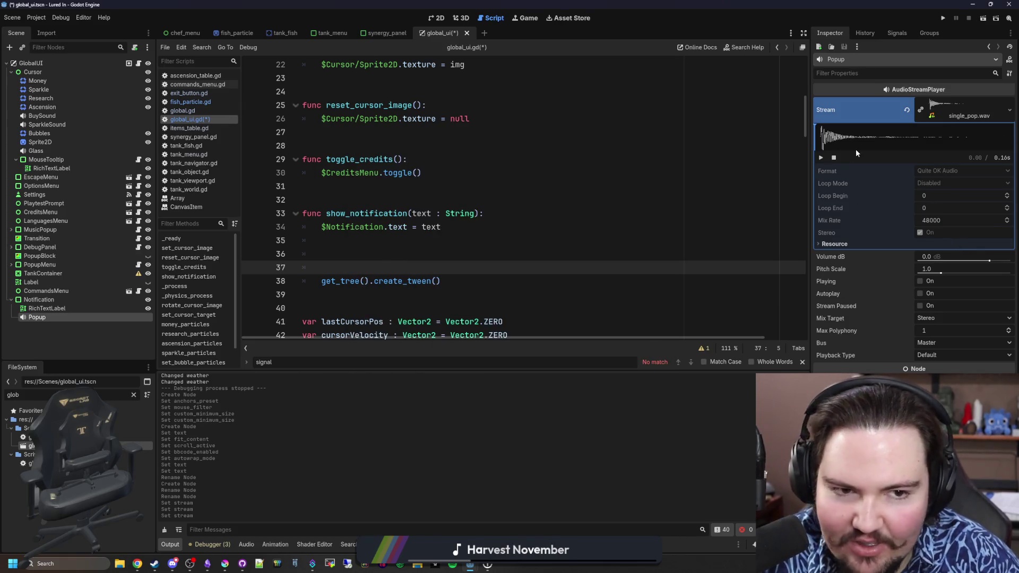
left_click(821, 157)
left_click(386, 273)
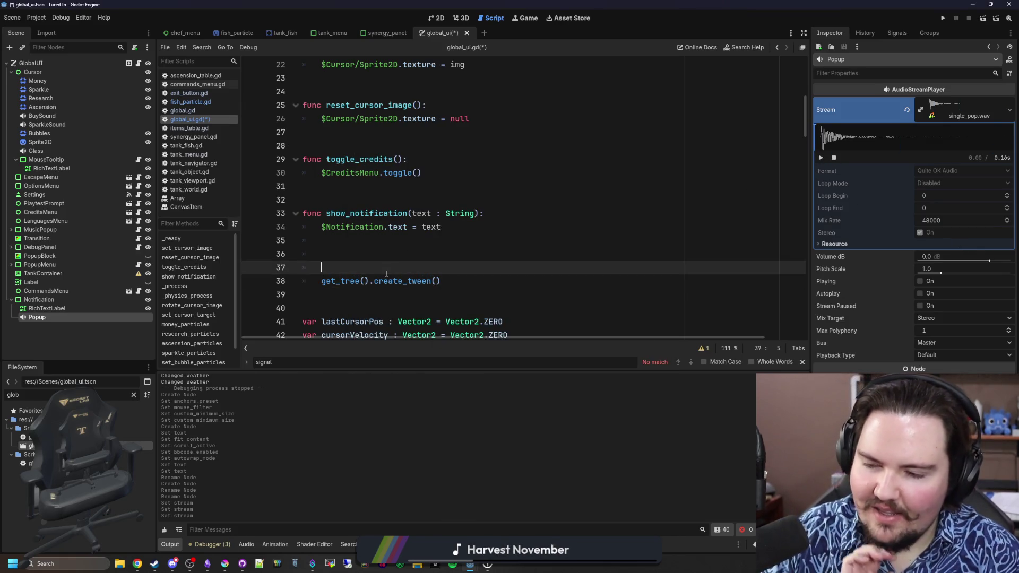
Drop the get_tree() prefix from create_tween and search the project for get_tree().
key("BackSpace")
key("BackSpace")
key("BackSpace")
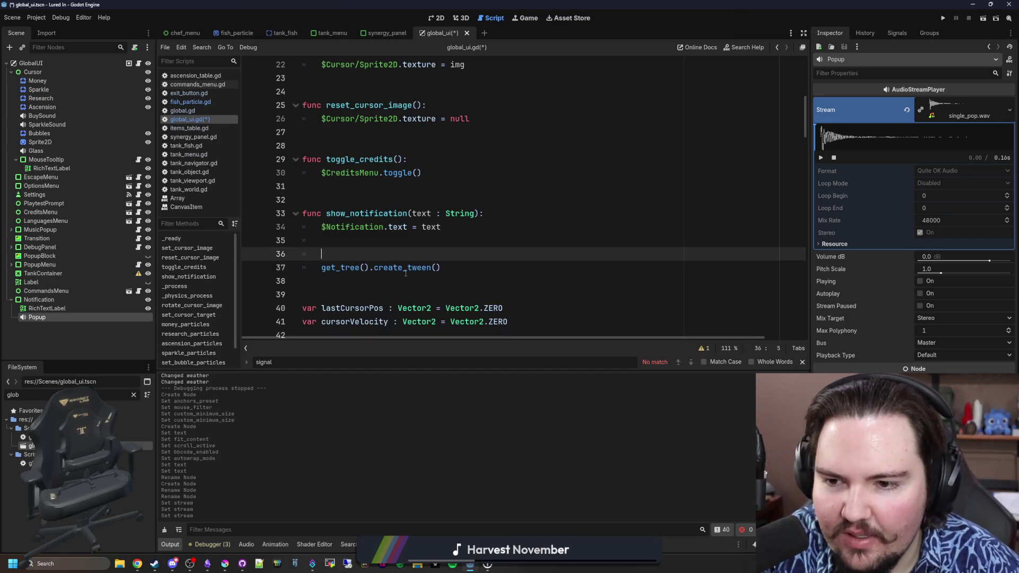
left_click_drag(373, 257, 321, 255)
key("BackSpace")
key("Up")
key("ctrl+shift+k")
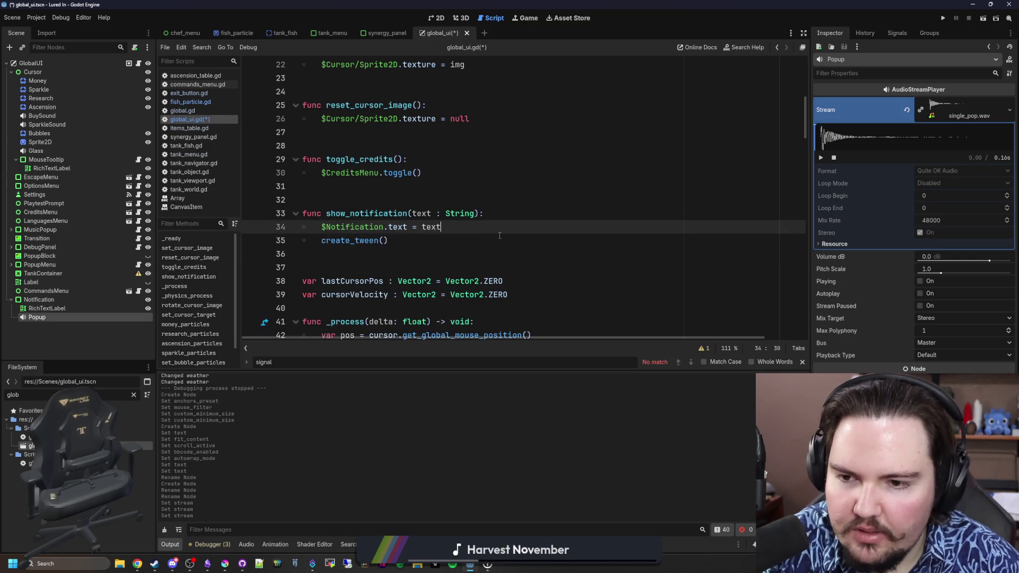
key("ctrl+shift+f")
type("get_tree")
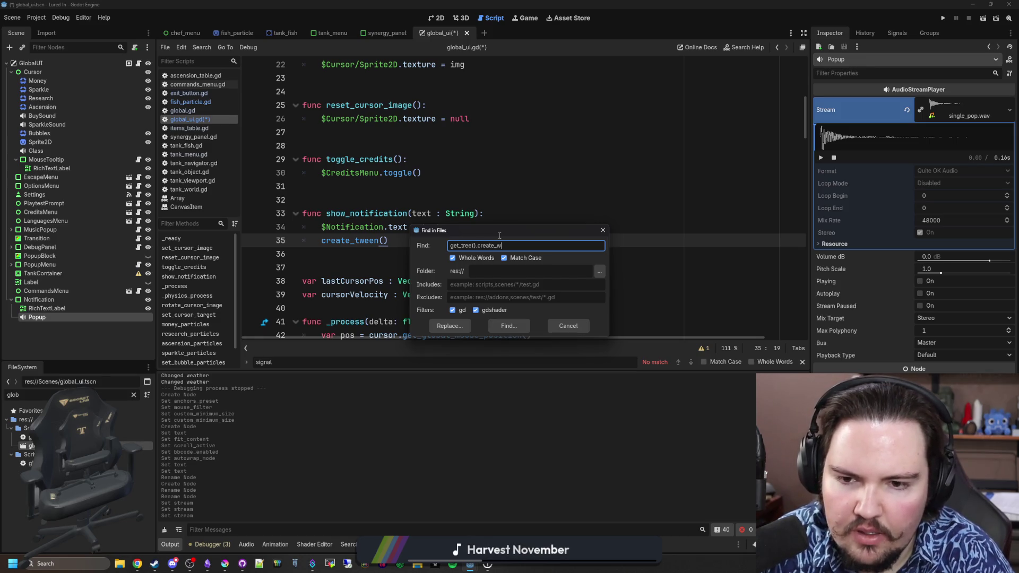
type("()")
key("Return")
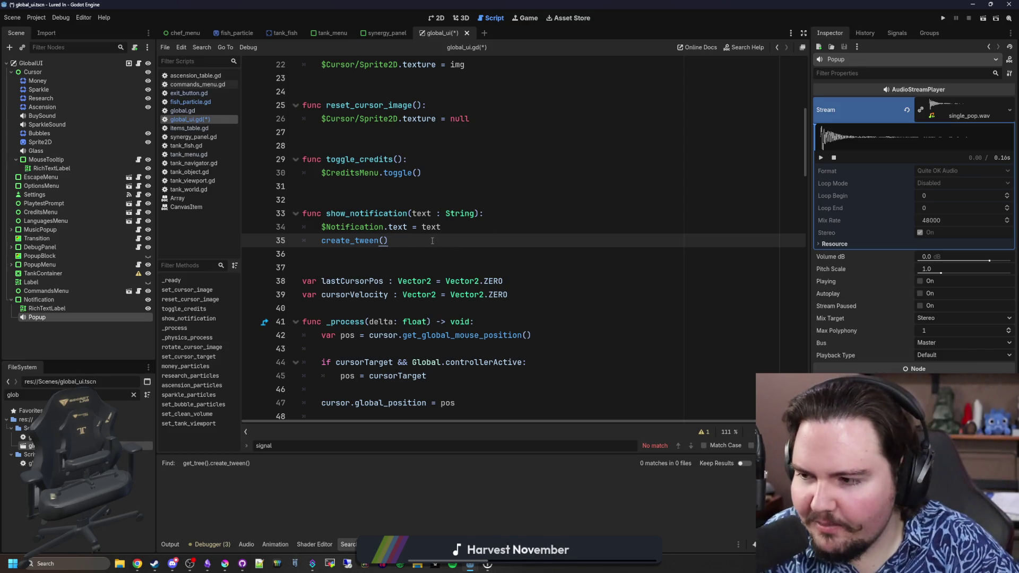
Store the tween with var tween = create_tween().
left_click(399, 256)
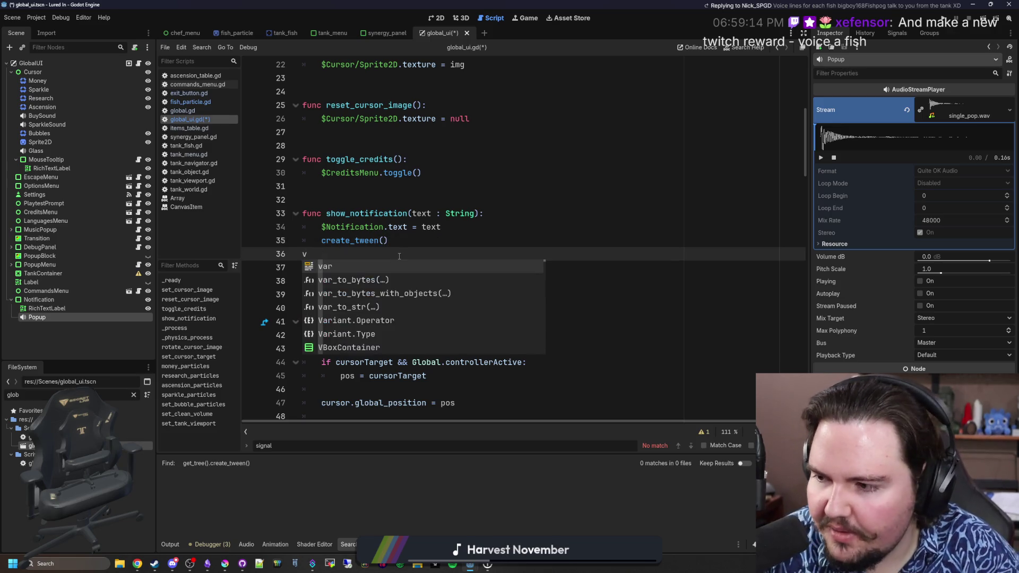
left_click(320, 240)
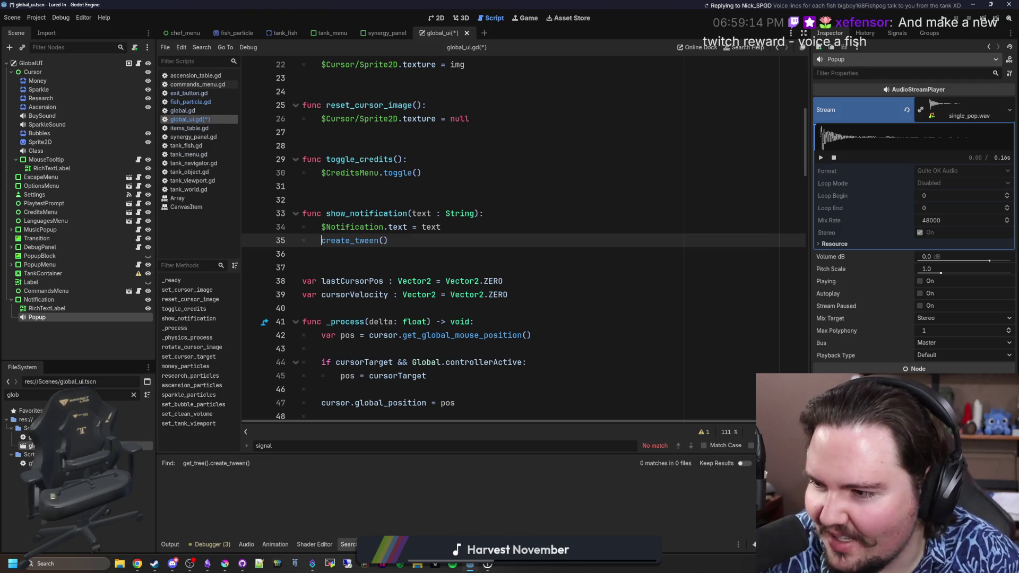
type("var ")
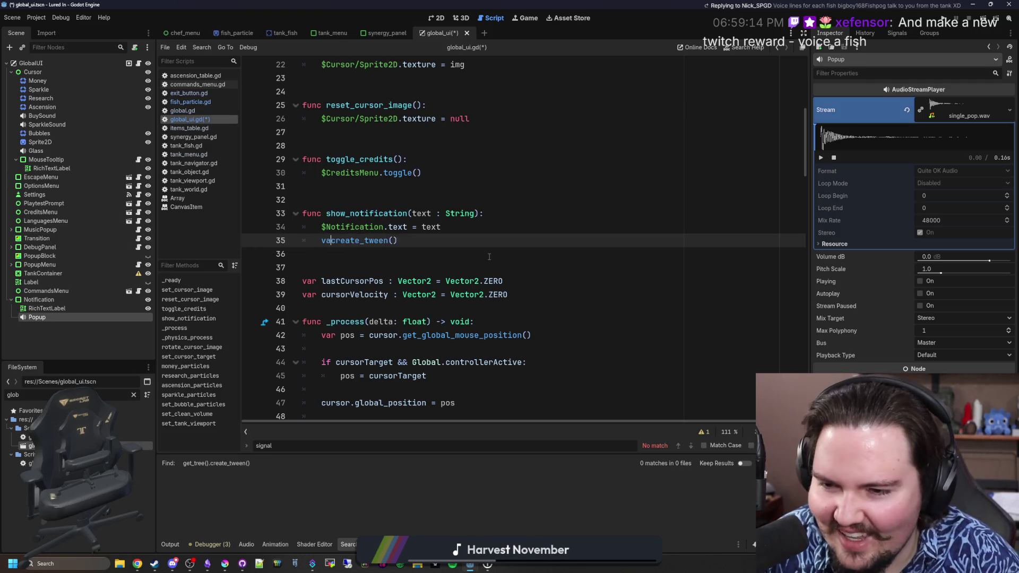
type("tween =")
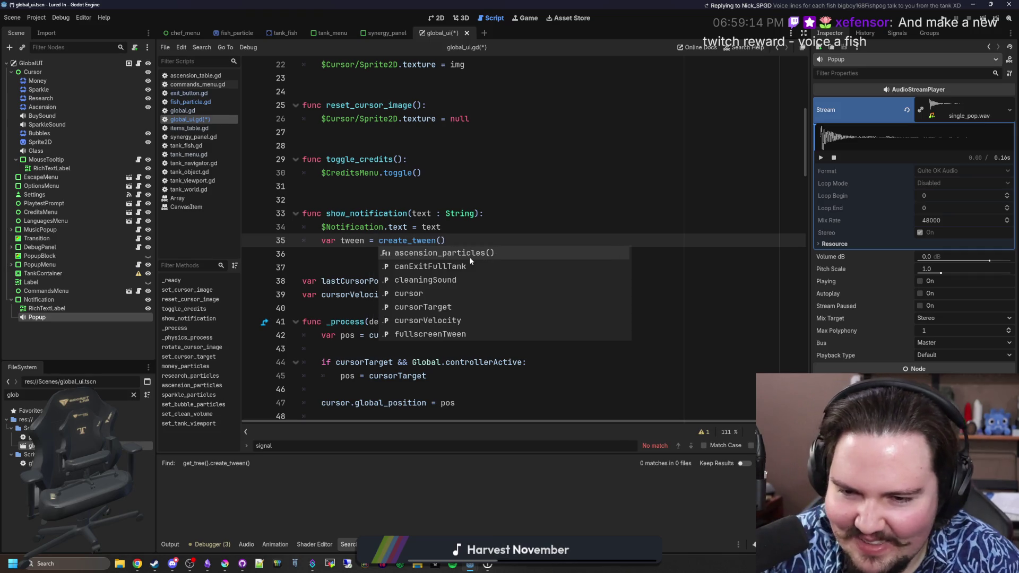
left_click(480, 235)
key("Return")
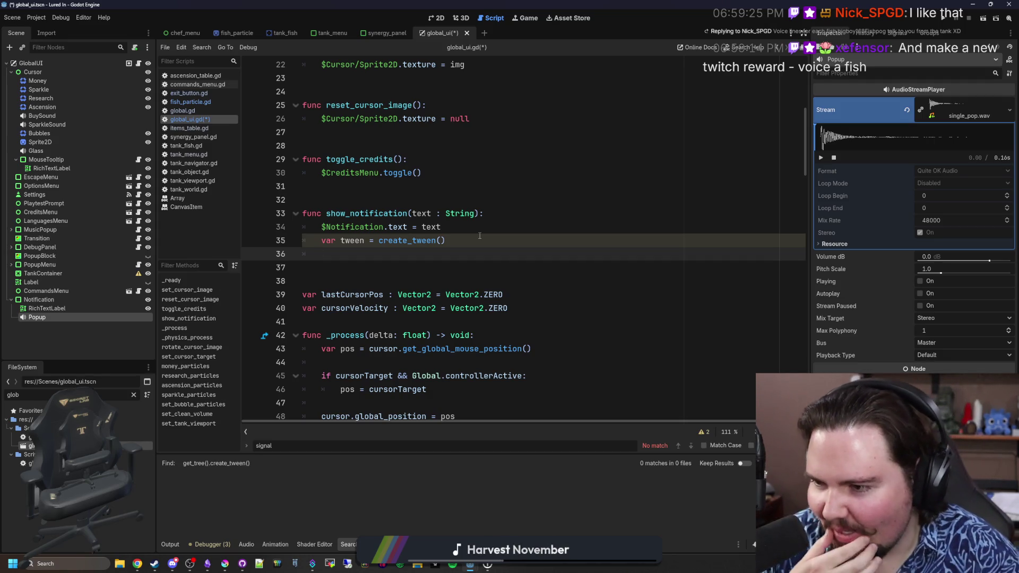
Add a tween.tween_property call below the tween creation.
key("shift+Down")
left_click(419, 254)
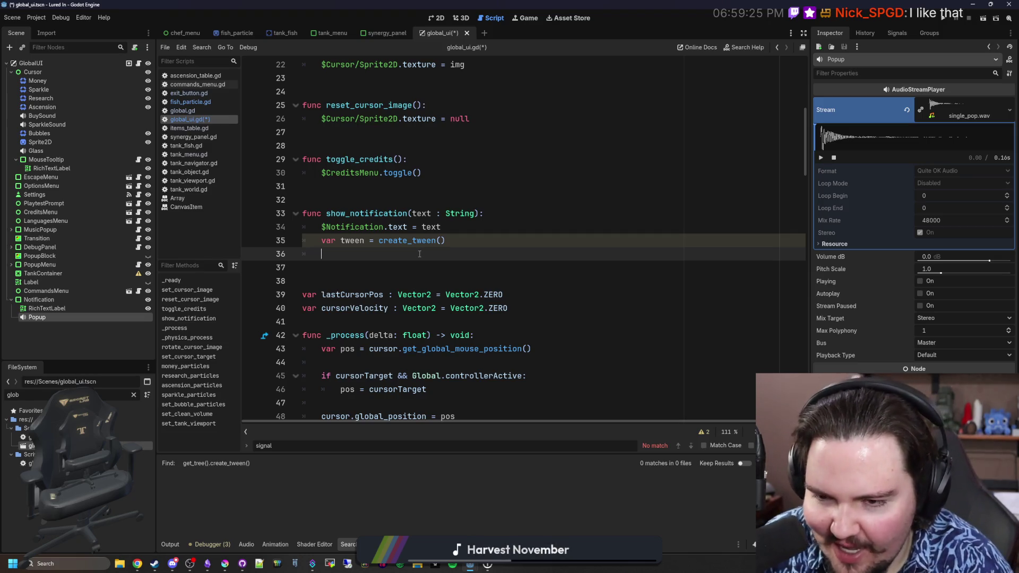
key("BackSpace")
type("tween.t")
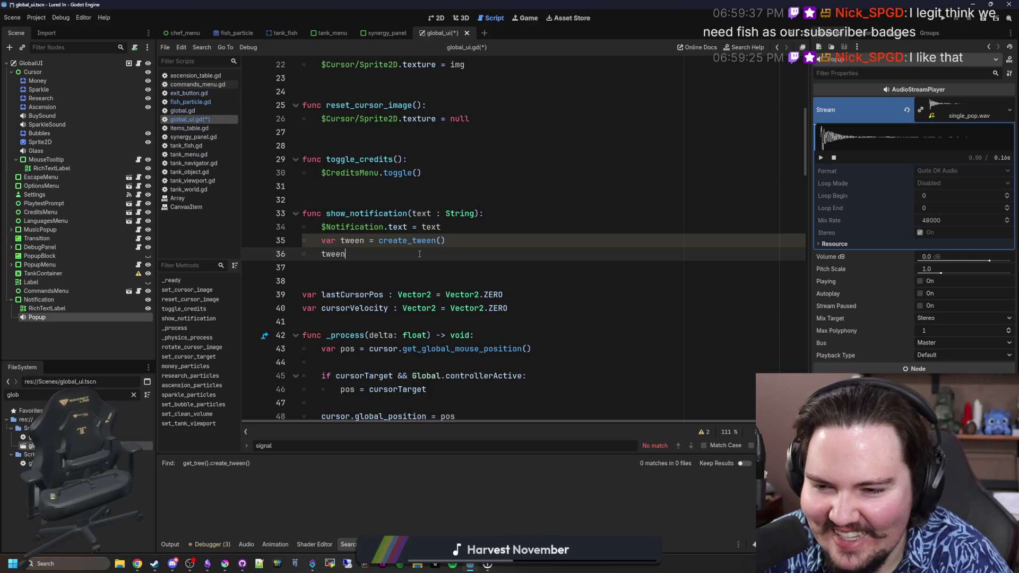
key("BackSpace")
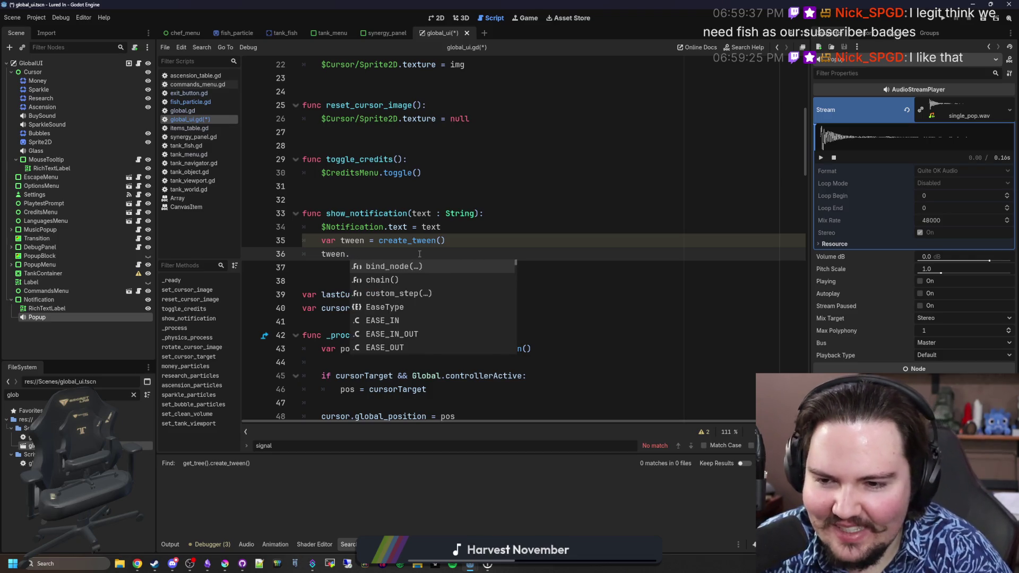
type("tween_pr")
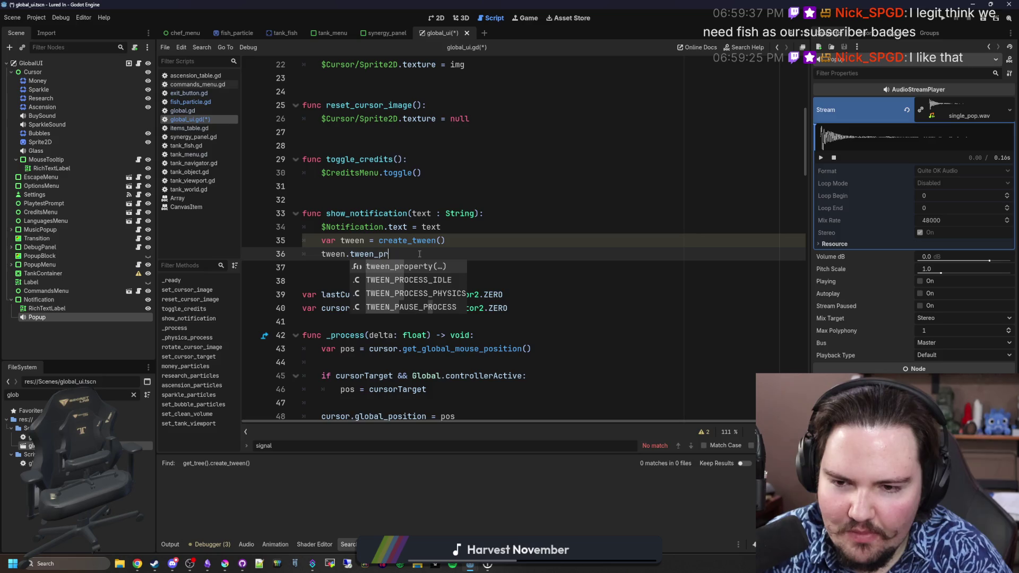
key("Return")
Add $Notification.modulate = Color(2.0, 2.0, 2.0, 0.0) above the tween_property call.
left_click(503, 243)
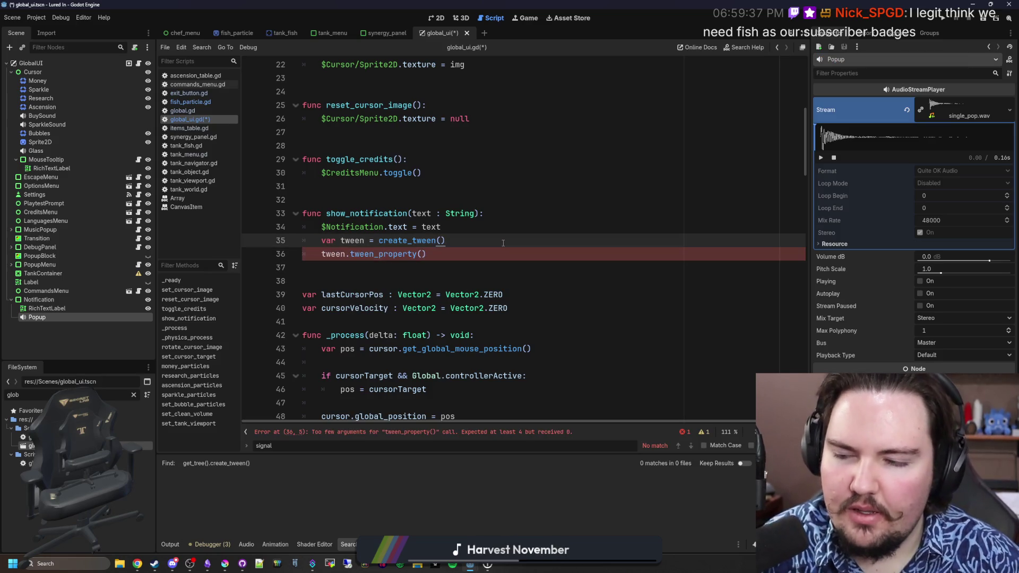
key("Return")
key("Return")
key("Return")
key("Up")
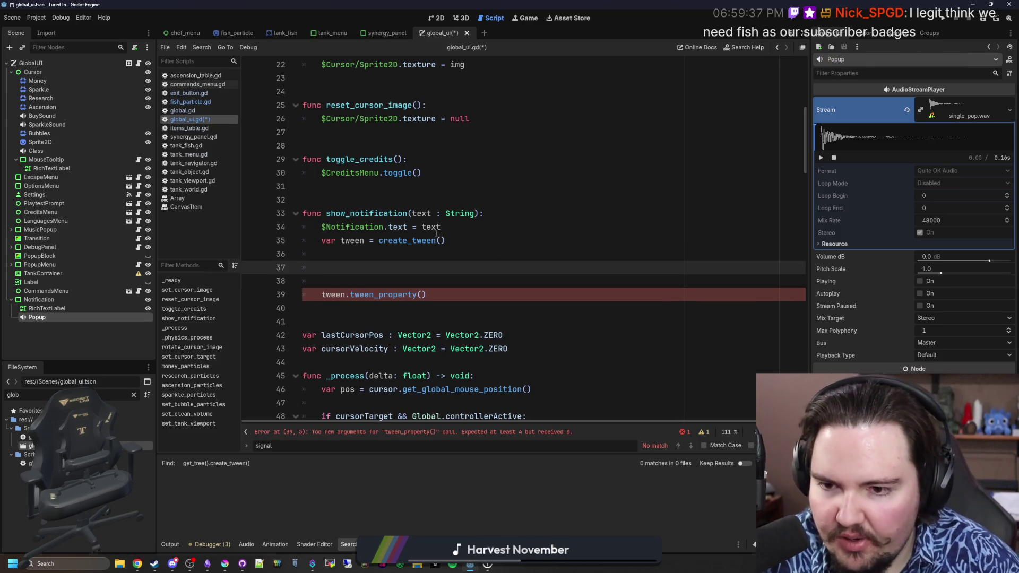
double_click(361, 227)
key("ctrl+c")
key("Down")
key("Down")
key("Down")
key("ctrl+v")
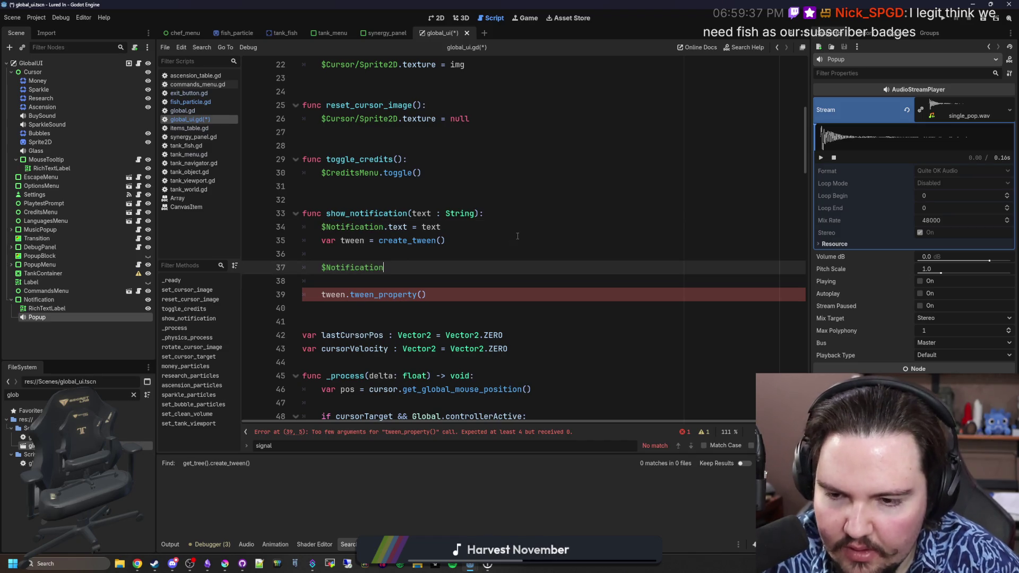
type(".modulate")
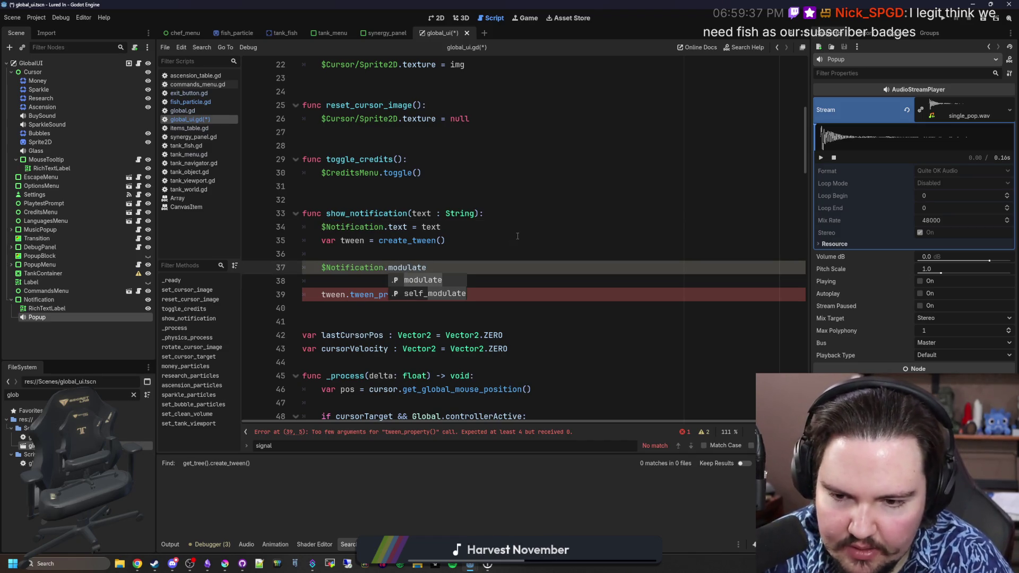
type(" = Color(")
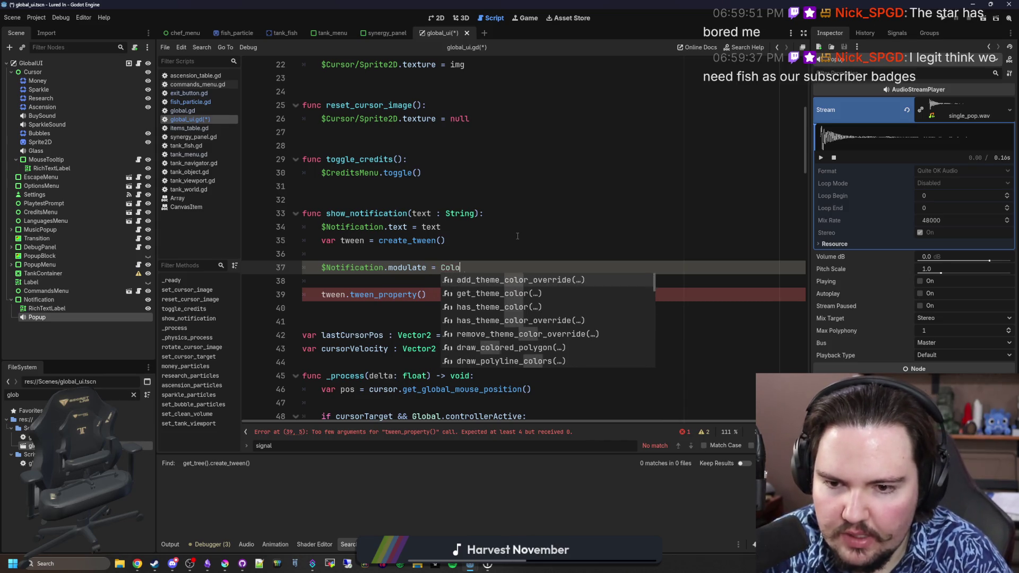
type("2.0, 2.0, 2.0, ")
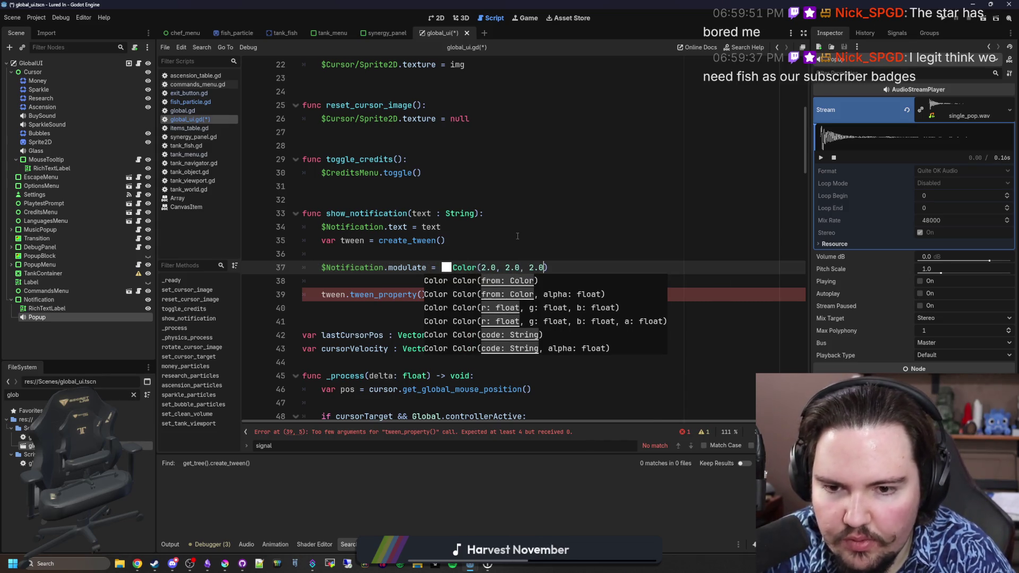
type("1.0")
key("BackSpace")
key("BackSpace")
key("BackSpace")
type("0.0")
left_click(517, 235)
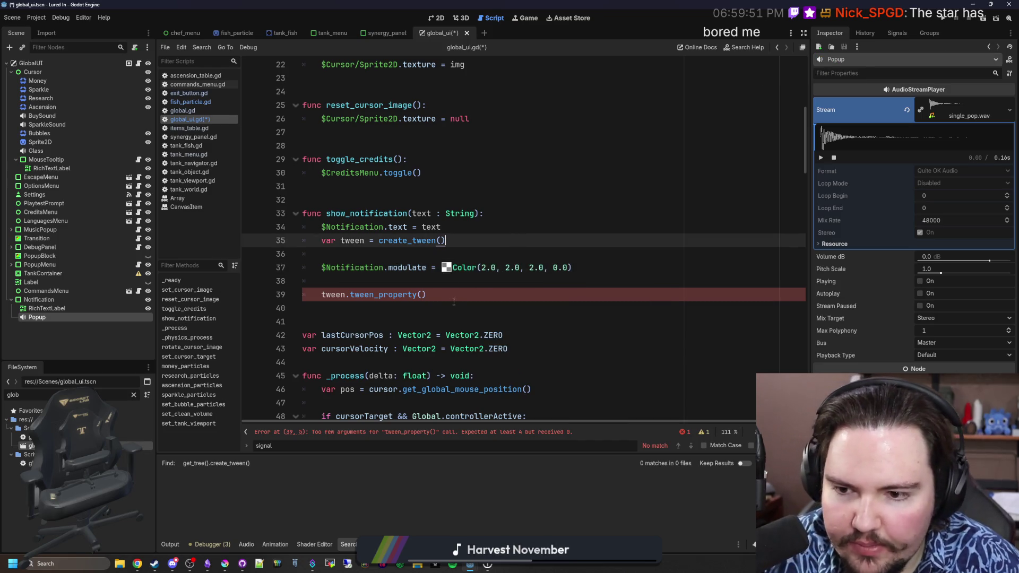
Fill tween_property with $Notification, "modulate:a", 1.0.
left_click(359, 267)
mouse_move(384, 267)
left_mouse_down()
mouse_move(319, 281)
mouse_move(318, 267)
left_mouse_up()
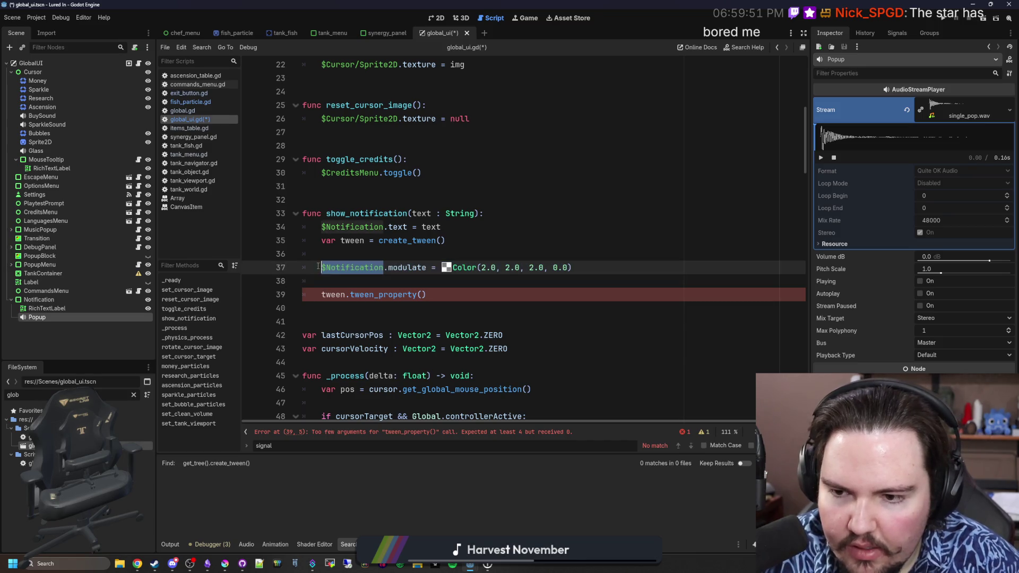
key("ctrl+c")
left_click(423, 294)
key("ctrl+v")
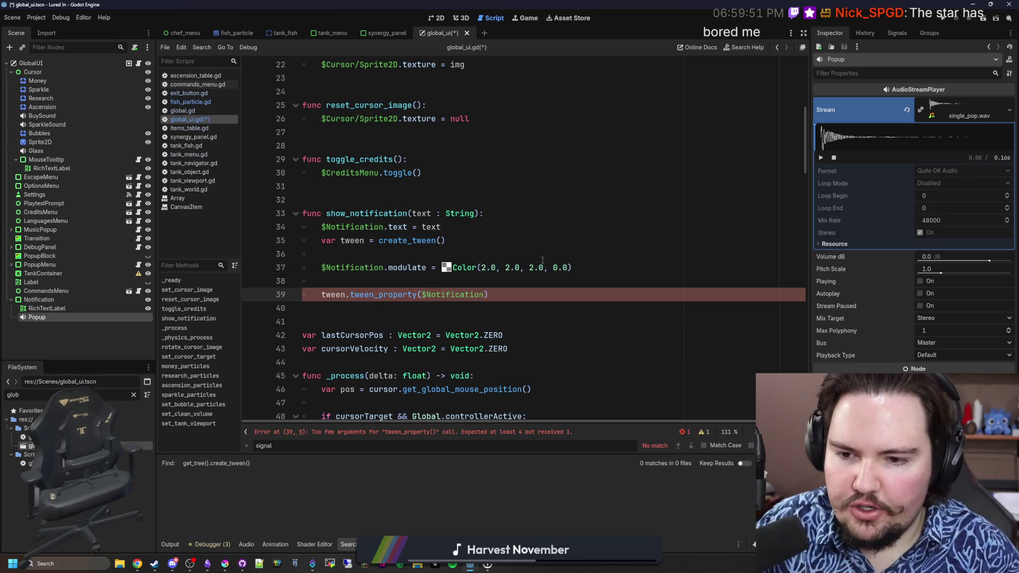
type(", \"modulate:a\"")
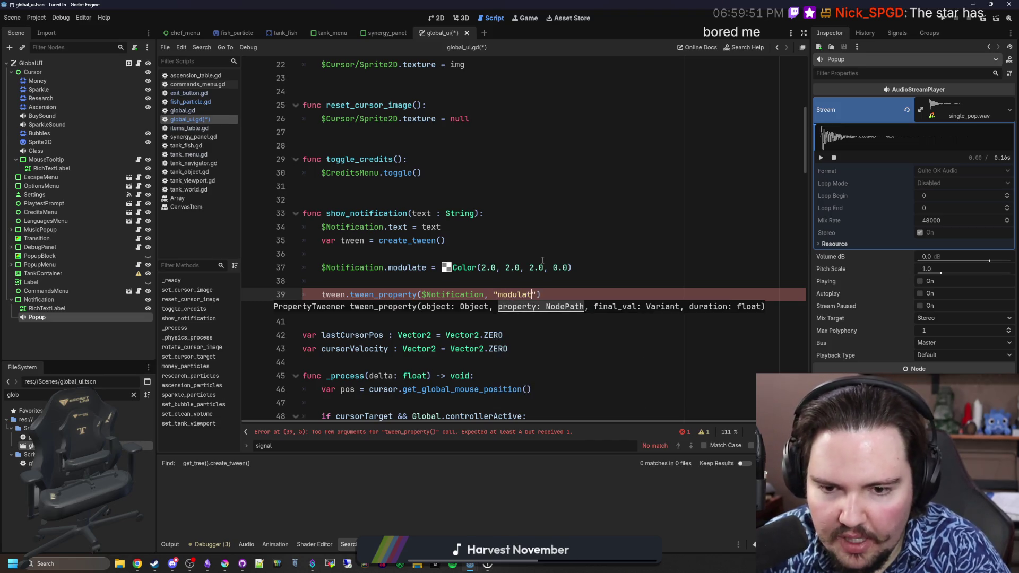
type(", 1.0")
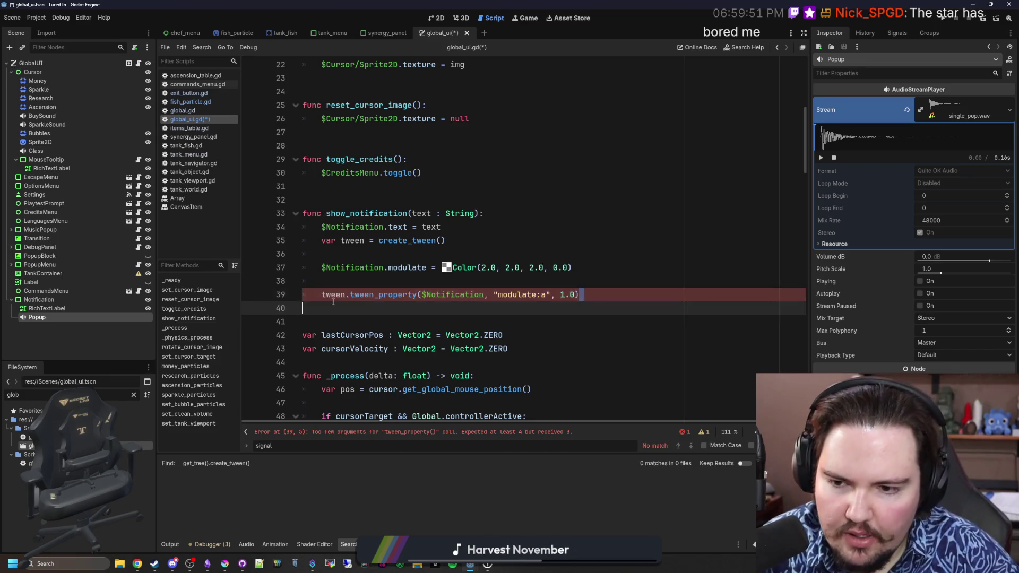
Duplicate the tween_property line and make the copy tween modulate to Color.WHITE over 1.0.
key("shift+Home")
key("ctrl+c")
key("End")
key("Return")
key("ctrl+v")
key("Left")
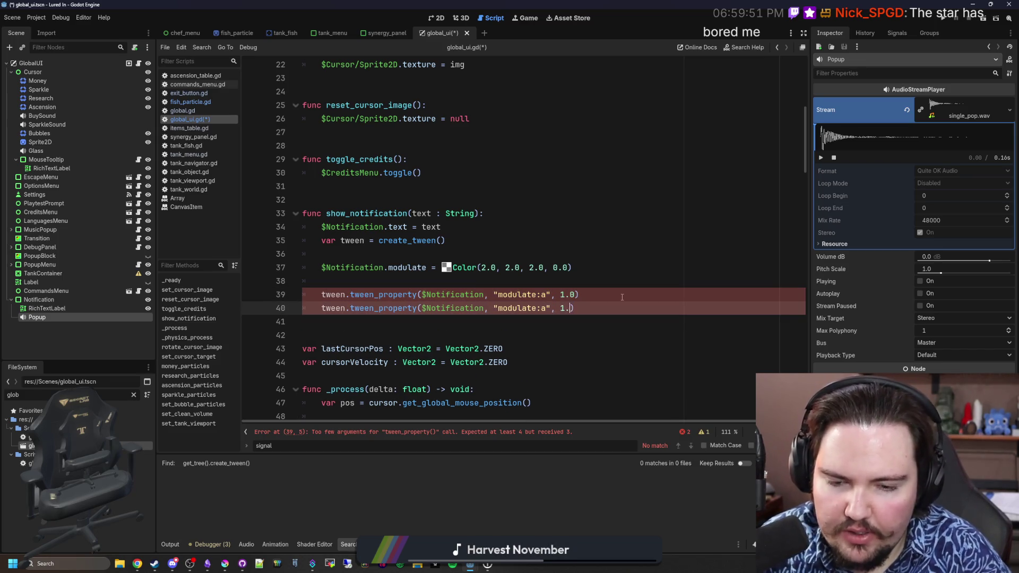
key("BackSpace")
key("BackSpace")
key("BackSpace")
key("BackSpace")
key("BackSpace")
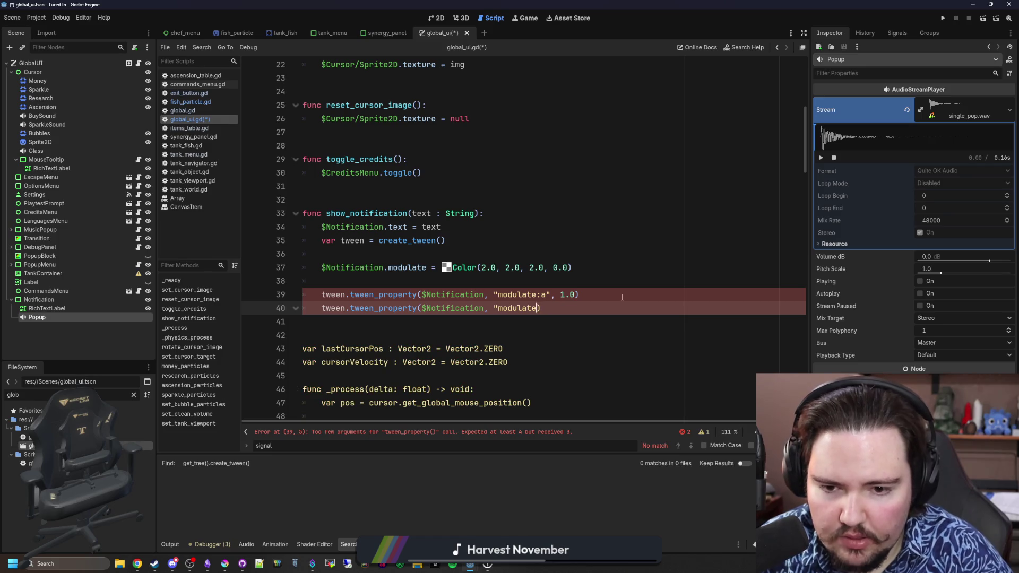
type("\", Co")
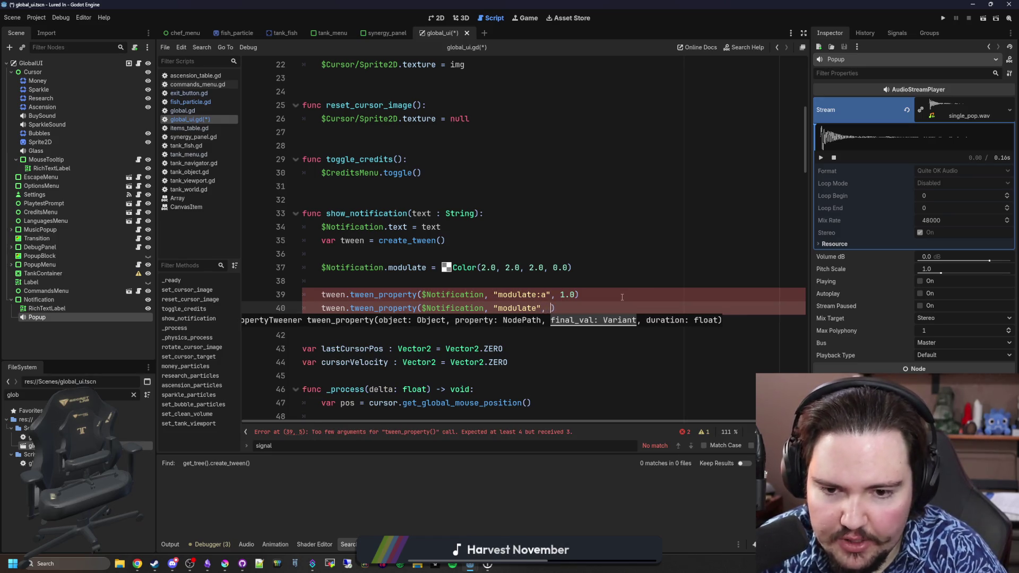
type("lor(1.0, 1.")
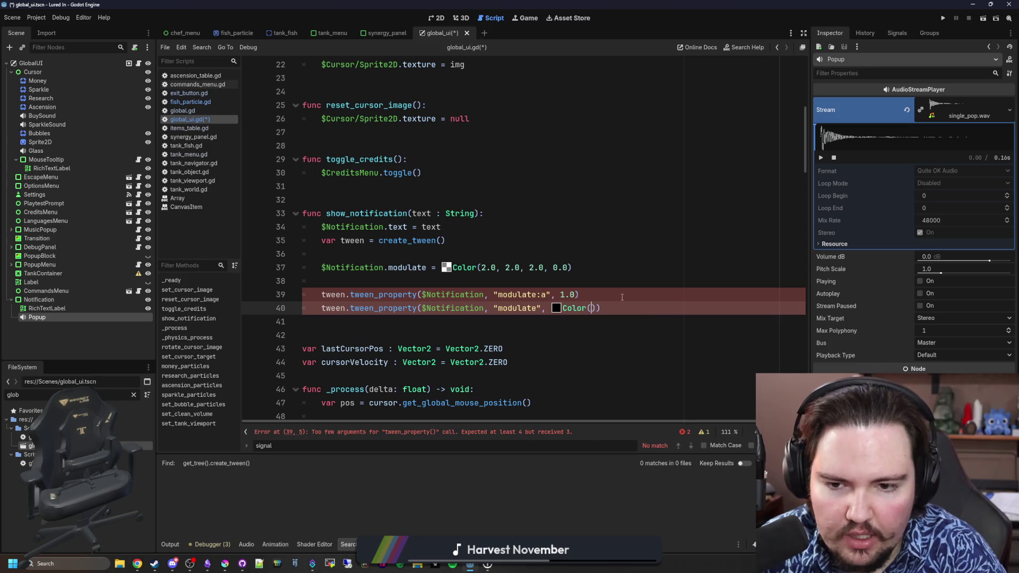
key("BackSpace")
key("BackSpace")
key("BackSpace")
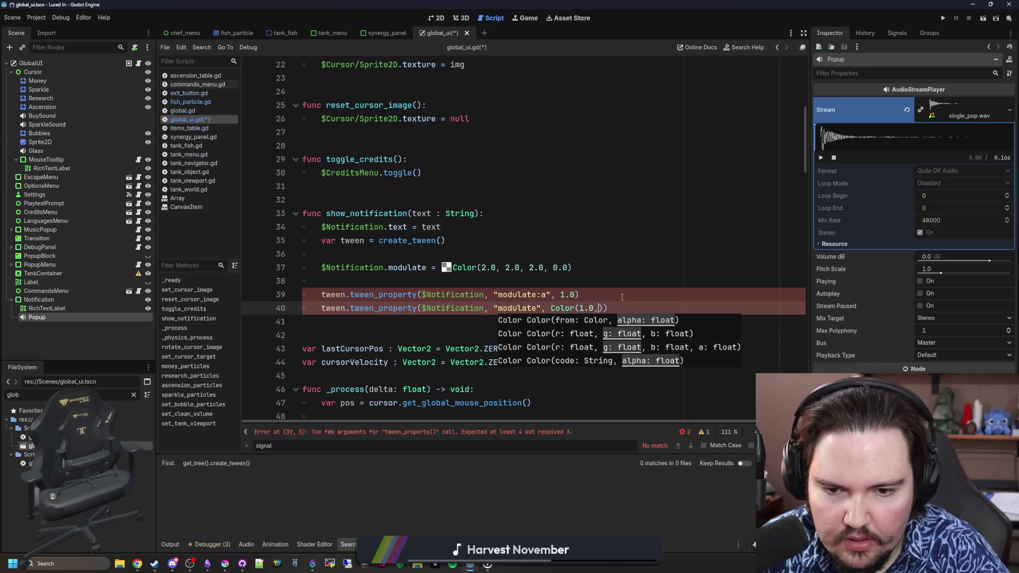
type(".WHITE")
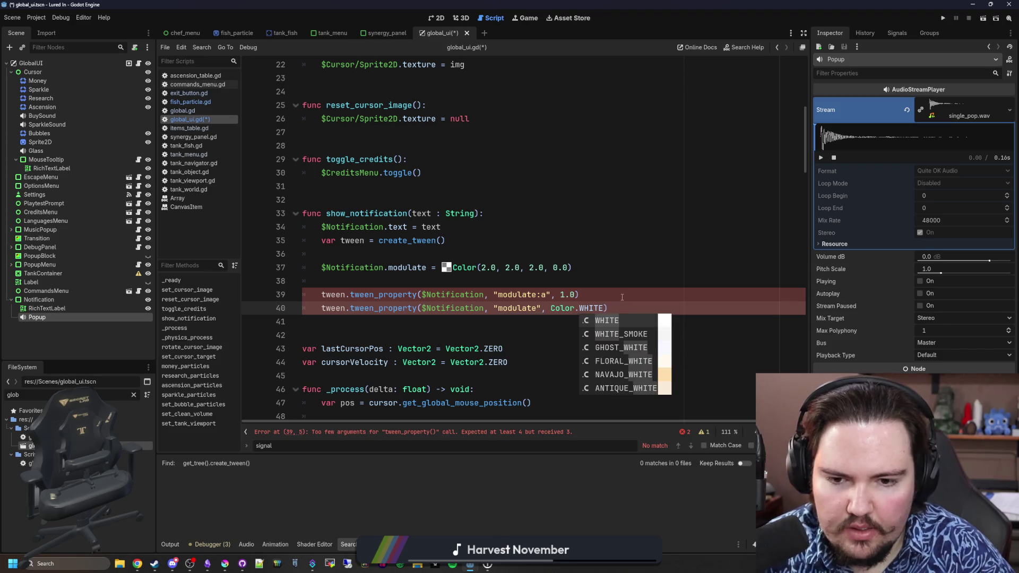
type(", 1.0")
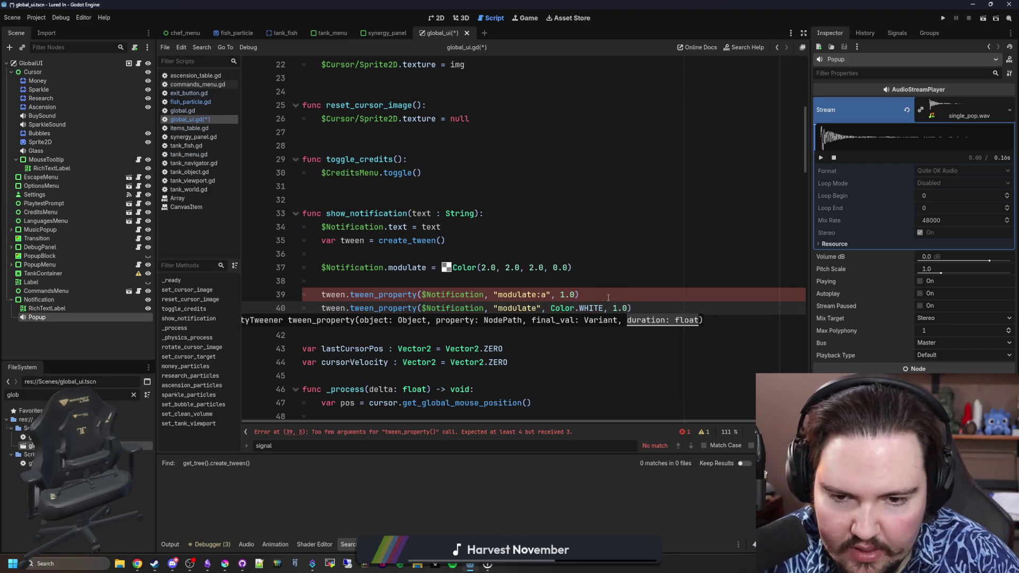
Give the modulate:a fade-in tween a 0.5 second duration.
key("Up")
key("Left")
type(", 0.5")
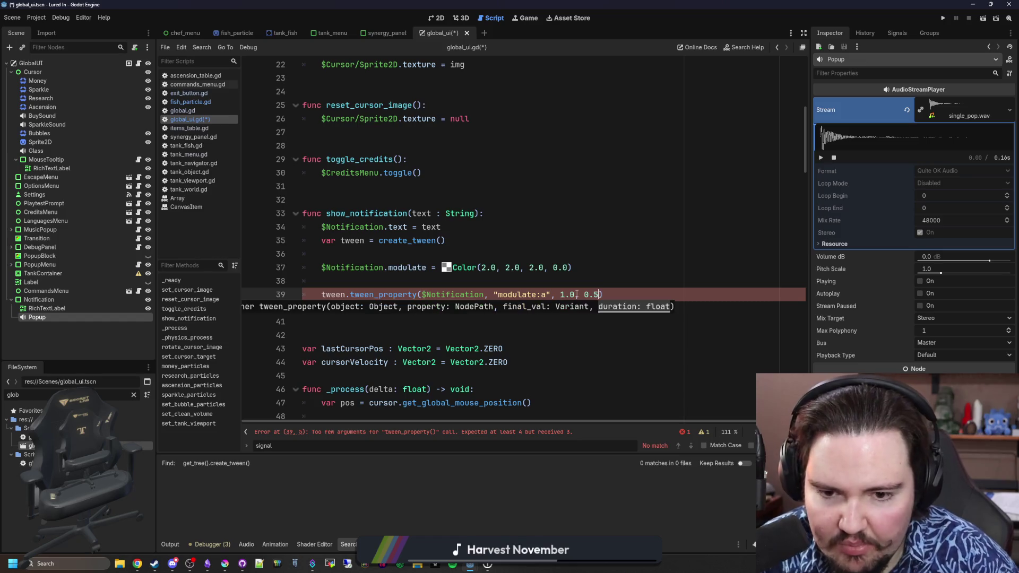
key("End")
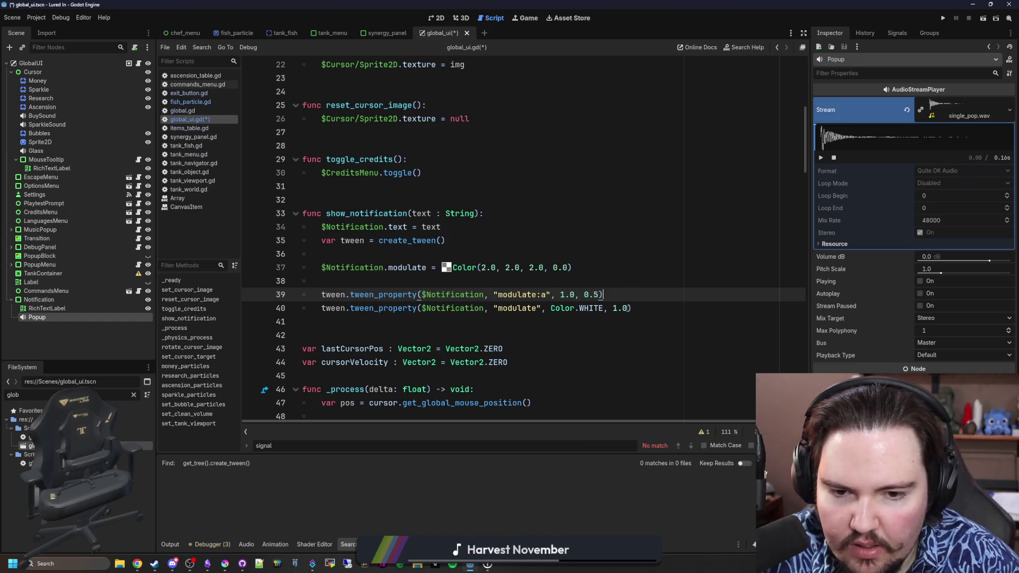
Insert tween.tween_interval(4.0) after the white tween.
left_click(690, 308)
key("Return")
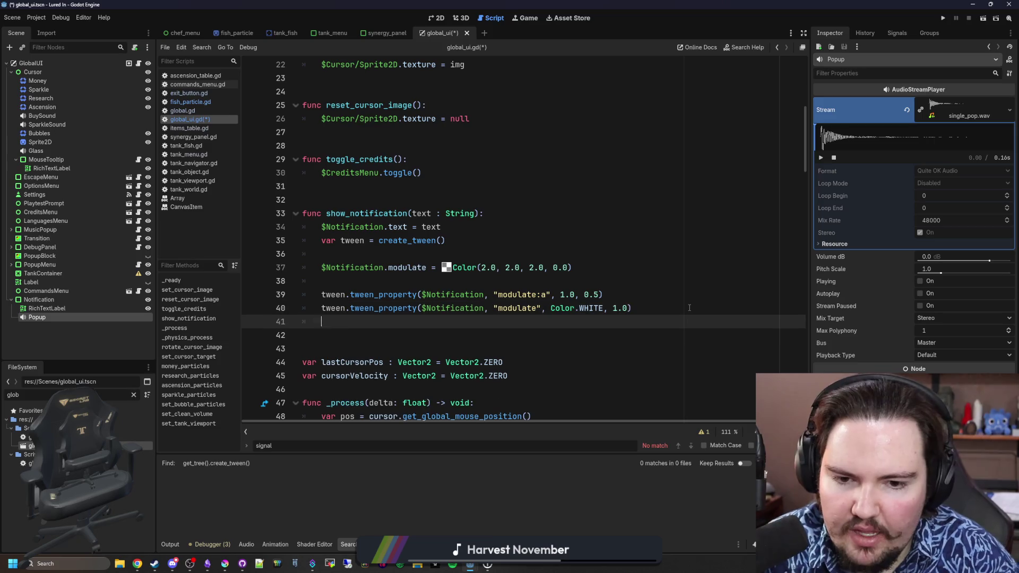
key("ctrl+v")
key("ctrl+shift+Return")
type("tween.")
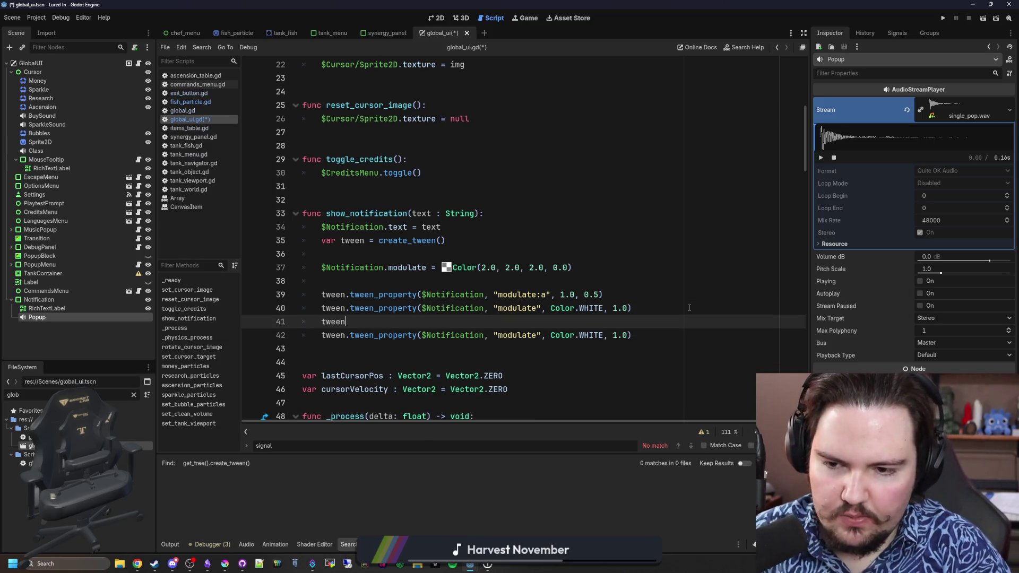
type("tween_int")
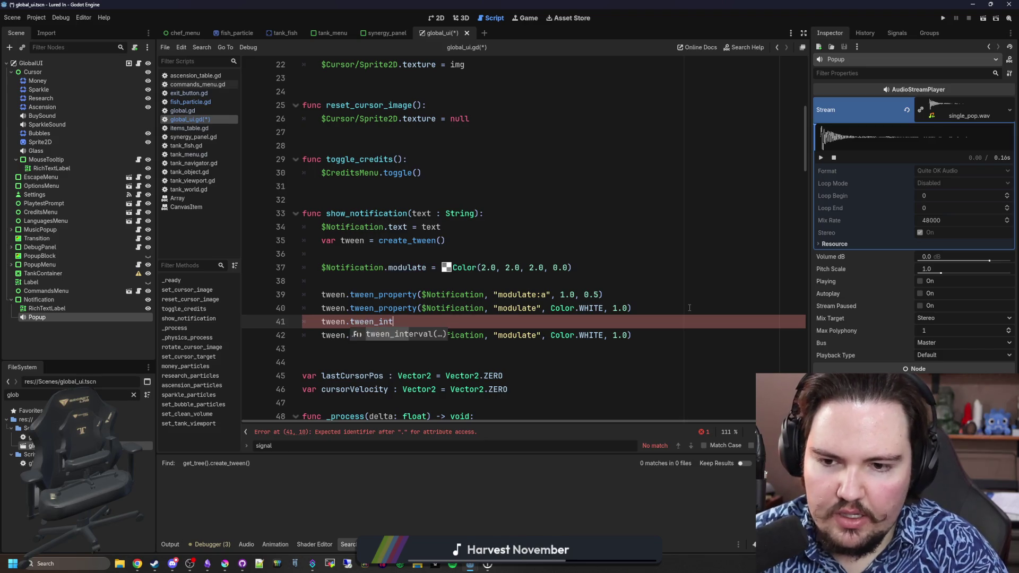
key("Return")
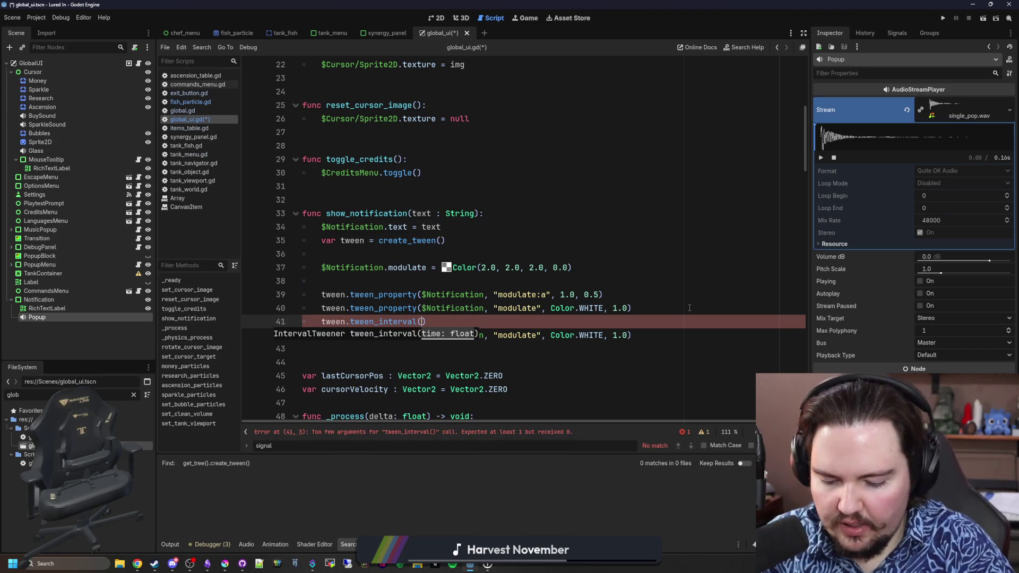
type("4.0")
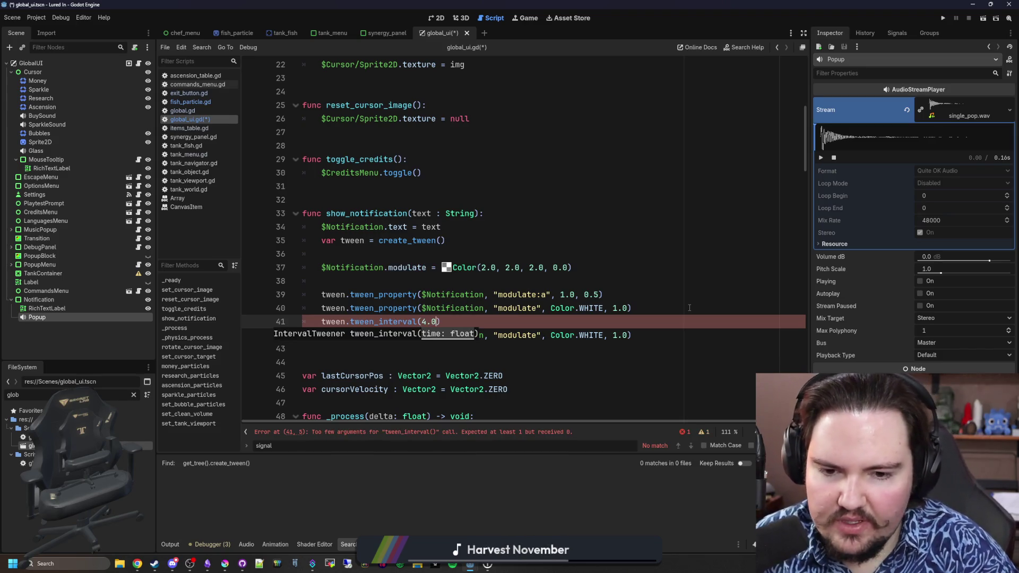
Turn the last copied line into a fade of modulate:a to 0.0 over 1.0.
left_click(629, 334)
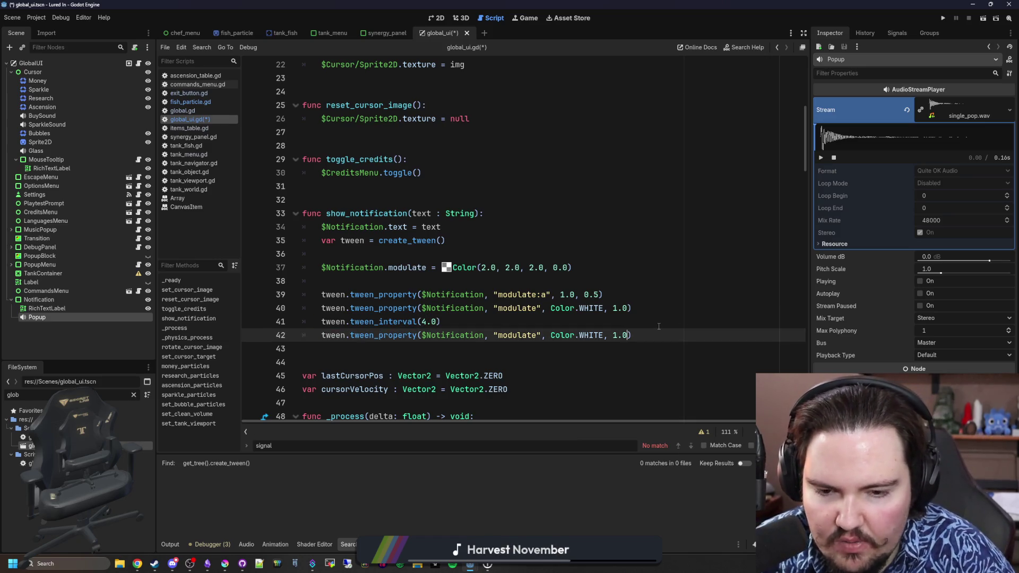
key("Left")
key("Left")
key("BackSpace")
key("BackSpace")
key("BackSpace")
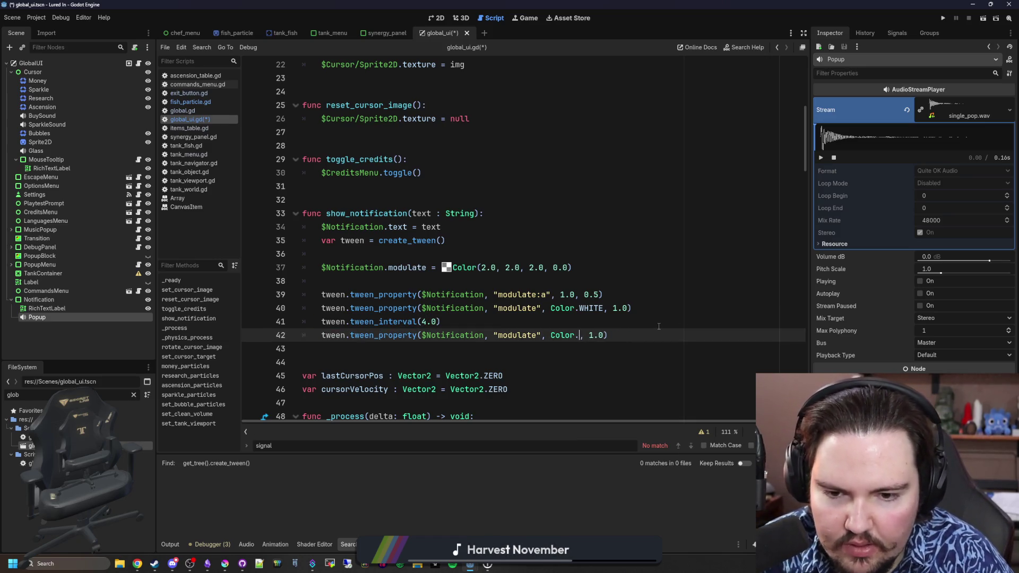
key("Left")
type(":a\"")
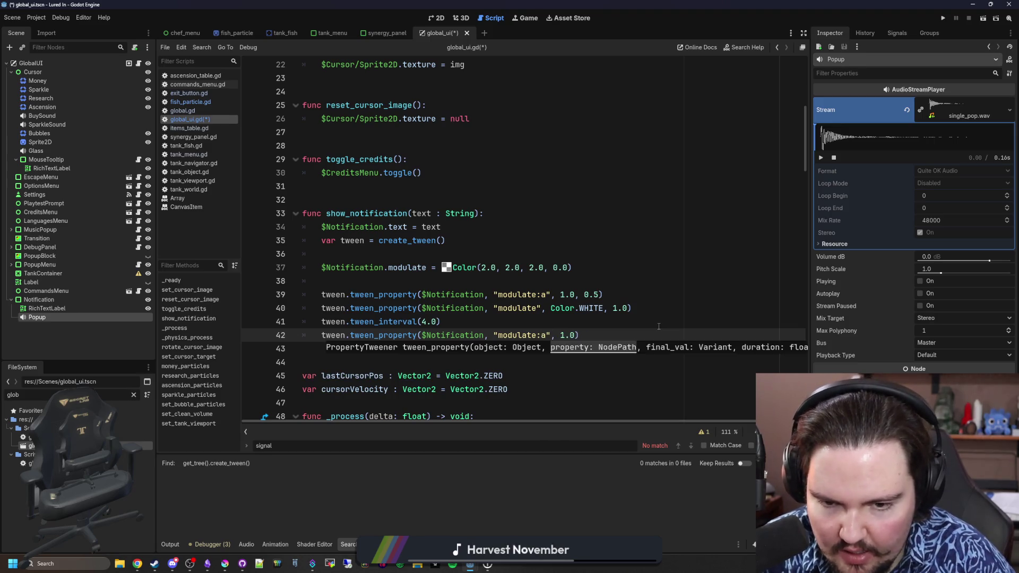
type(", 0.0")
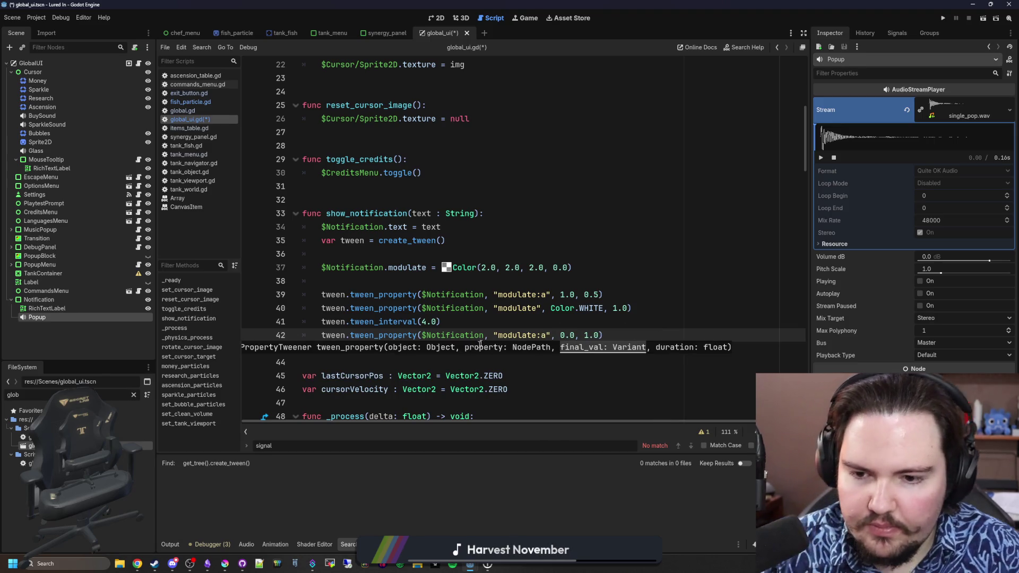
left_click(352, 268)
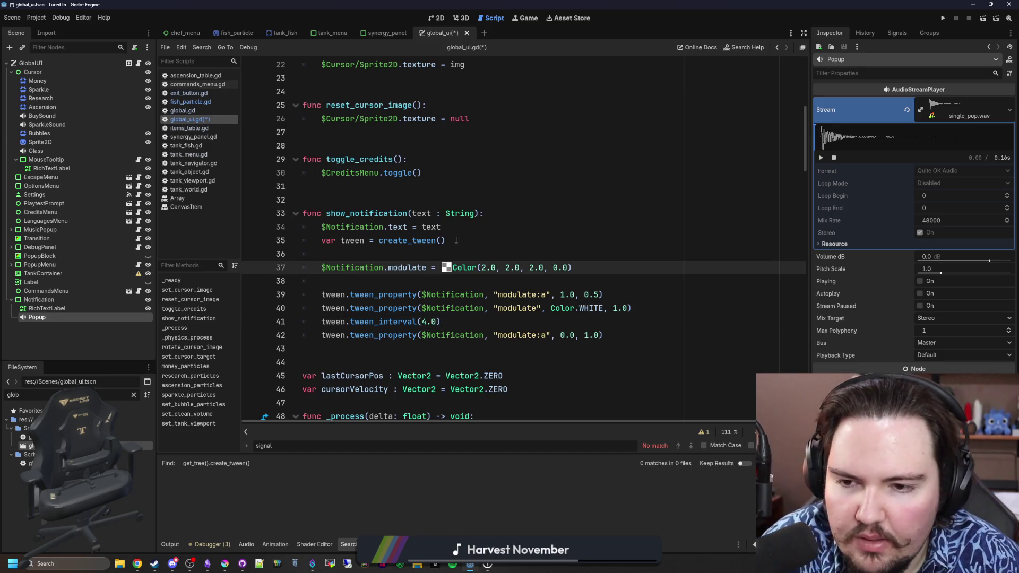
Declare var notificationTween : Tween and add 'if notificationTween: notificationTween.kill()' in show_notification.
key("Up")
key("Up")
key("Up")
type("var notificationTween ")
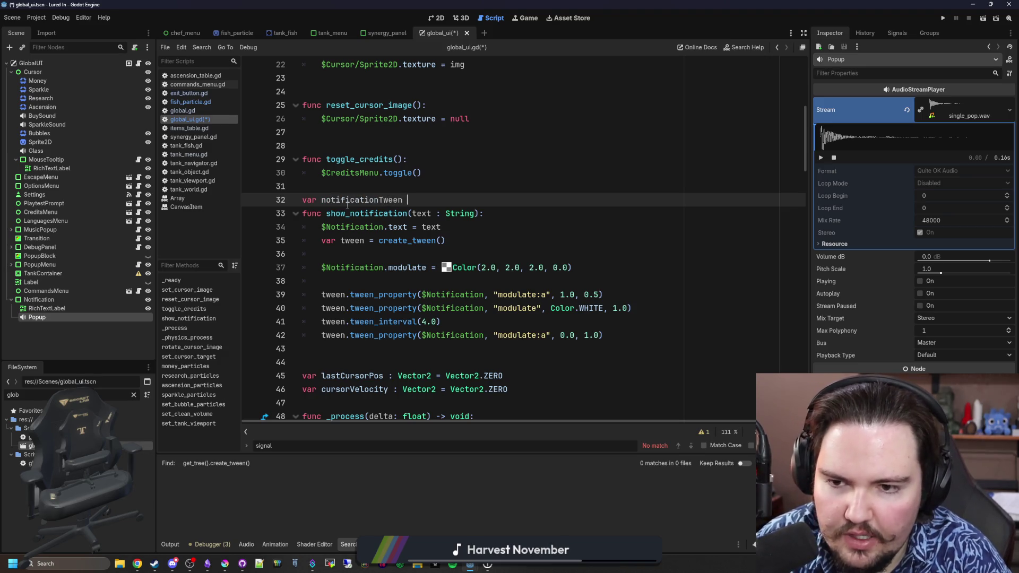
type(": Tween")
left_click(350, 240)
key("Up")
key("End")
key("Return")
key("Return")
key("Up")
type("if notifi")
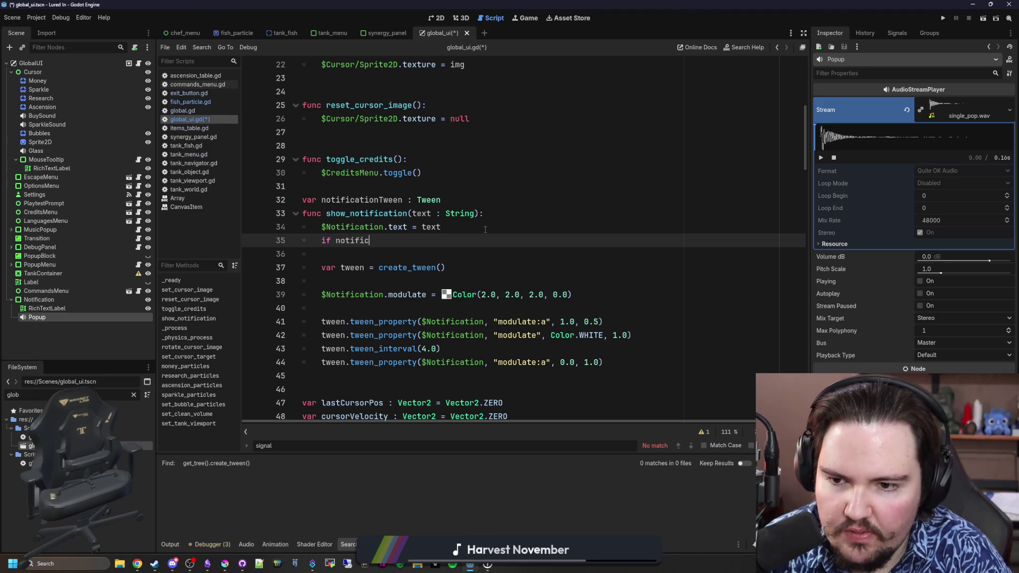
type("cationTween: notificationTween.kill()")
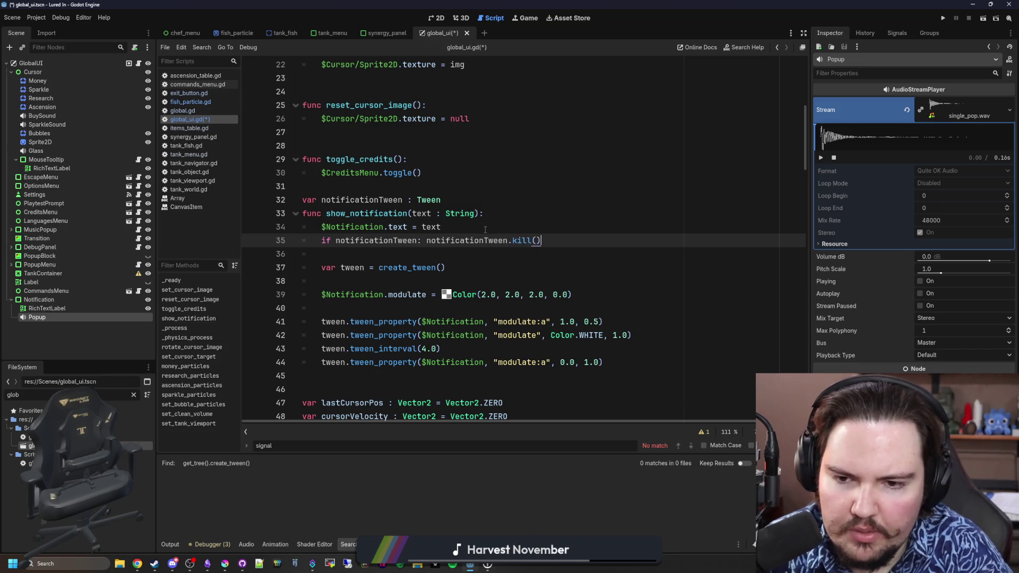
Add blank lines around the notificationTween declaration.
left_click(390, 254)
left_click(457, 200)
key("Return")
left_click(414, 192)
key("Return")
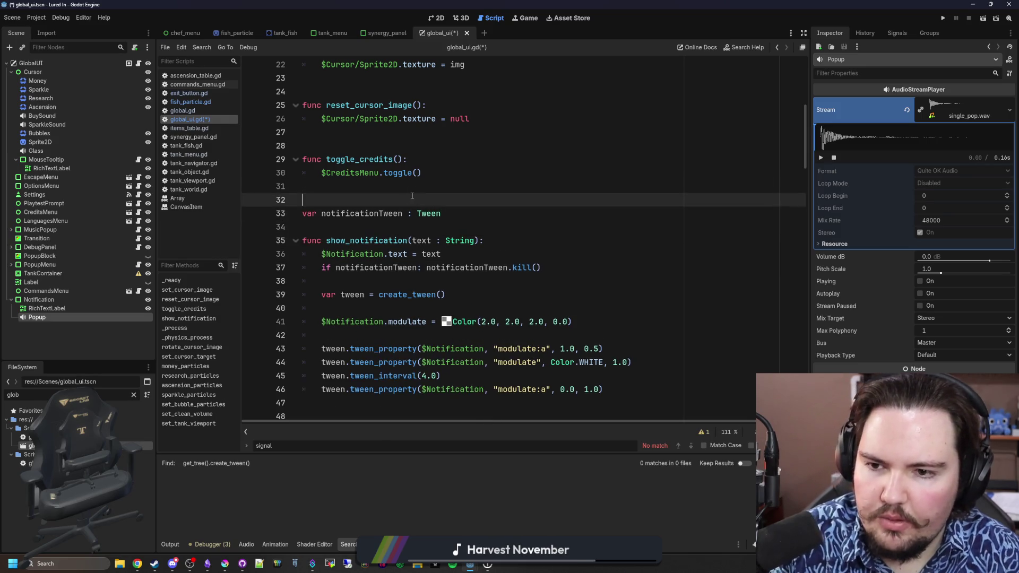
left_click(370, 229)
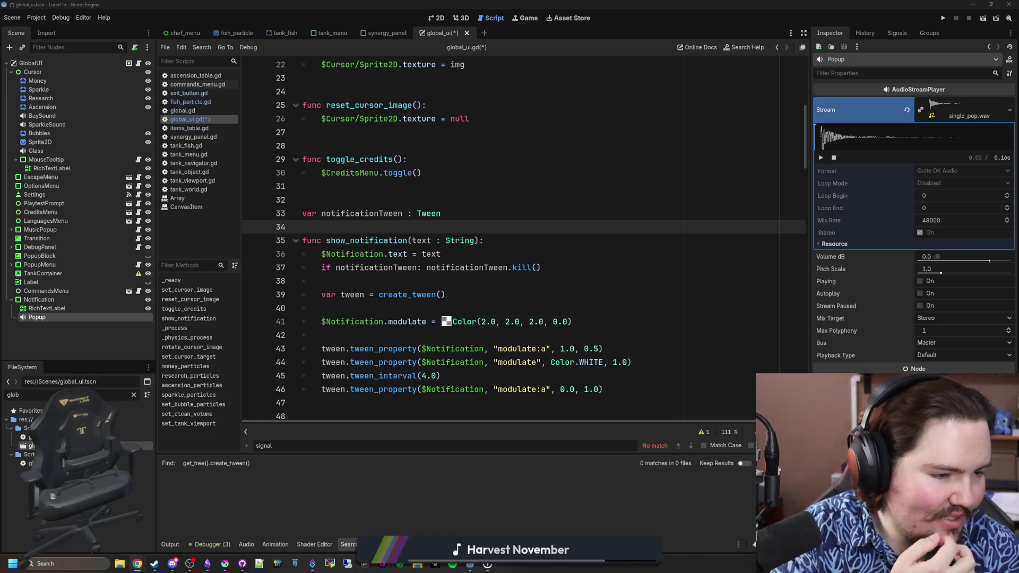
key("alt+Tab")
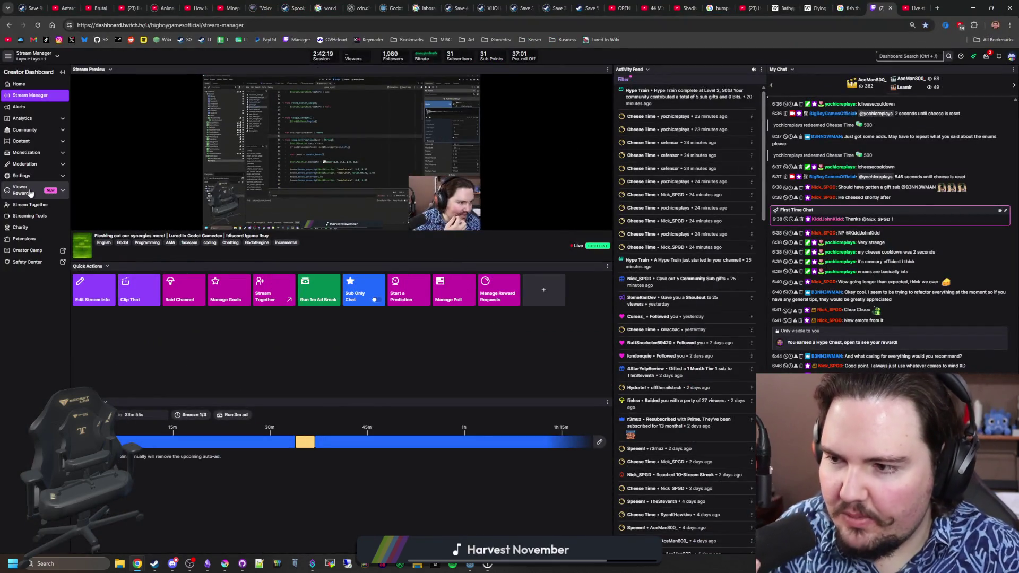
Browse the Viewer Rewards pages: reward campaigns, Power-ups, Emotes, Drops and Creator Badge Drops.
left_click(30, 193)
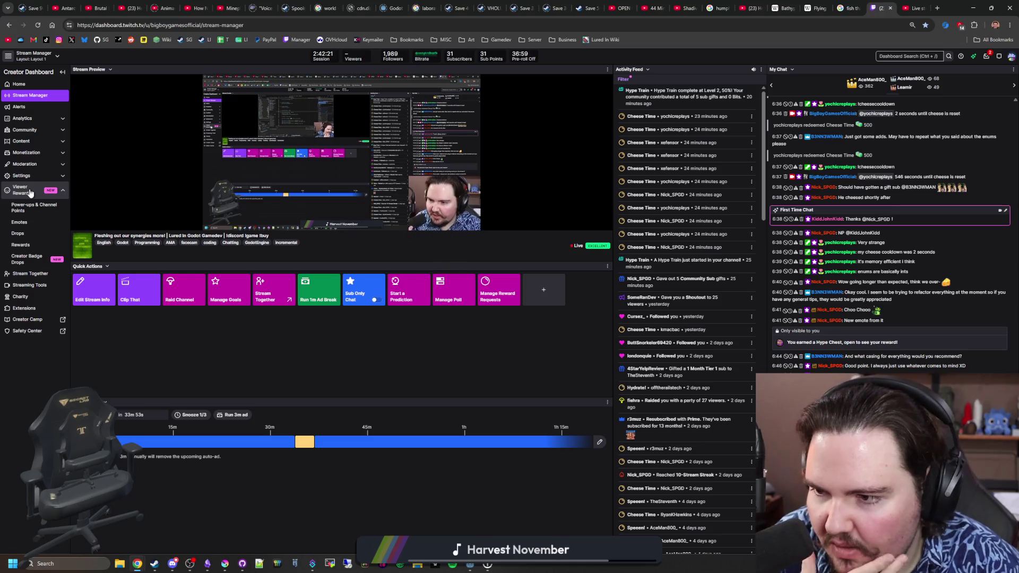
left_click(31, 244)
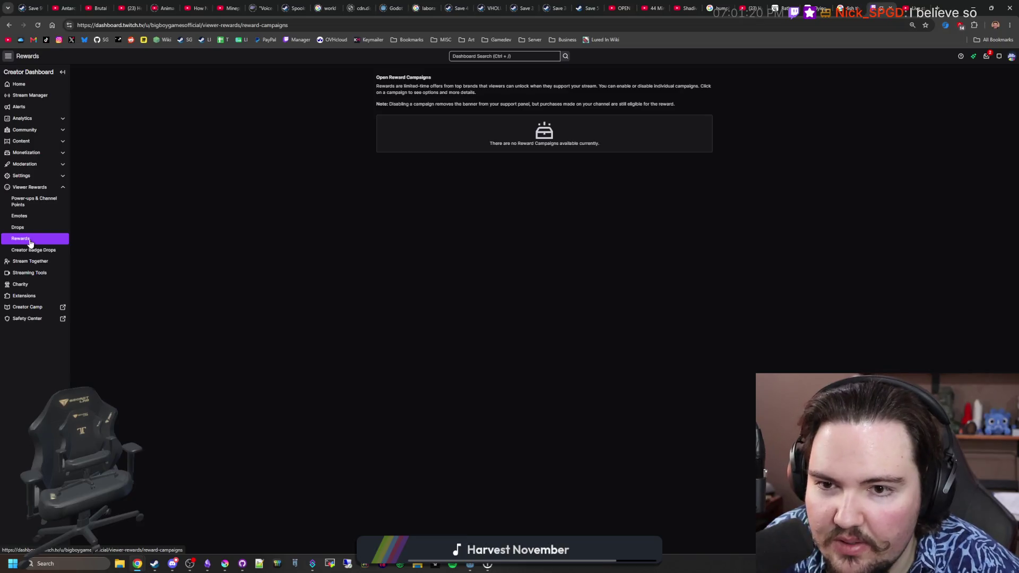
left_click(42, 209)
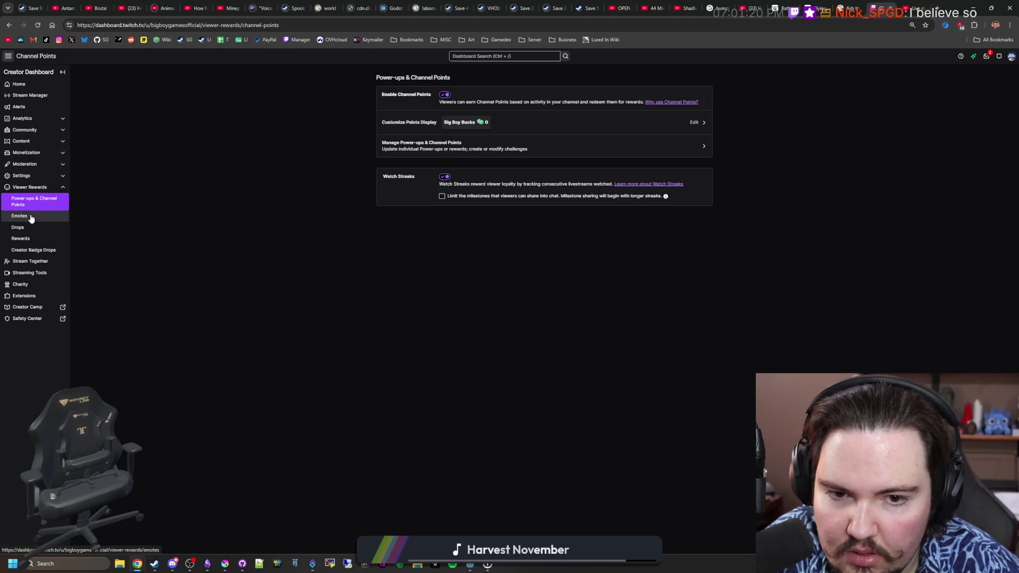
left_click(31, 218)
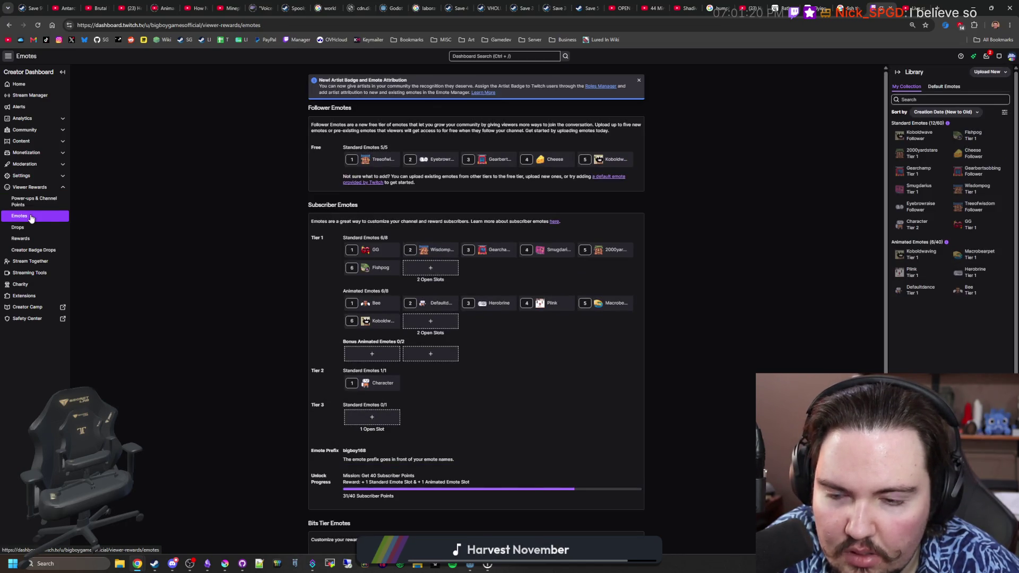
scroll(210, 300, "down", 2)
scroll(209, 296, "down", 1)
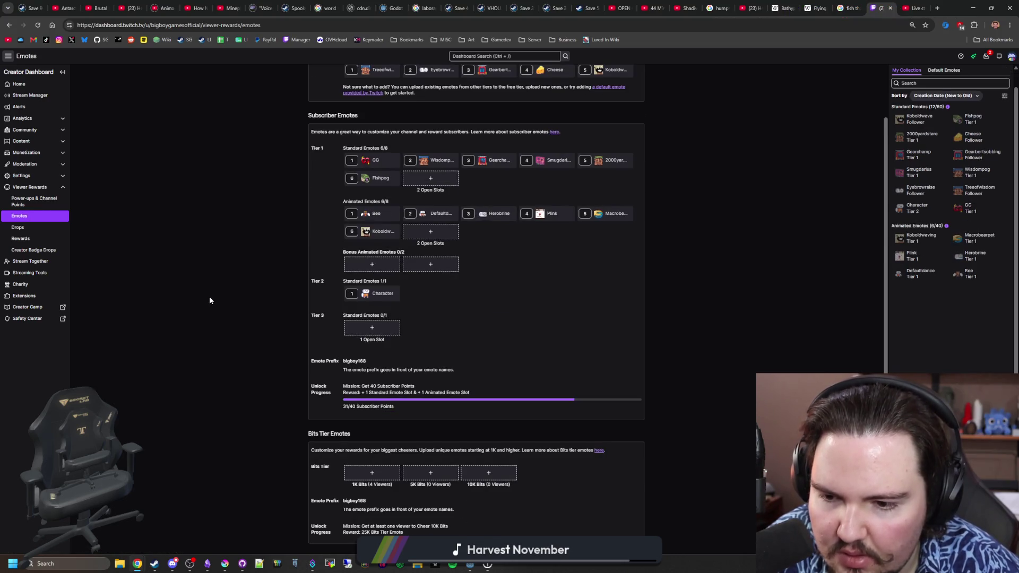
scroll(209, 296, "up", 2)
left_click(41, 226)
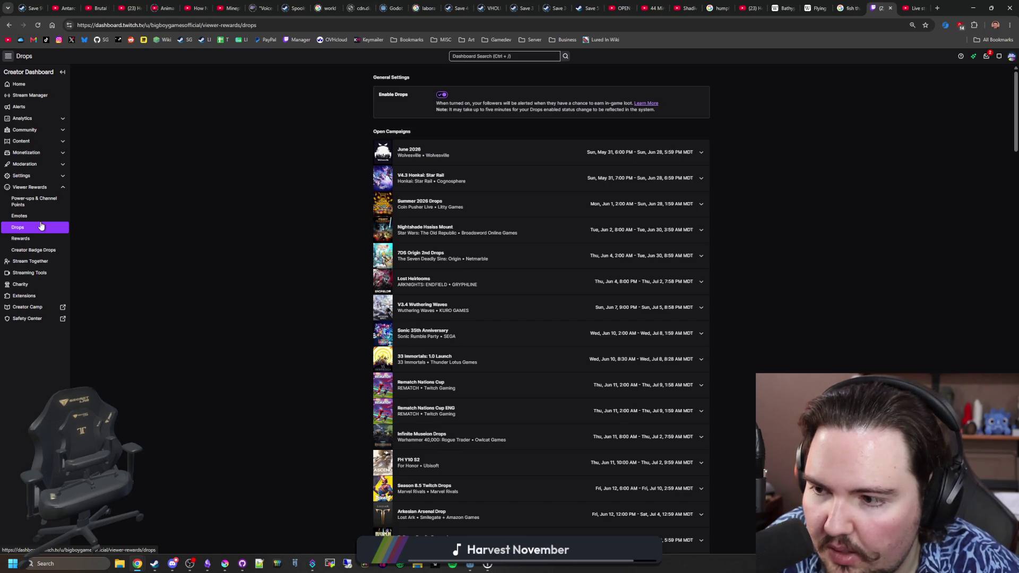
scroll(204, 264, "down", 1)
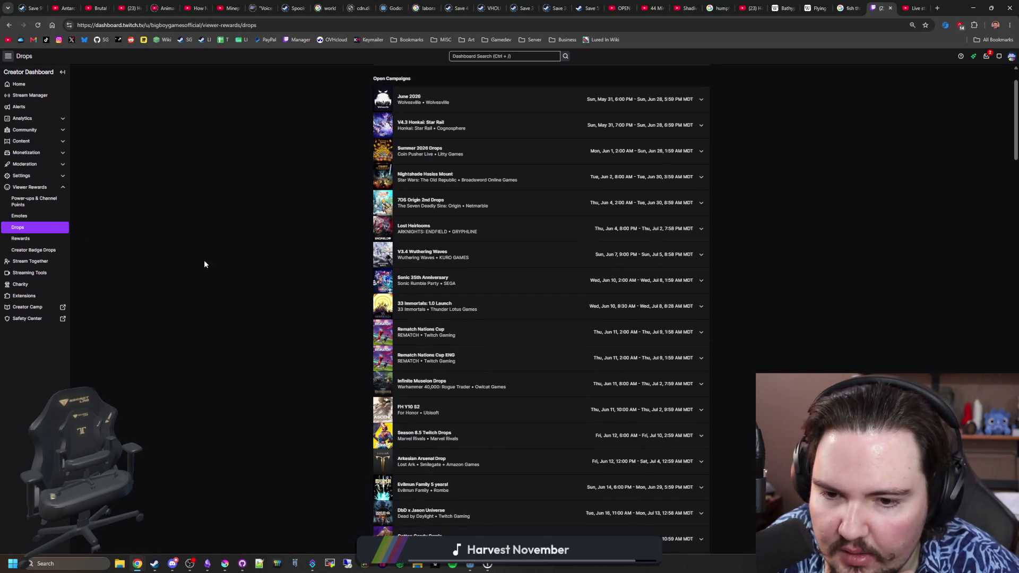
scroll(204, 264, "up", 1)
left_click(21, 238)
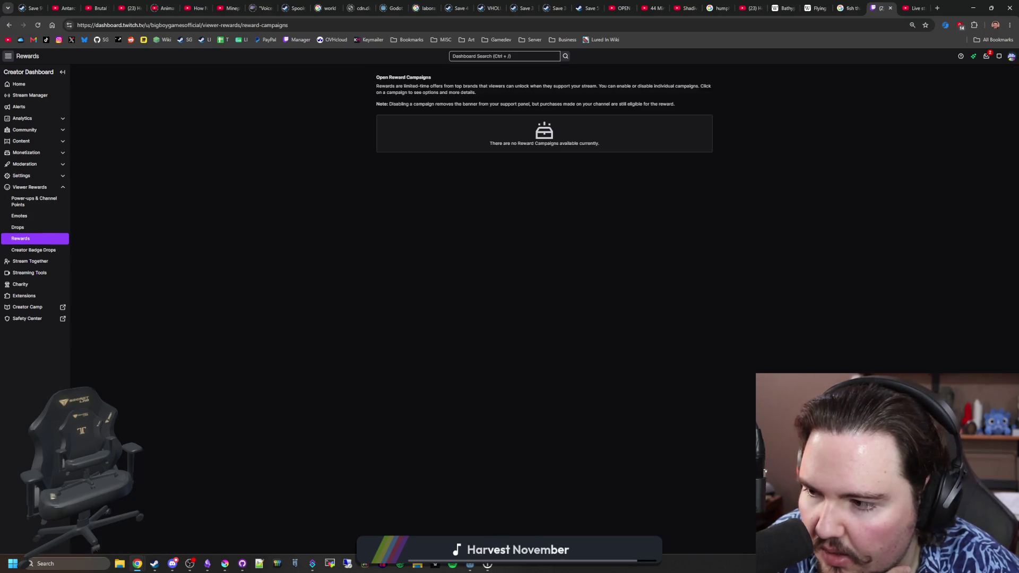
left_click(50, 251)
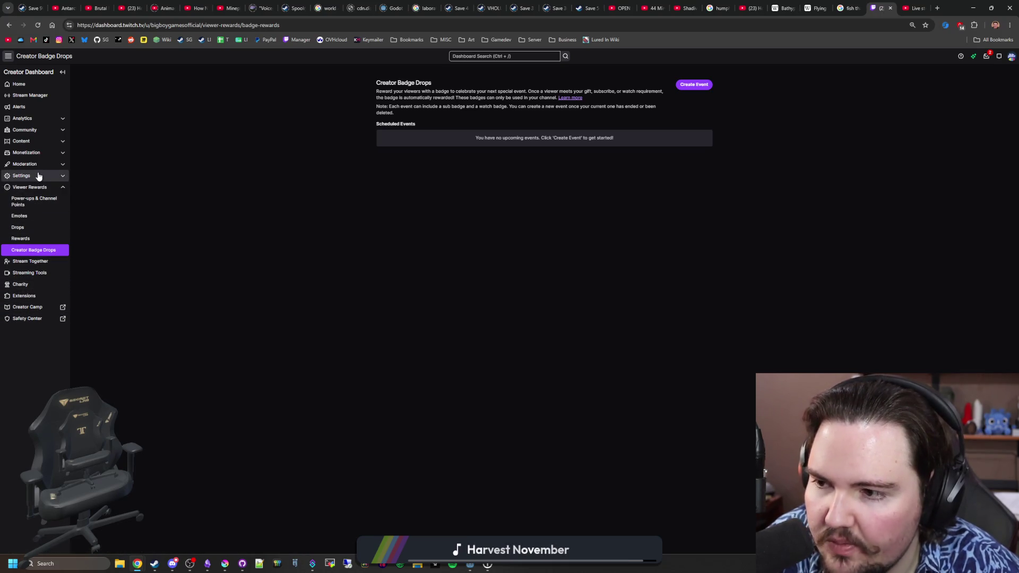
Open Community > Roles Manager to list the channel's editors and moderators.
left_click(46, 130)
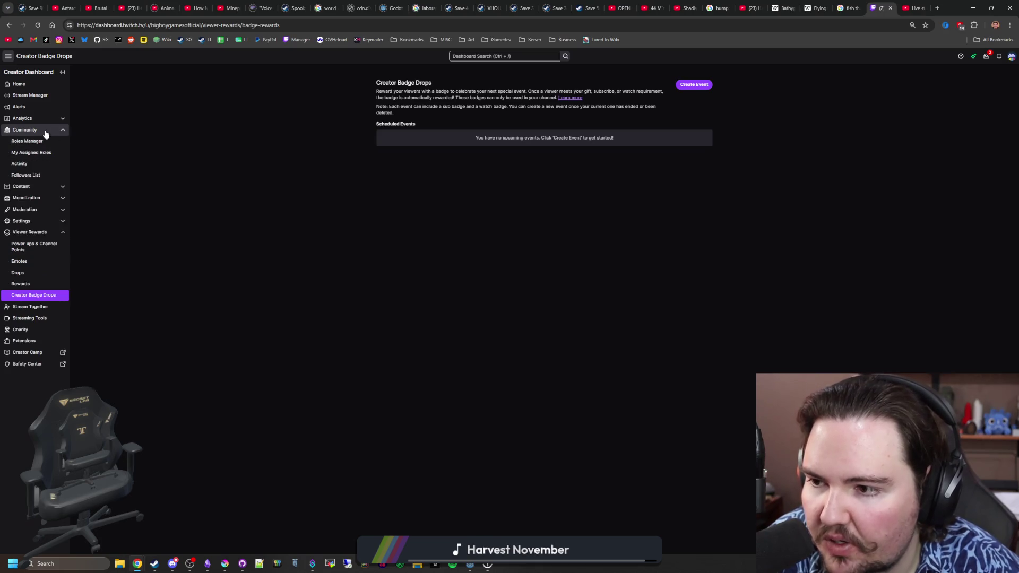
left_click(54, 145)
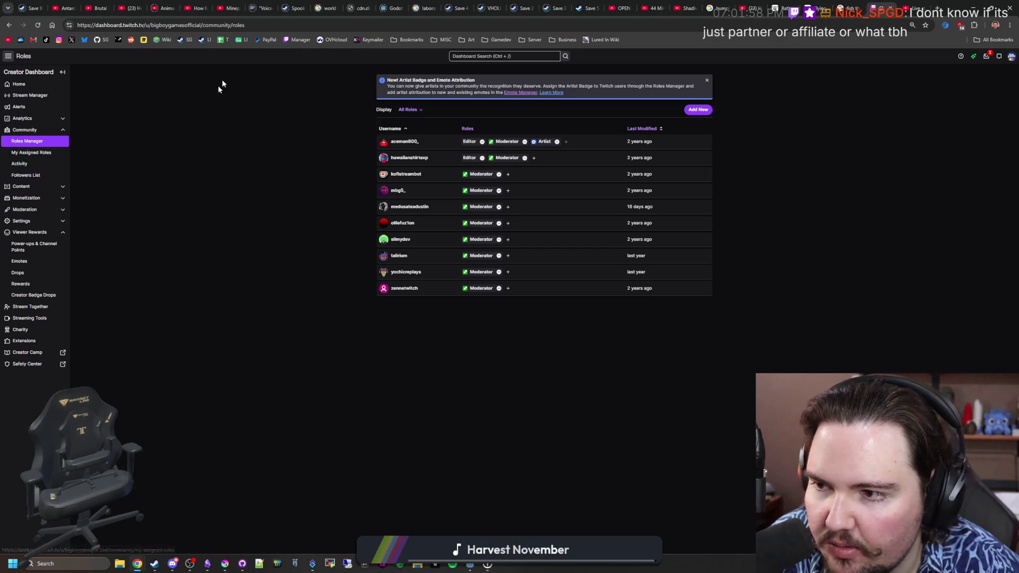
left_click(288, 25)
Search the web for 'twitch custom sub badg' and open the Creator Badge Drops help article.
type("twitch custo")
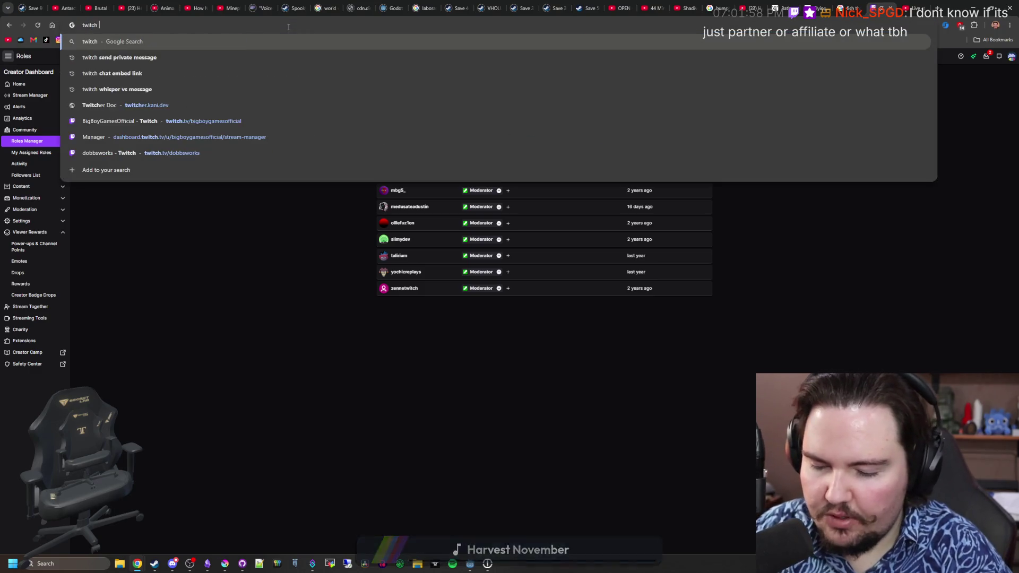
type("m sub badg")
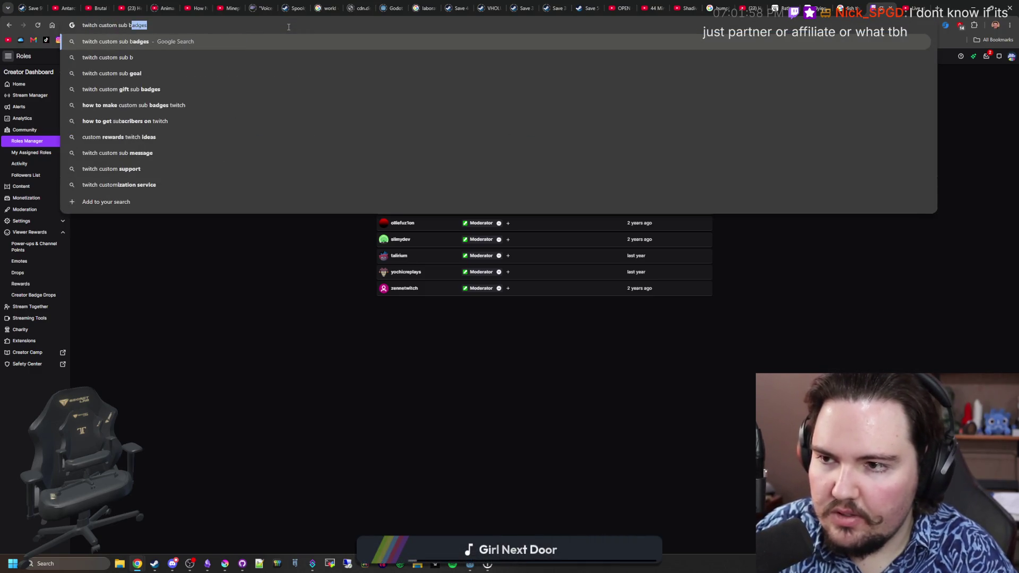
key("Return")
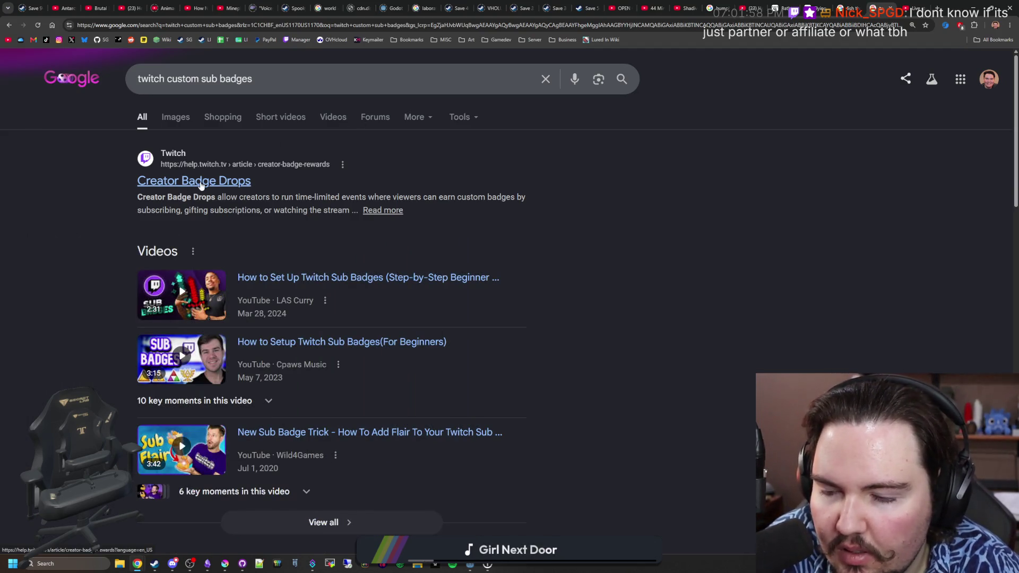
left_click(201, 184)
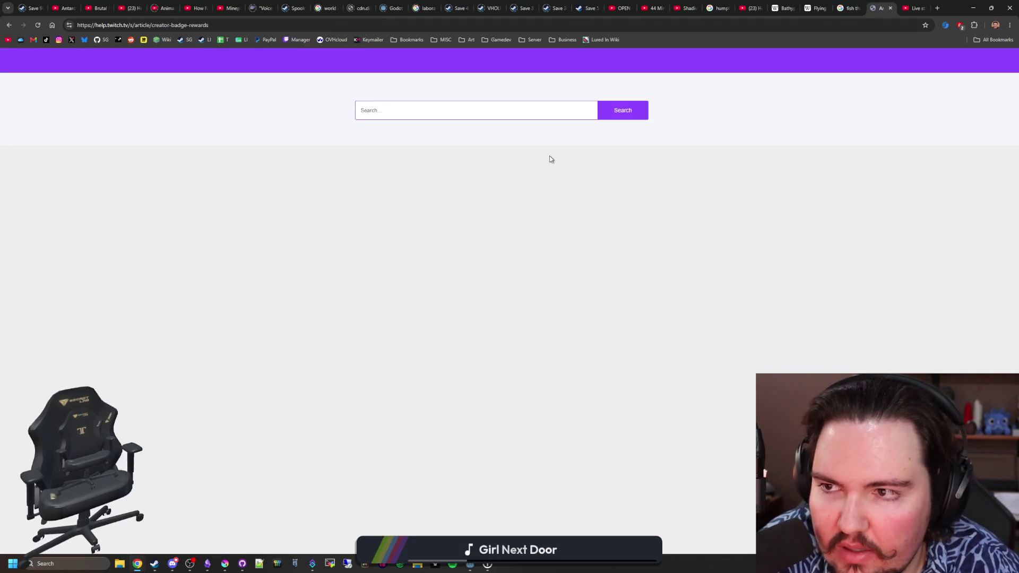
Read the article down to 'Creators: Setting Up Badge Events', then return to the Stream Manager.
scroll(383, 267, "down", 6)
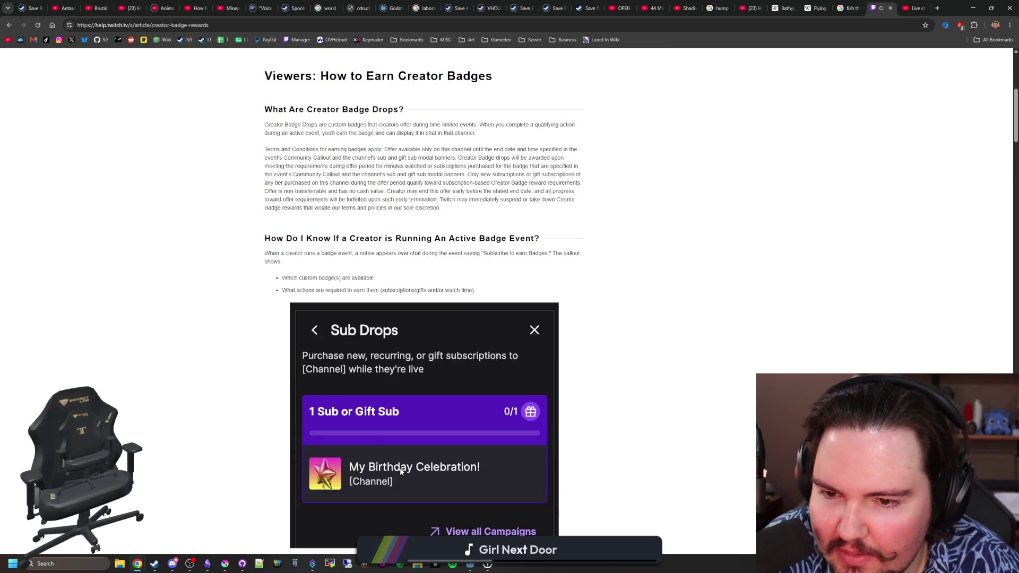
scroll(395, 247, "down", 4)
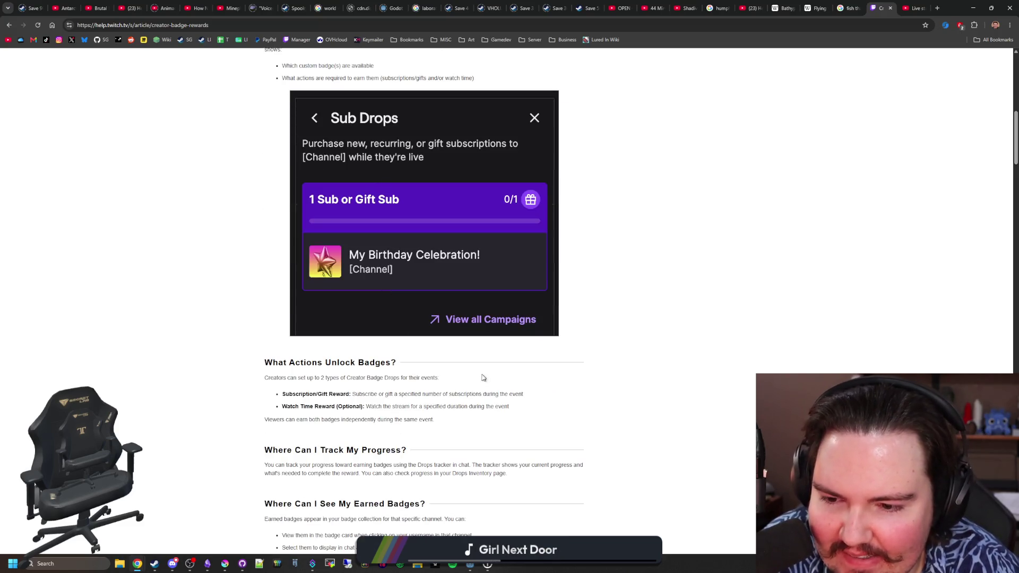
scroll(432, 369, "down", 2)
scroll(433, 369, "down", 3)
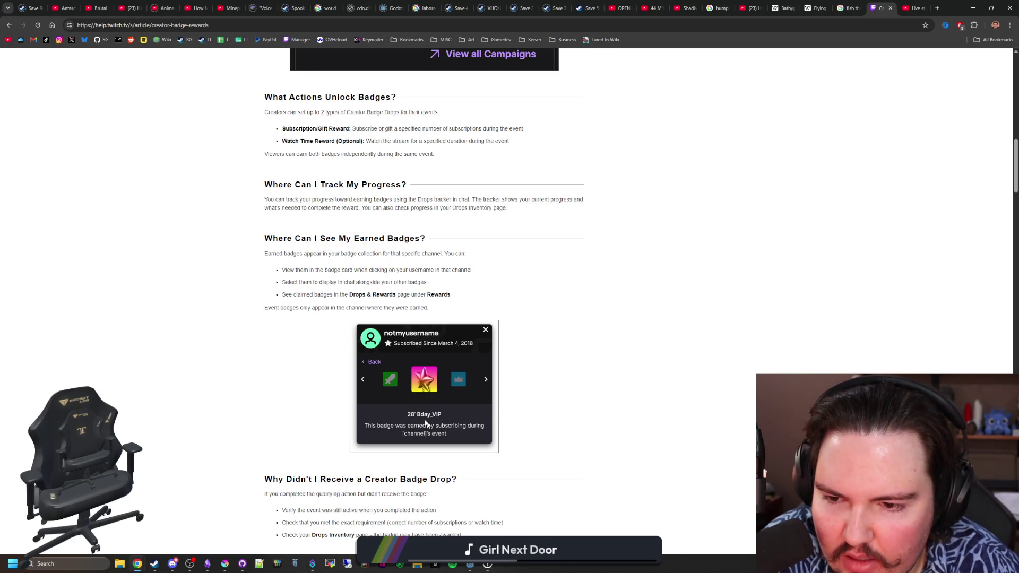
scroll(357, 345, "down", 3)
scroll(357, 345, "down", 2)
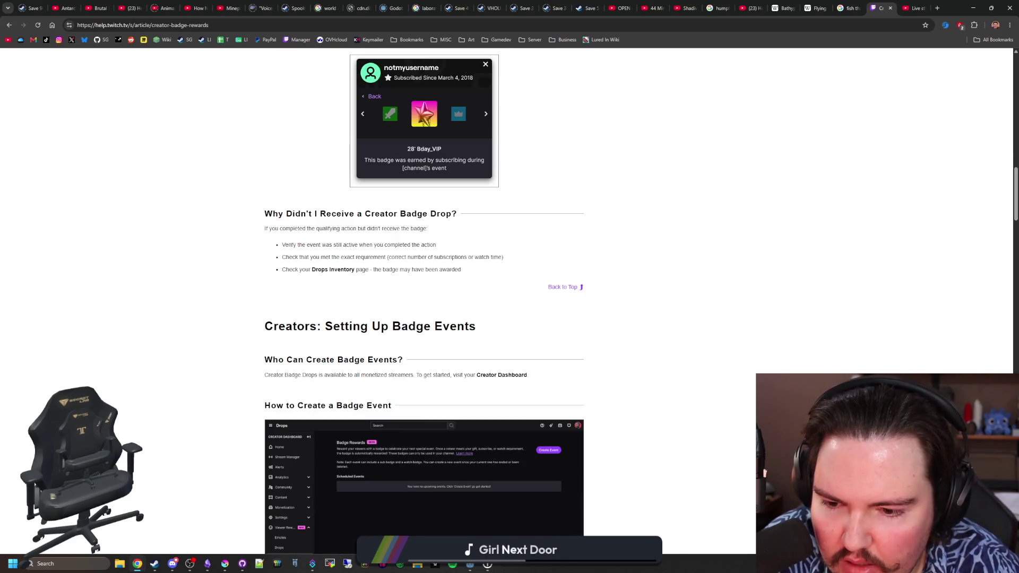
scroll(424, 308, "down", 1)
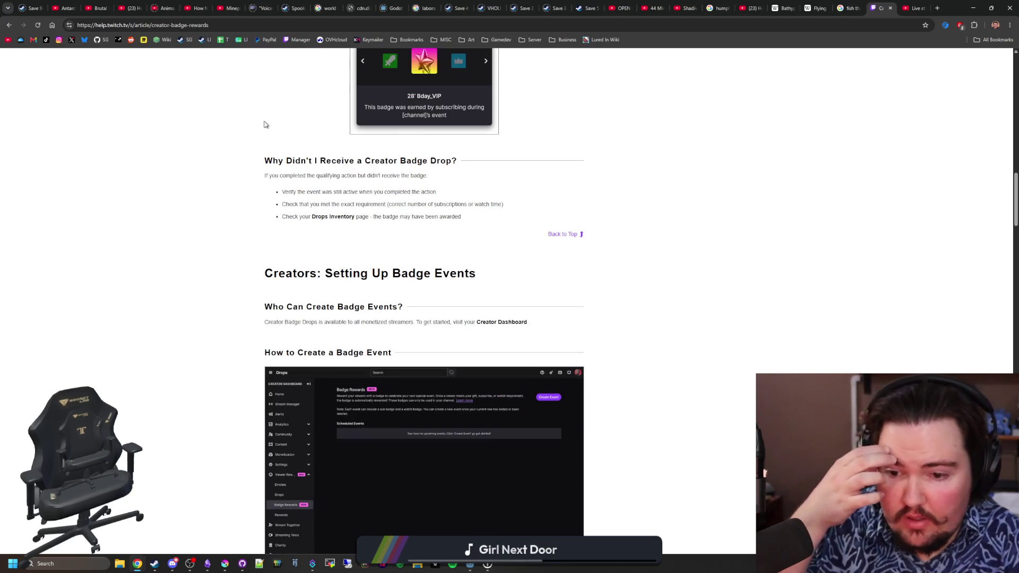
left_click(309, 41)
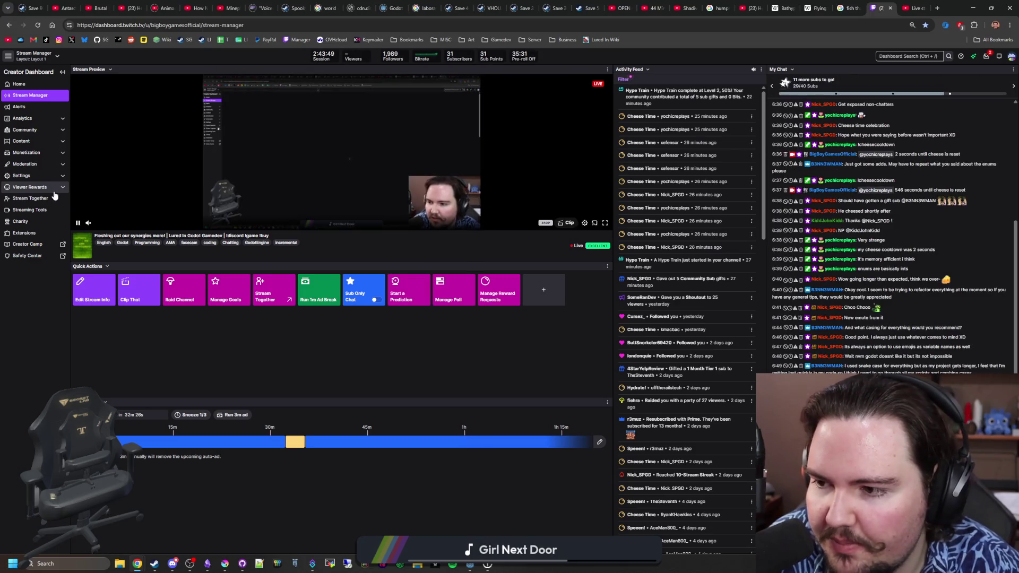
Start a new event on Creator Badge Drops and check the Subscription Count choices, leaving them unchanged.
left_click(52, 189)
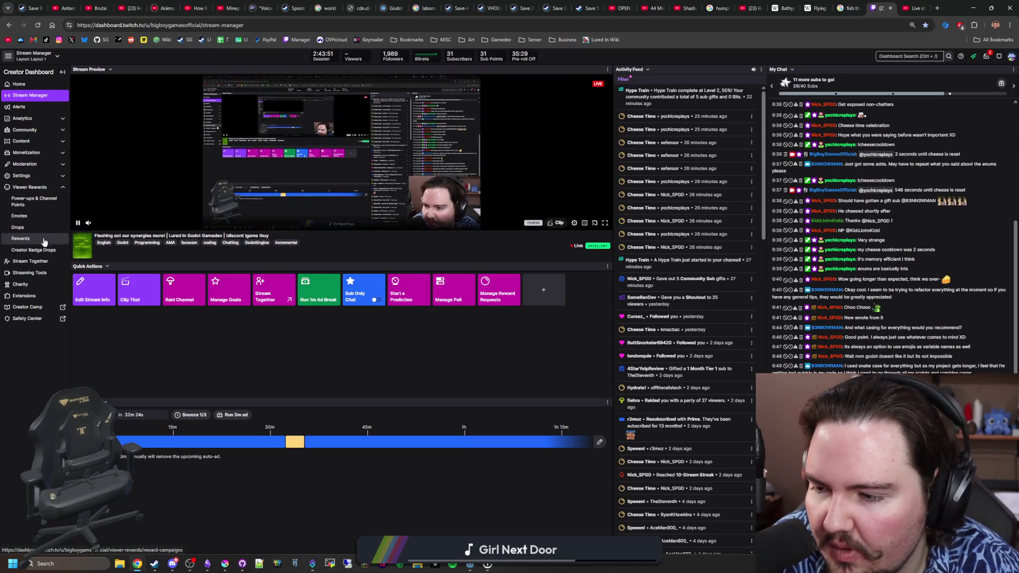
left_click(37, 250)
left_click(693, 85)
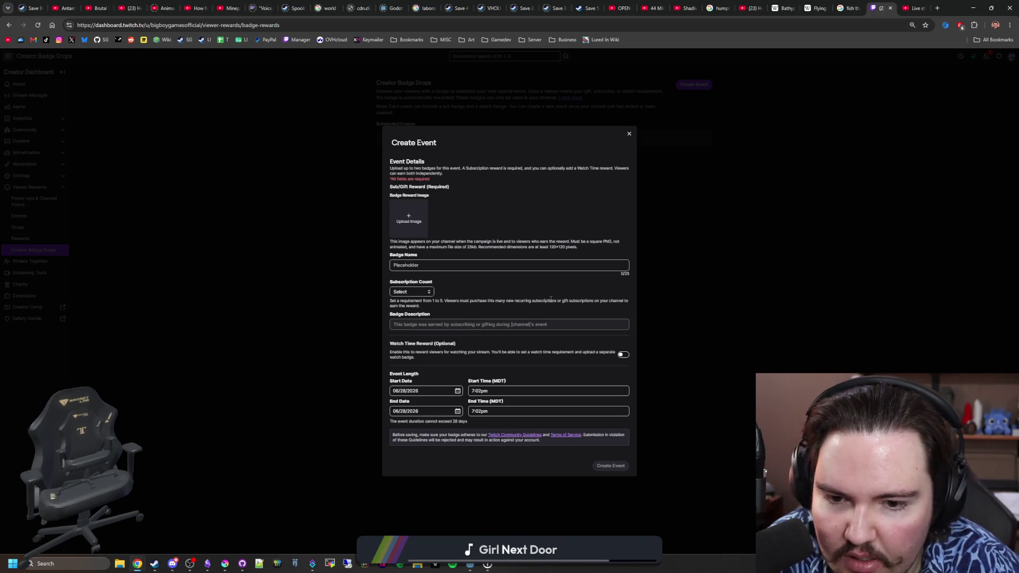
left_click(425, 292)
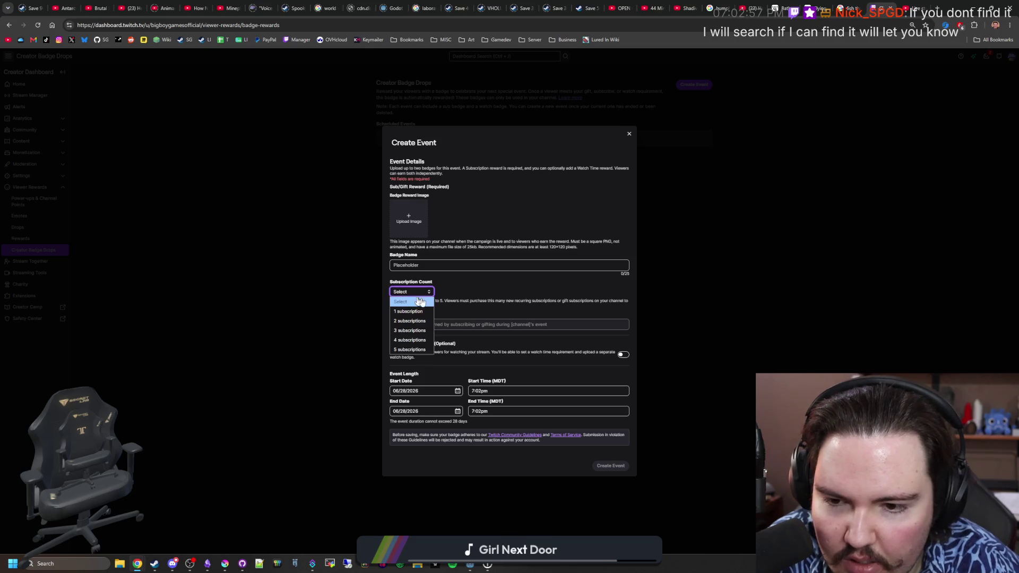
left_click(426, 290)
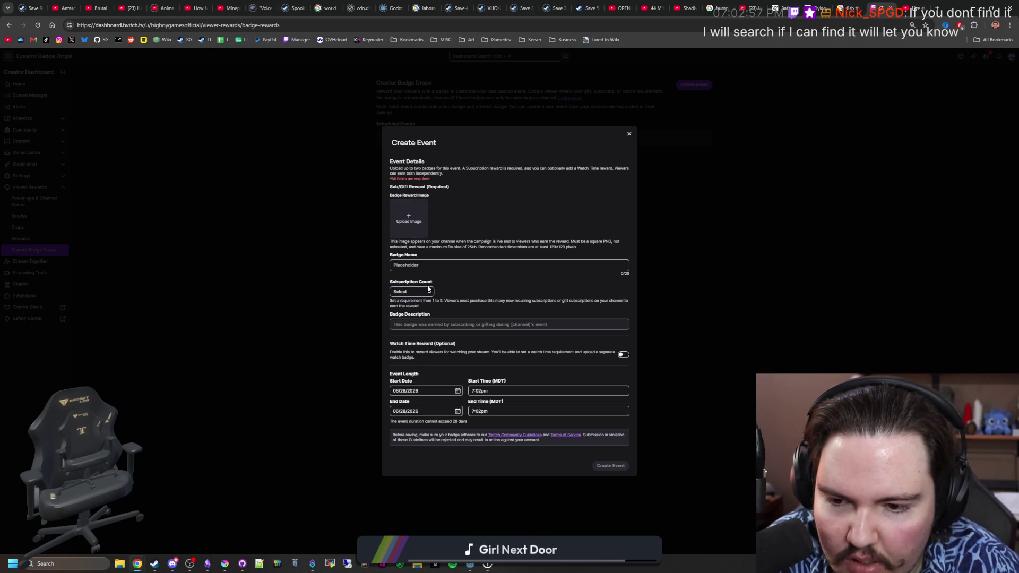
left_click(422, 292)
left_click(421, 292)
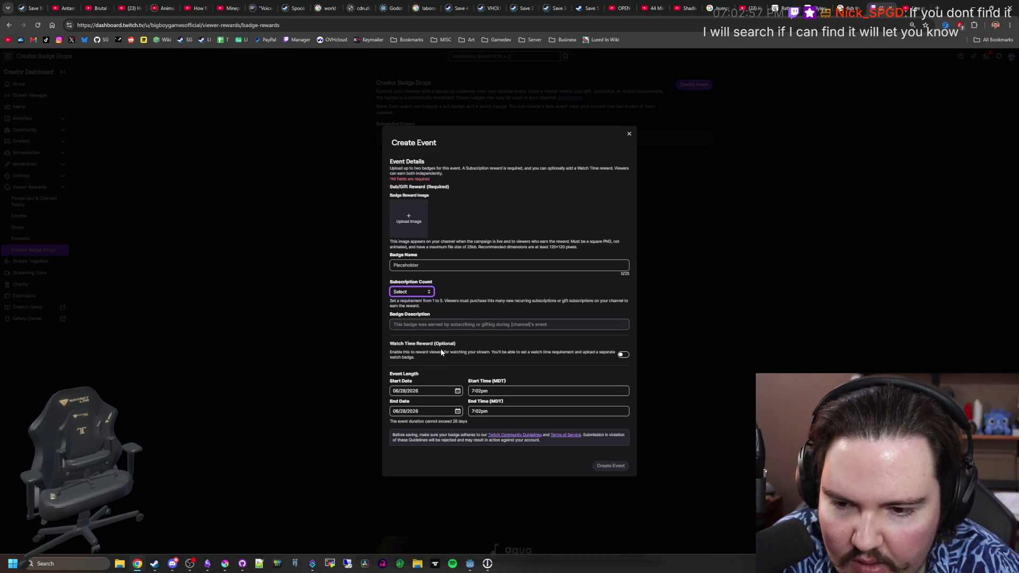
Enable the Watch Time Reward badge, then close the event form without creating it.
left_click(623, 356)
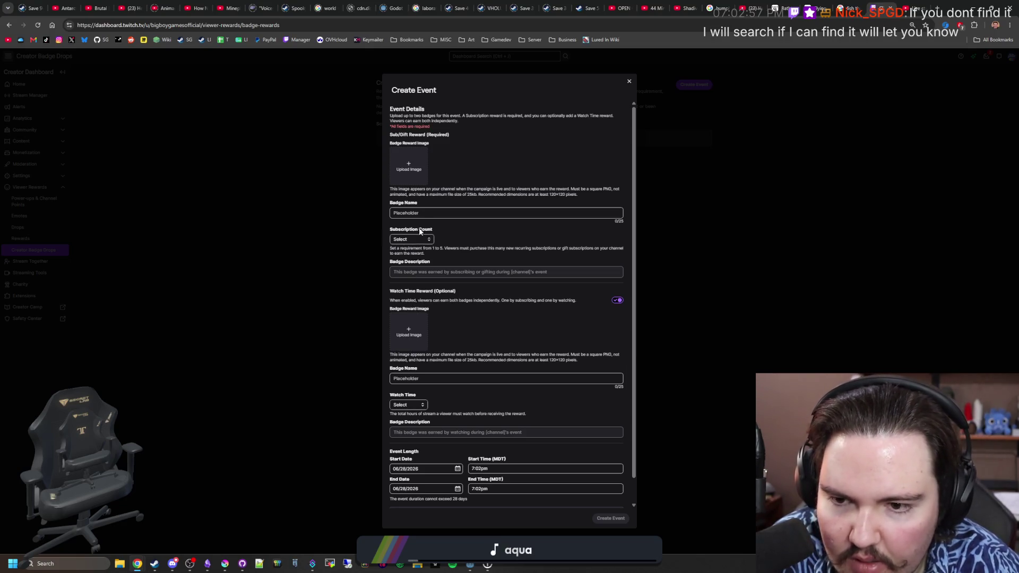
scroll(546, 325, "down", 1)
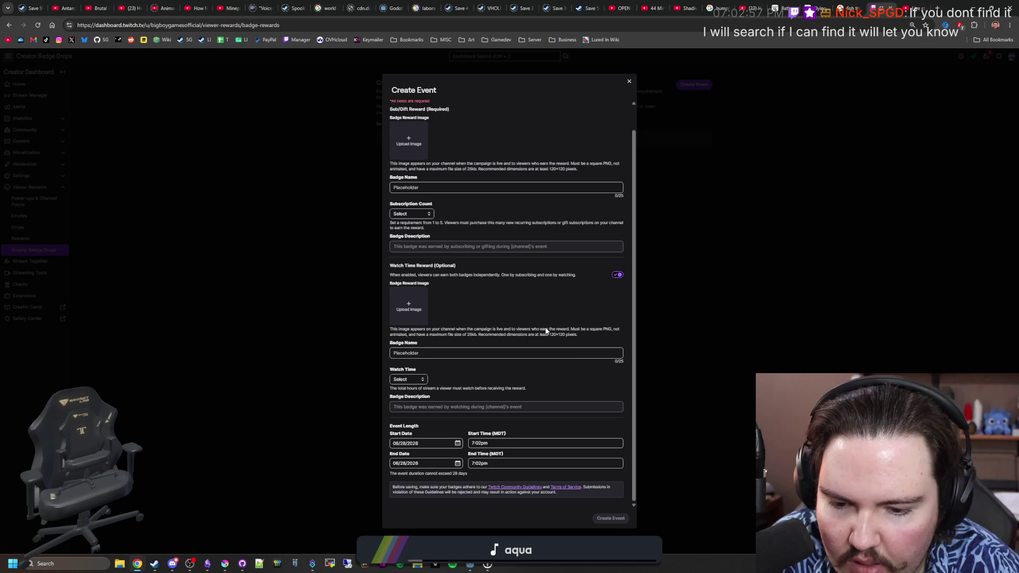
scroll(616, 107, "up", 1)
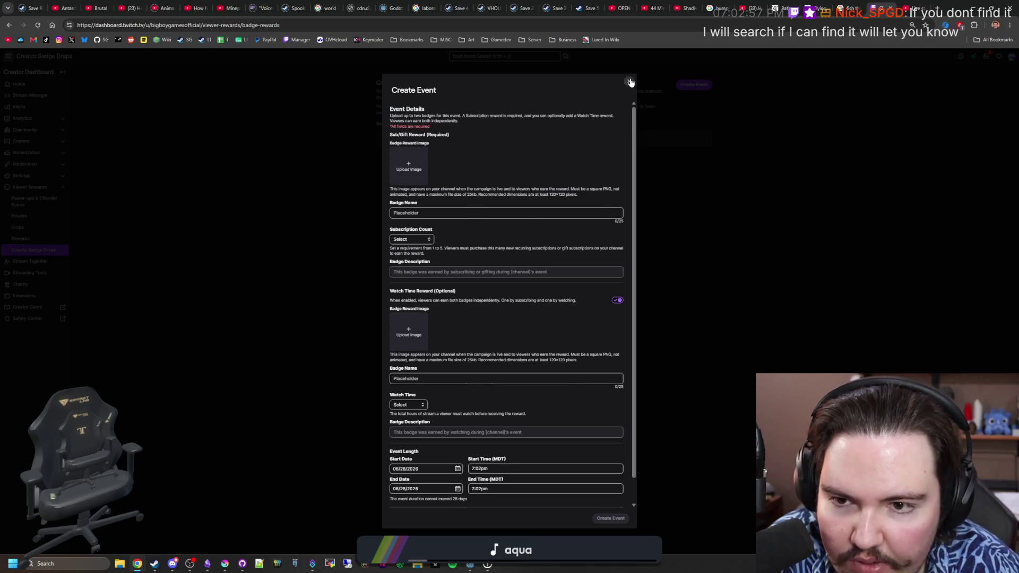
left_click(630, 82)
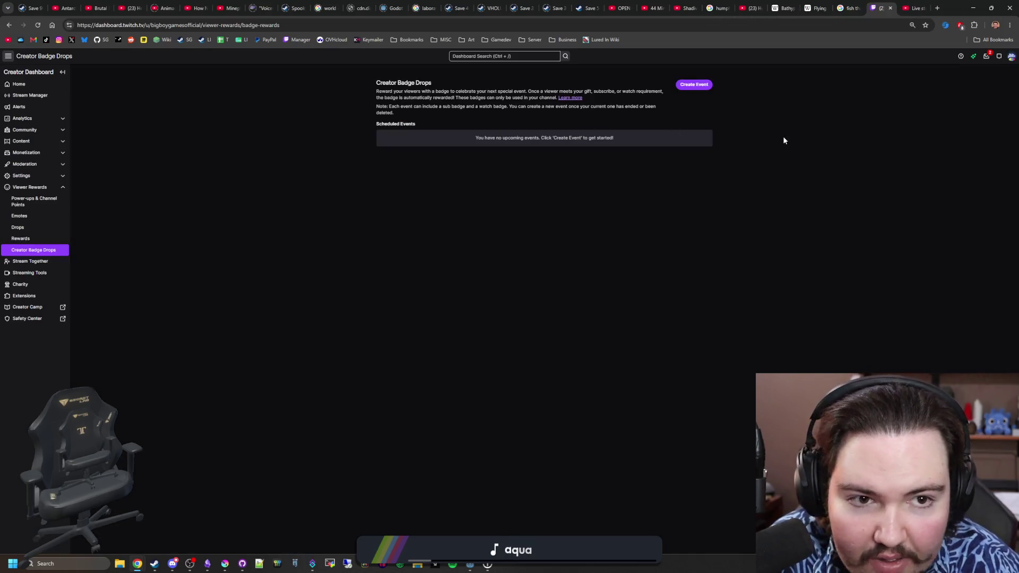
key("alt+Tab")
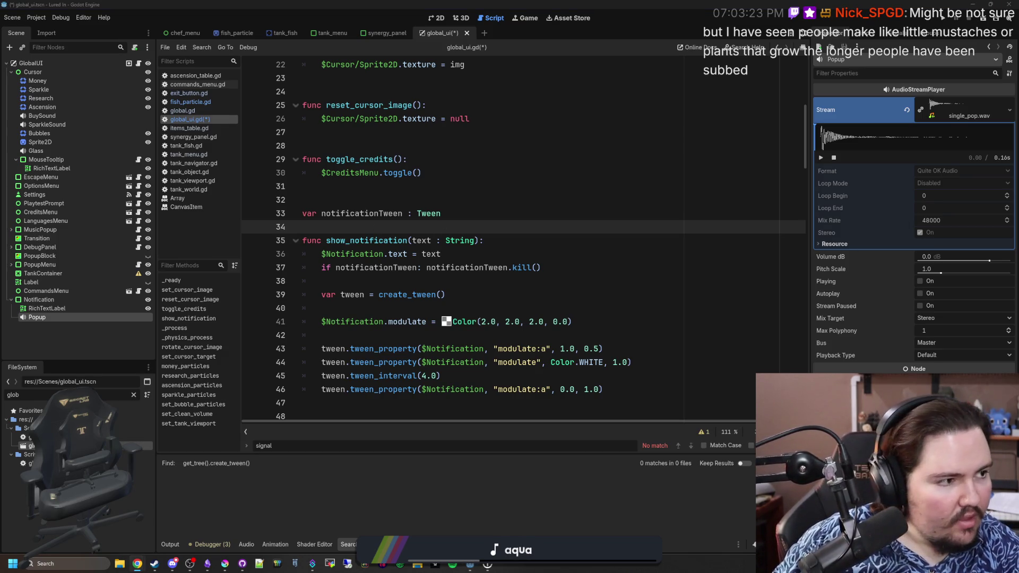
key("alt+Tab")
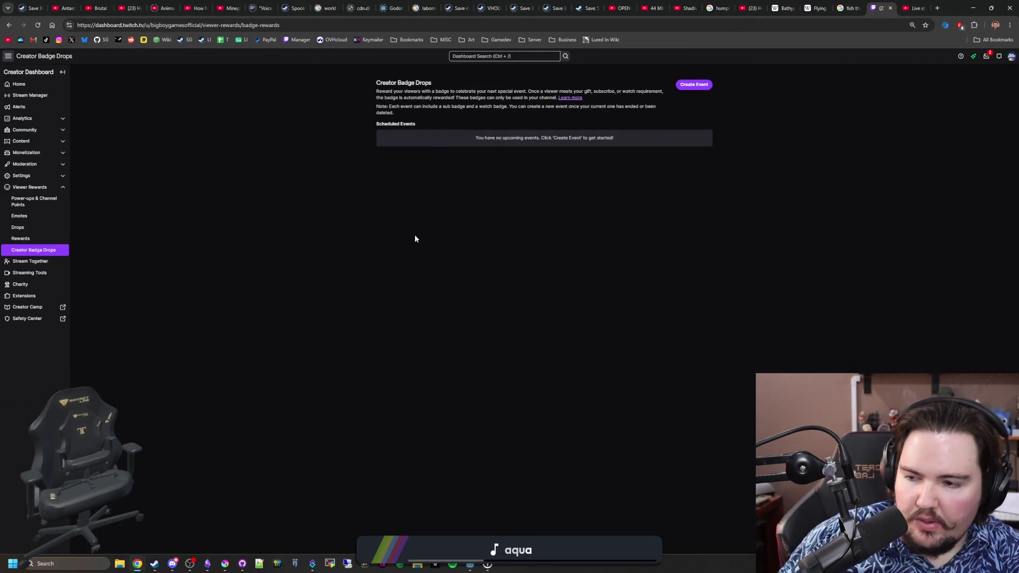
Browse the Power-ups, Emotes, reward campaigns, Drops and Creator Badge Drops pages.
left_click(24, 205)
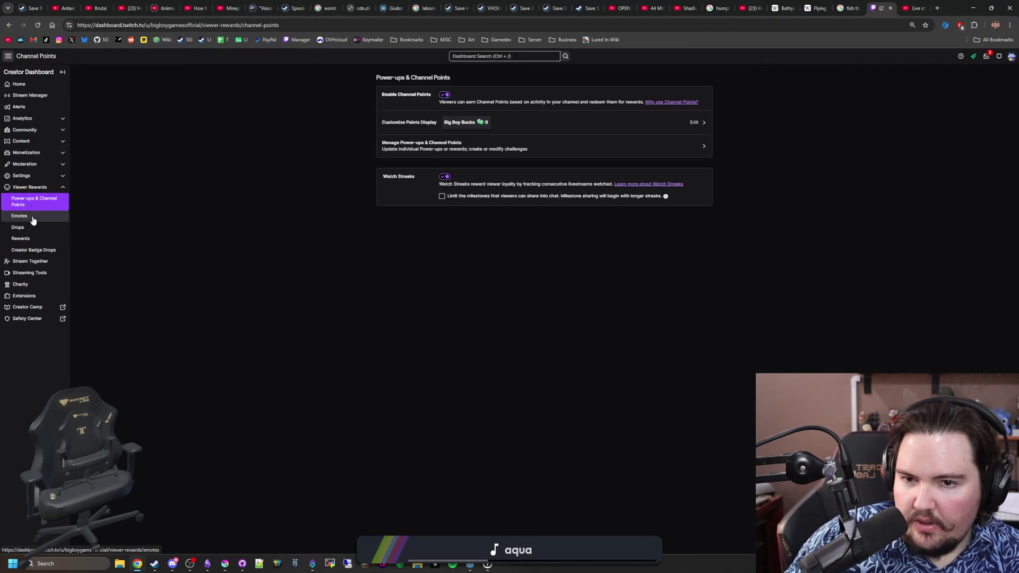
left_click(36, 221)
left_click(25, 240)
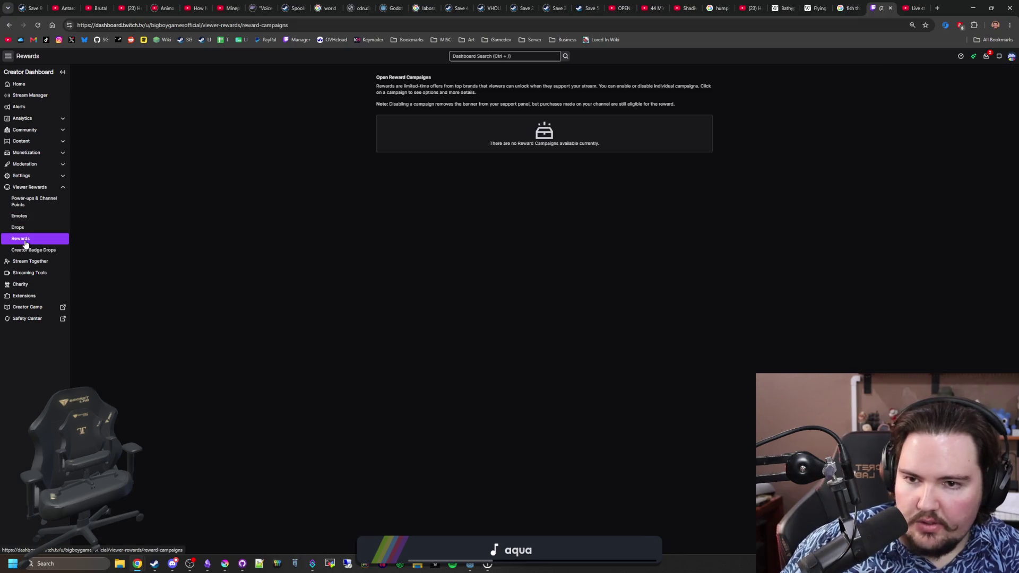
left_click(35, 227)
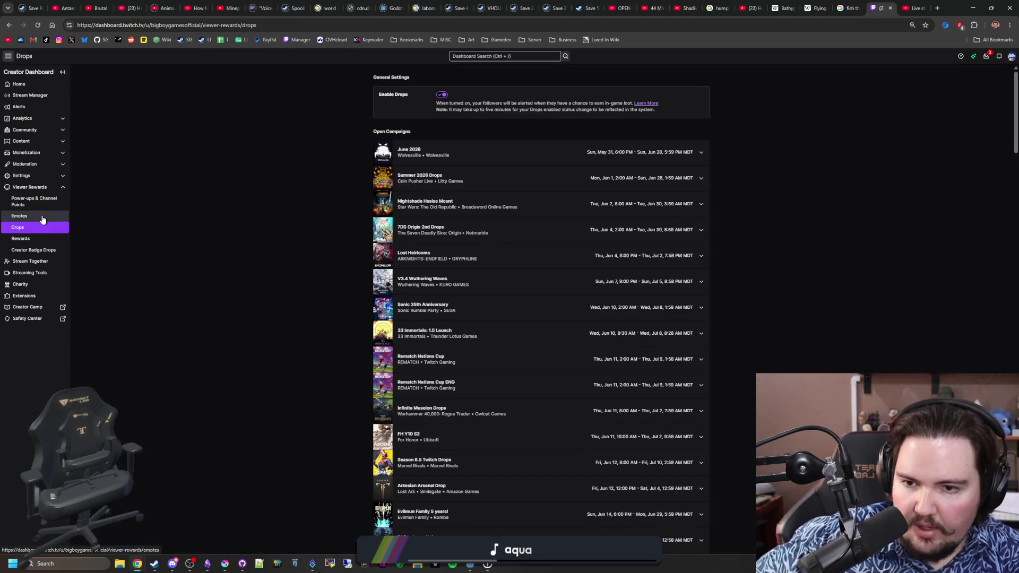
left_click(43, 218)
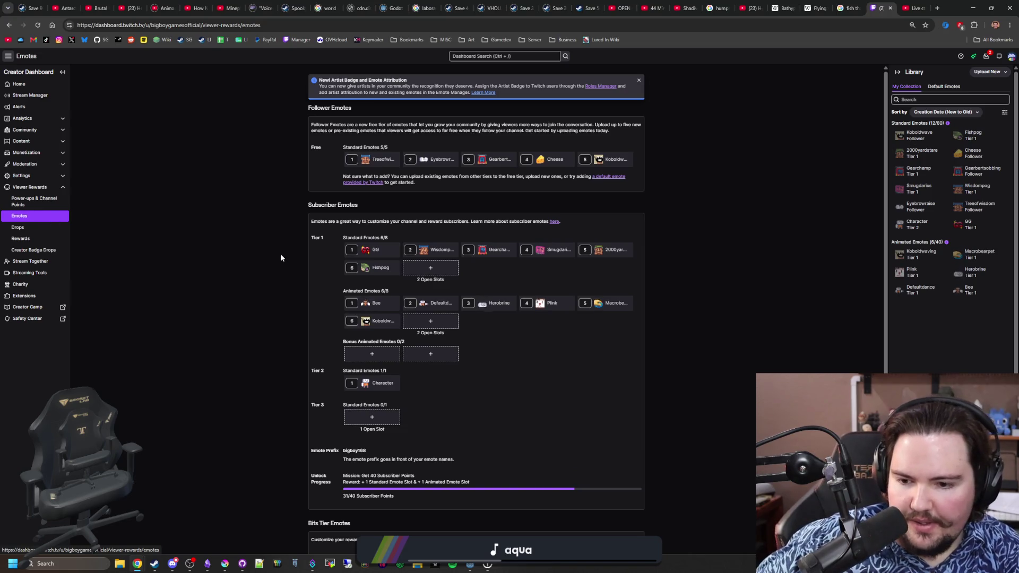
scroll(280, 255, "down", 1)
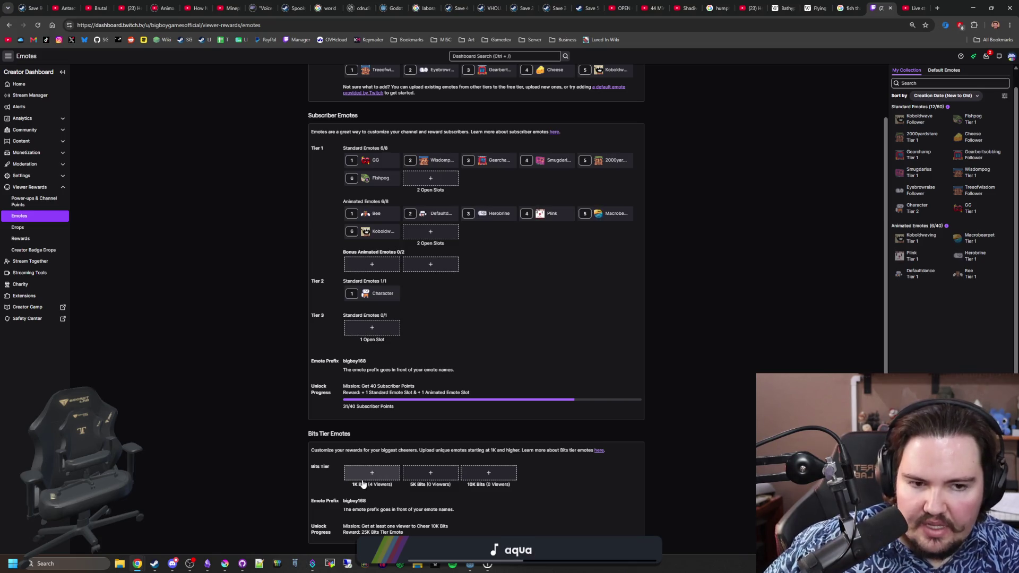
scroll(362, 484, "up", 2)
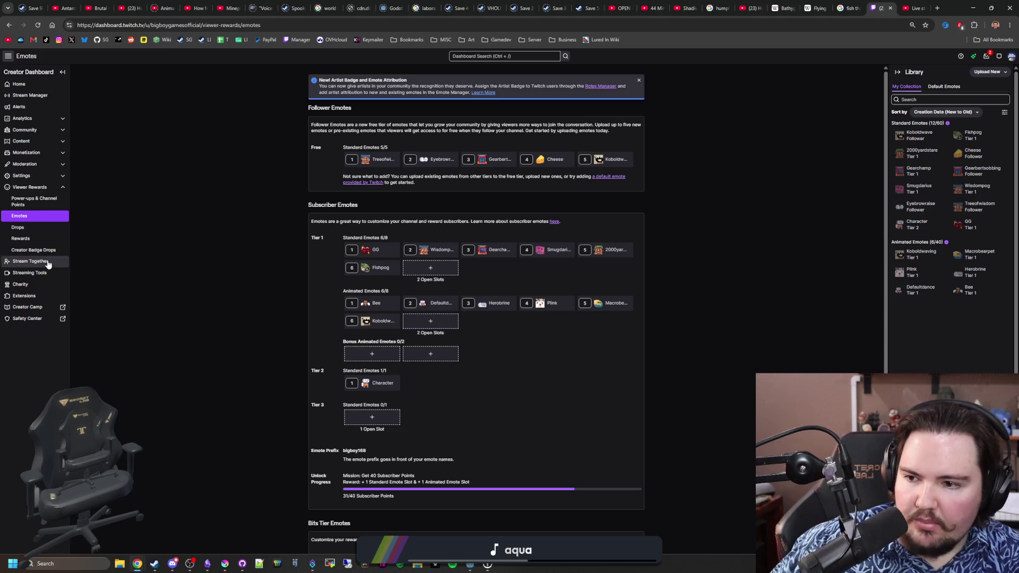
left_click(32, 250)
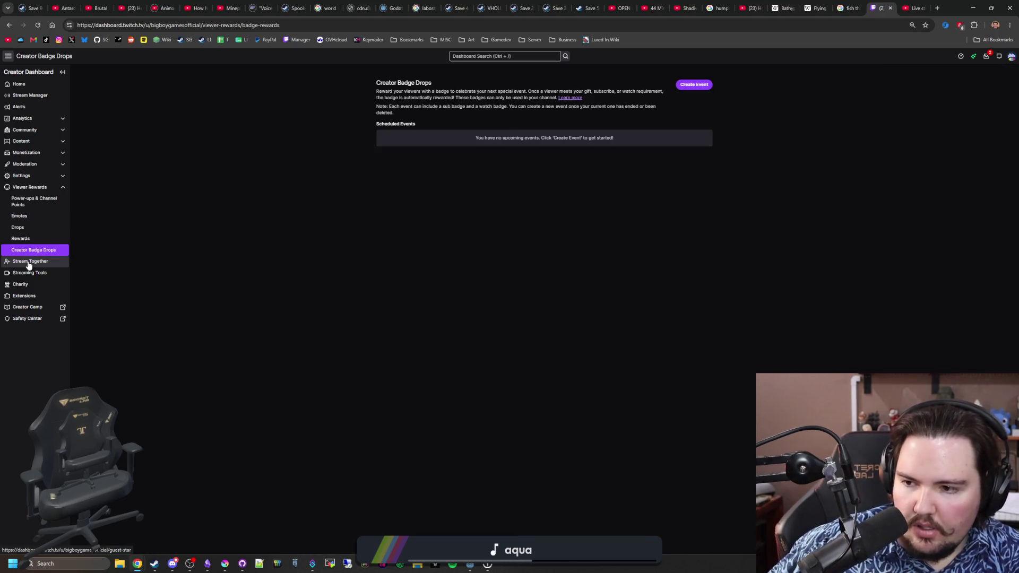
Expand the Community, Content, Monetization, Moderation and Settings groups, then open Stream settings.
left_click(42, 131)
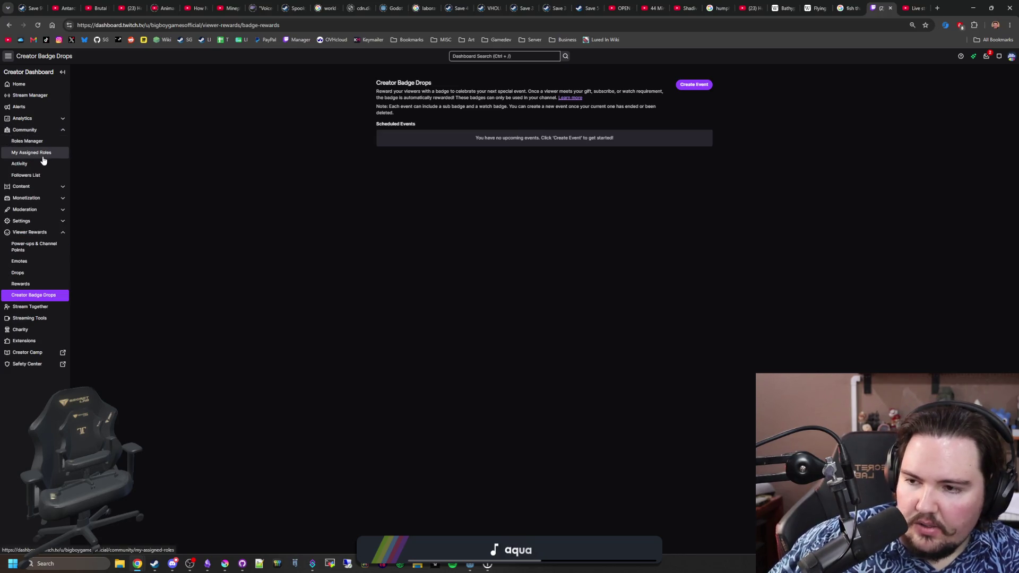
left_click(42, 187)
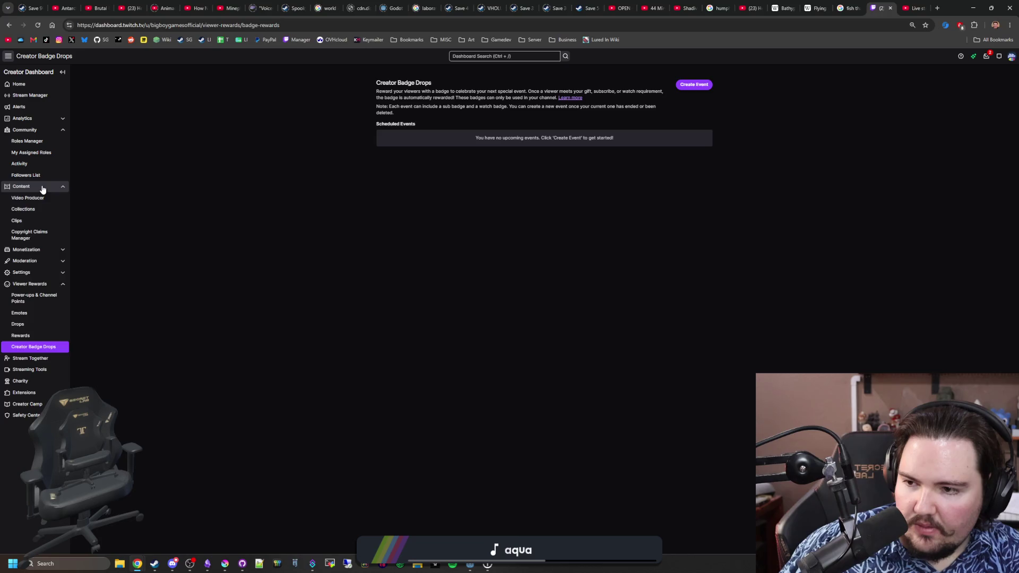
left_click(43, 188)
left_click(52, 199)
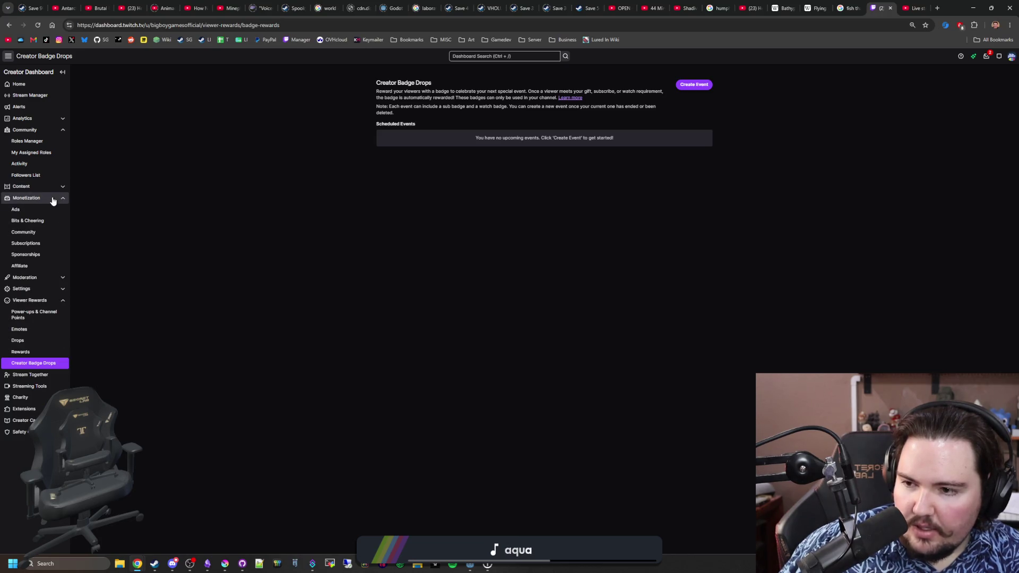
left_click(52, 199)
left_click(50, 210)
left_click(50, 210)
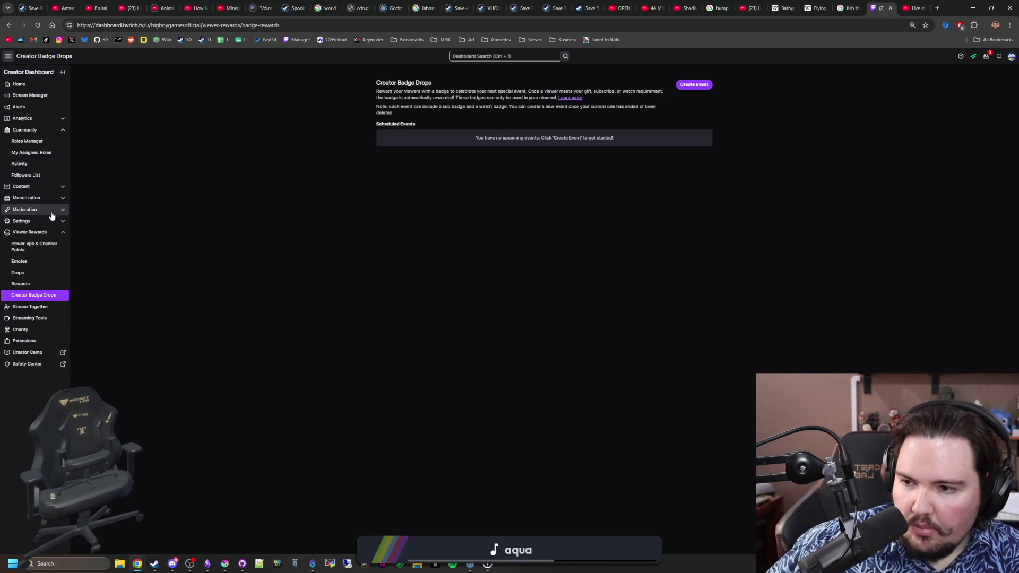
left_click(50, 222)
left_click(24, 233)
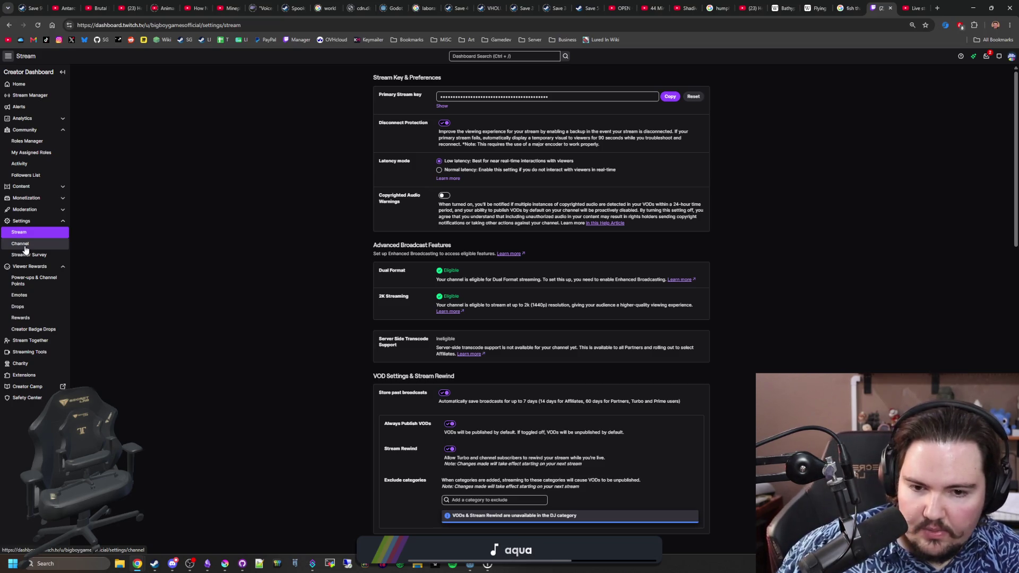
Open the related Enhanced Broadcasting help article in a new tab and read further down the stream settings.
left_click(467, 354)
scroll(298, 310, "down", 2)
scroll(300, 311, "down", 2)
scroll(300, 311, "down", 3)
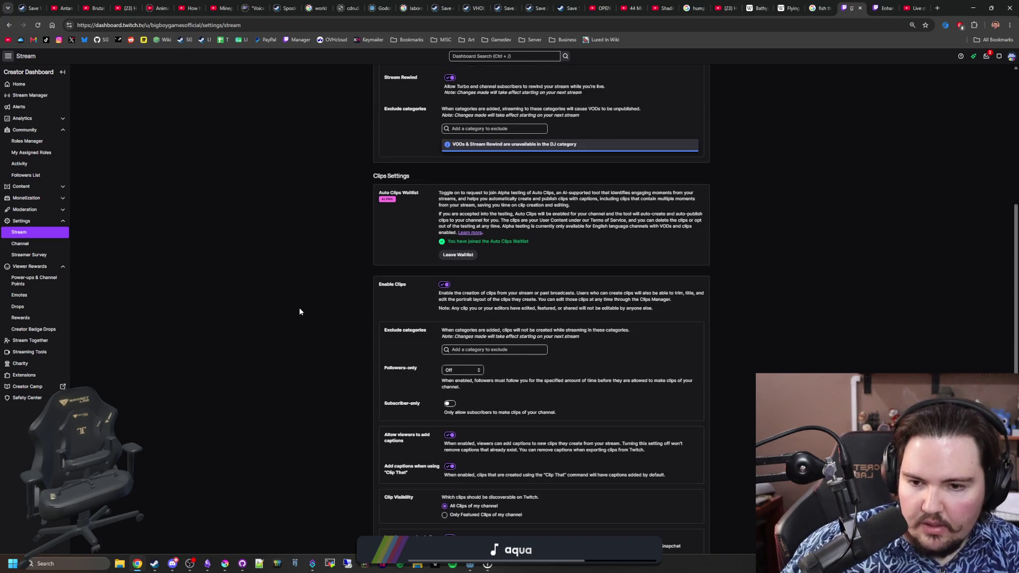
scroll(300, 311, "down", 6)
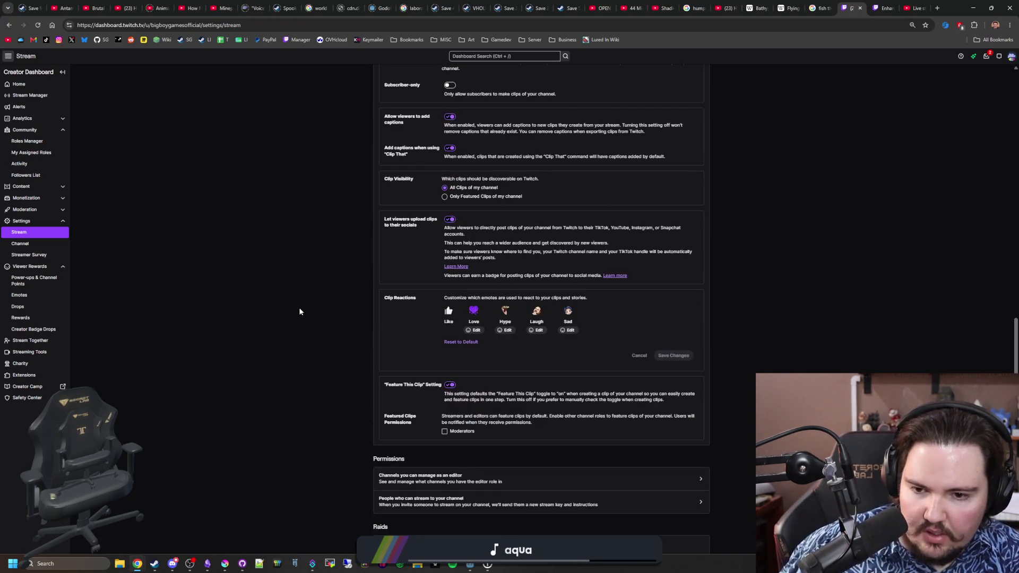
scroll(299, 312, "down", 3)
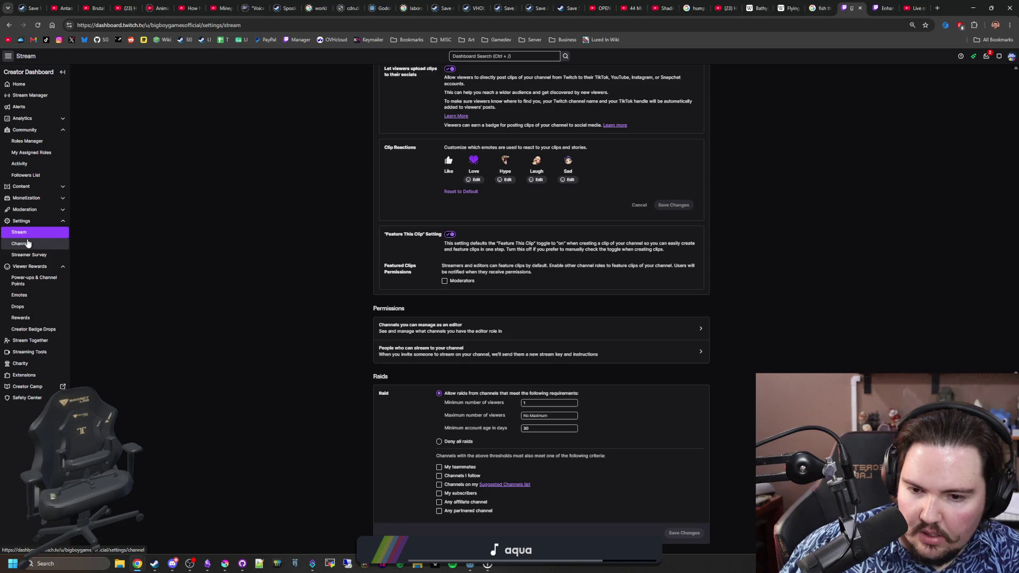
Visit Channel and Streamer Survey, collapsing the Settings, Viewer Rewards and Analytics groups.
left_click(28, 243)
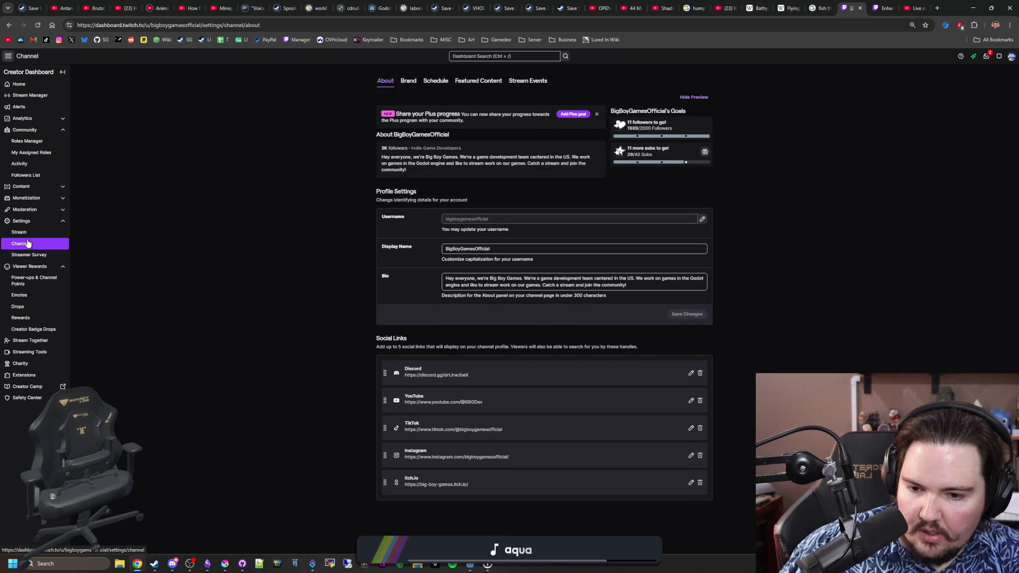
left_click(46, 258)
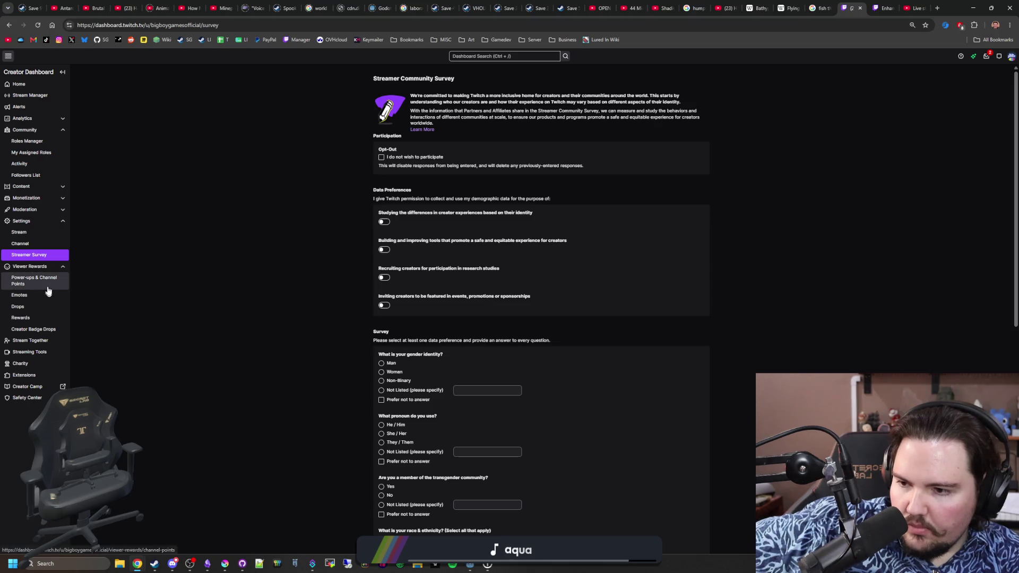
left_click(38, 223)
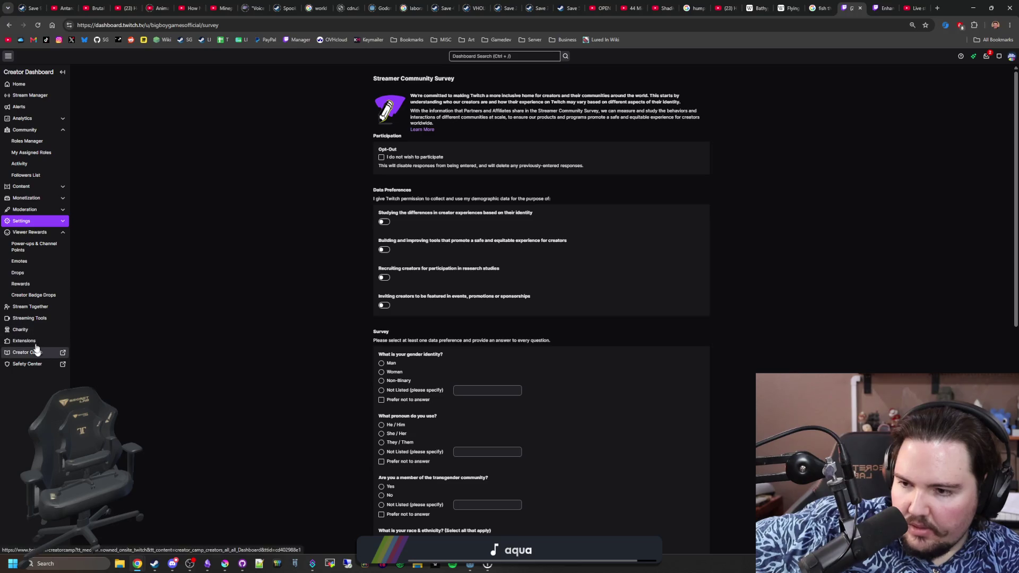
left_click(30, 232)
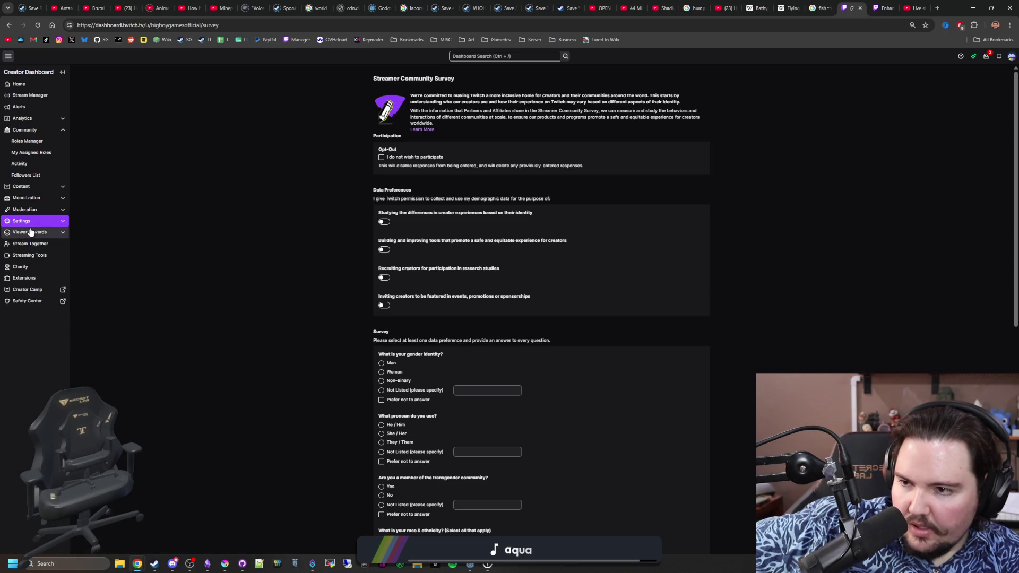
left_click(37, 120)
left_click(37, 120)
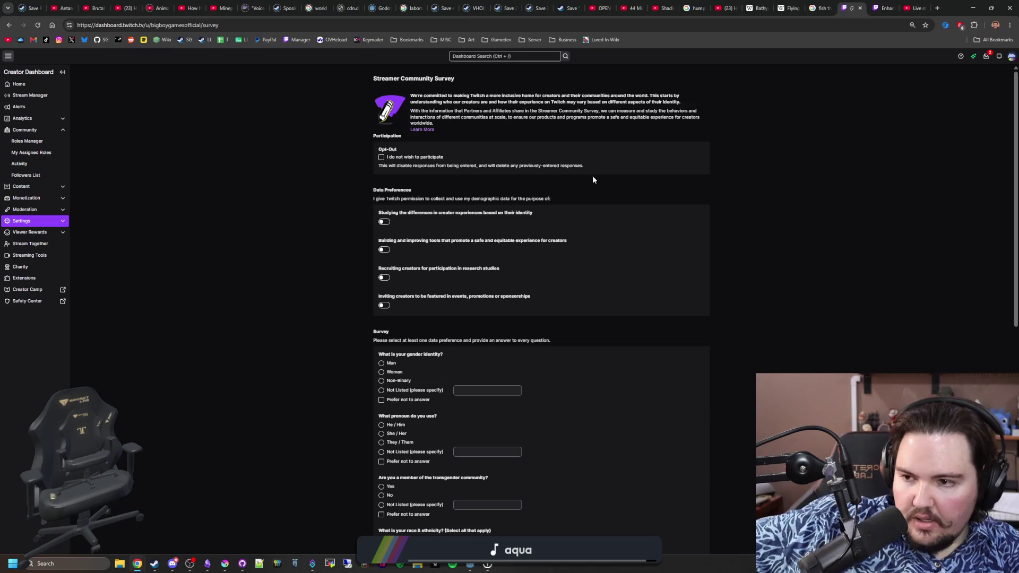
left_click(882, 7)
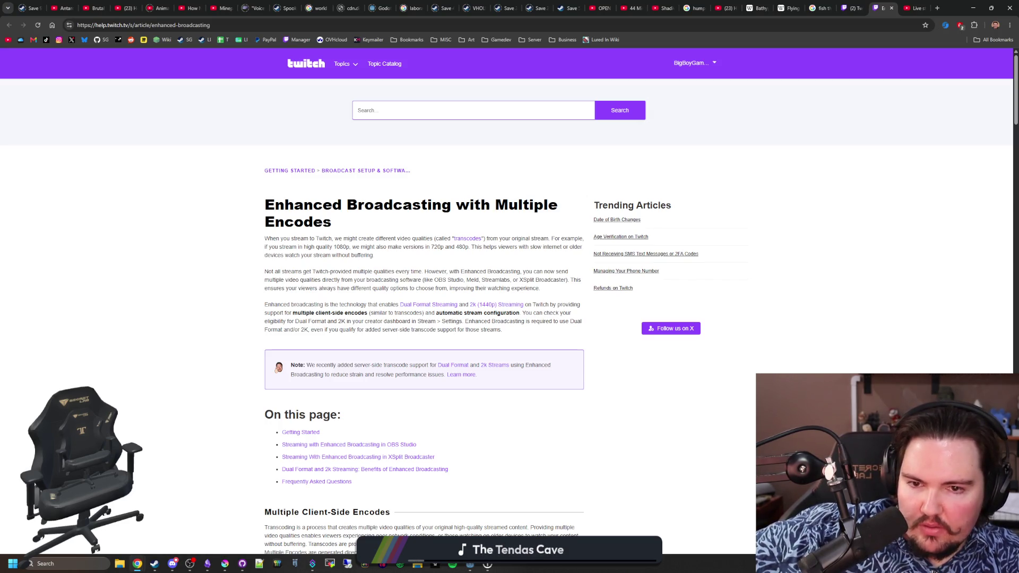
Highlight passages in the Enhanced Broadcasting article's opening while reading.
left_click_drag(358, 238, 481, 240)
left_click(520, 247)
mouse_move(298, 247)
left_mouse_down()
mouse_move(444, 239)
mouse_move(594, 253)
mouse_move(295, 256)
mouse_move(317, 272)
mouse_move(465, 271)
left_mouse_up()
left_click(465, 271)
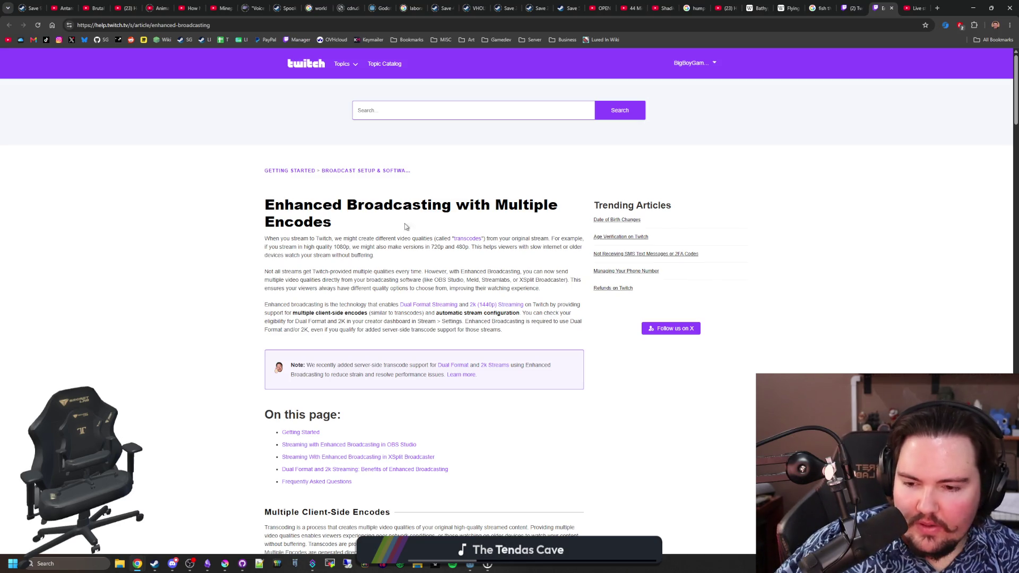
Scroll through the rest of the article and back up, then return to the Creator Dashboard.
scroll(406, 227, "down", 3)
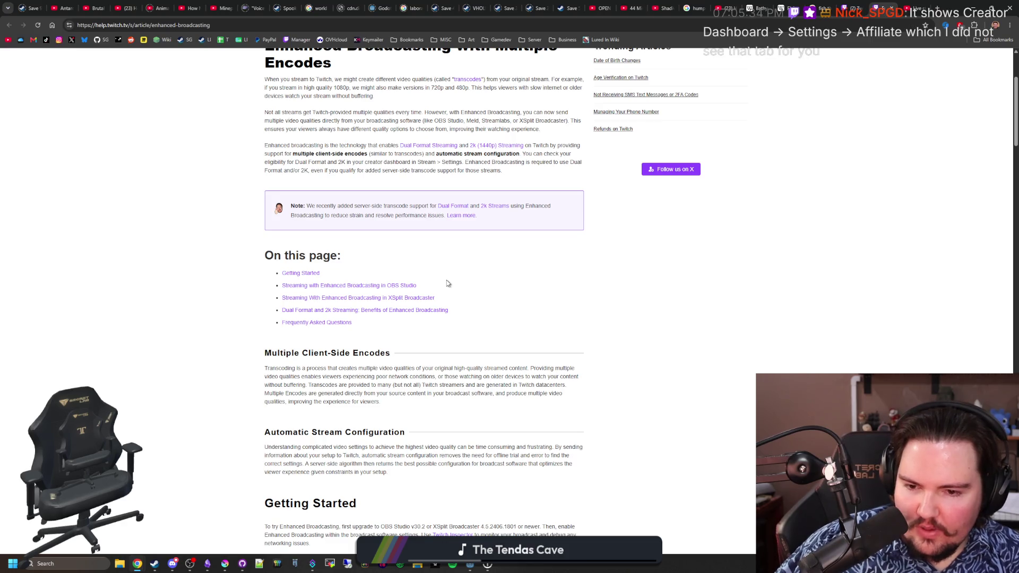
scroll(447, 284, "down", 7)
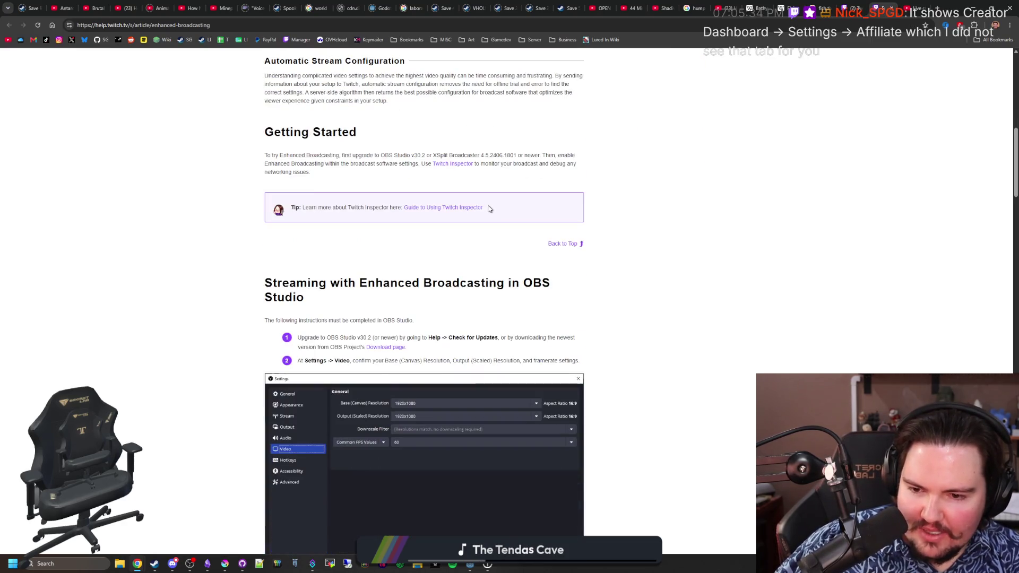
scroll(489, 208, "down", 2)
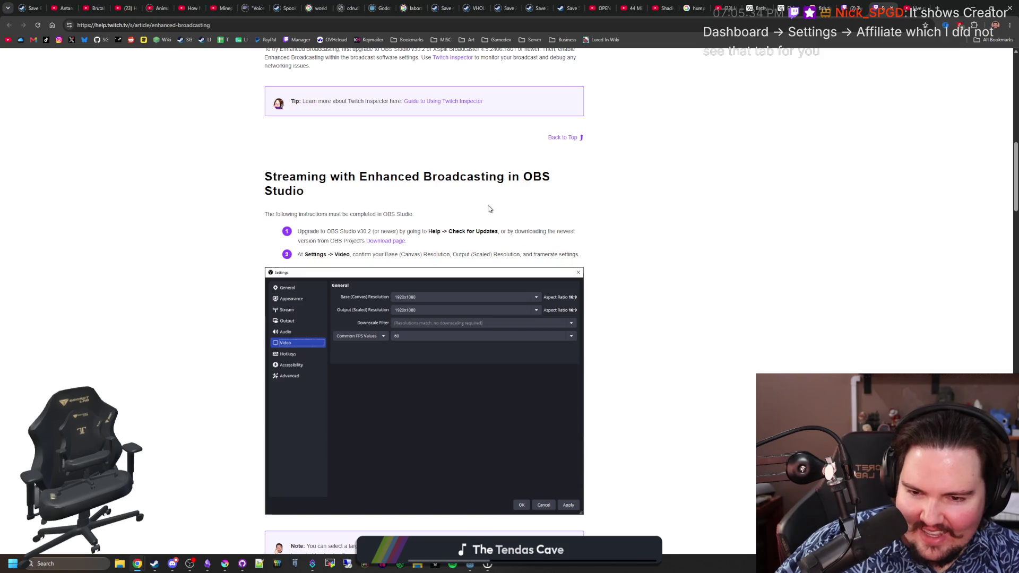
scroll(443, 265, "down", 11)
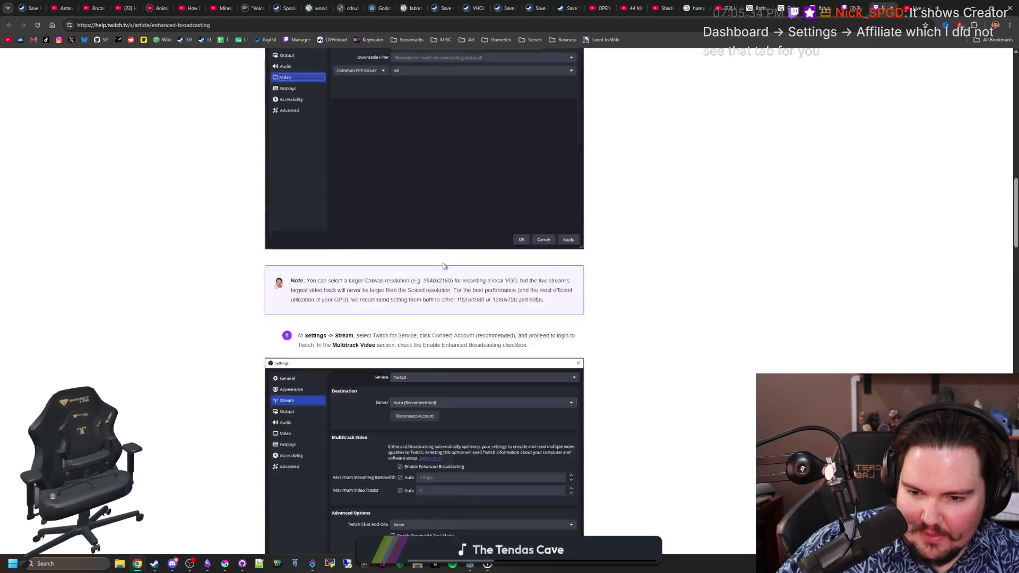
scroll(443, 266, "down", 4)
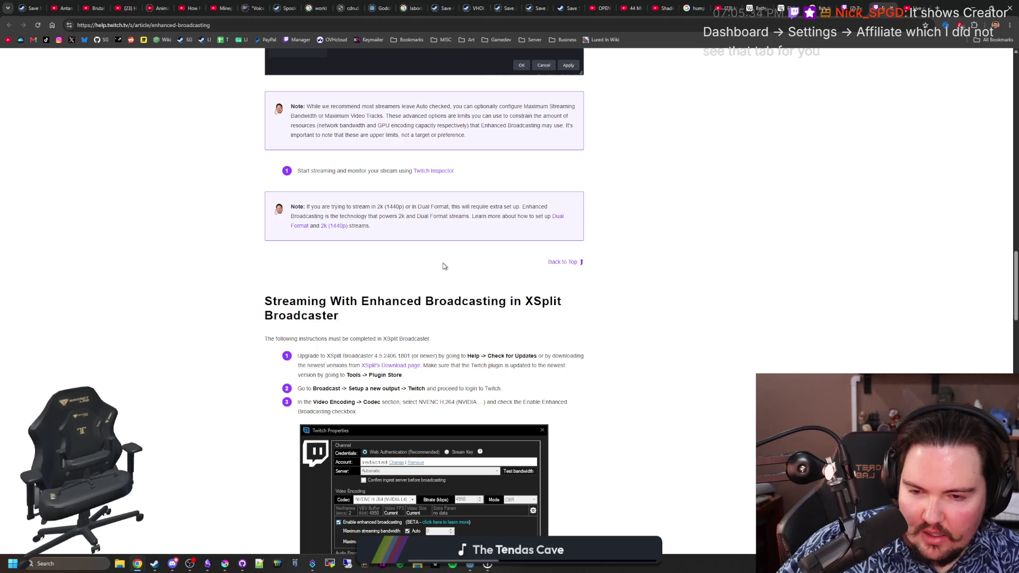
scroll(445, 266, "down", 20)
scroll(444, 266, "down", 12)
scroll(443, 266, "up", 20)
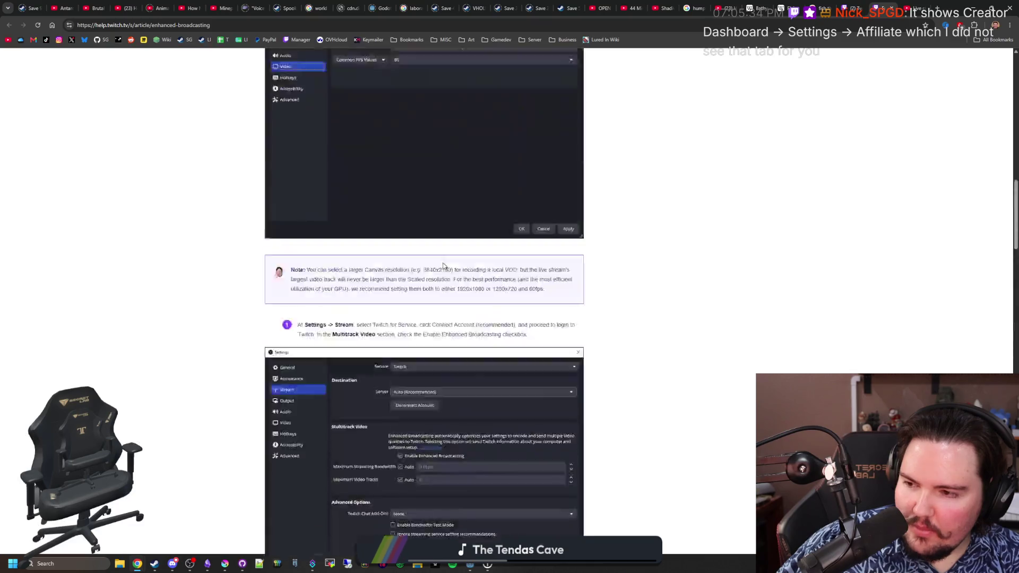
scroll(444, 266, "up", 15)
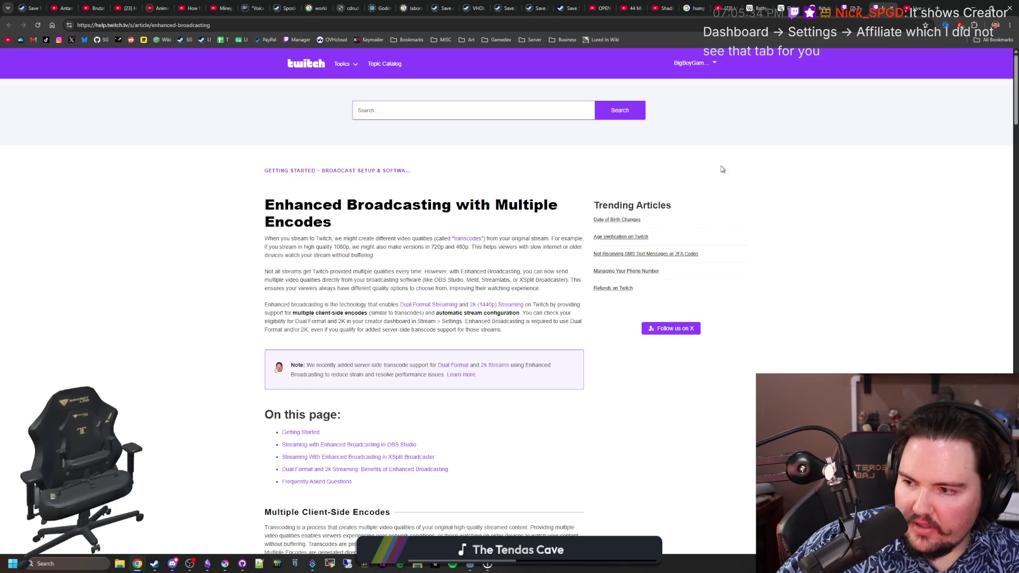
left_click(849, 8)
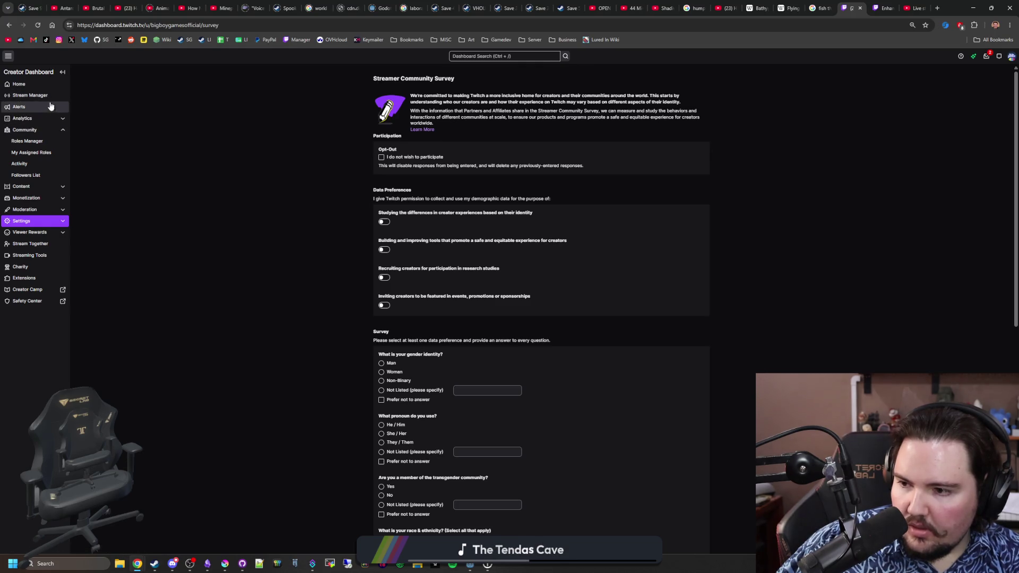
Open Channel settings and view its Stream Events, Featured Content, Schedule, Brand and About tabs.
left_click(56, 221)
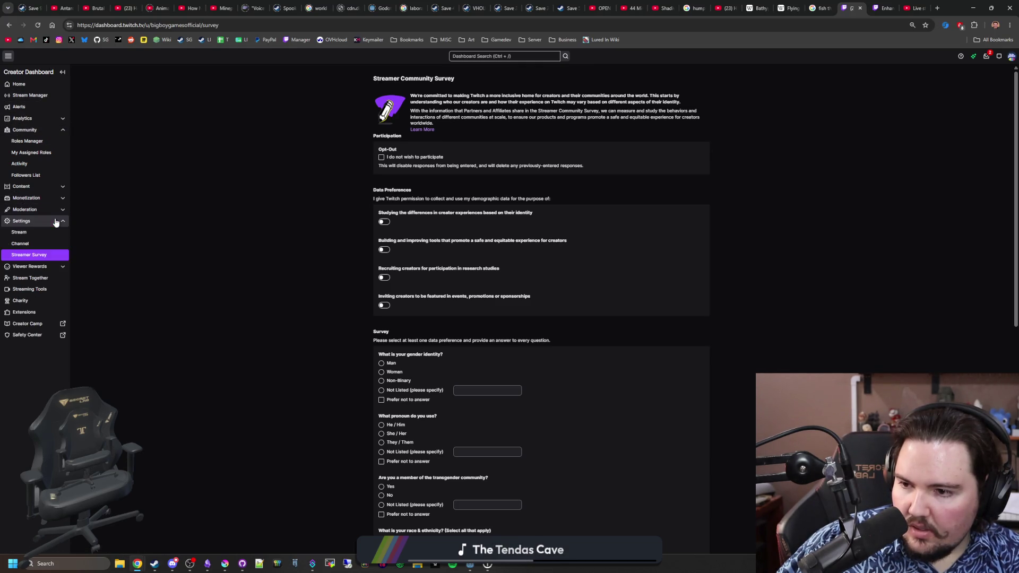
left_click(30, 235)
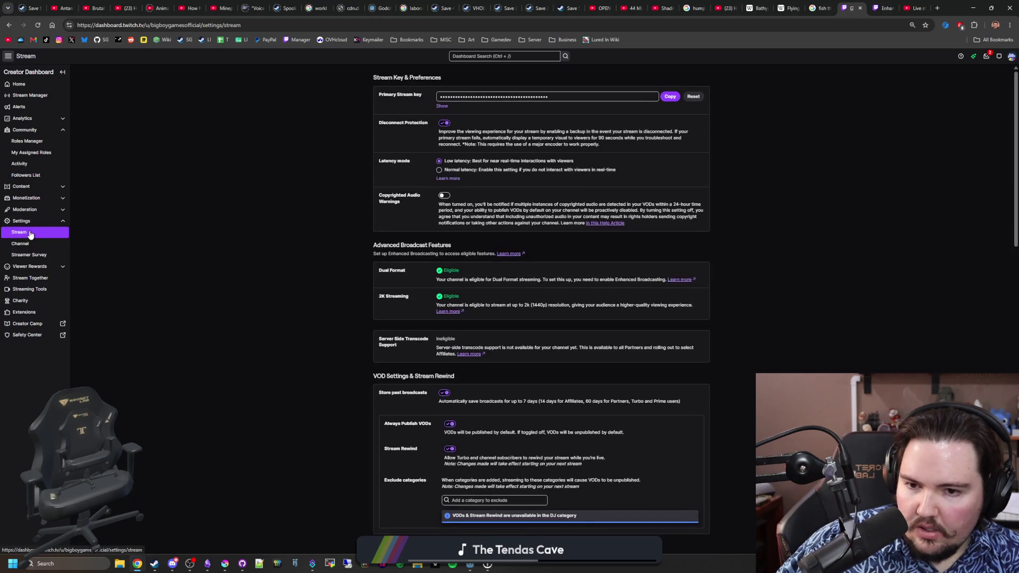
left_click(22, 244)
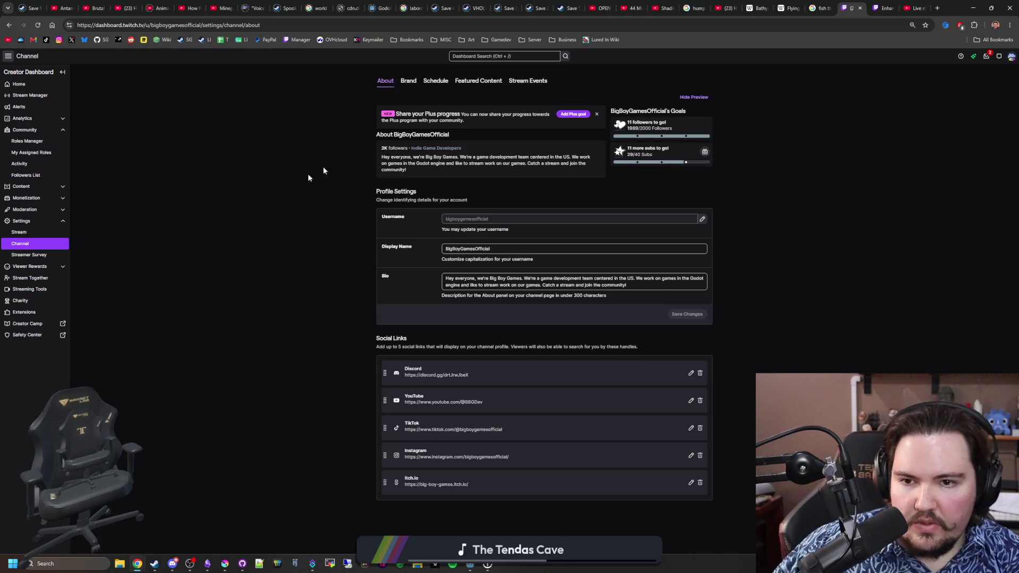
left_click(517, 85)
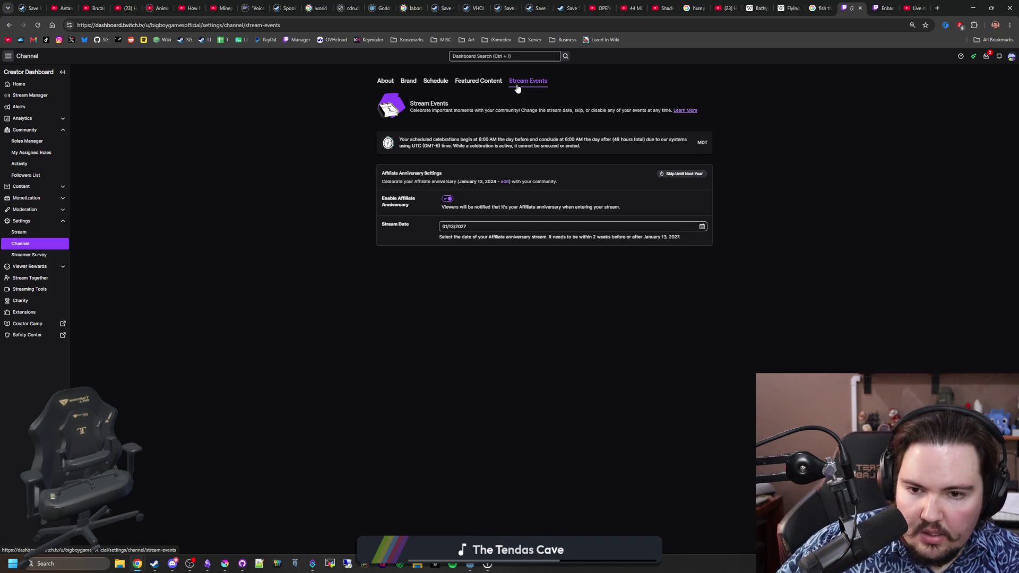
left_click(483, 88)
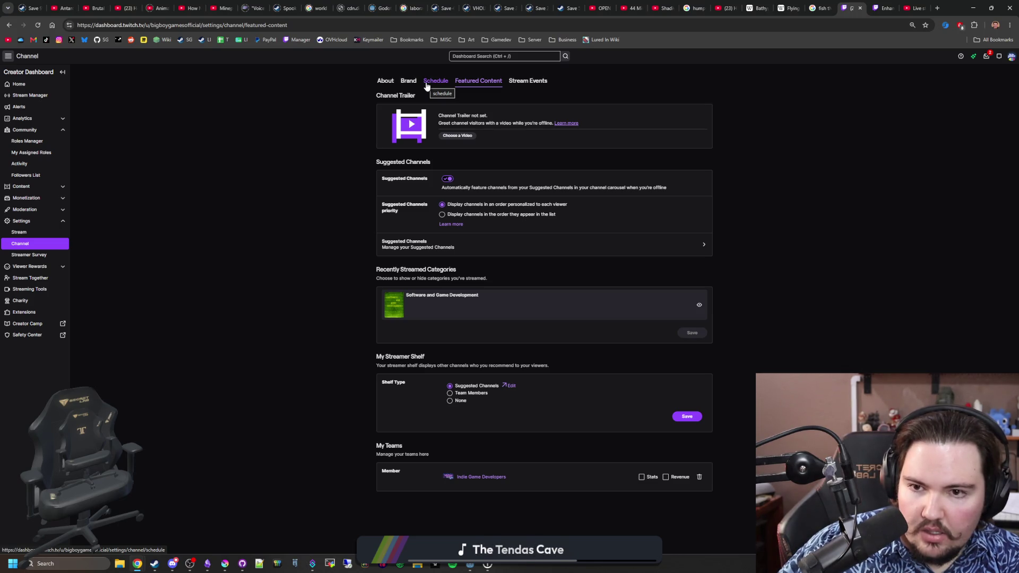
left_click(427, 87)
left_click(408, 85)
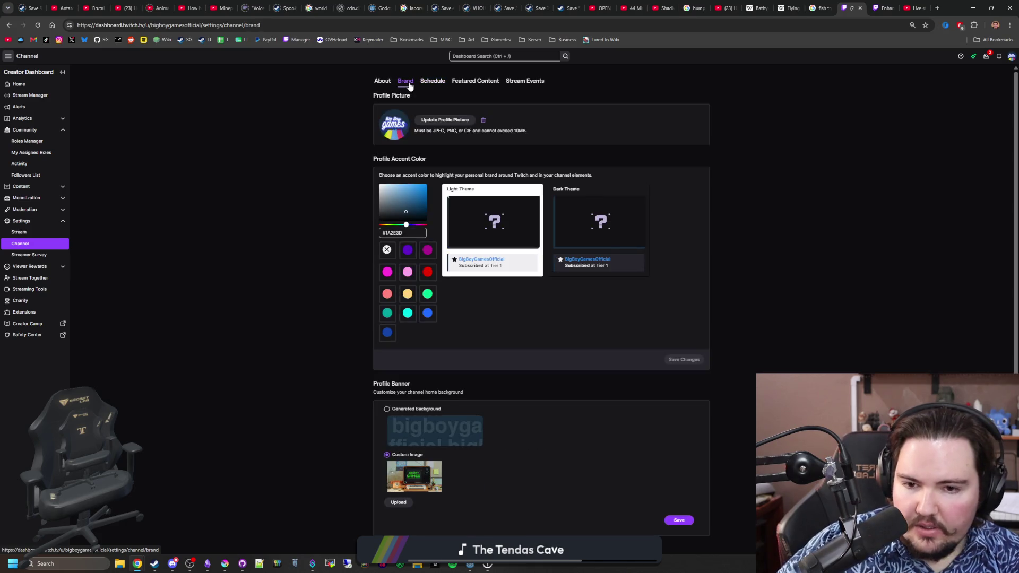
scroll(365, 169, "down", 1)
scroll(365, 169, "up", 1)
left_click(382, 82)
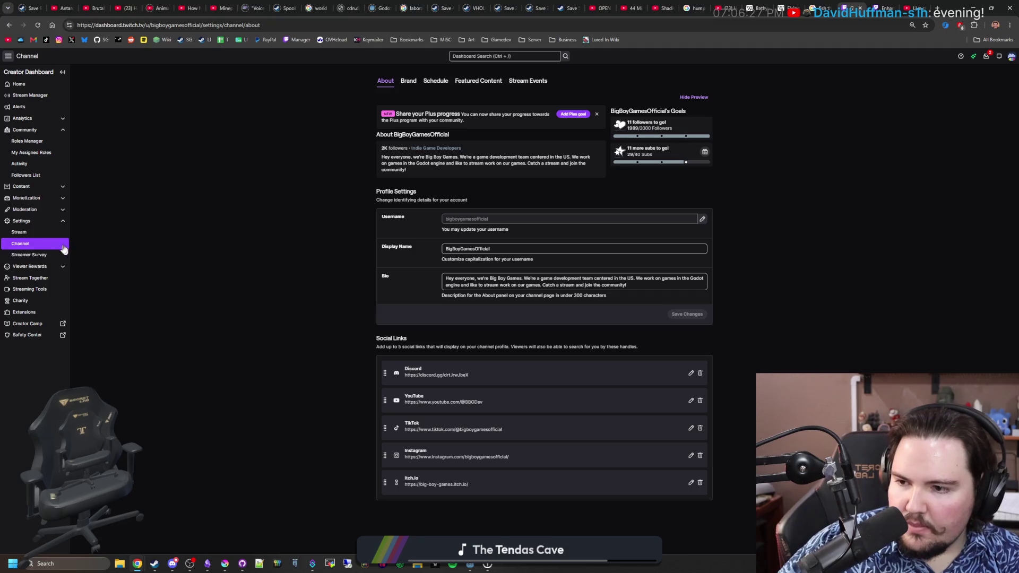
Return to Stream settings and expand the Viewer Rewards and Monetization groups.
left_click(35, 236)
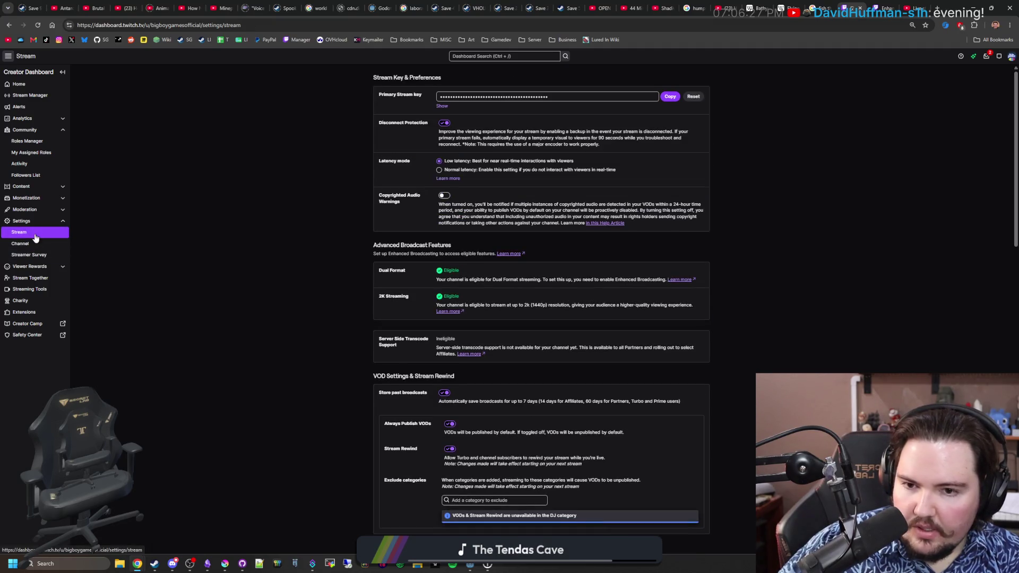
scroll(142, 249, "down", 15)
scroll(143, 253, "down", 3)
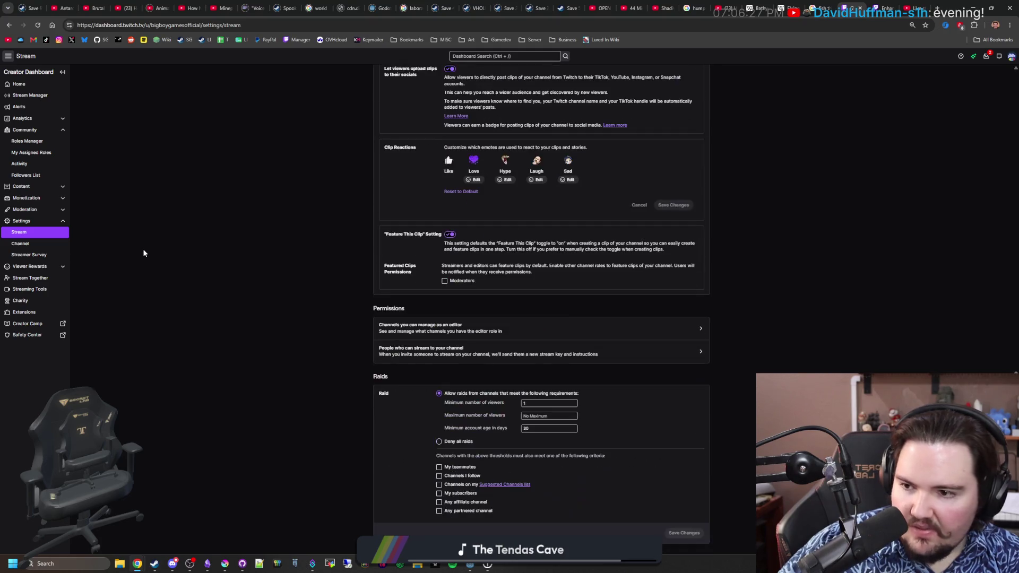
left_click(32, 267)
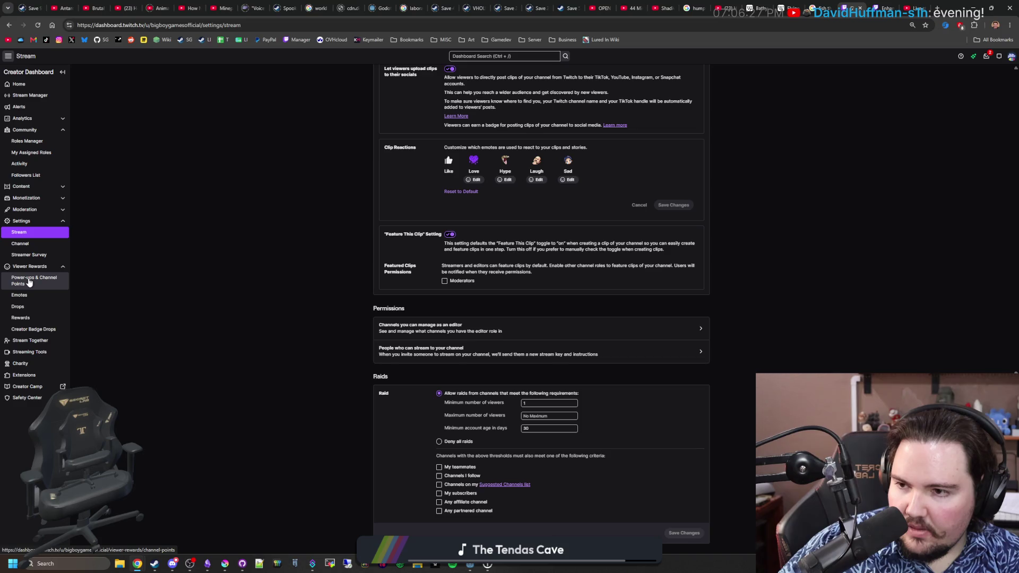
left_click(51, 199)
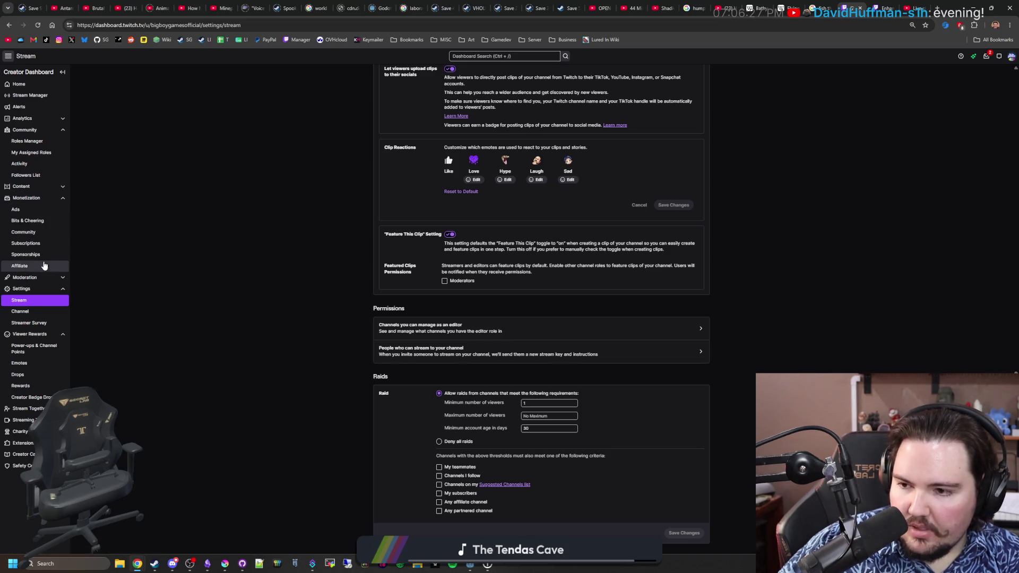
key("alt+Tab")
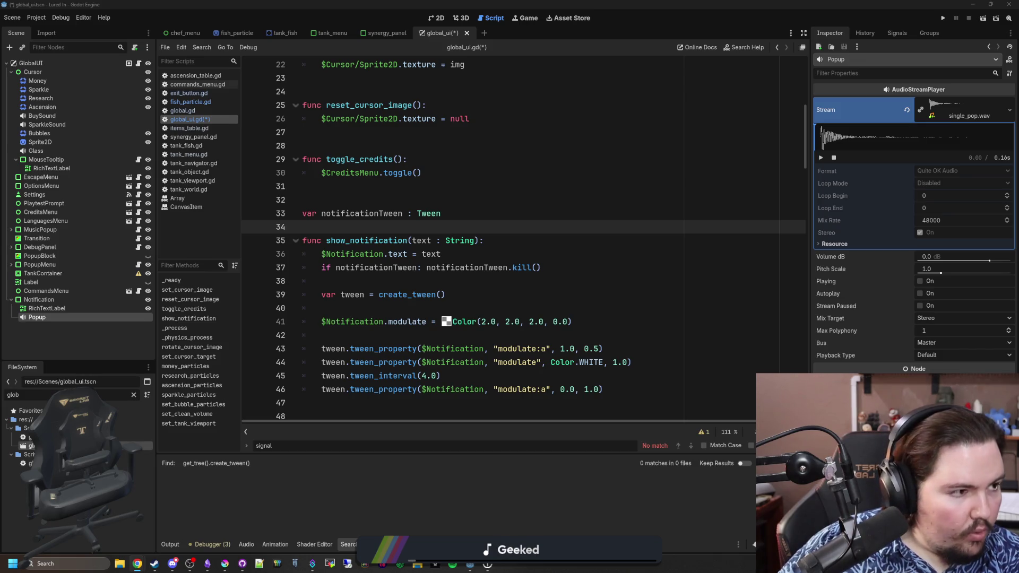
Switch from global_ui.gd back to Chrome's Twitch Subscriptions page.
key("alt+Tab")
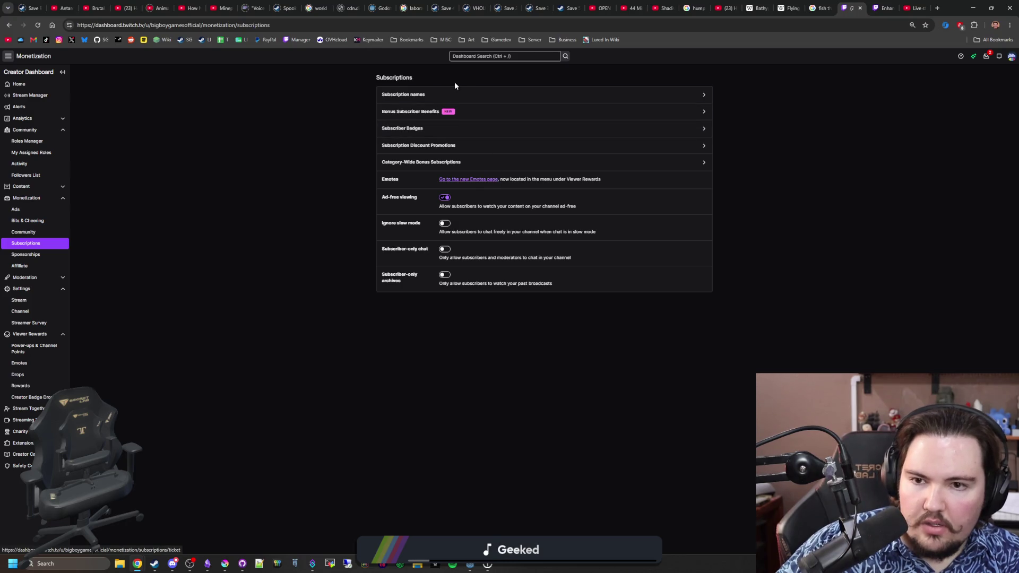
Check the tier names and bonus subscriber benefits, then open the Subscriber Badges settings.
left_click(469, 94)
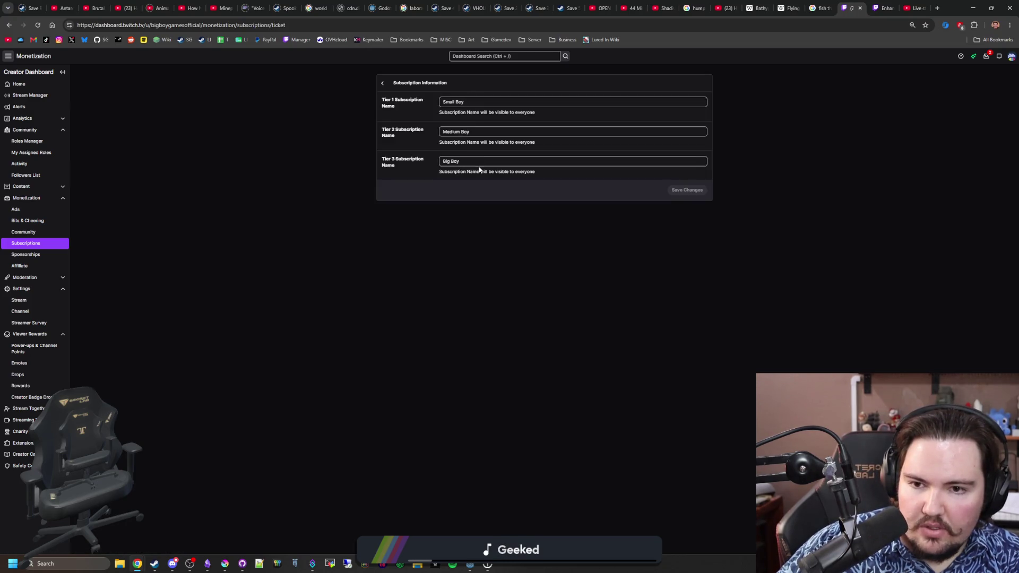
left_click(383, 84)
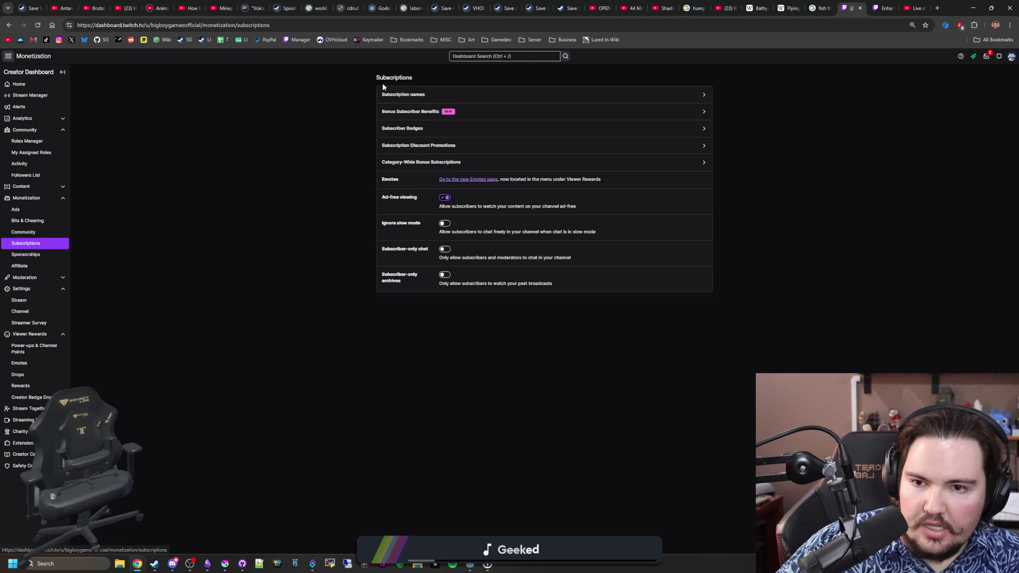
left_click(469, 111)
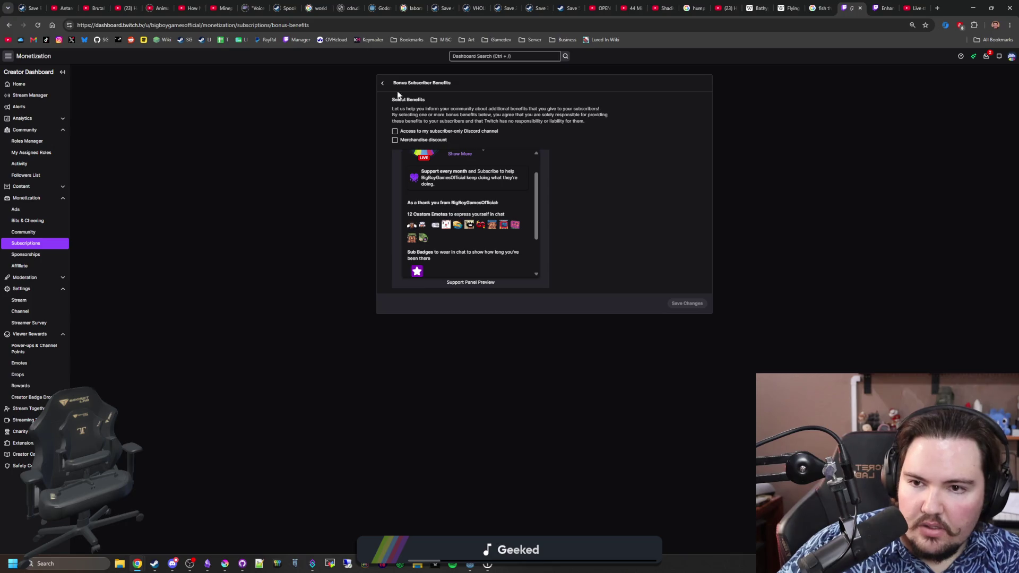
left_click(383, 83)
left_click(433, 129)
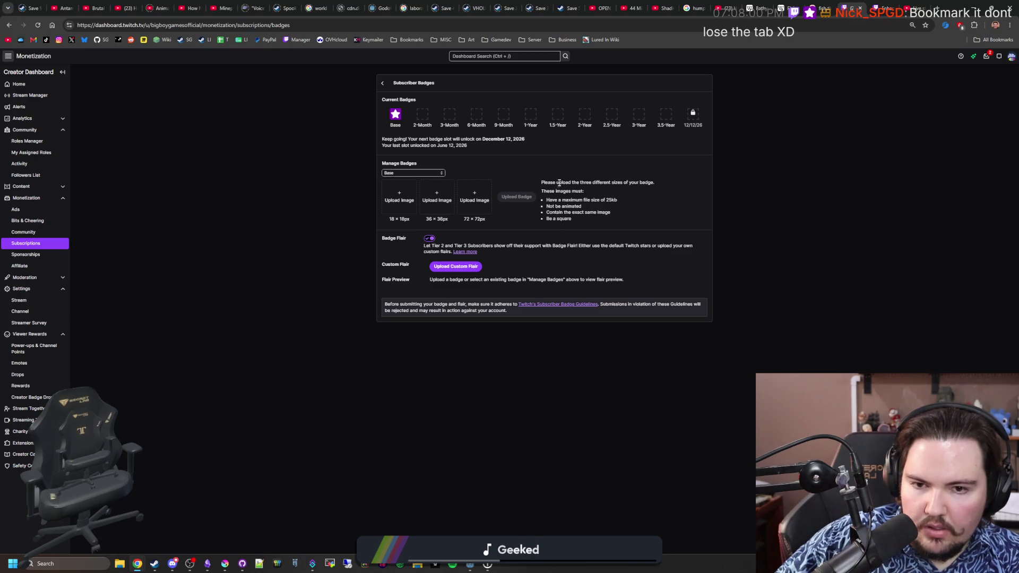
Preview the 3-Month and 9-Month badge tiers, ending back on the Base tier.
left_click(404, 174)
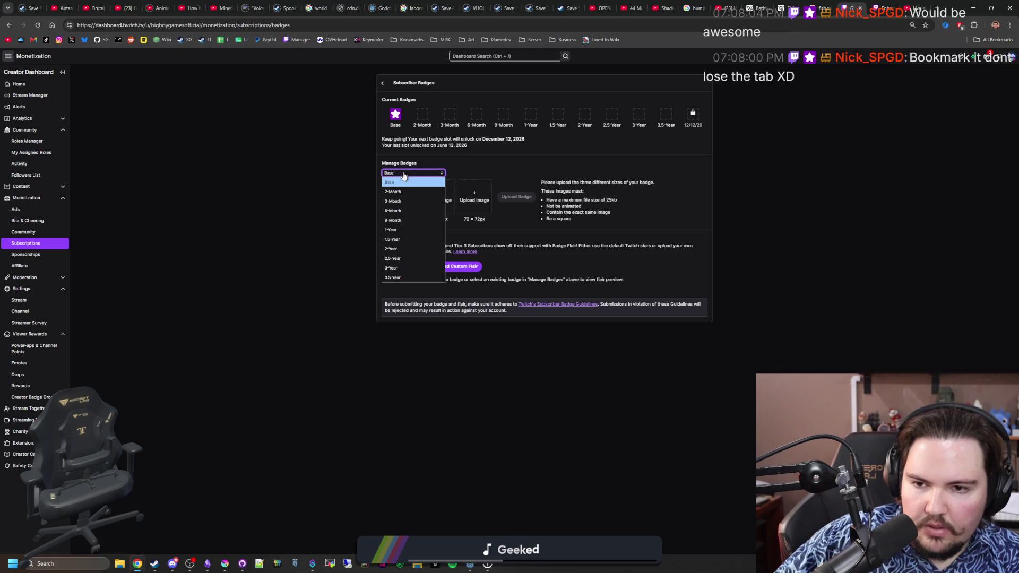
left_click(404, 175)
left_click(404, 175)
left_click(409, 201)
left_click(412, 175)
left_click(408, 219)
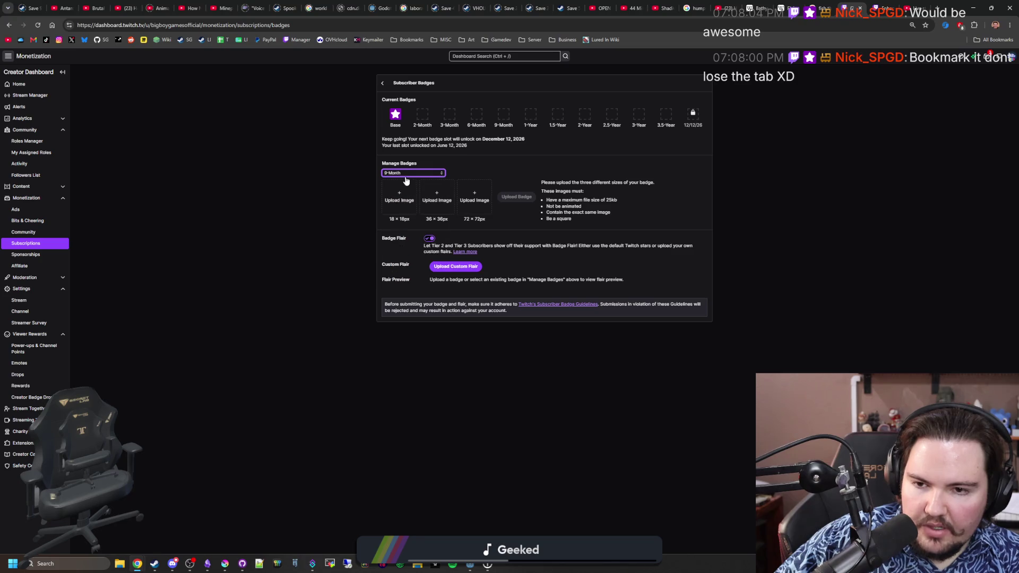
left_click(408, 174)
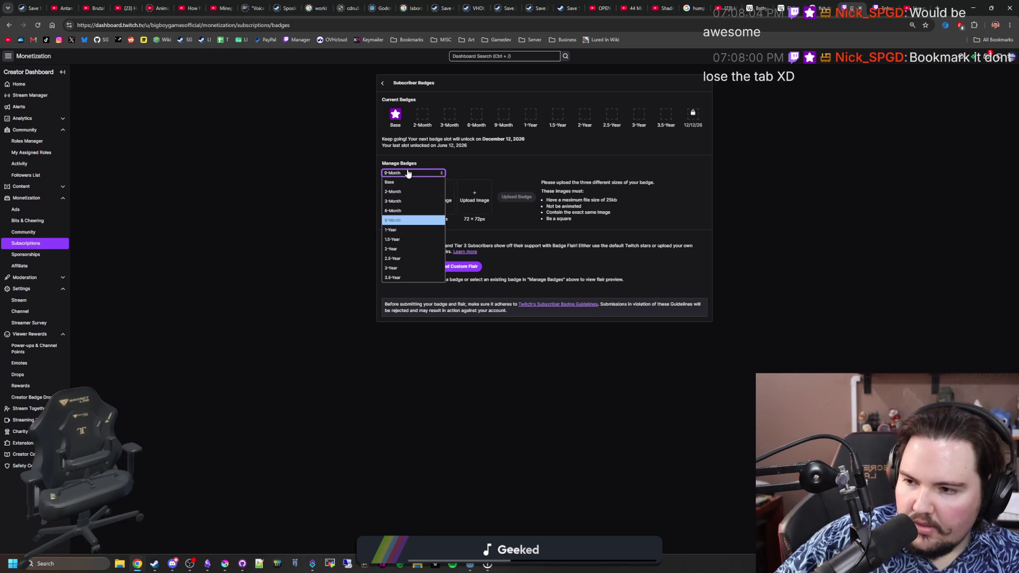
left_click(404, 180)
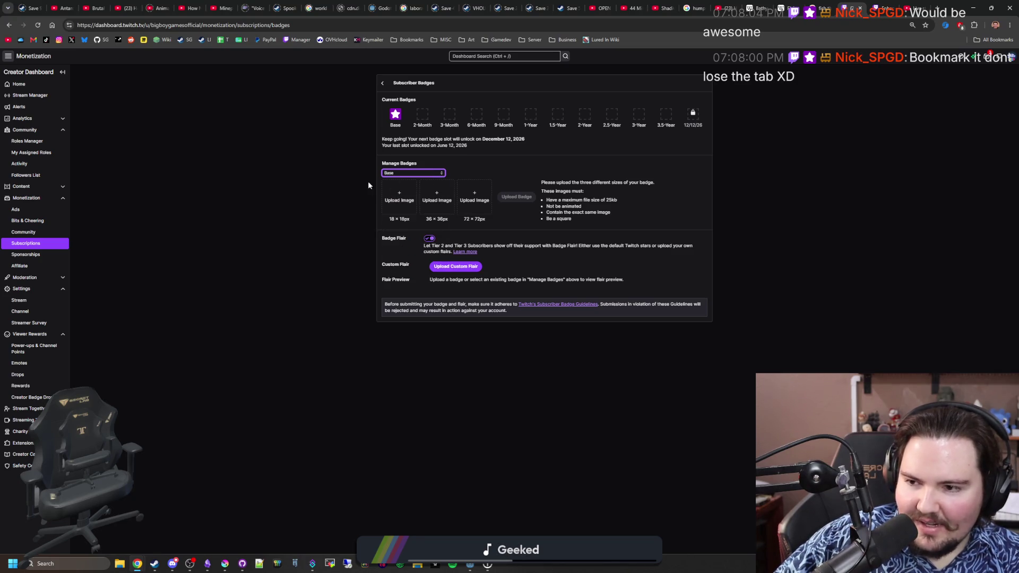
Bookmark the Subscriber Badges page in the Bookmarks bar folder.
left_click(928, 31)
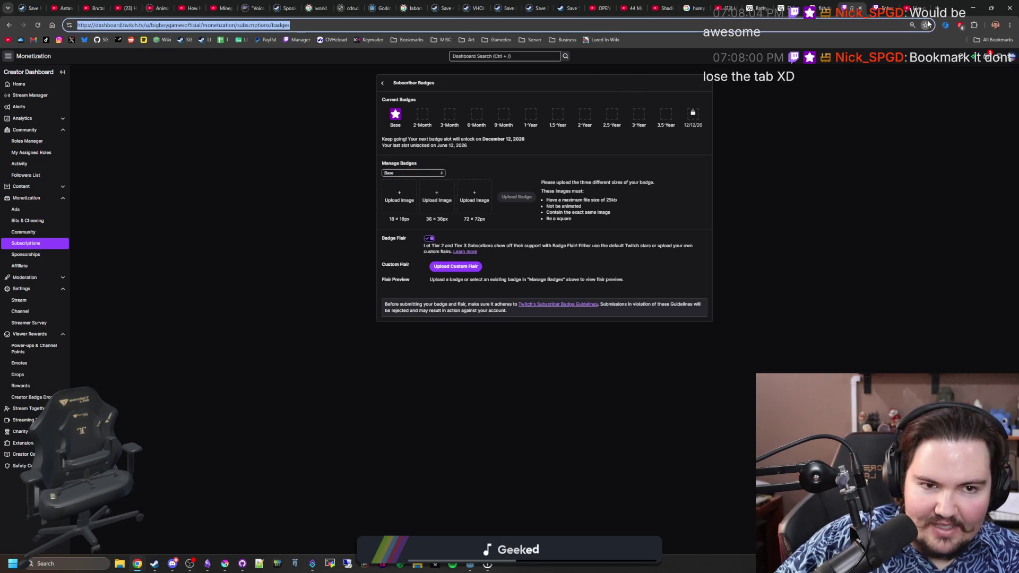
left_click(927, 24)
left_click(875, 81)
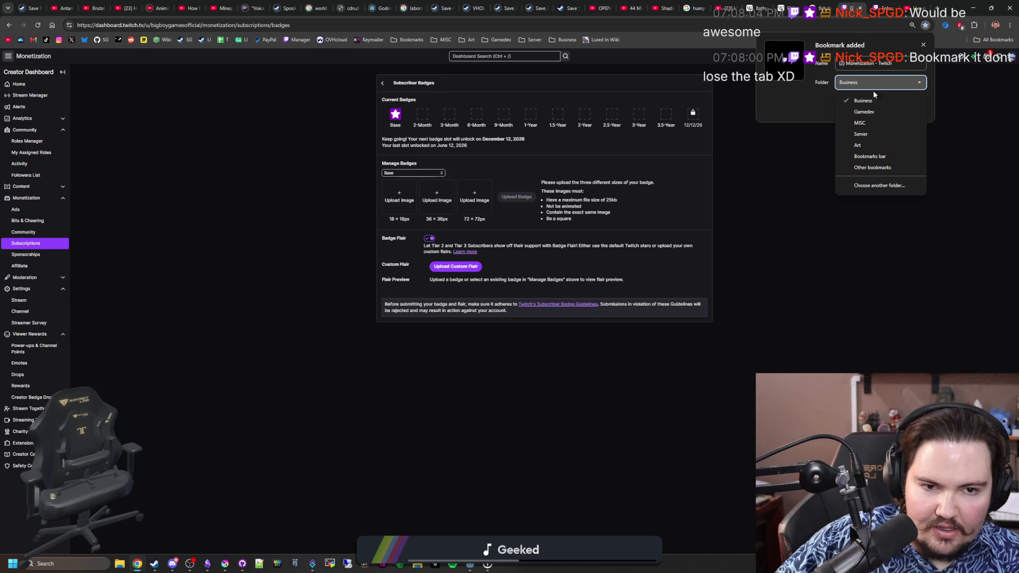
left_click(871, 156)
left_click(875, 107)
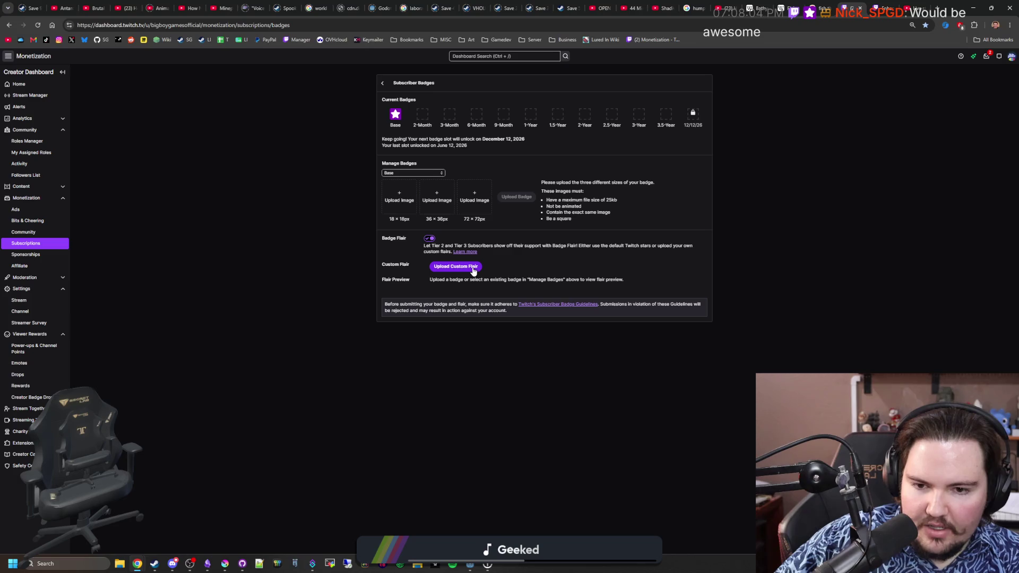
Start a custom flair upload, read its requirements and preview the 2-Month tier before returning to Base.
left_click(454, 267)
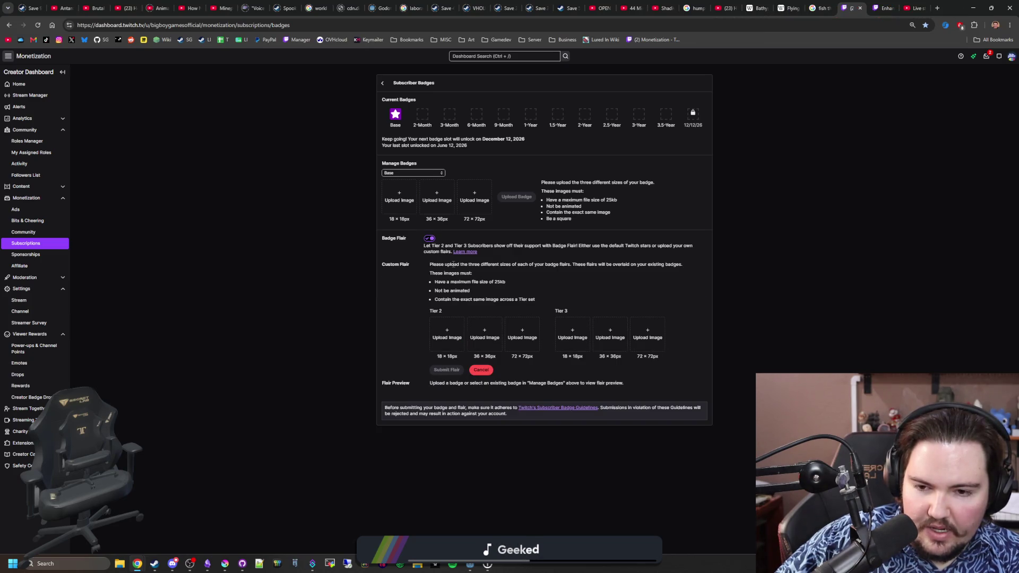
left_click_drag(454, 264, 611, 264)
left_click(611, 263)
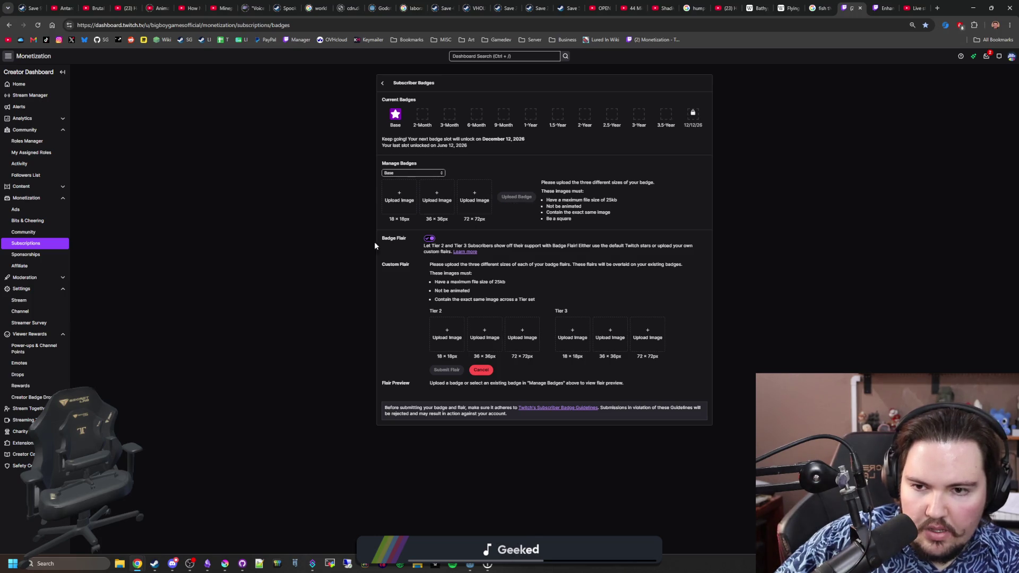
left_click(406, 174)
left_click(402, 192)
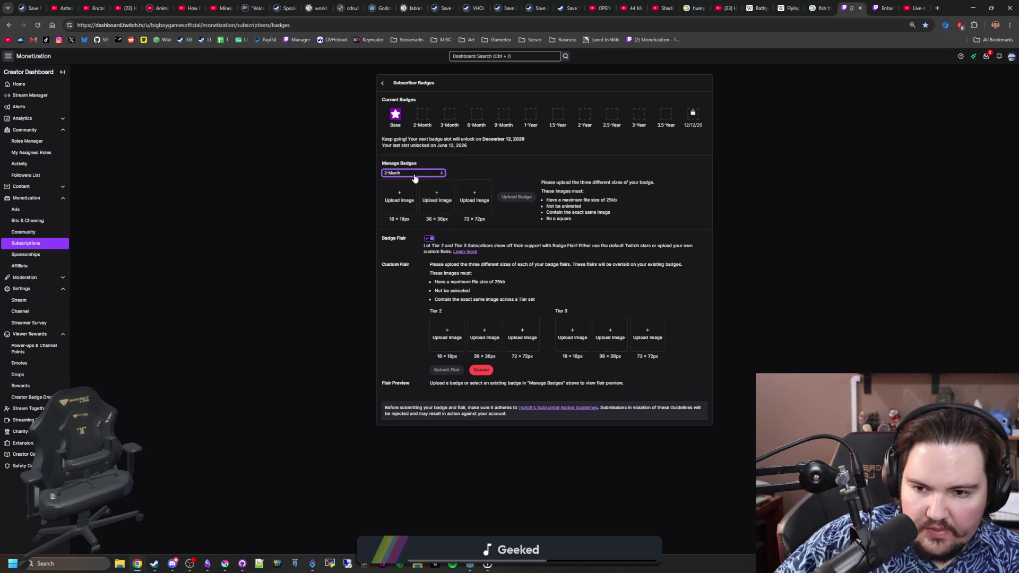
left_click(420, 173)
left_click(409, 181)
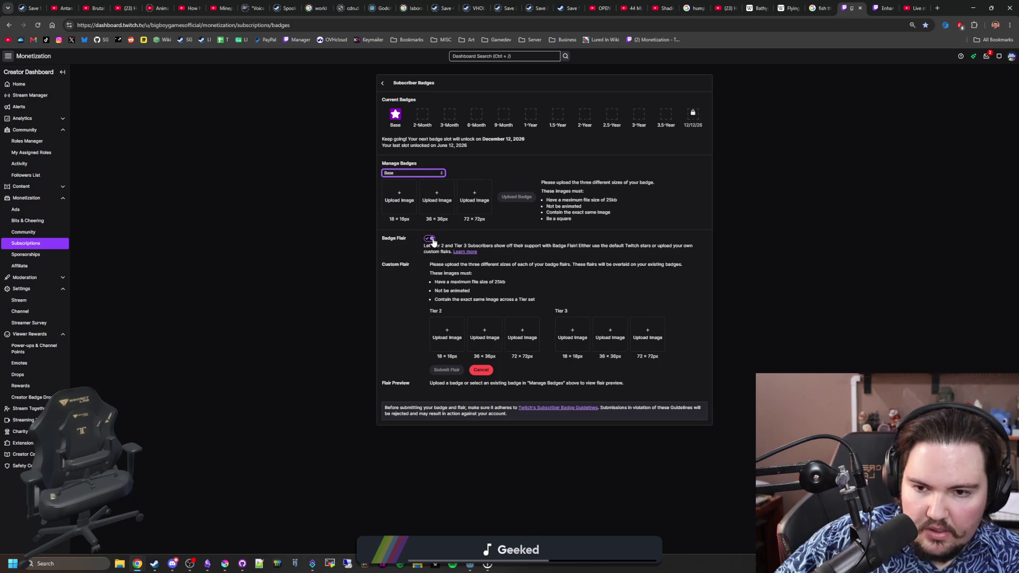
Read the Badge Flair description, keep the Base tier and cancel the custom flair upload.
left_click_drag(499, 246, 678, 247)
left_click(678, 247)
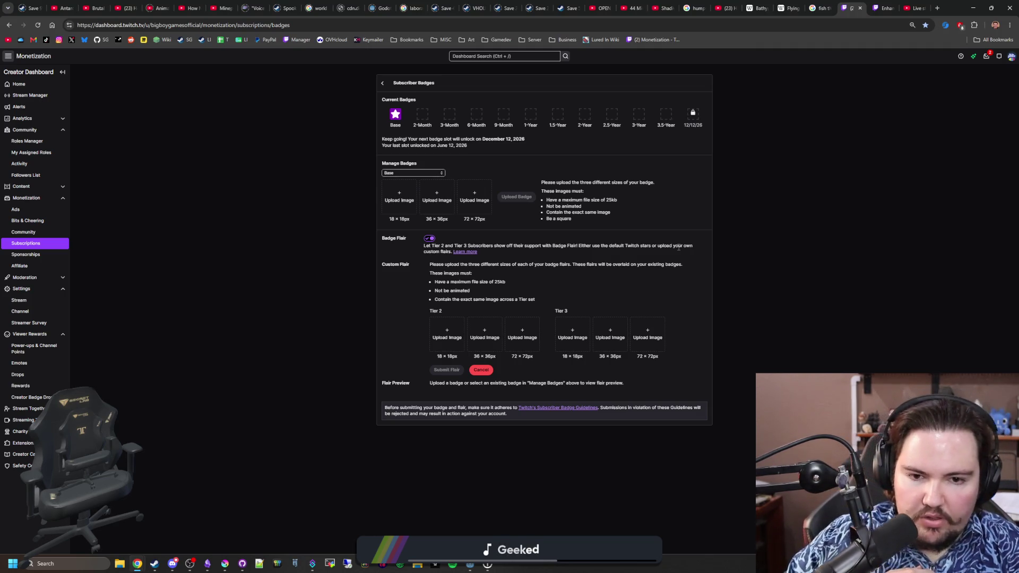
left_click(436, 175)
left_click(426, 181)
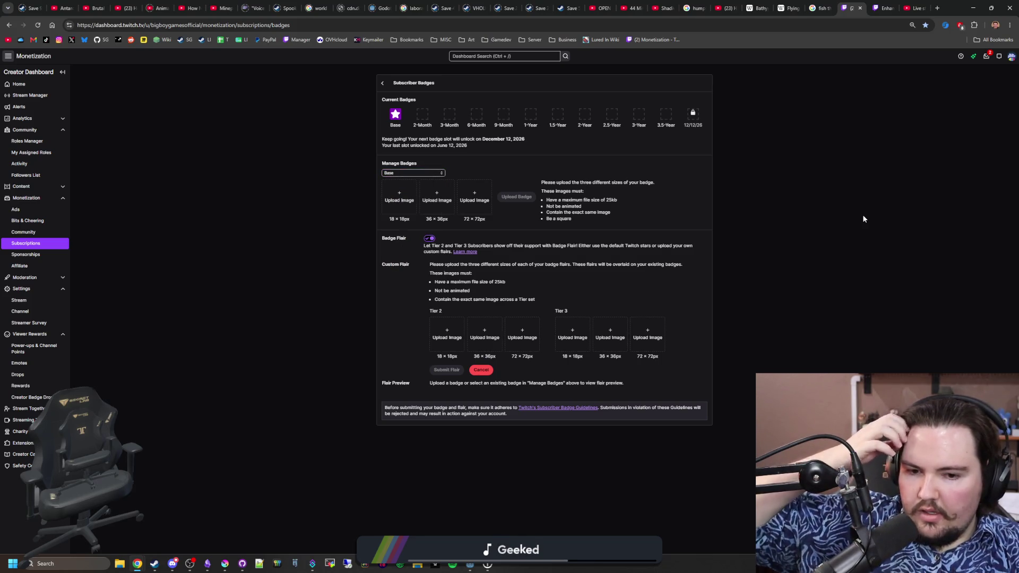
left_click(483, 370)
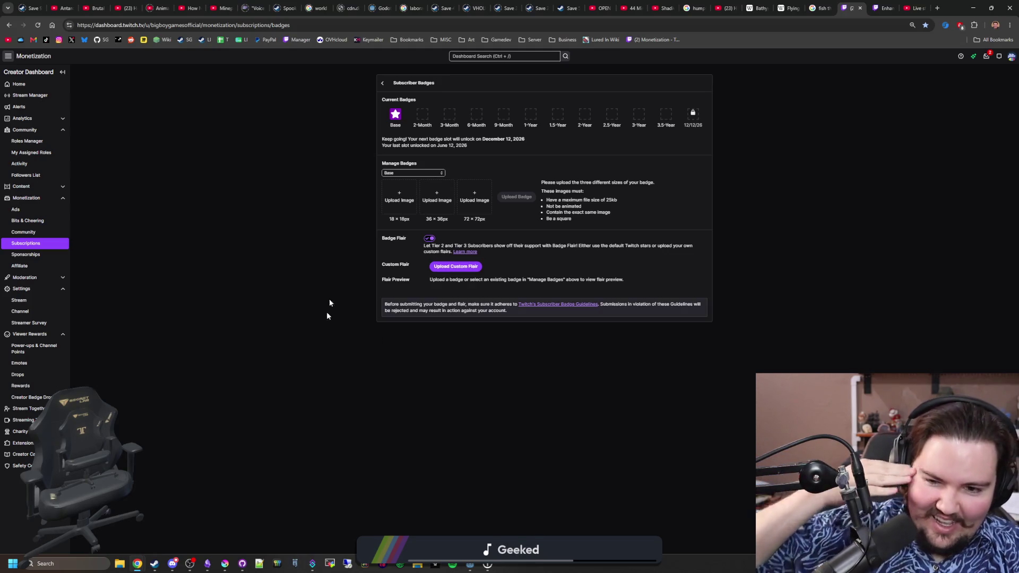
Browse the Bonus Subscriber Benefits and Subscriber Badges pages, then open Subscription Discount Promotions.
left_click(382, 83)
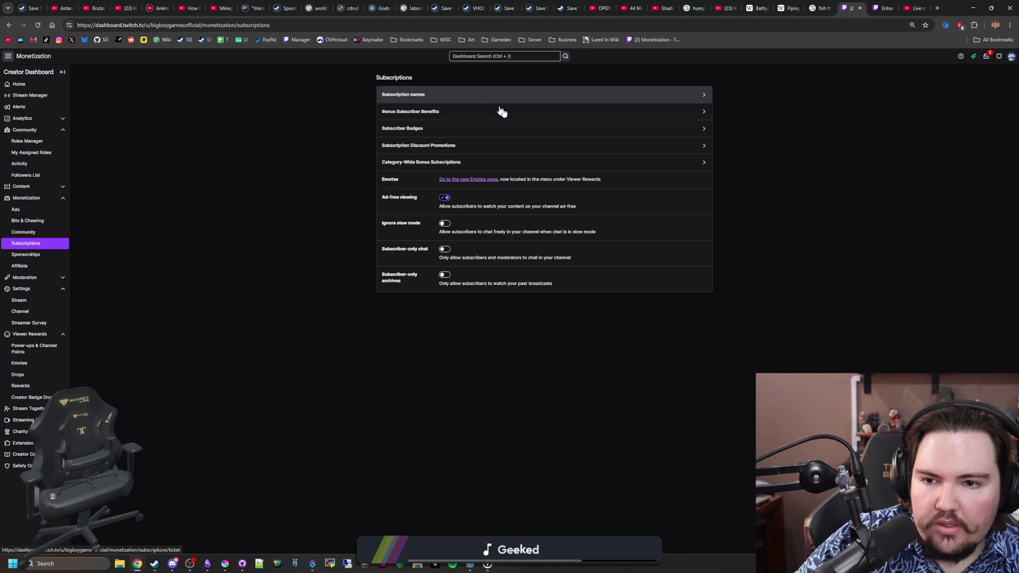
left_click(532, 111)
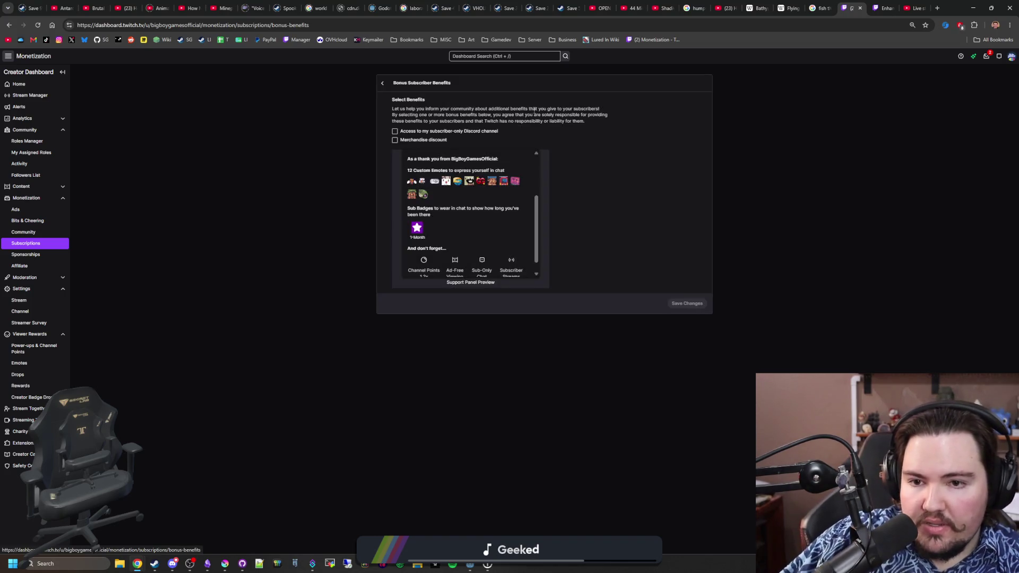
left_click(384, 83)
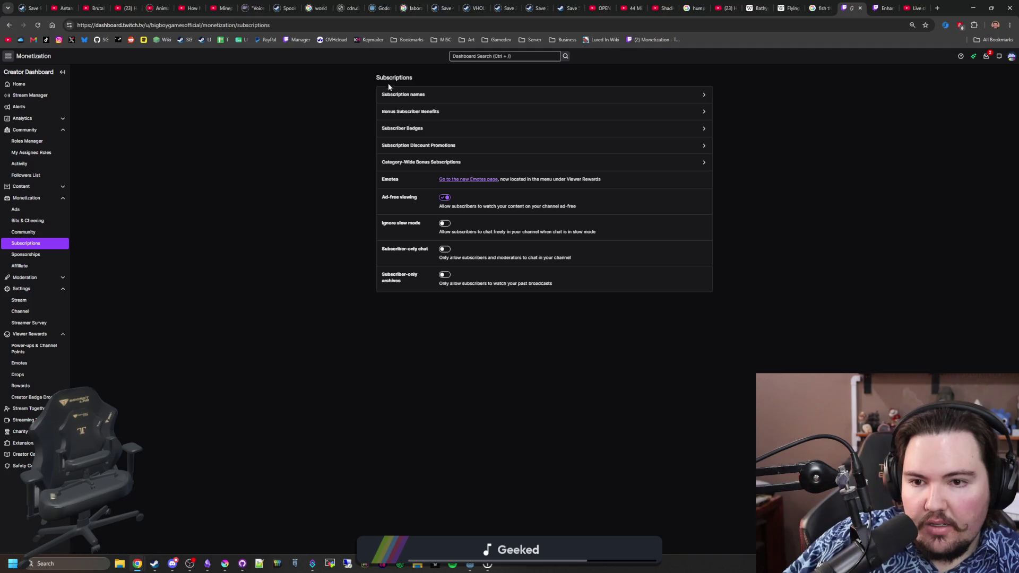
left_click(416, 127)
left_click(383, 83)
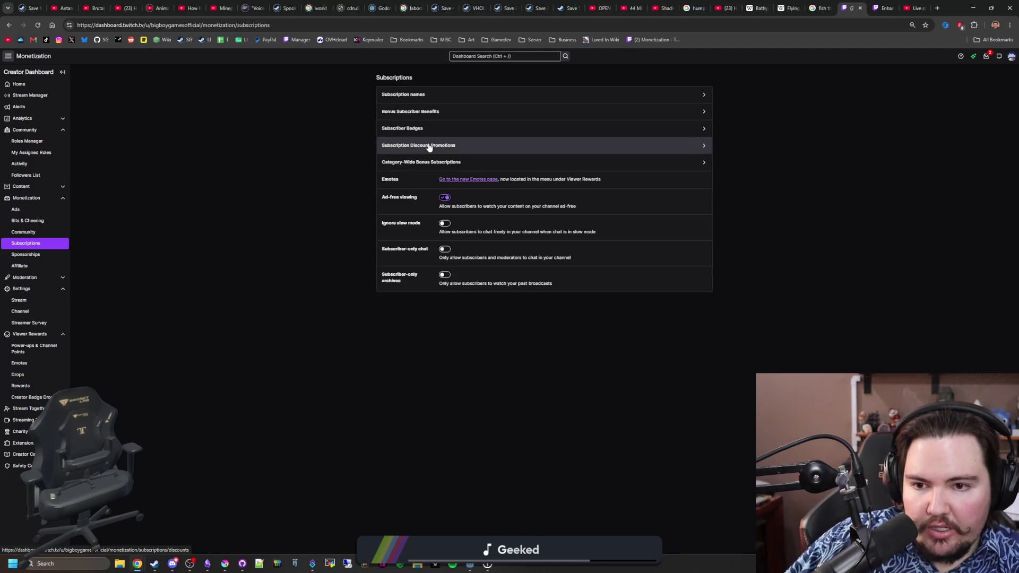
left_click(395, 146)
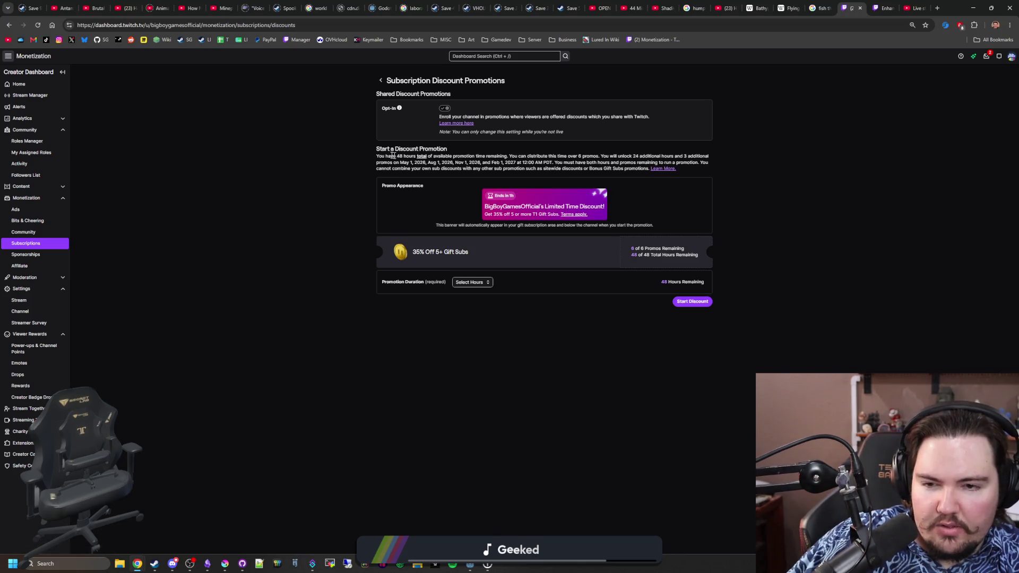
Read the 35% Off 5+ Gift Subs promotion details without starting it, then return to Subscriptions.
triple_click(445, 162)
left_click(515, 215)
right_click(515, 215)
left_click(285, 185)
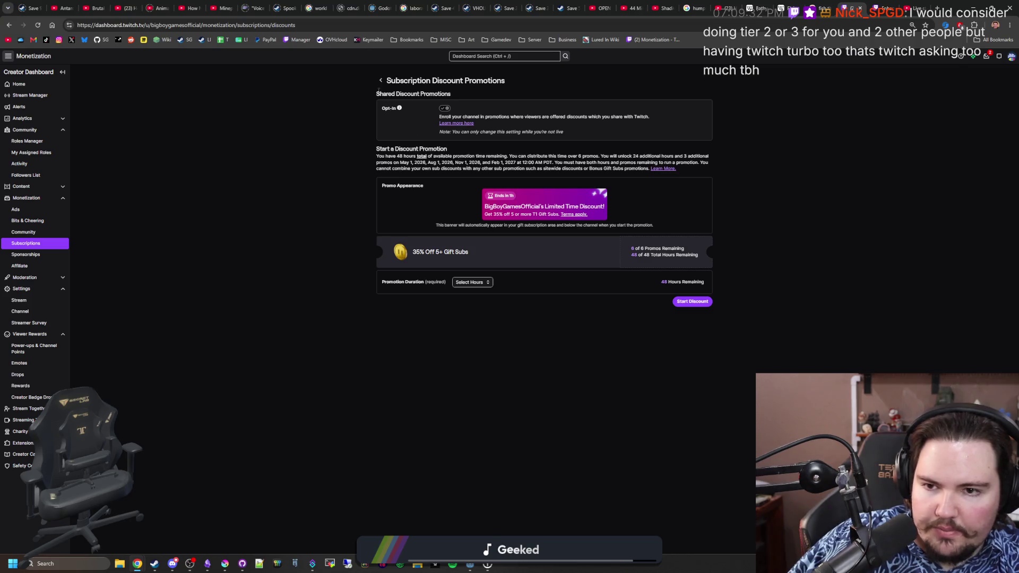
left_click(379, 80)
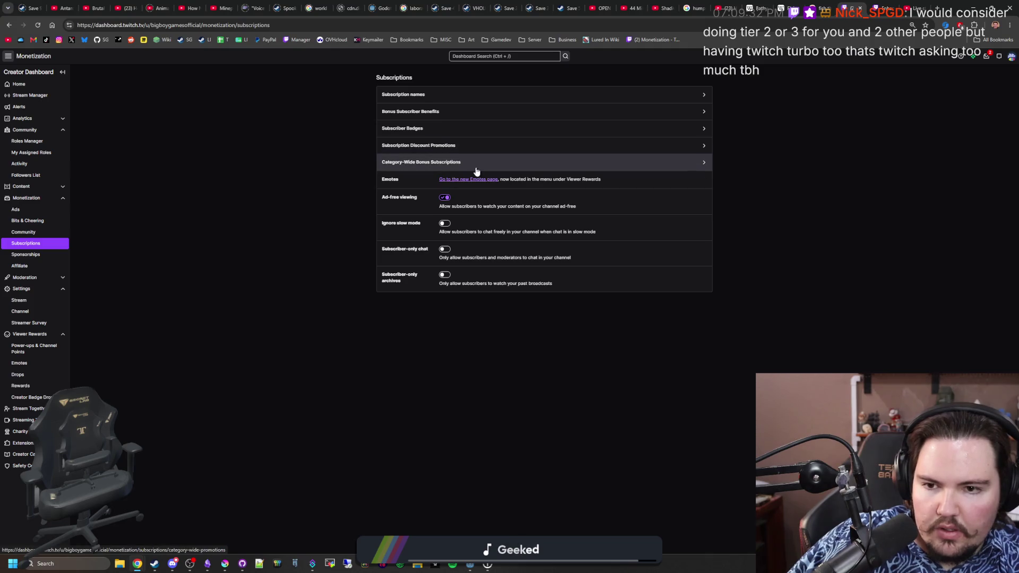
Open Category-Wide Bonus Subscriptions and read through its campaign description.
left_click(476, 170)
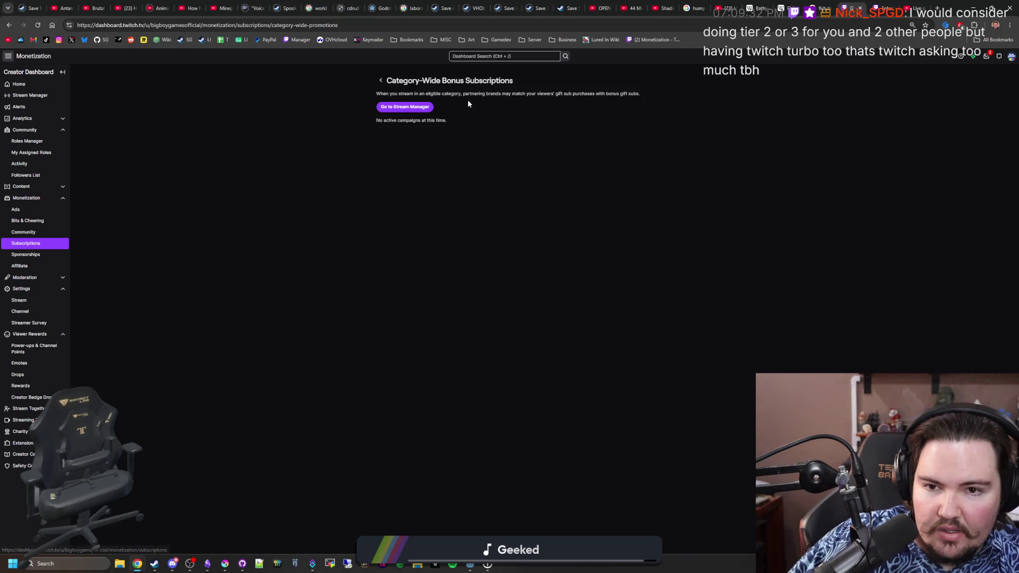
left_click_drag(502, 94, 630, 92)
left_click(631, 91)
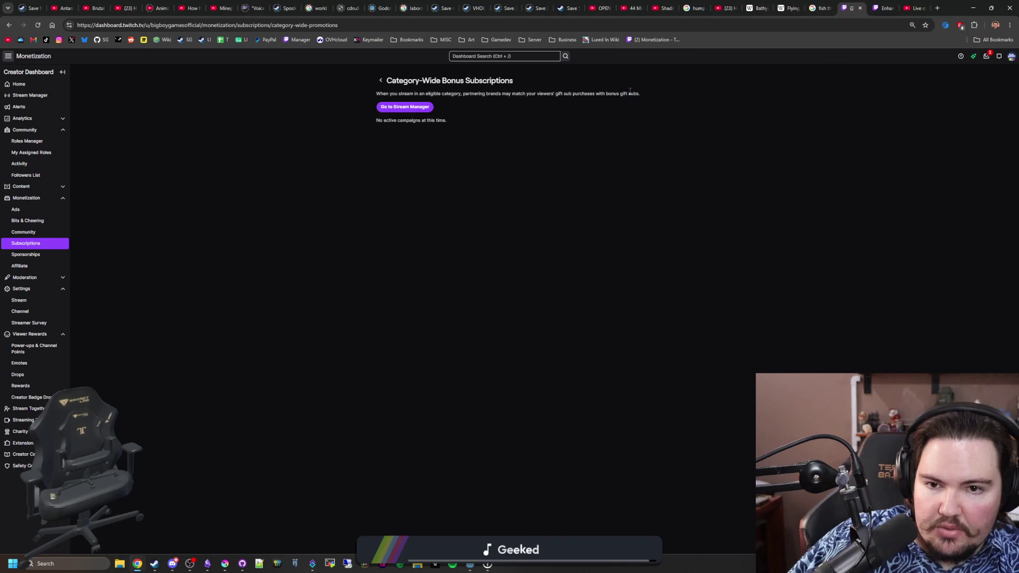
left_click_drag(514, 94, 591, 94)
left_click(590, 94)
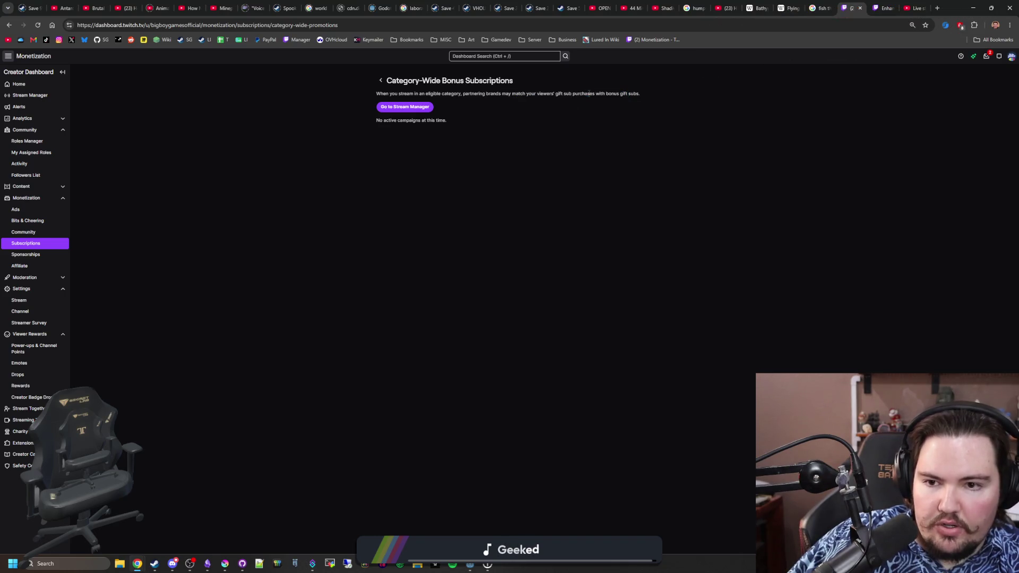
Open Stream Manager in a new tab, then return to the Monetization tab's Subscriptions overview.
left_click(413, 107)
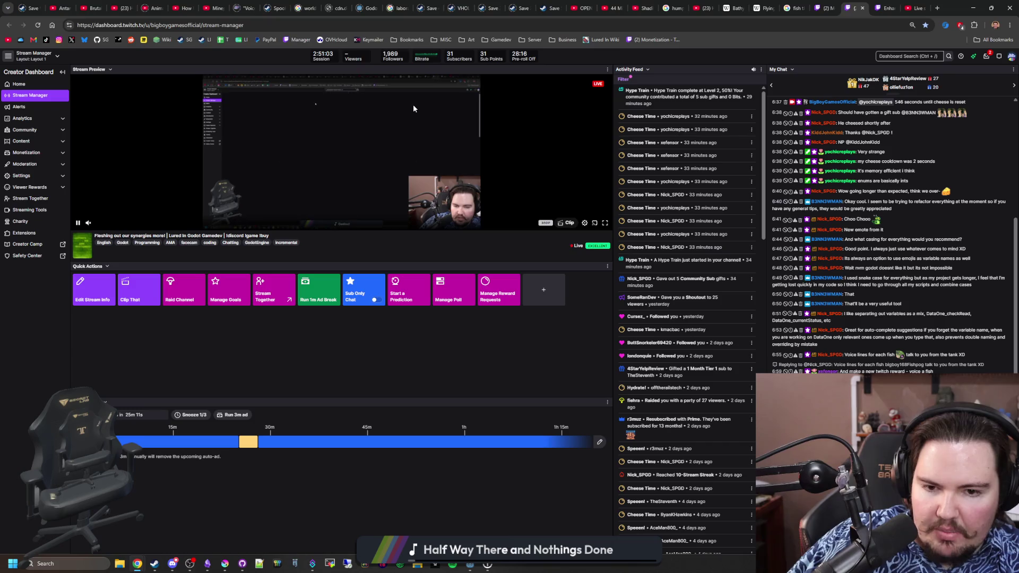
left_click(826, 3)
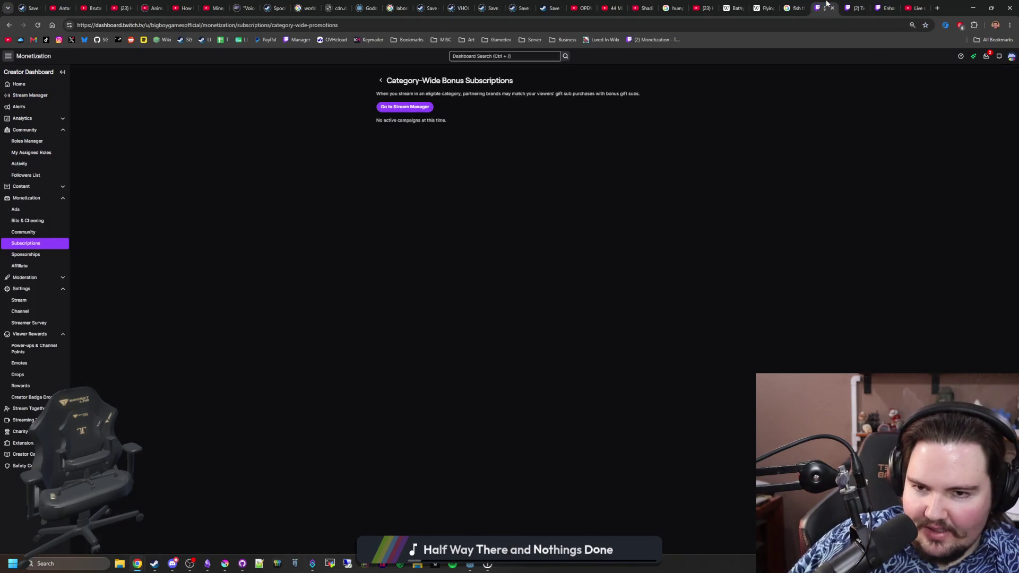
left_click(399, 81)
left_click(444, 198)
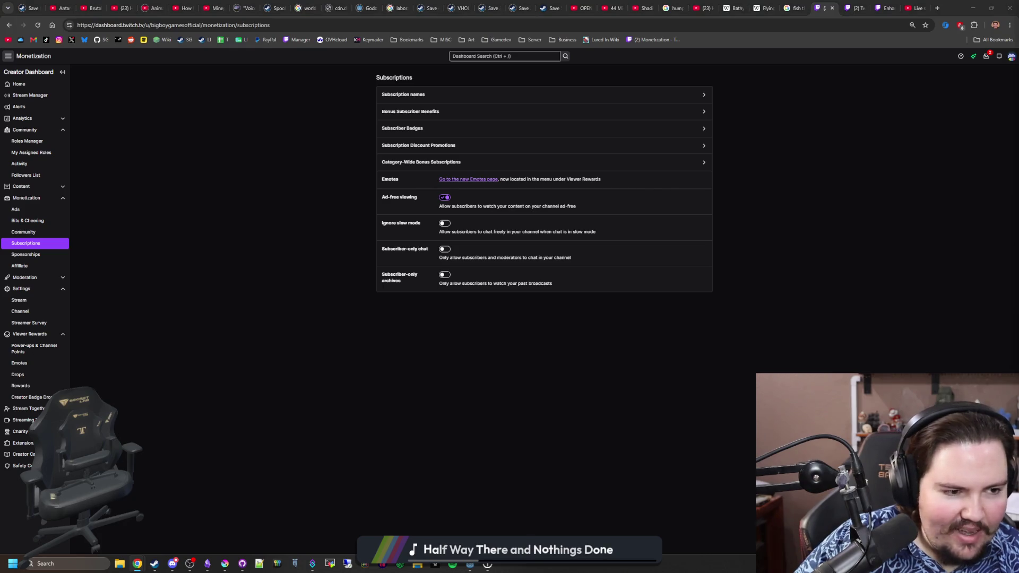
left_click(529, 355)
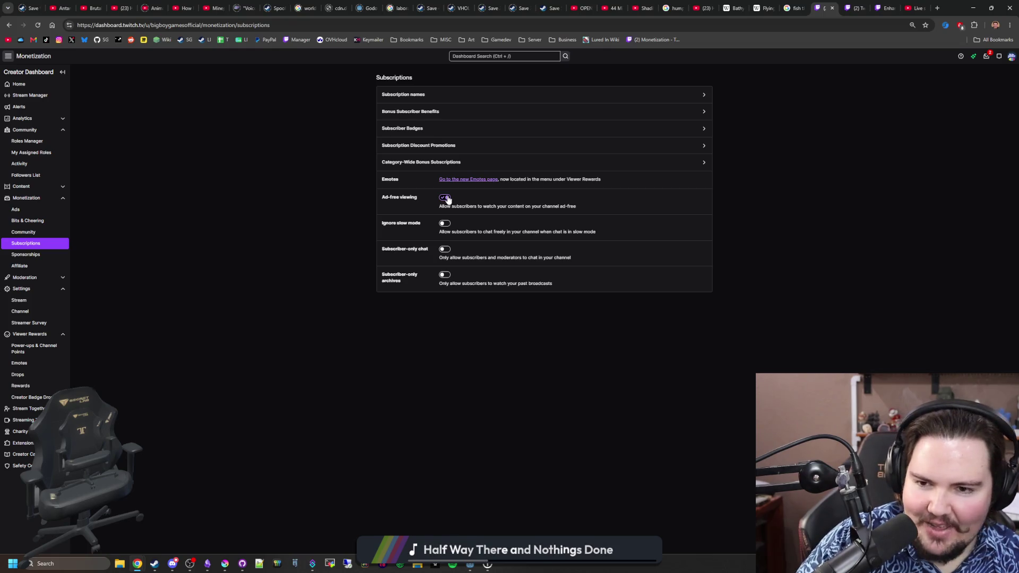
Check the Sponsorships and Affiliate revenue pages, then minimize Chrome to return to Godot.
left_click(22, 255)
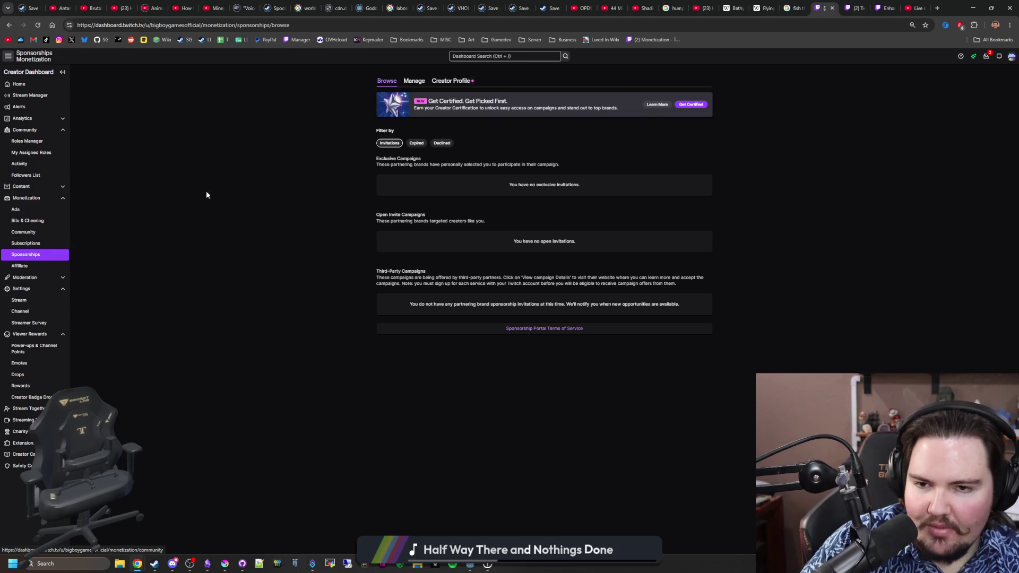
left_click(32, 266)
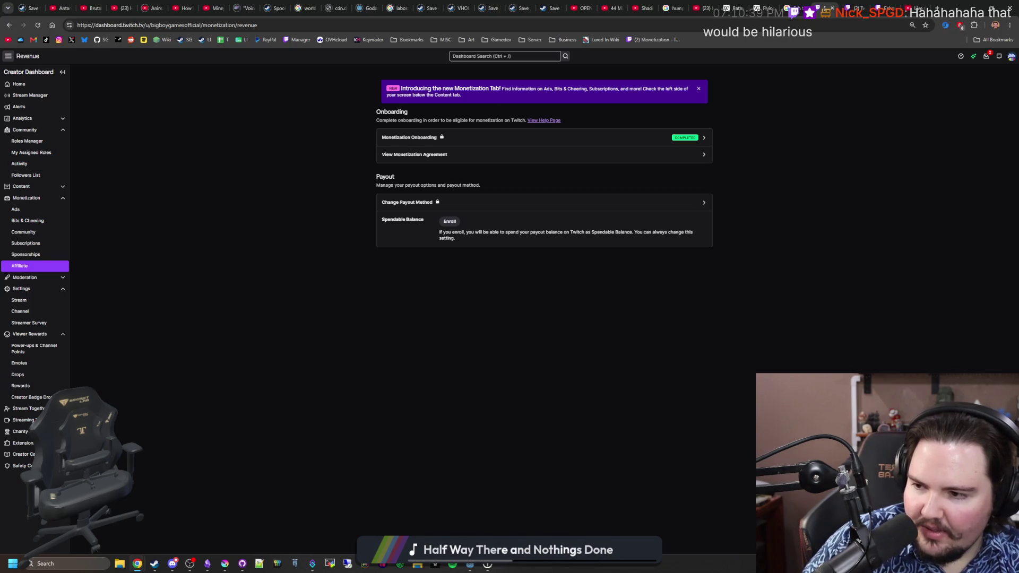
left_click(237, 291)
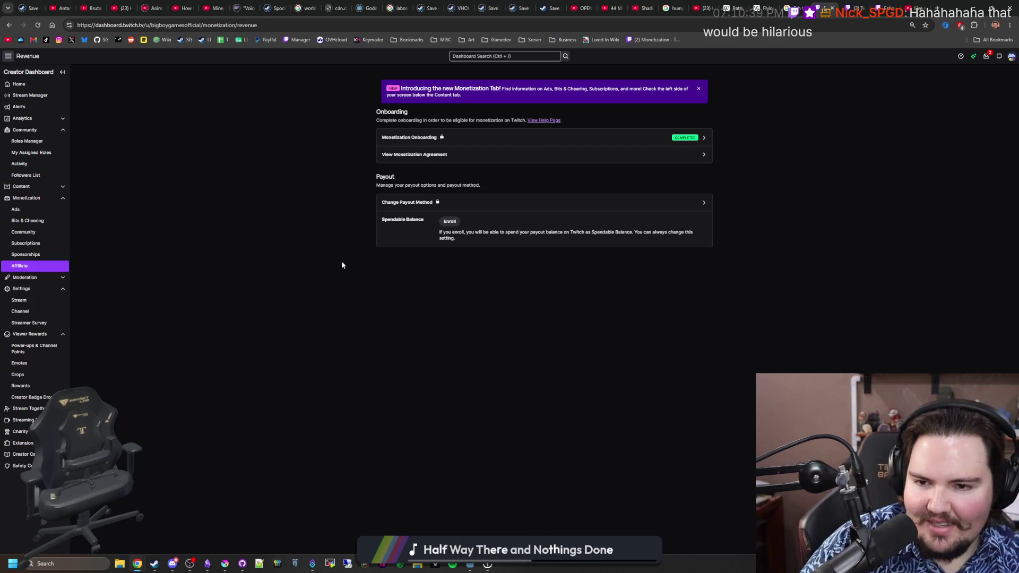
left_click(952, 14)
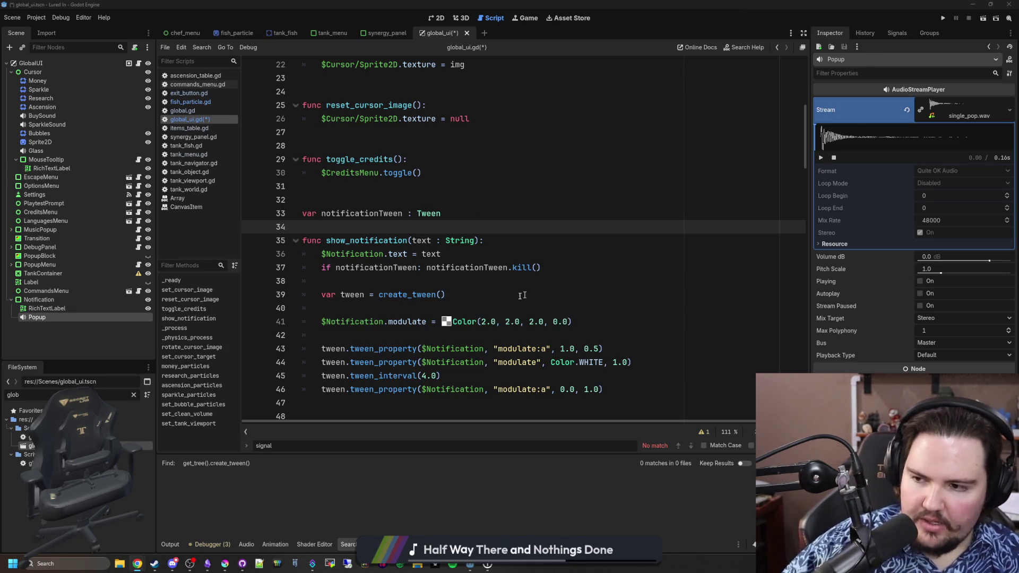
Close the create_tween documentation popup, save global_ui.gd, and review the blank lines around 40-42.
mouse_move(419, 291)
left_click(354, 286)
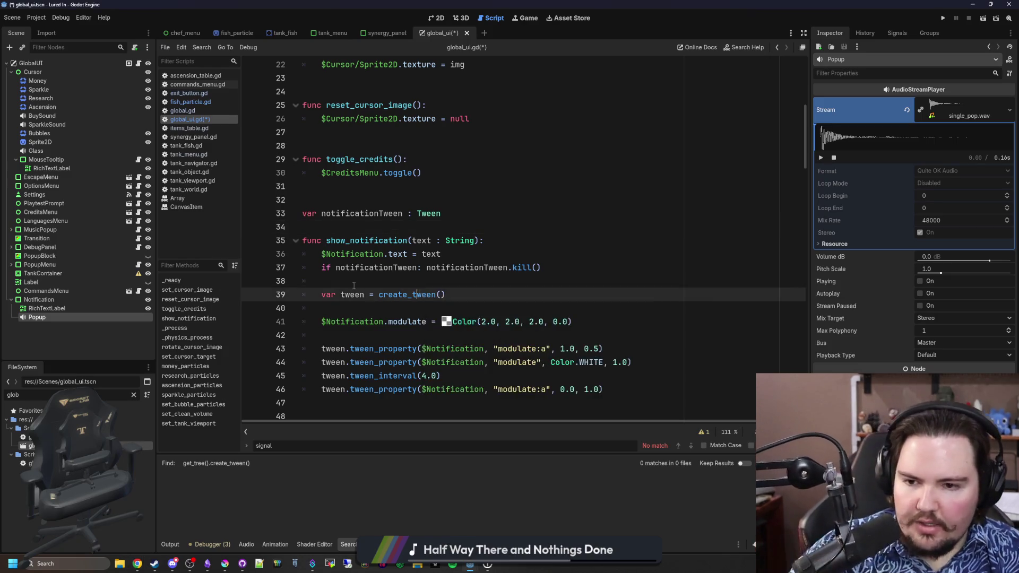
key("ctrl+s")
key("ctrl+s")
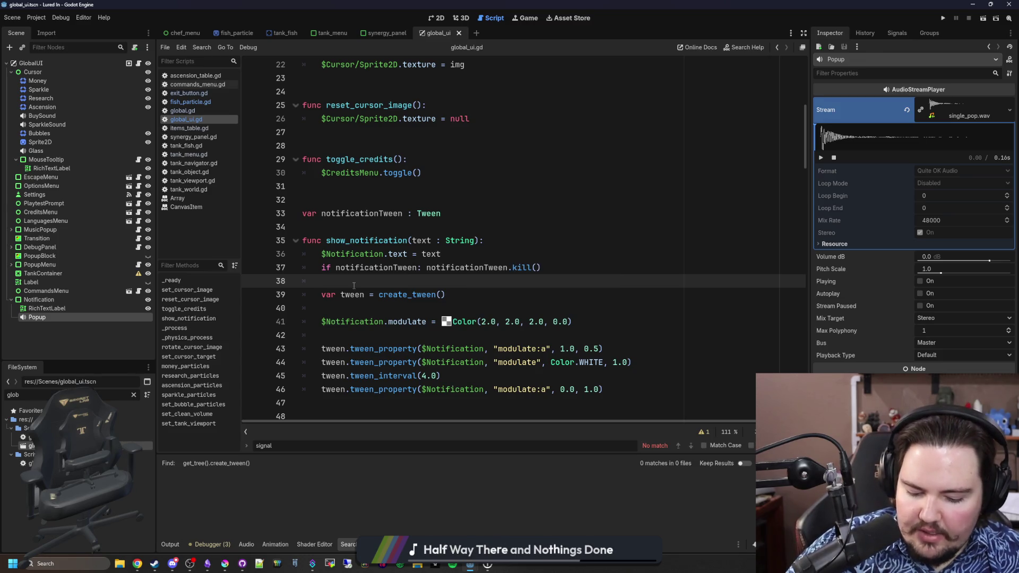
scroll(354, 286, "down", 3)
left_click(384, 215)
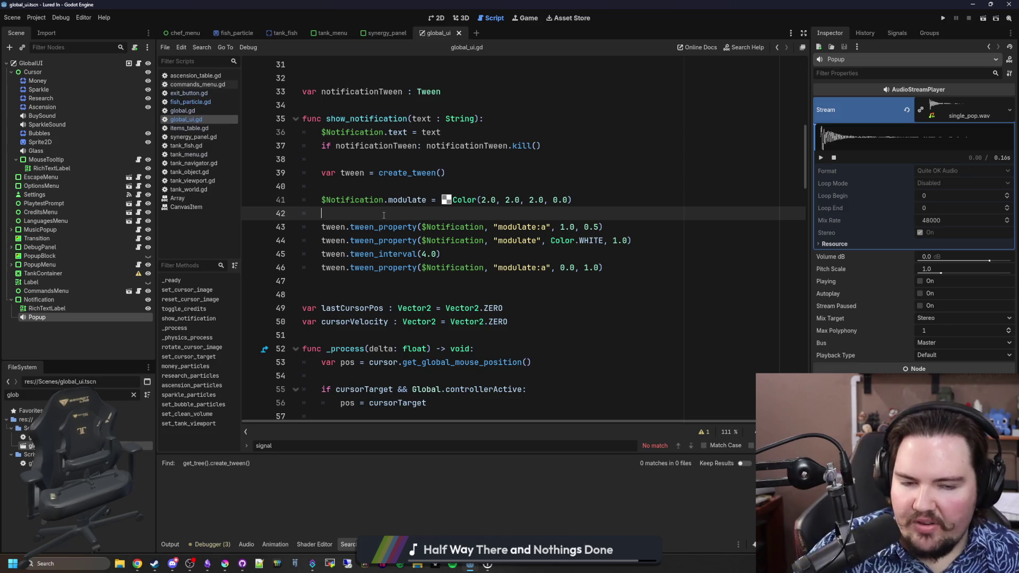
left_click(361, 183)
scroll(385, 190, "up", 1)
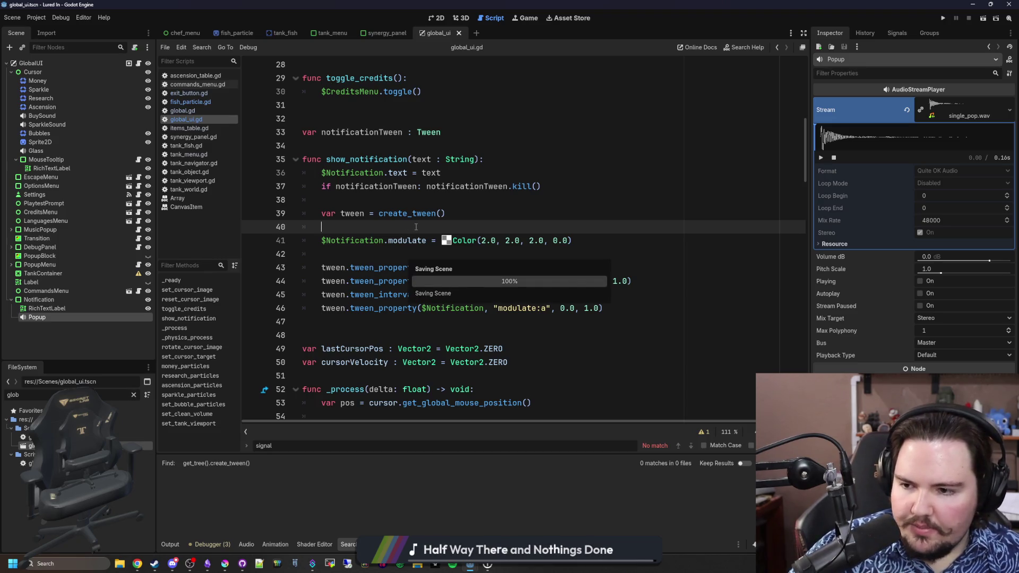
Look over the show_notification function, then switch to the global.gd script.
left_click(410, 198)
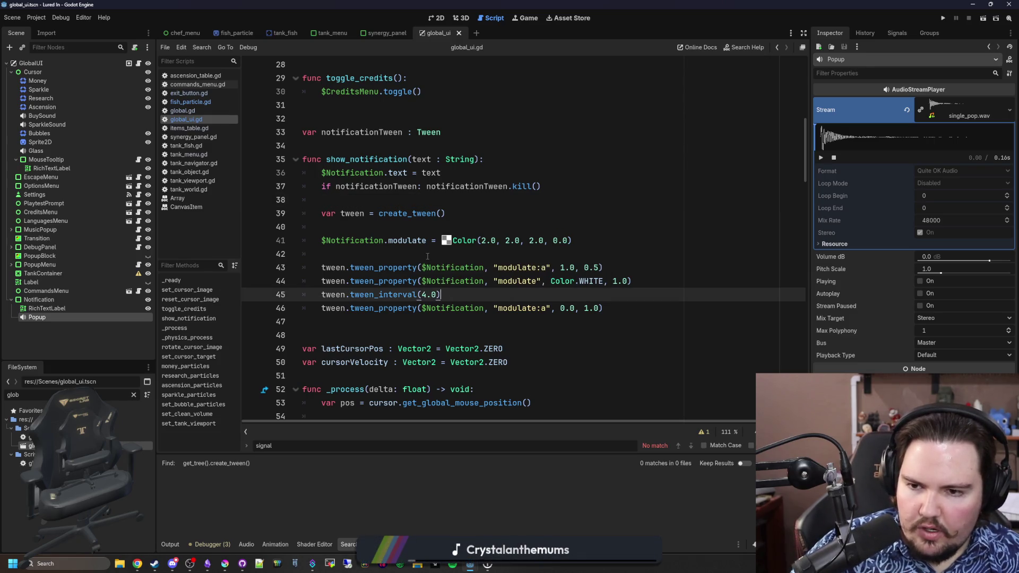
left_click(446, 254)
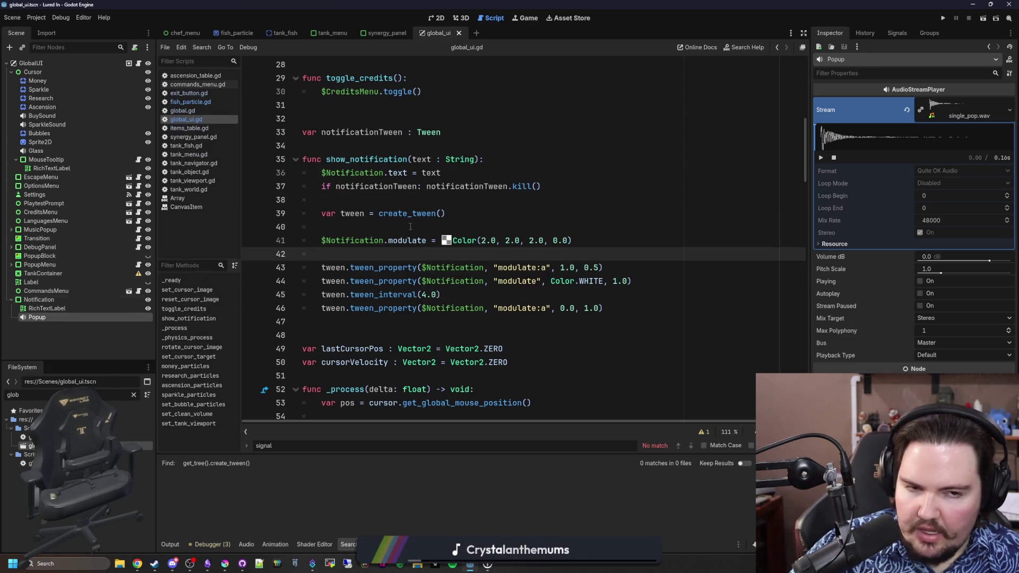
left_click(379, 226)
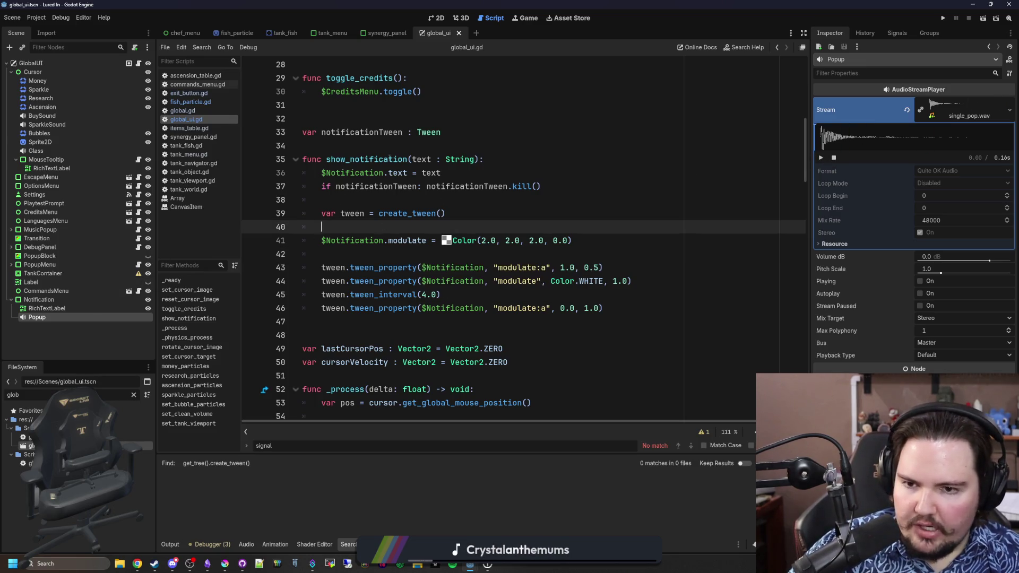
double_click(399, 159)
left_click(400, 146)
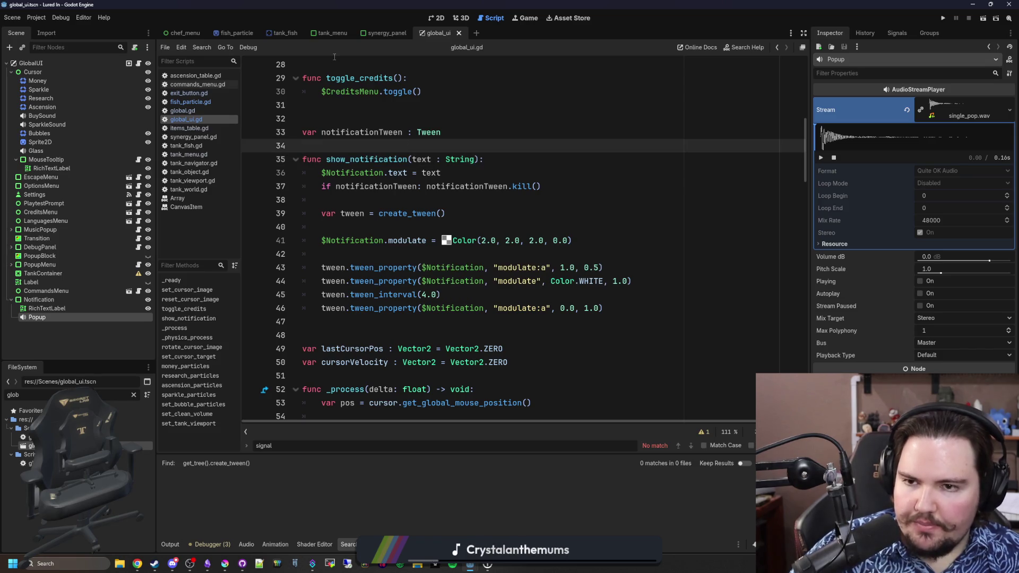
left_click(221, 111)
Find foundSynergies and add a show_notification line after its push_back call.
key("ctrl+f")
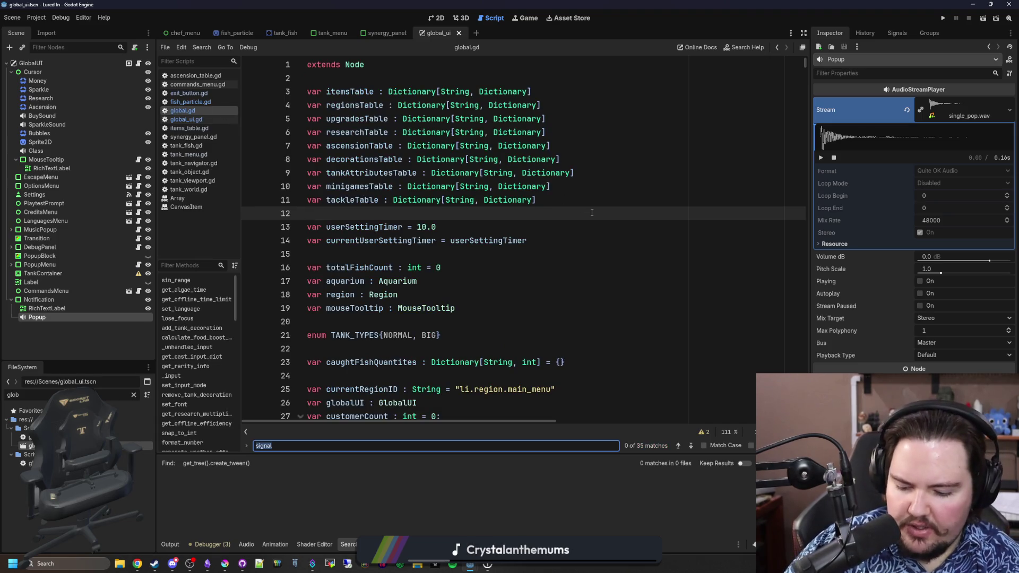
type("syner")
key("BackSpace")
key("BackSpace")
key("BackSpace")
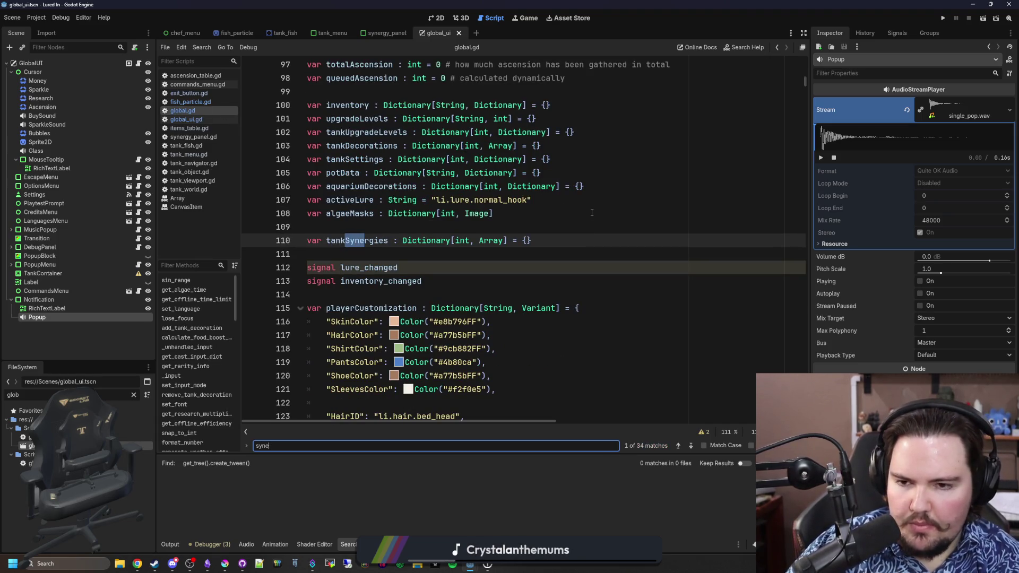
type("foundSyner")
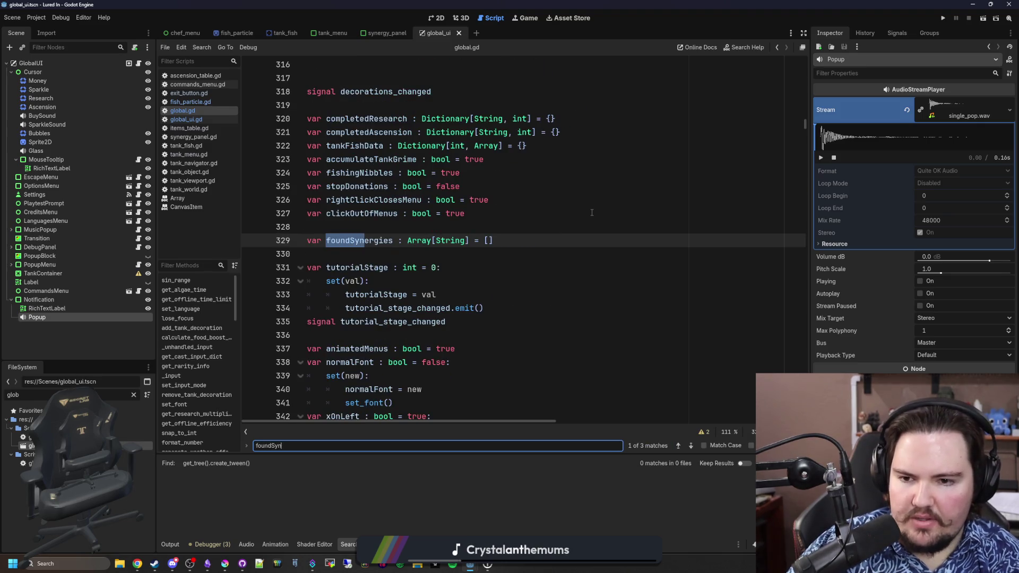
left_click(511, 241)
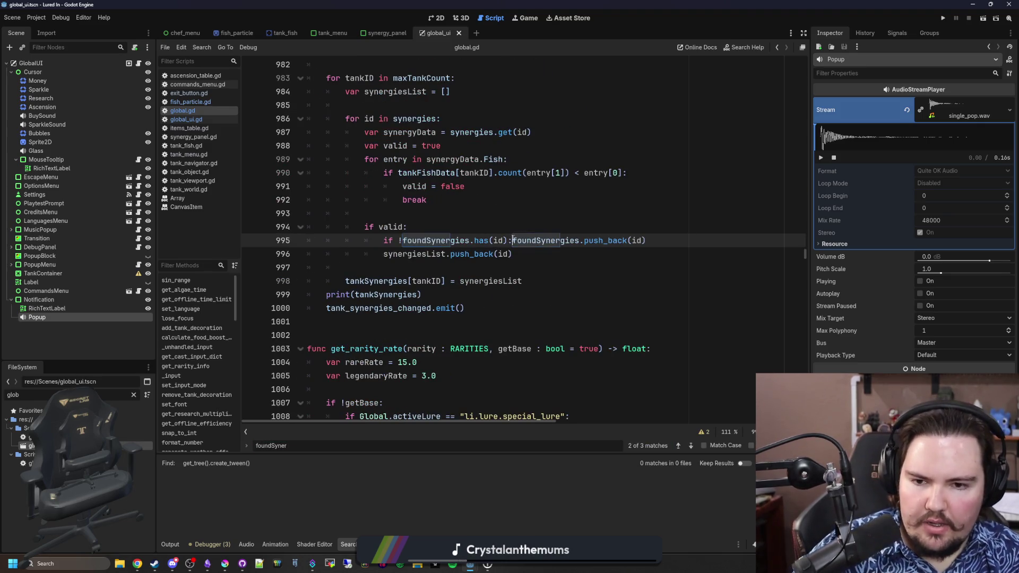
key("Return")
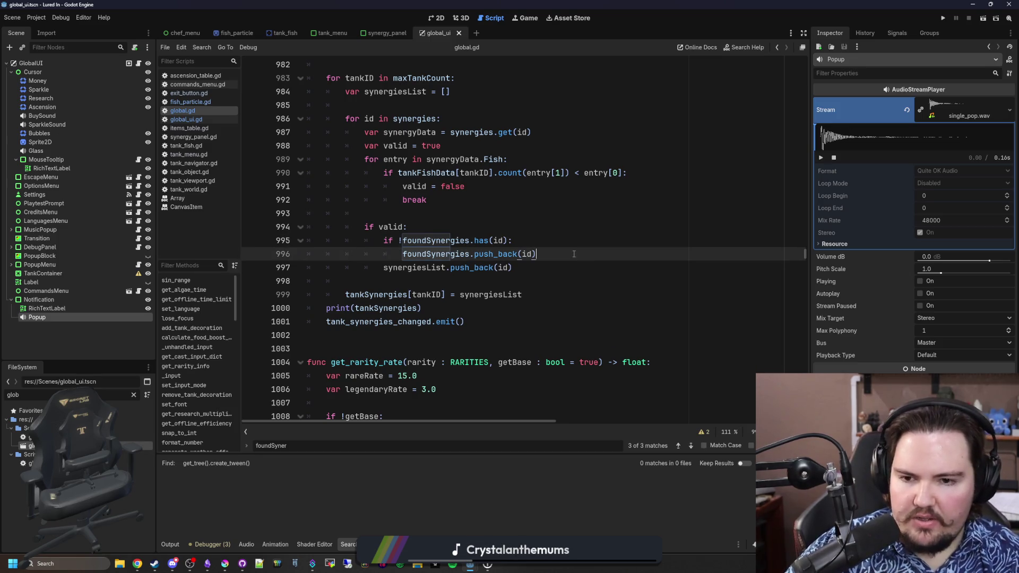
key("Return")
type("show_notification")
Complete the call as globalUI.show_notification("test passed"), save, and run the project.
left_click(403, 267)
type("global_")
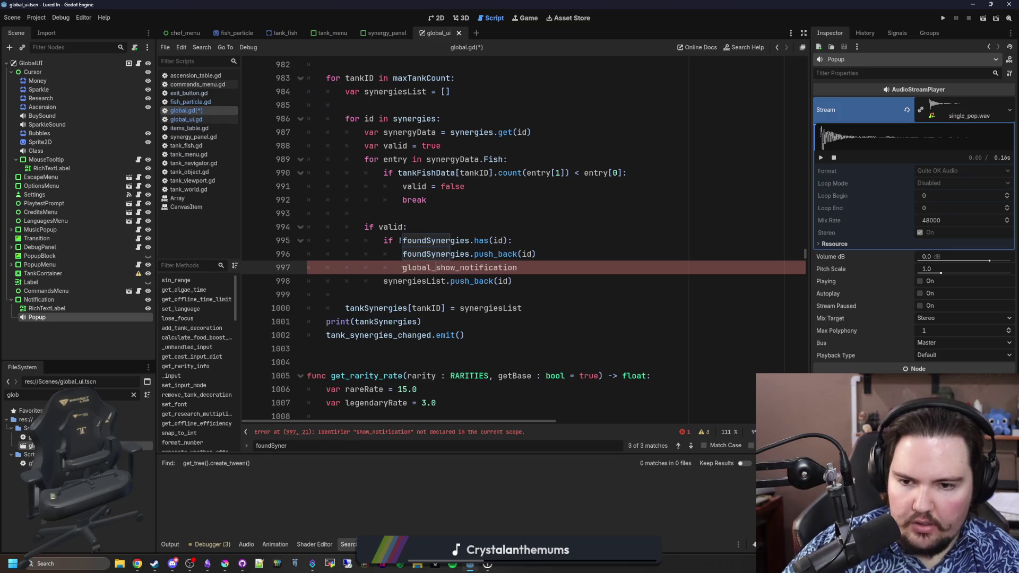
type("ui.")
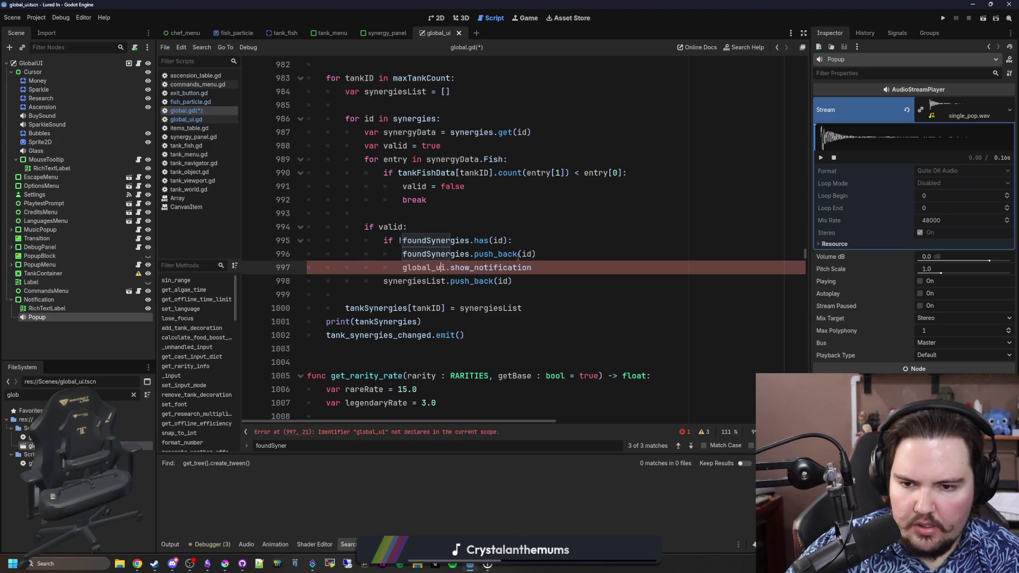
key("BackSpace")
key("BackSpace")
key("BackSpace")
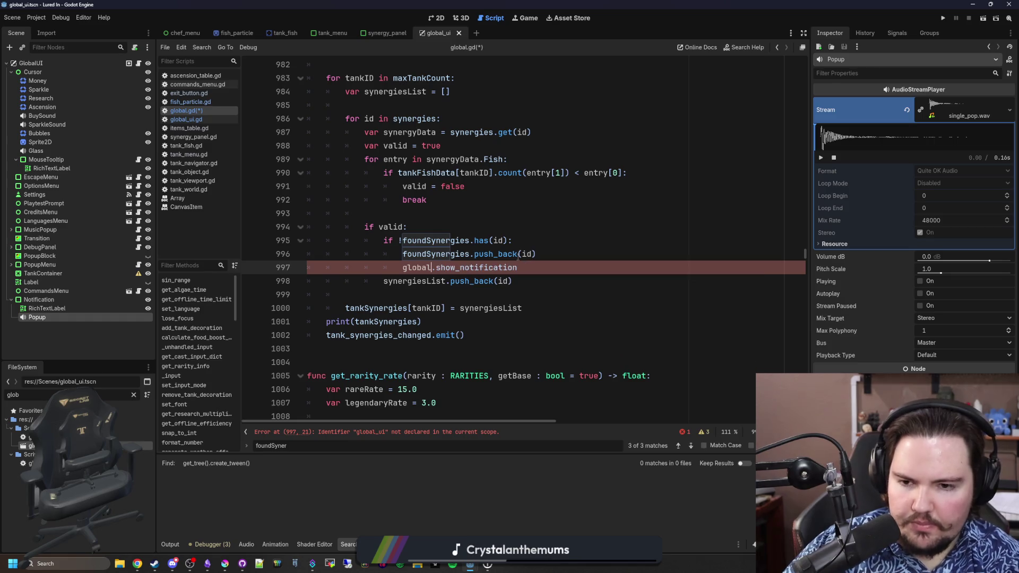
type("UI")
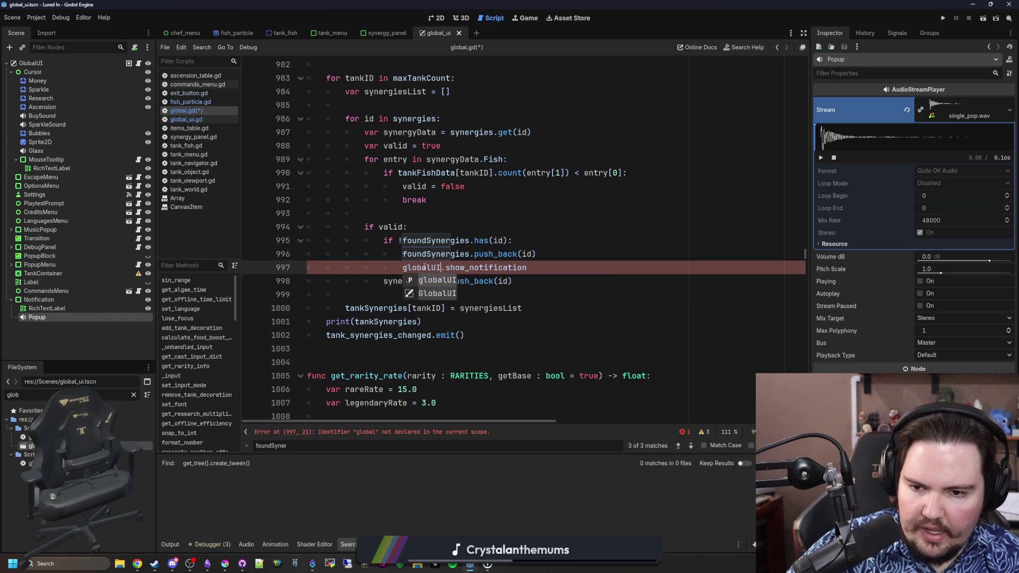
left_click(557, 268)
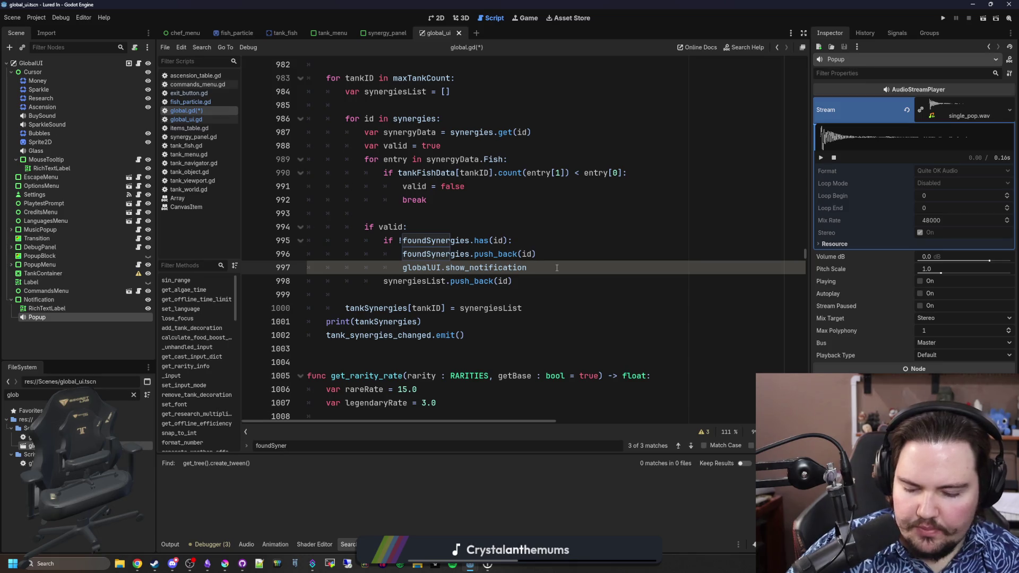
type("()")
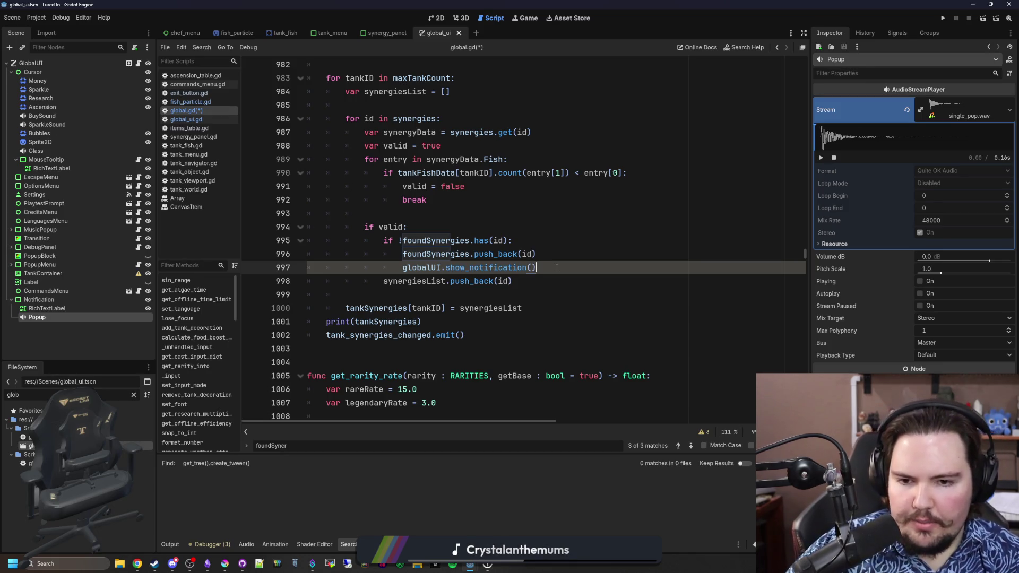
key("Left")
type("\"test ")
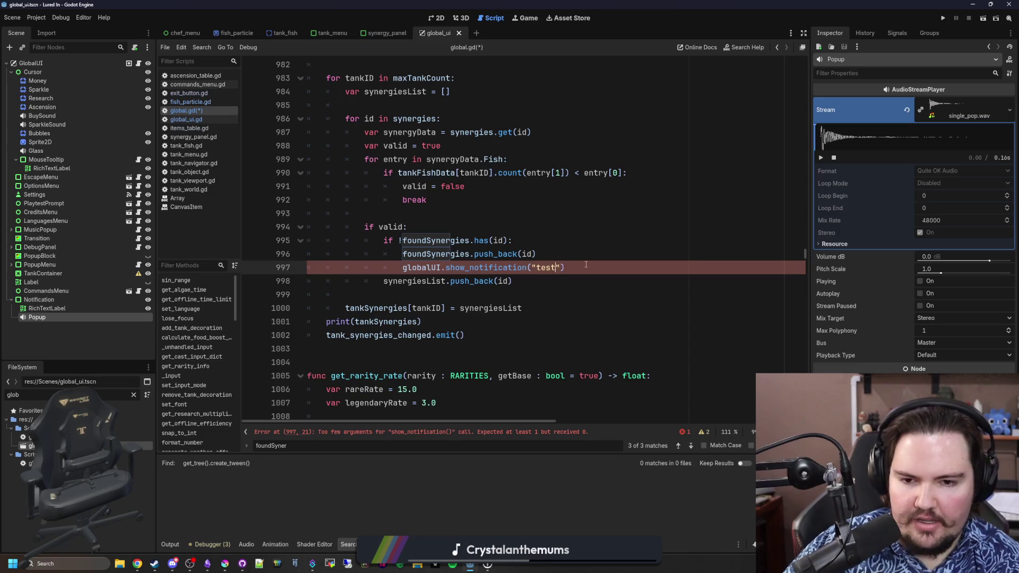
type("passed")
left_click(673, 226)
key("ctrl+s")
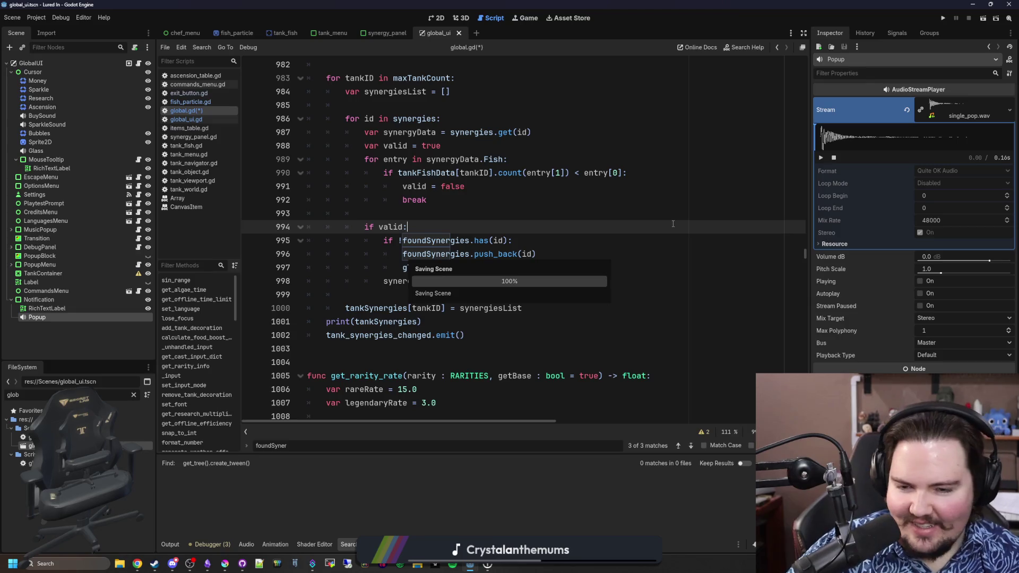
left_click(945, 18)
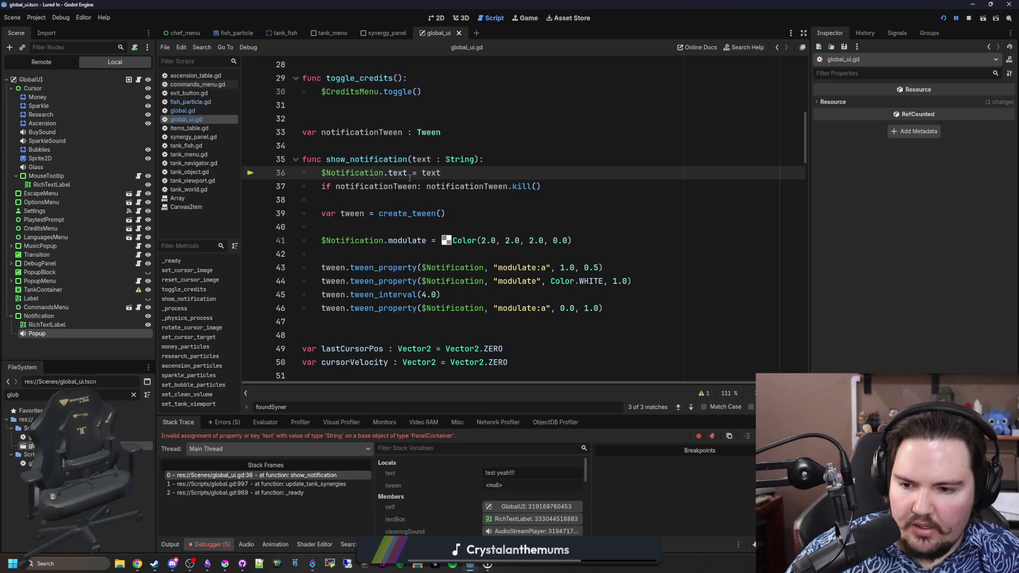
Rename the Notification references on lines 36, 41, 43 and 44 to lowercase notification.
double_click(364, 173)
key("BackSpace")
key("BackSpace")
type("notification")
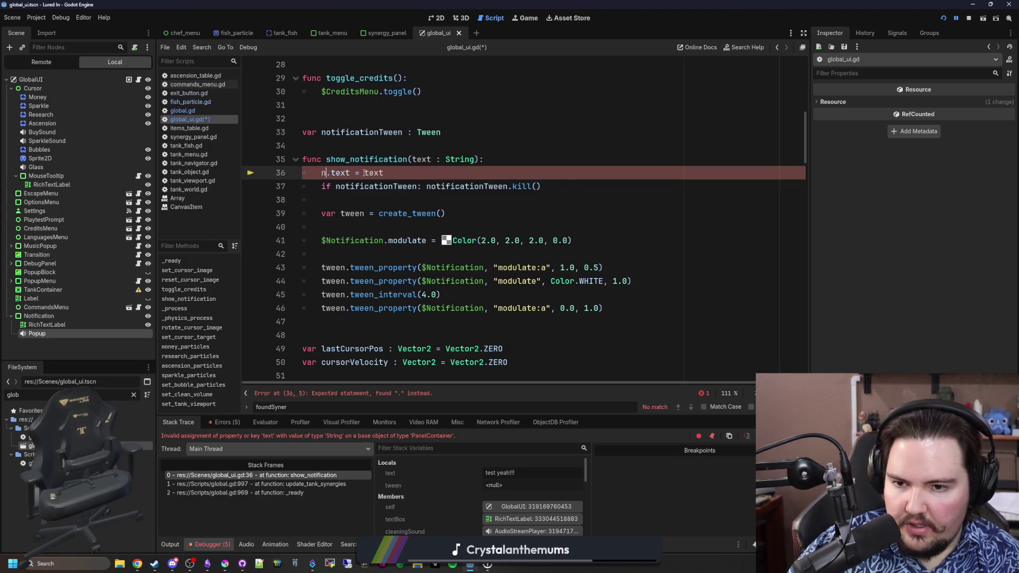
double_click(364, 173)
key("ctrl+c")
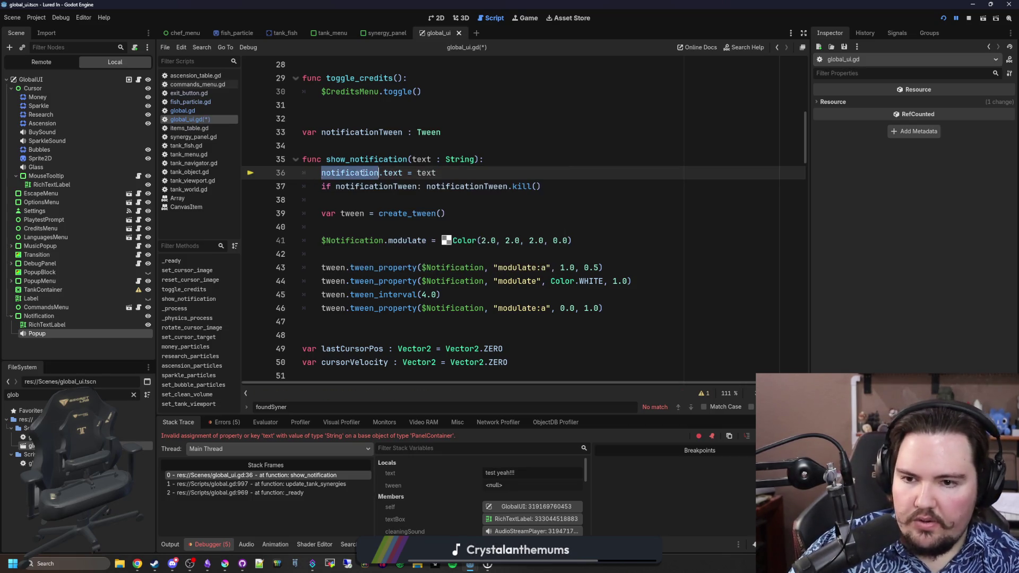
double_click(355, 240)
key("ctrl+v")
left_click(450, 255)
double_click(450, 267)
type("$notification")
left_click(446, 281)
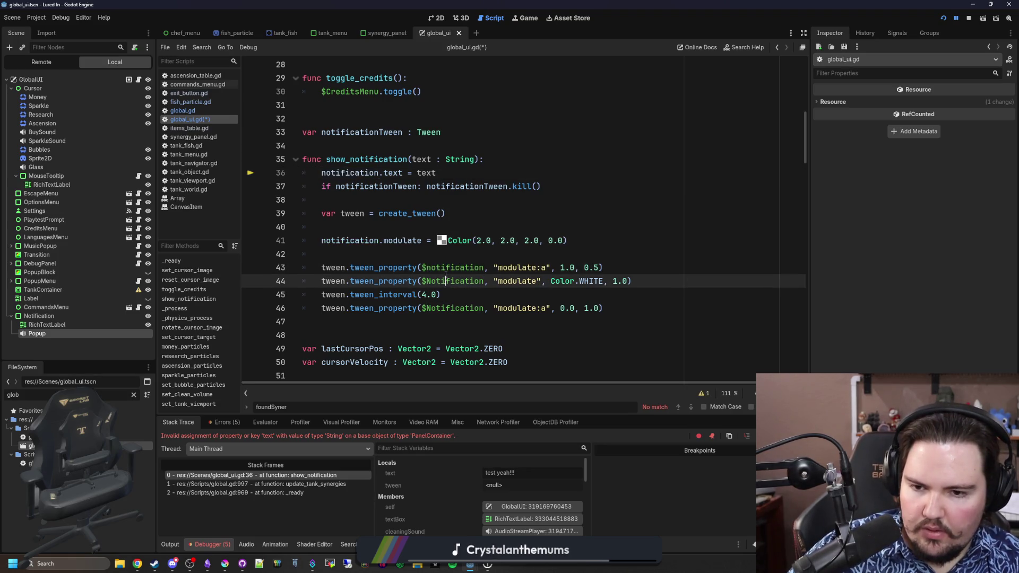
double_click(451, 281)
key("ctrl+v")
Change line 46 to notification, remove the $ prefixes, save, and rerun the game.
double_click(433, 308)
key("ctrl+v")
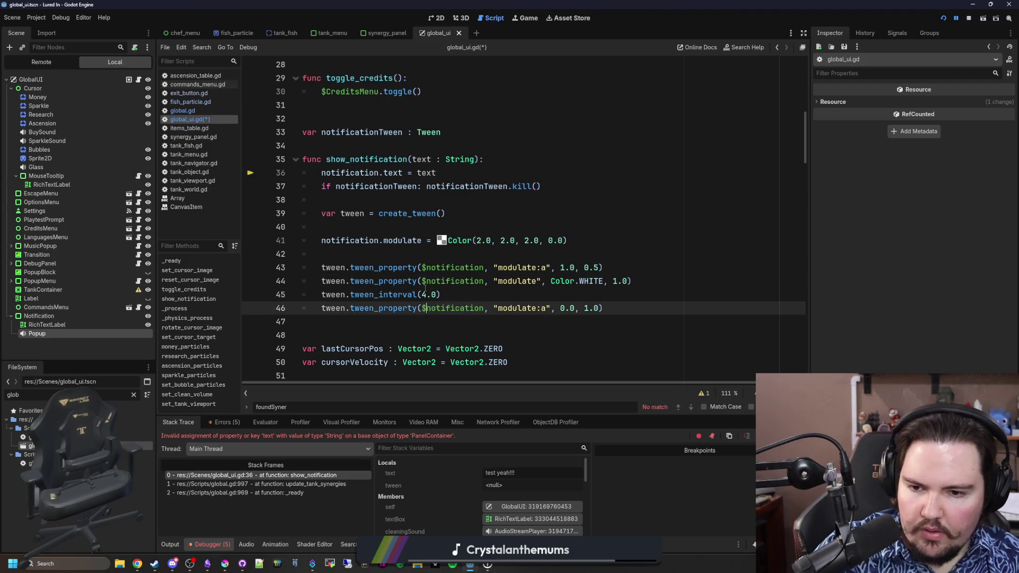
key("BackSpace")
left_click(424, 281)
key("BackSpace")
left_click(424, 268)
key("BackSpace")
left_click(424, 254)
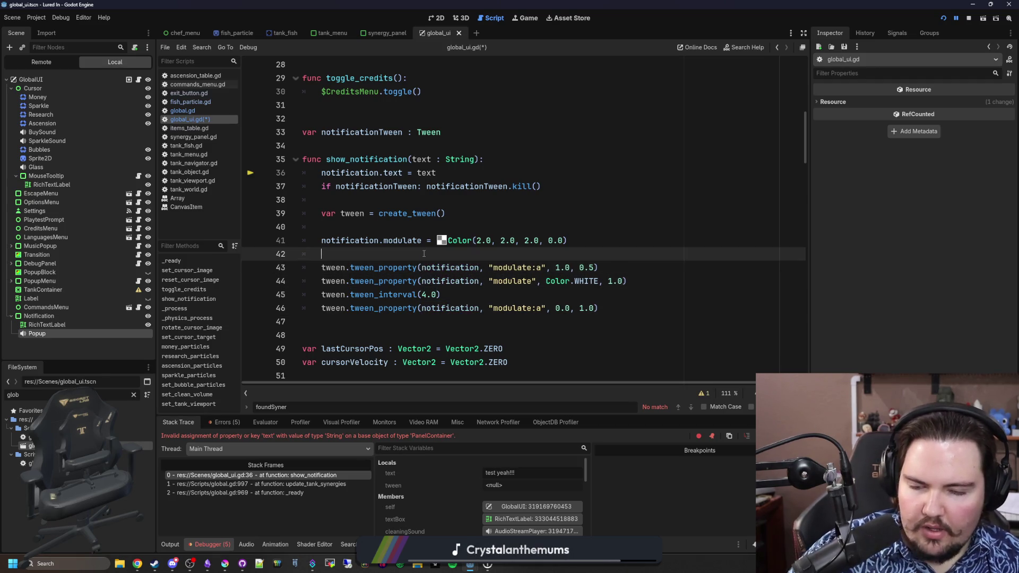
key("ctrl+s")
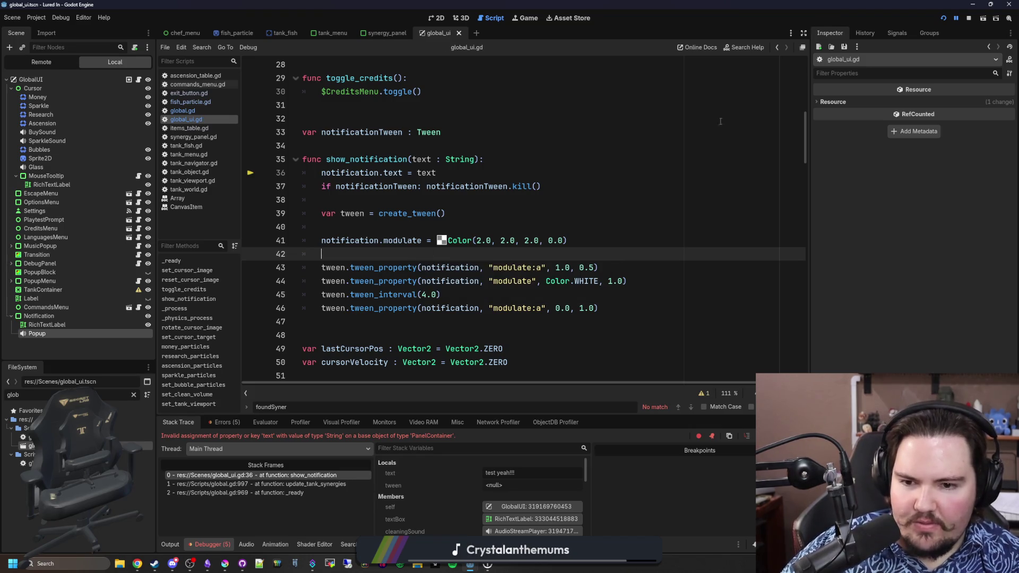
left_click(944, 19)
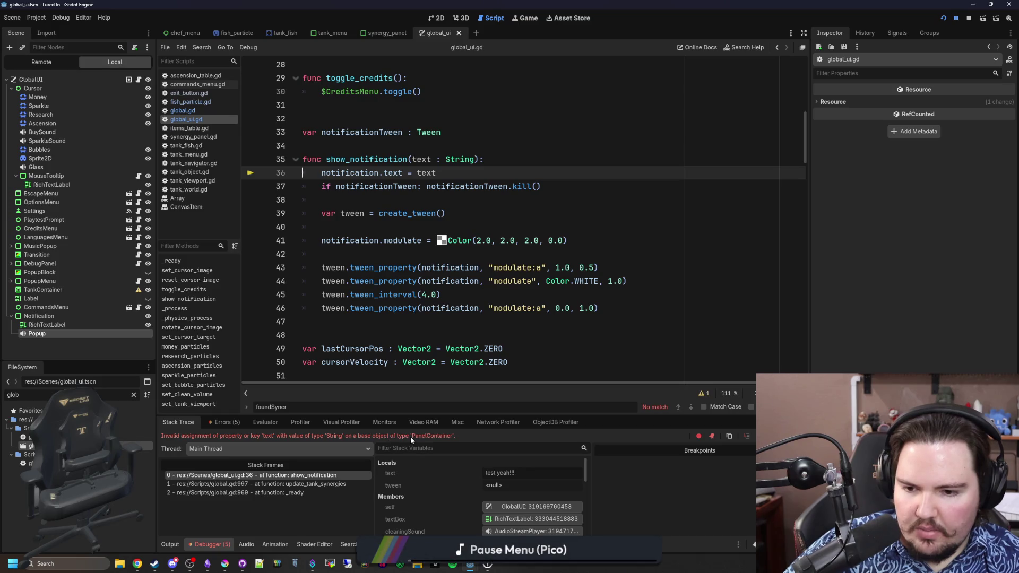
Replace notification on line 36 with the $Notification/RichTextLabel node path and save.
left_click_drag(47, 324, 371, 201)
key("shift+Home")
key("ctrl+x")
double_click(324, 173)
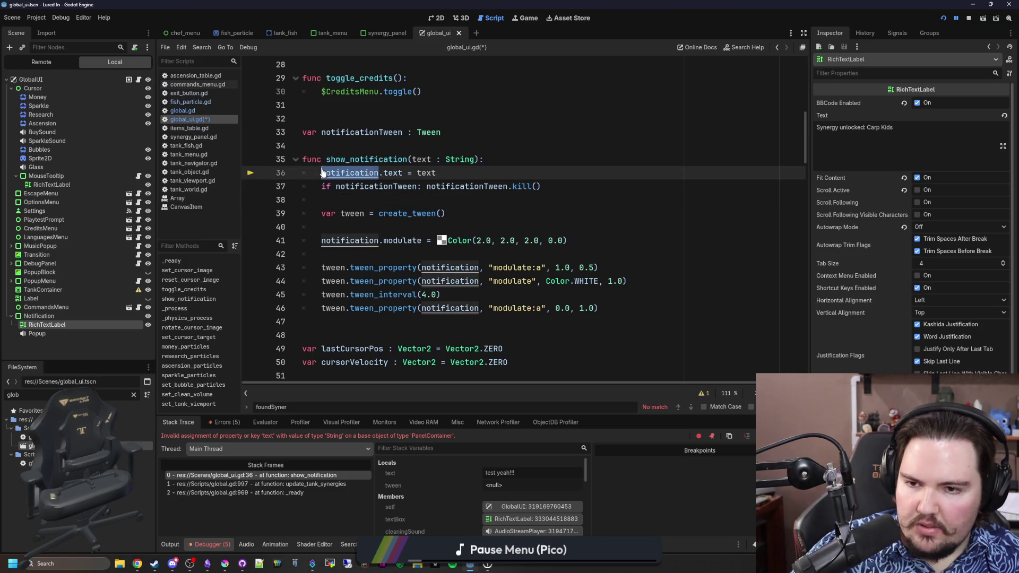
key("ctrl+v")
key("Up")
key("Up")
key("ctrl+s")
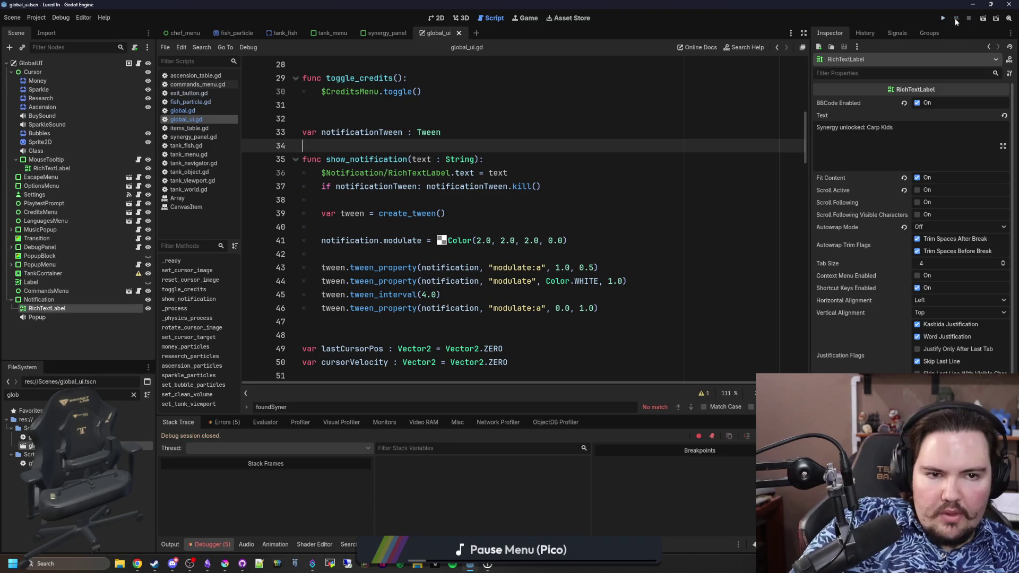
Relaunch the game, dismiss the feedback and welcome-back popups, then return to global.gd.
left_click(943, 19)
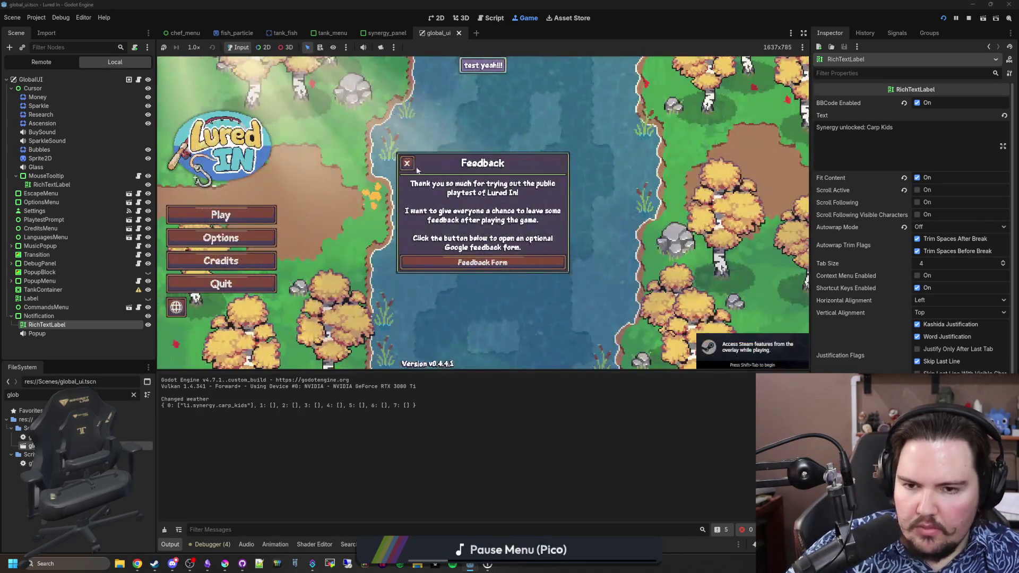
left_click(228, 229)
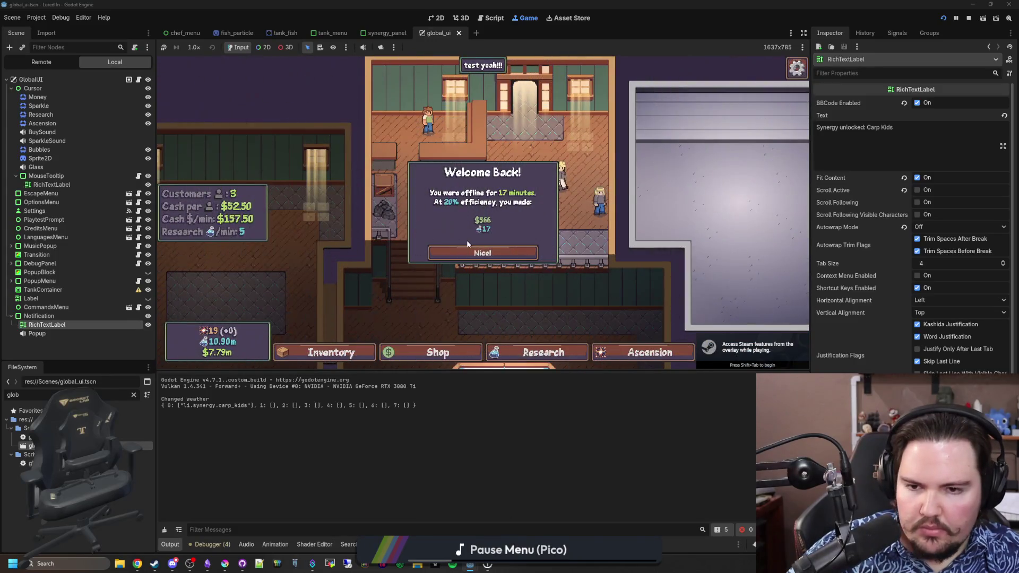
left_click(518, 253)
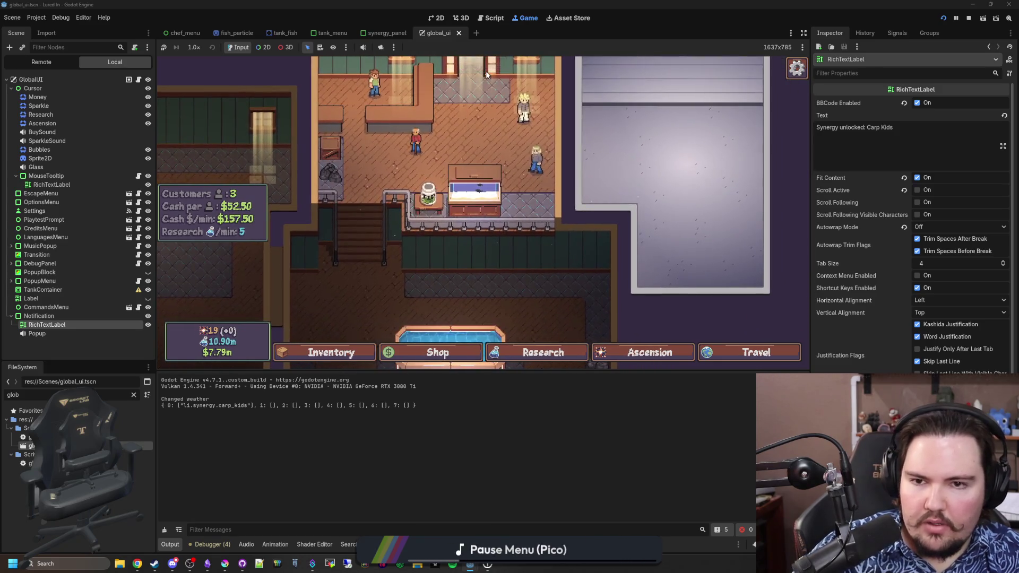
key("Escape")
left_click(493, 236)
left_click(240, 216)
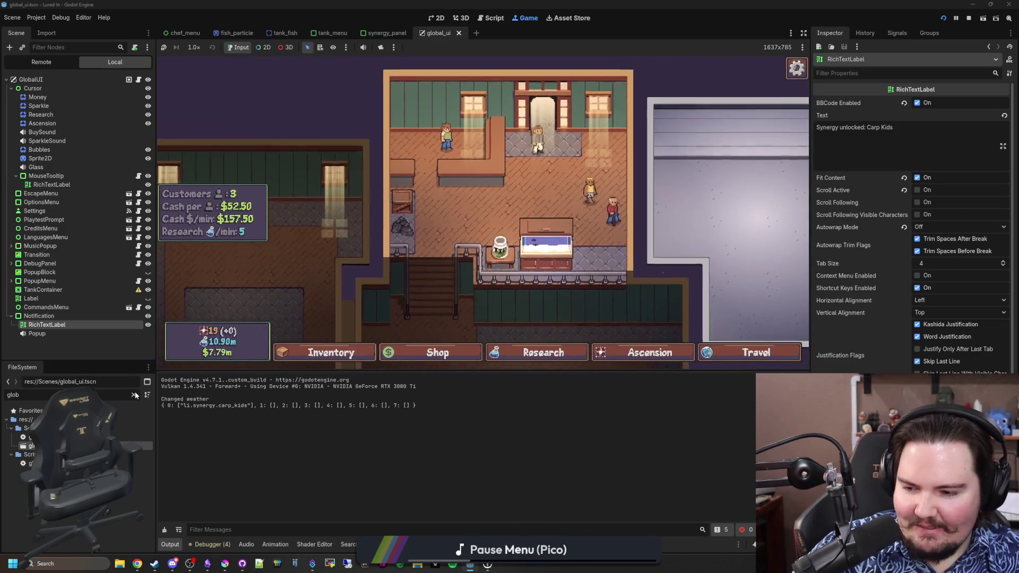
key("ctrl+F3")
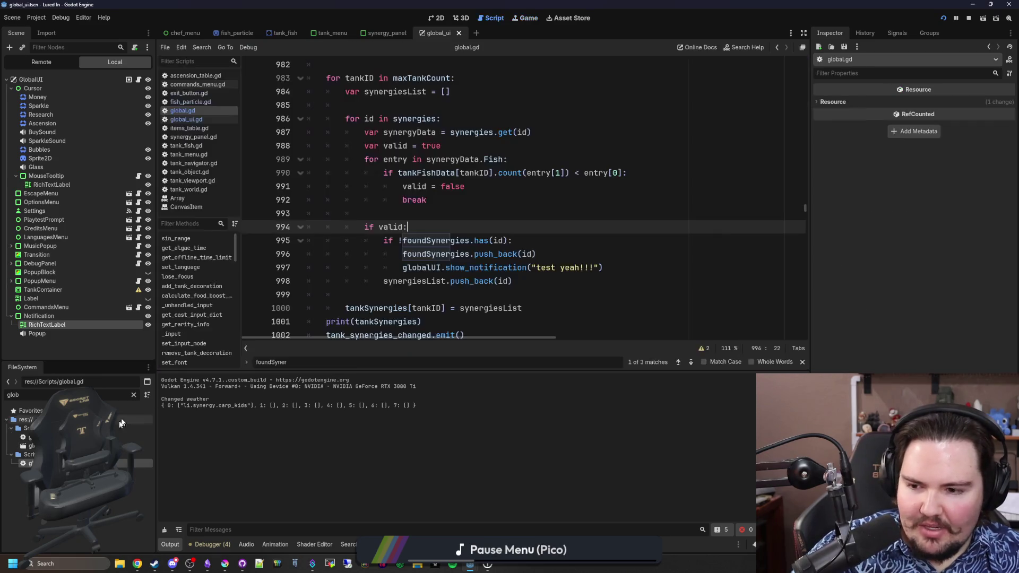
Find the _process function in global.gd and add blank lines inside it.
left_click_drag(603, 267, 327, 254)
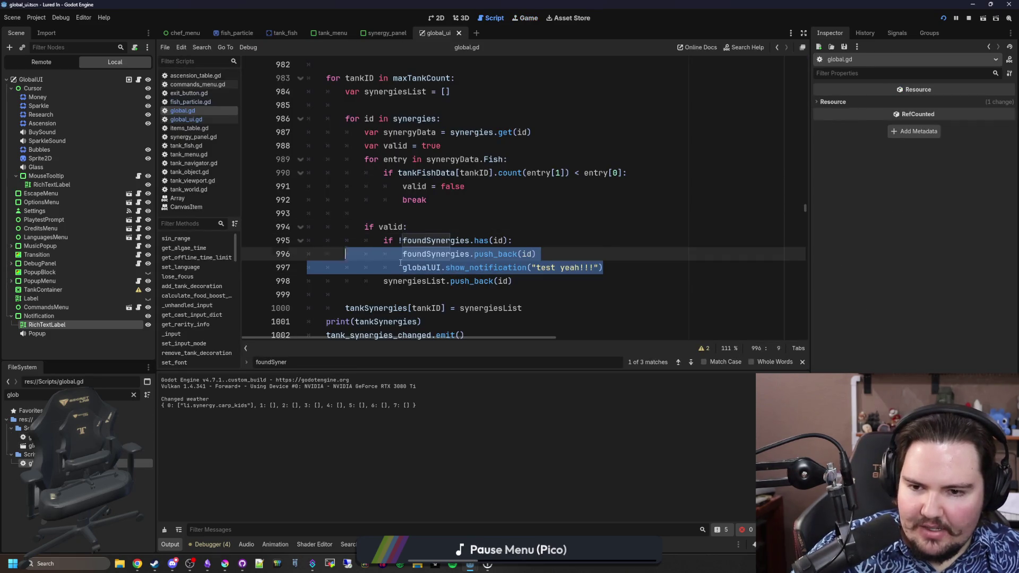
key("ctrl+f")
type("_")
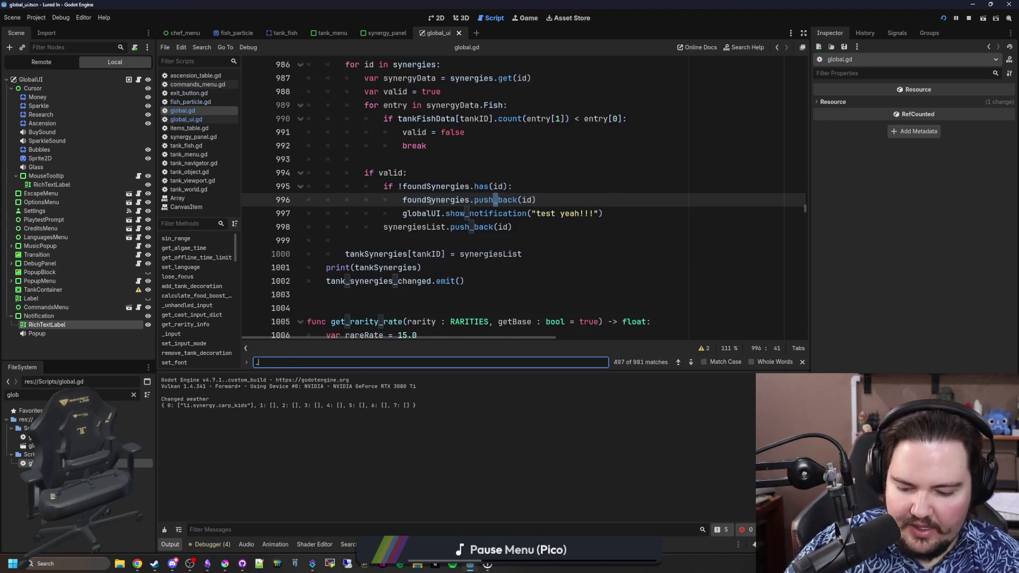
type("proce")
left_click(501, 206)
key("Return")
key("Return")
key("Up")
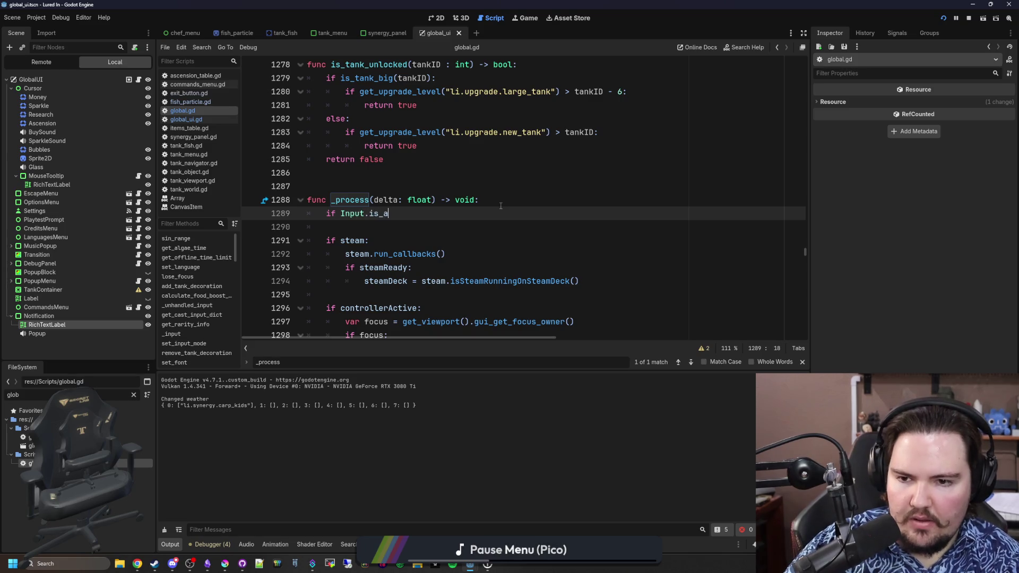
Write the condition if Input.is_action_just_pressed('test'): with an indented line beneath it.
type("presse")
key("Return")
type("'")
type("test")
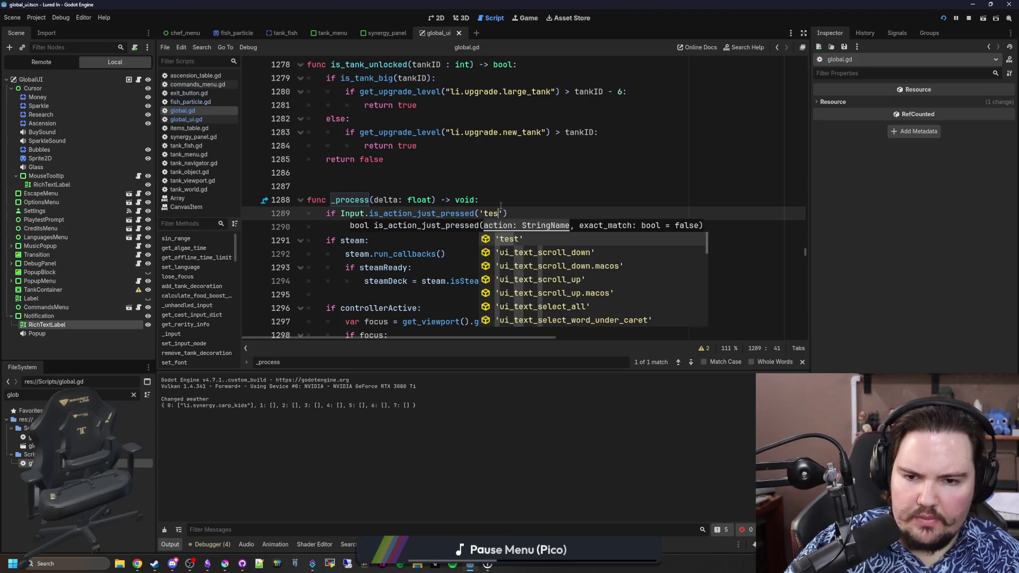
key("End")
type(":")
key("Return")
type("break")
key("Return")
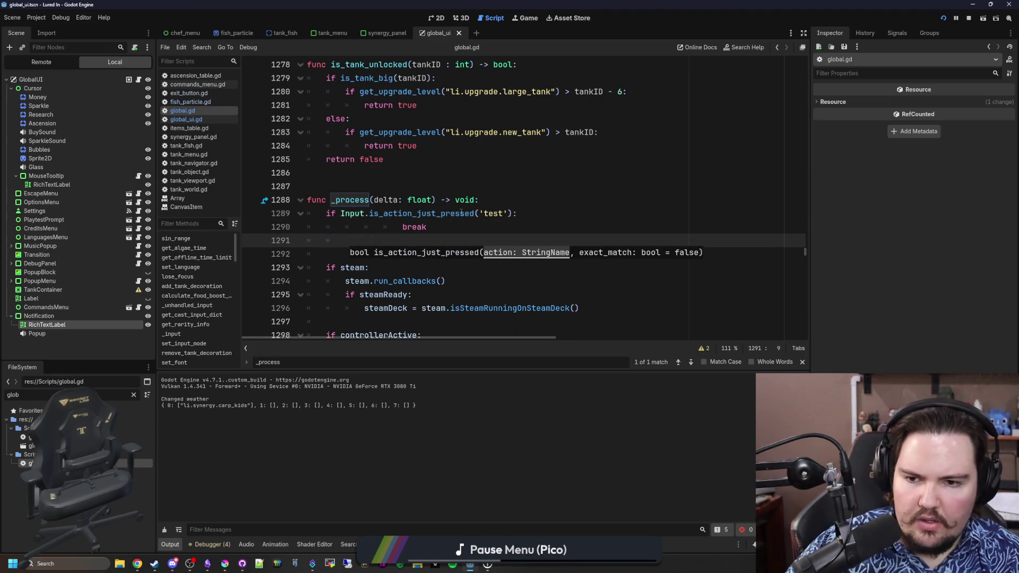
key("ctrl+z")
key("ctrl+z")
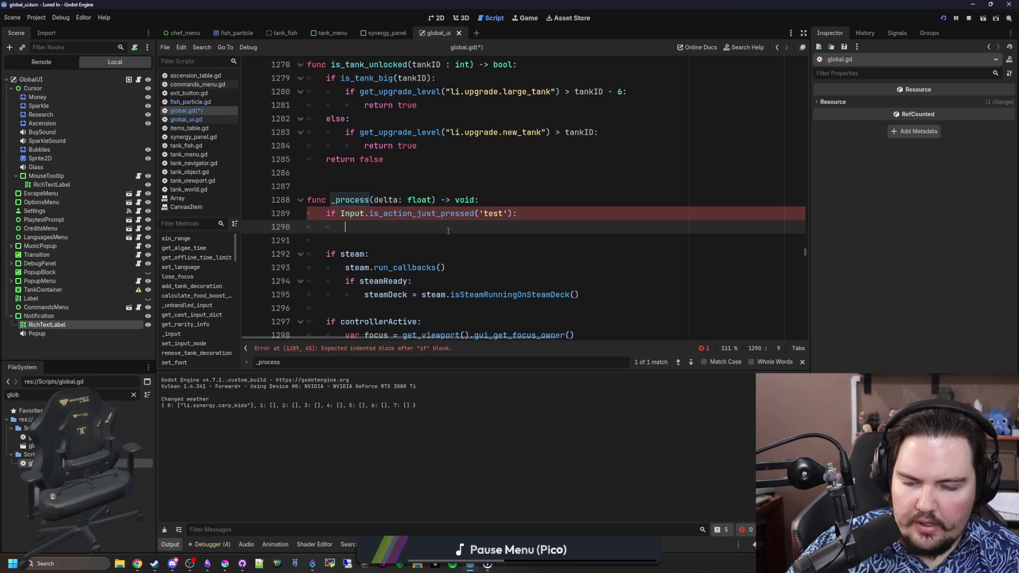
Paste the globalUI.show_notification("test yeah!!!") call under the test condition and save.
key("ctrl+f")
type("notificat")
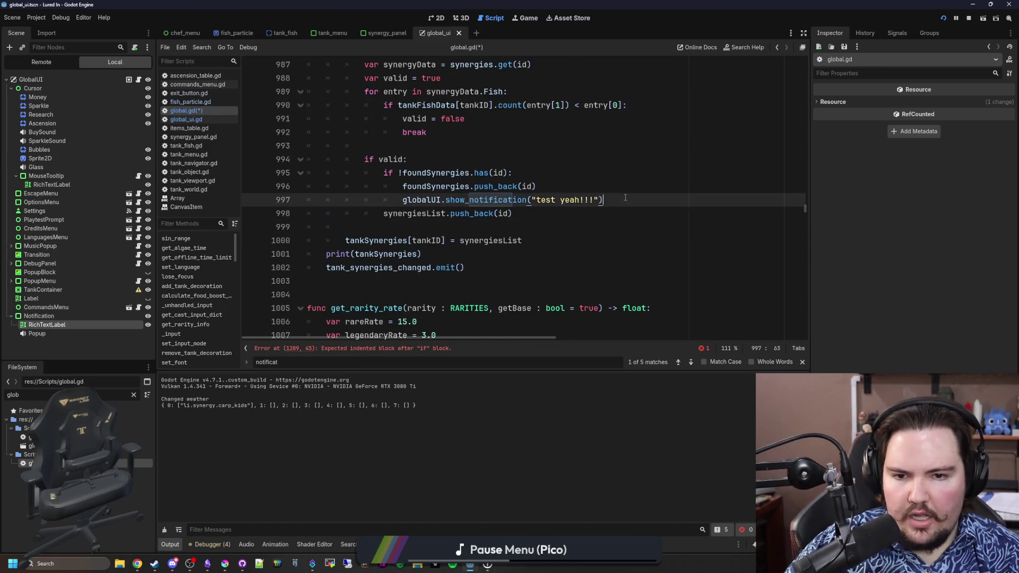
left_click_drag(611, 200, 390, 198)
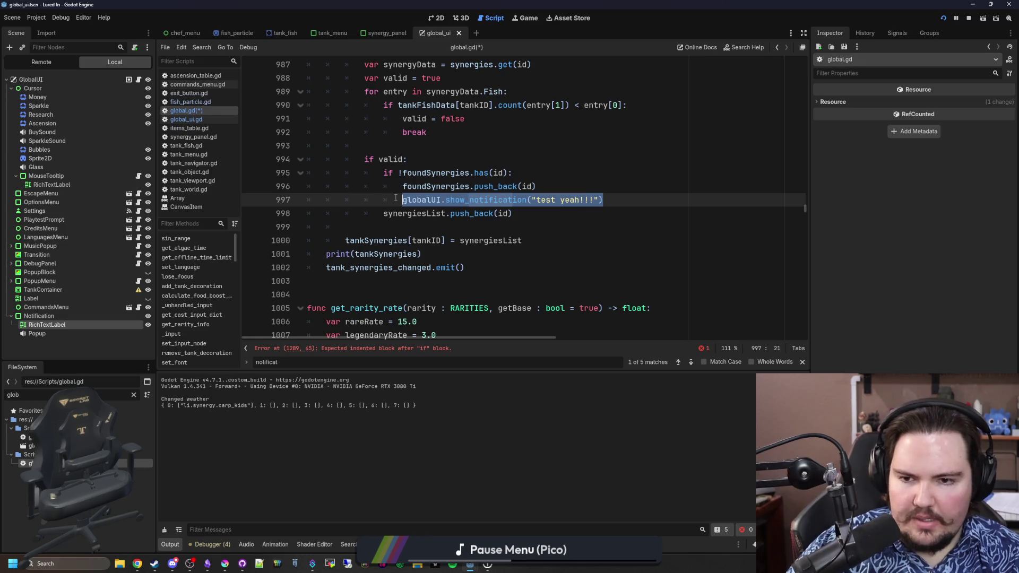
left_click(398, 352)
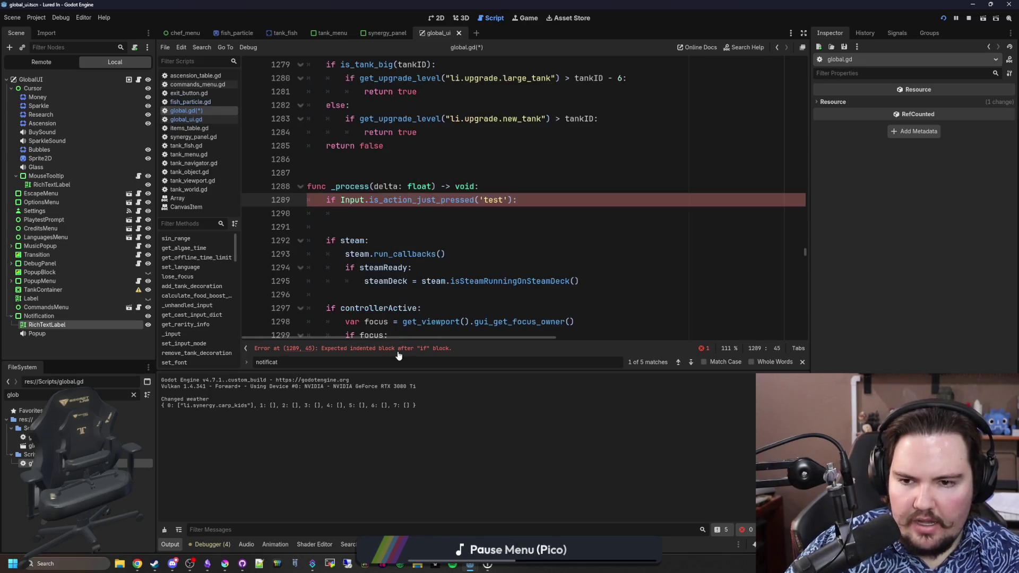
left_click(402, 210)
key("ctrl+v")
left_click(351, 224)
key("ctrl+s")
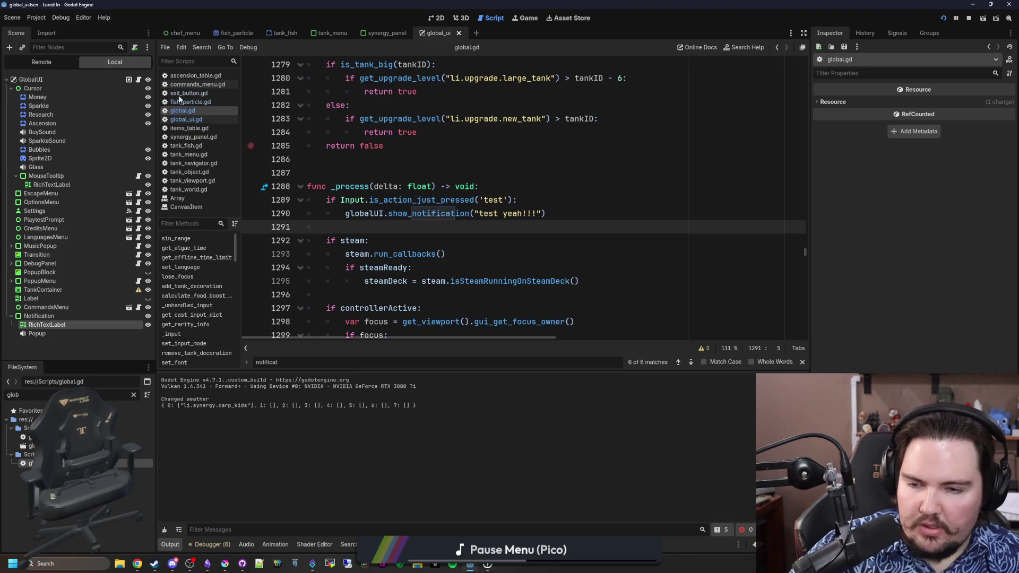
left_click(36, 17)
Check the 'test' action's key binding in Project Settings' Input Map.
left_click(52, 32)
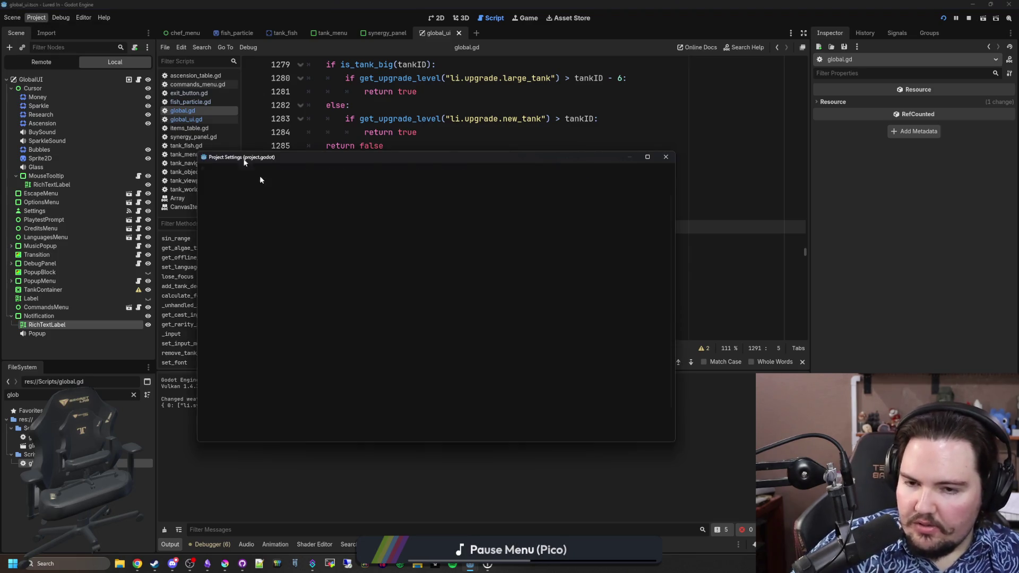
left_click(255, 174)
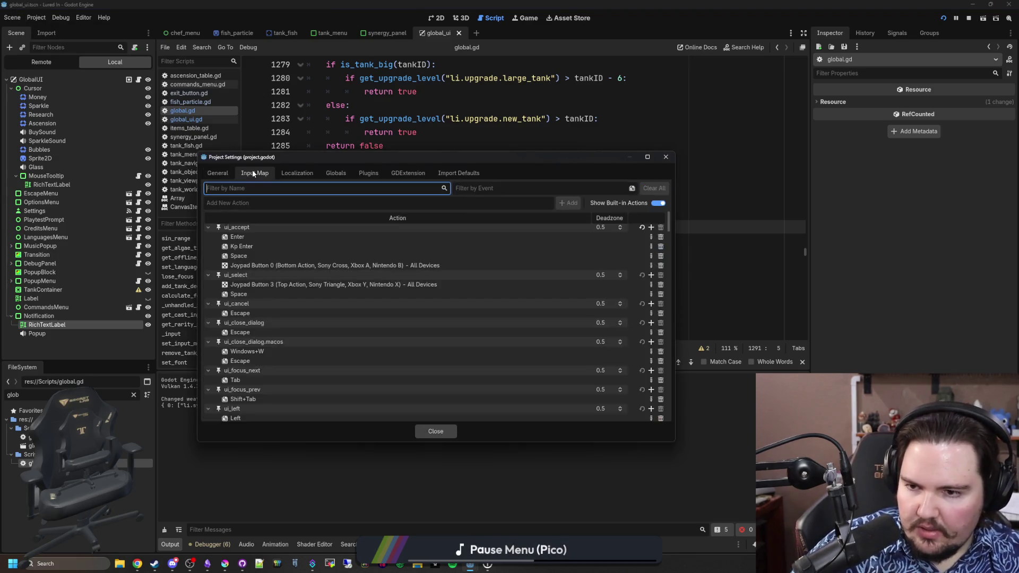
scroll(329, 295, "down", 3)
scroll(281, 367, "down", 10)
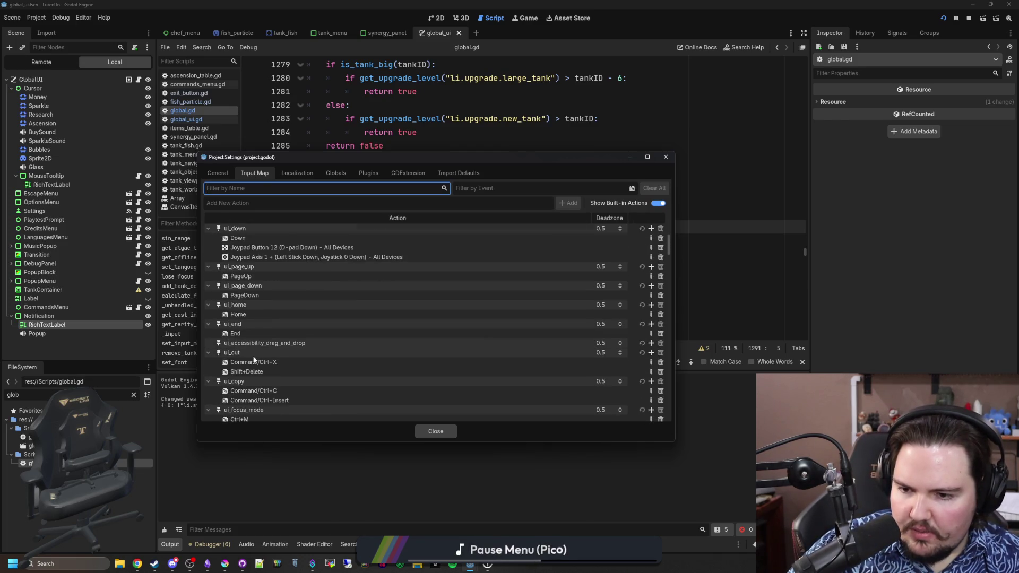
type("test")
scroll(259, 339, "down", 10)
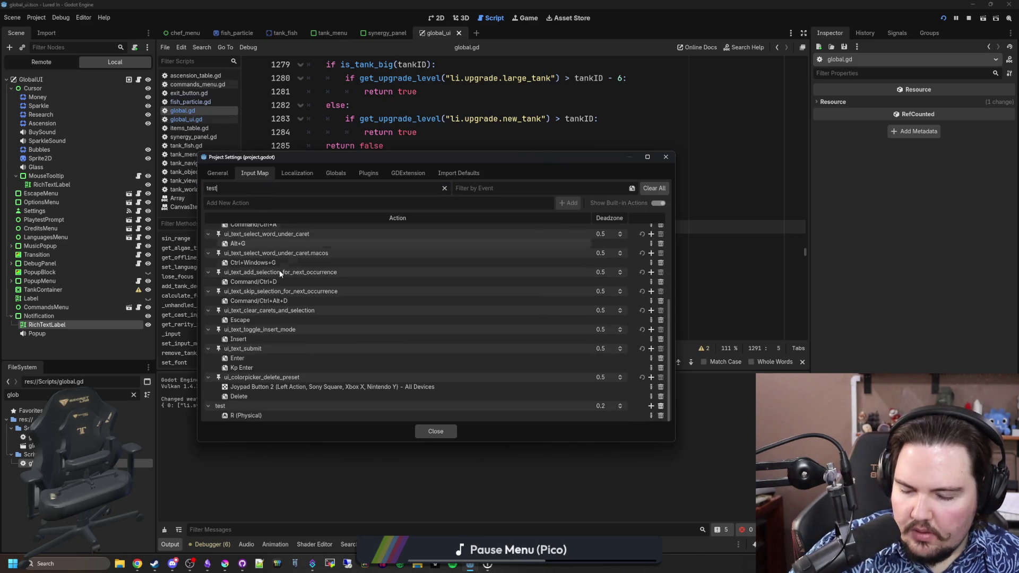
left_click(449, 434)
Save, run the game to trigger the "test yeah!!!" notification, then open the GlobalUI script.
key("ctrl+s")
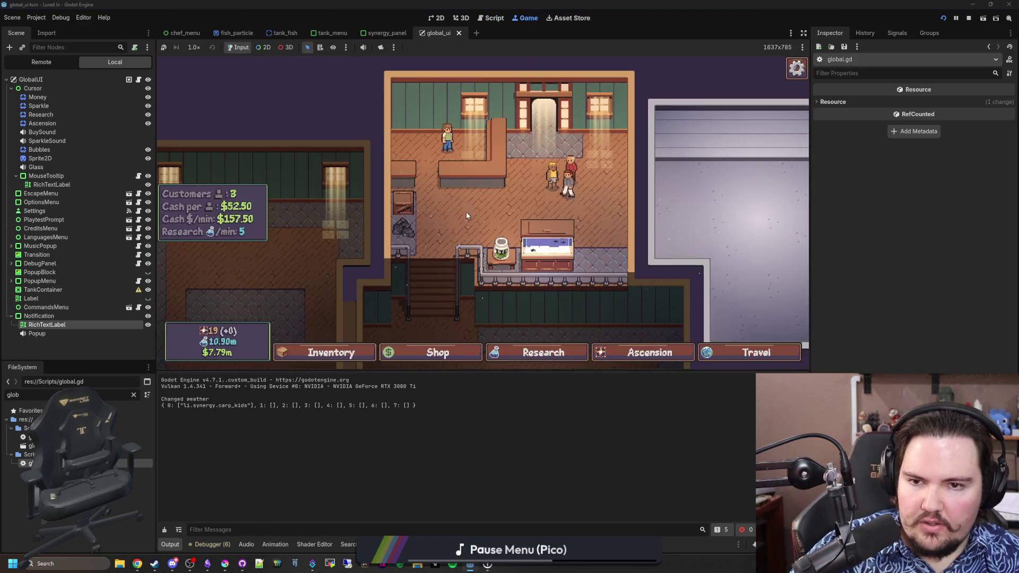
key("t")
scroll(492, 85, "down", 5)
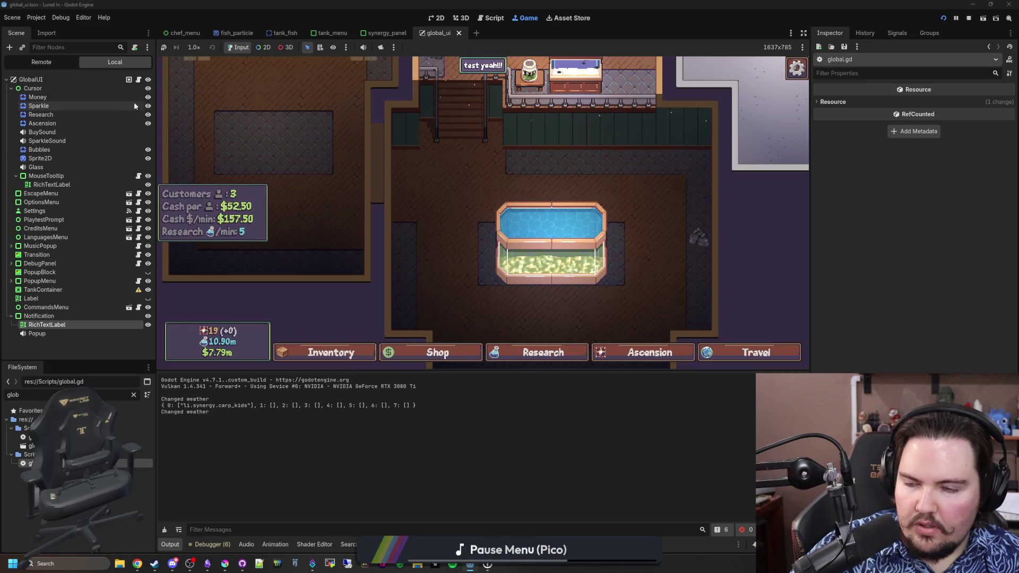
left_click(138, 81)
Change the notification's starting colour on line 41 to Color(4.0, 4.0, 4.0, 0.0).
left_click(421, 223)
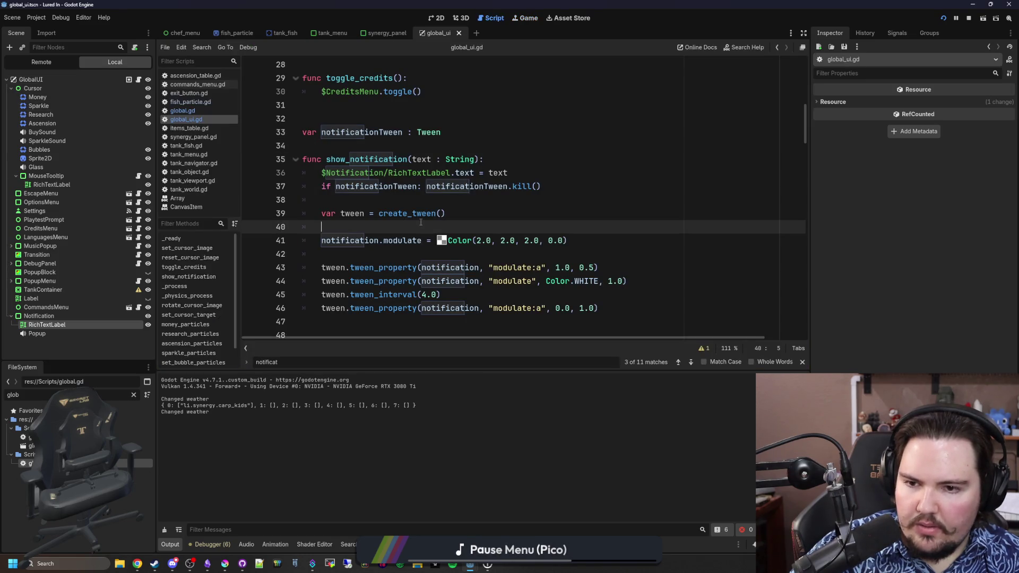
scroll(466, 186, "down", 1)
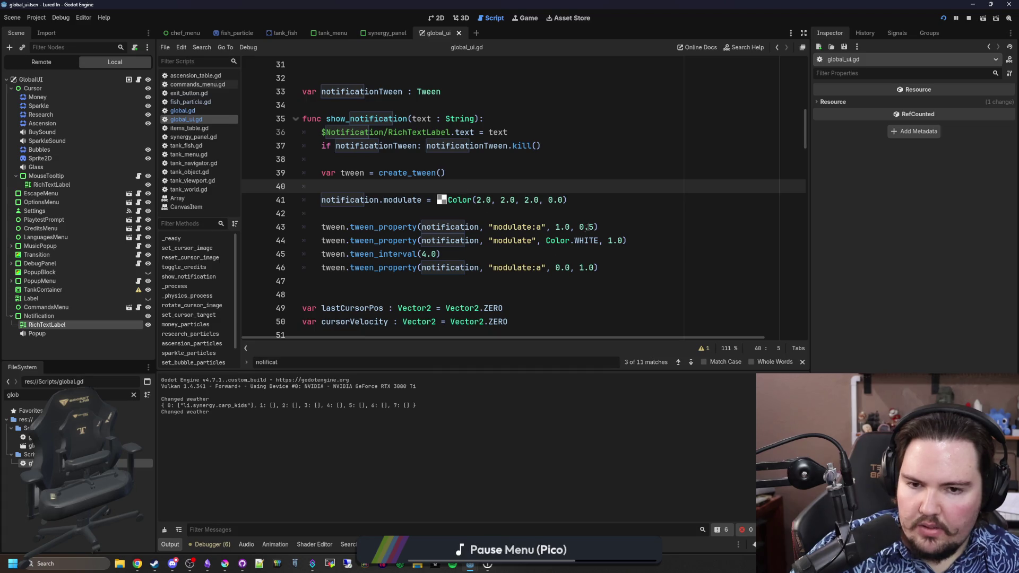
left_click(622, 240)
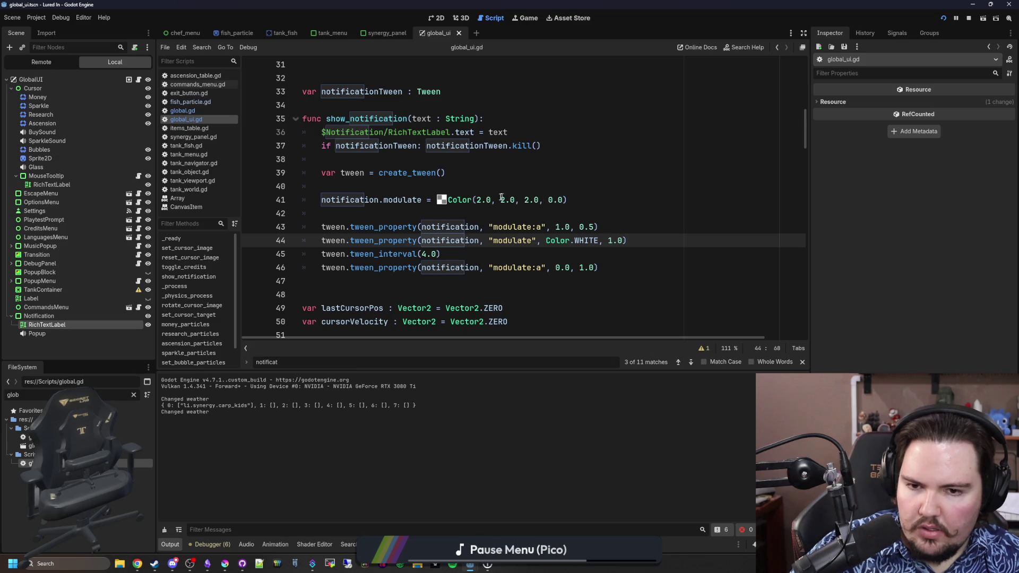
double_click(481, 199)
type("4")
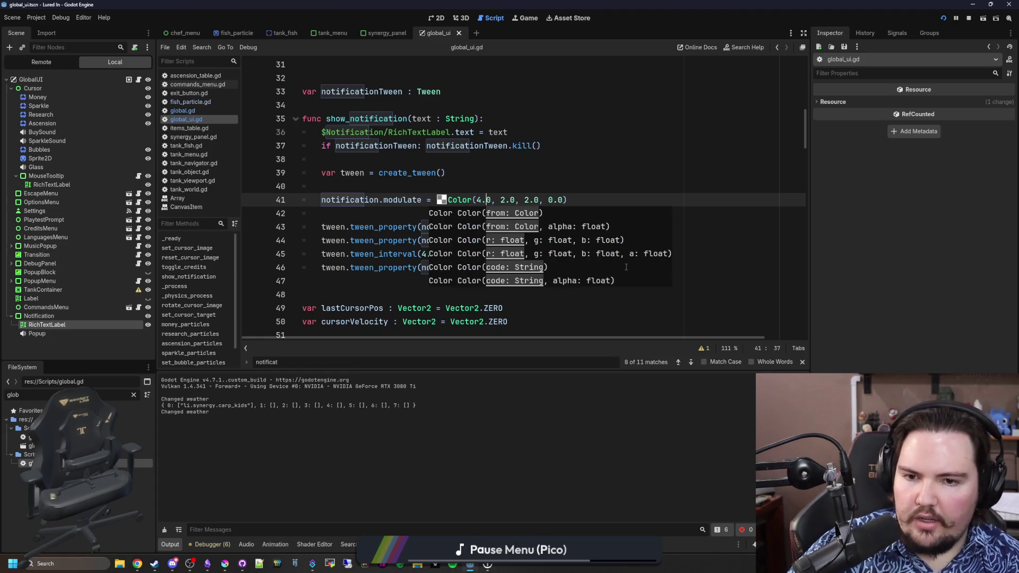
key("Right")
key("Right")
key("Right")
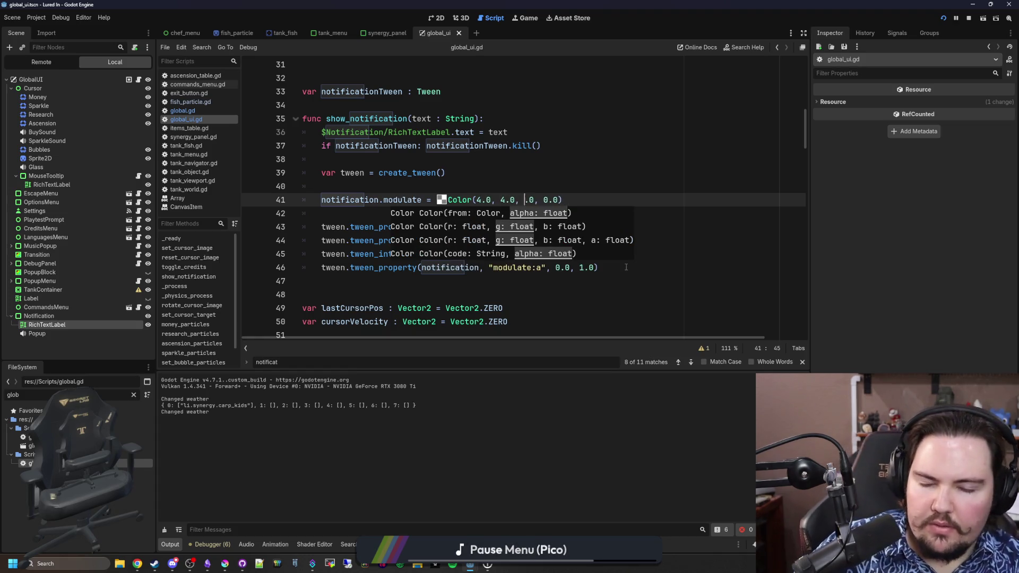
type("4")
left_click(605, 192)
Set the fade-in duration to 0.25 and the colour settle to 0.5, then save and rerun the game.
left_click(591, 223)
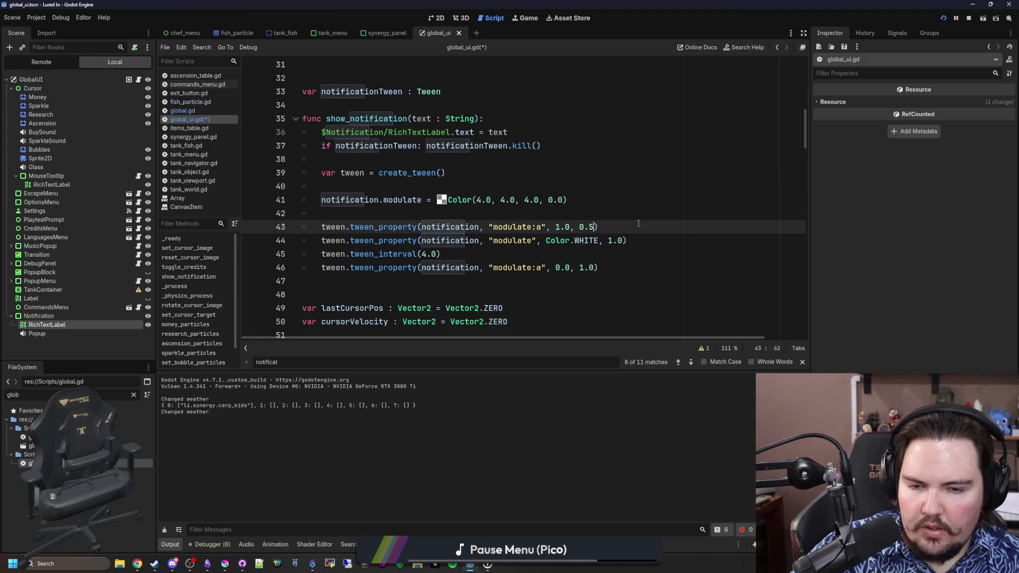
key("Down")
key("Right")
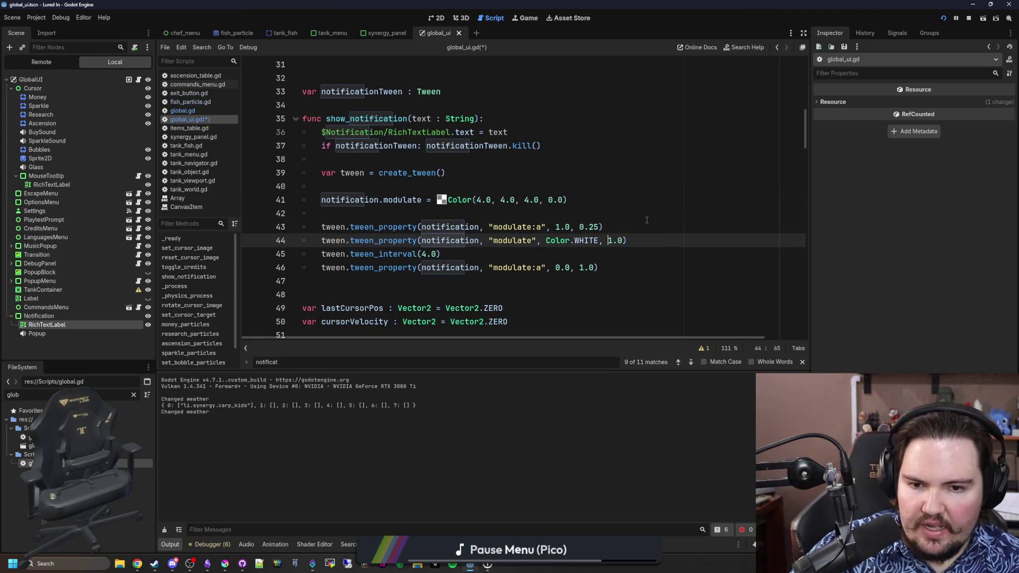
type("5")
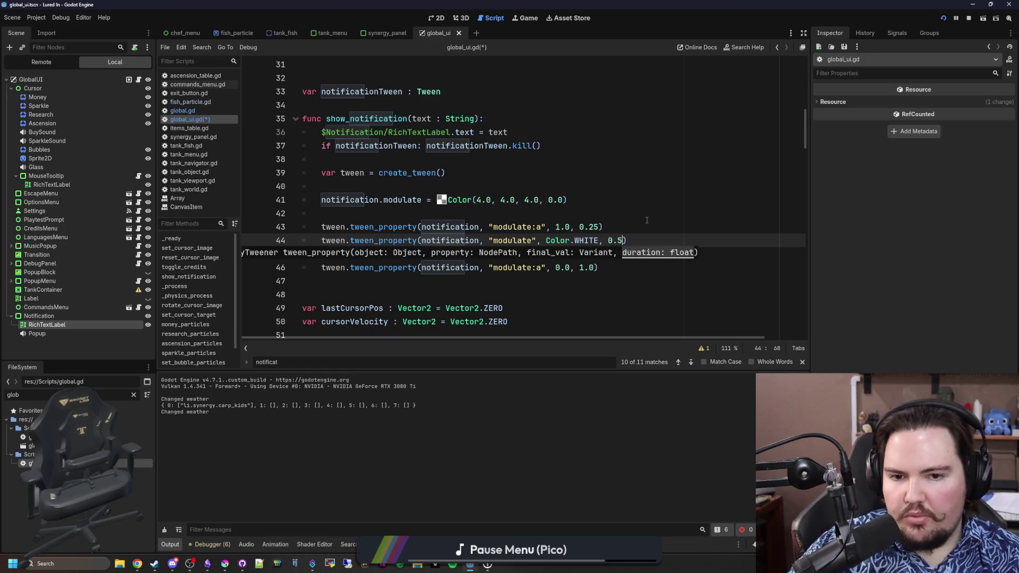
left_click(647, 217)
key("ctrl+s")
left_click(527, 17)
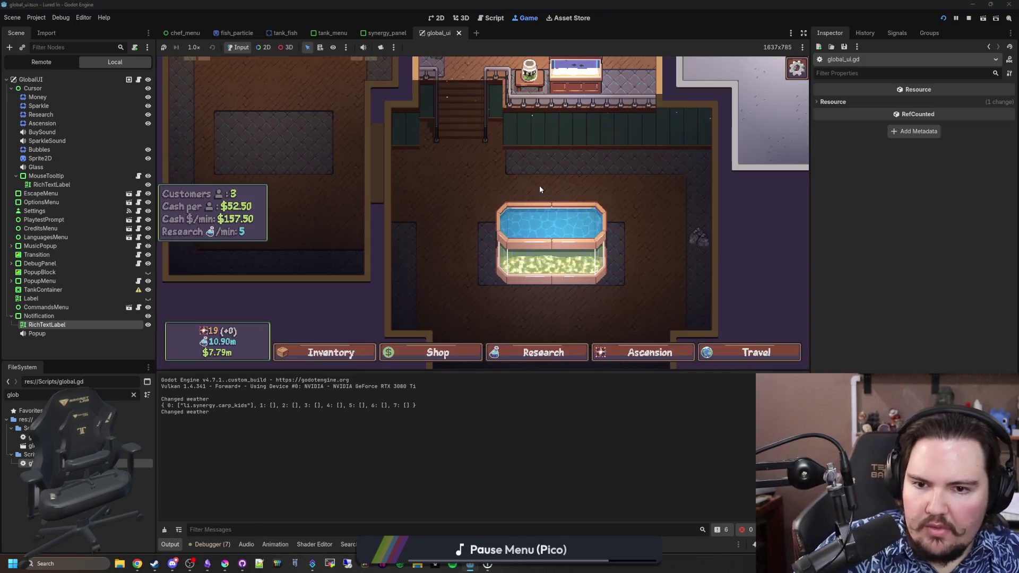
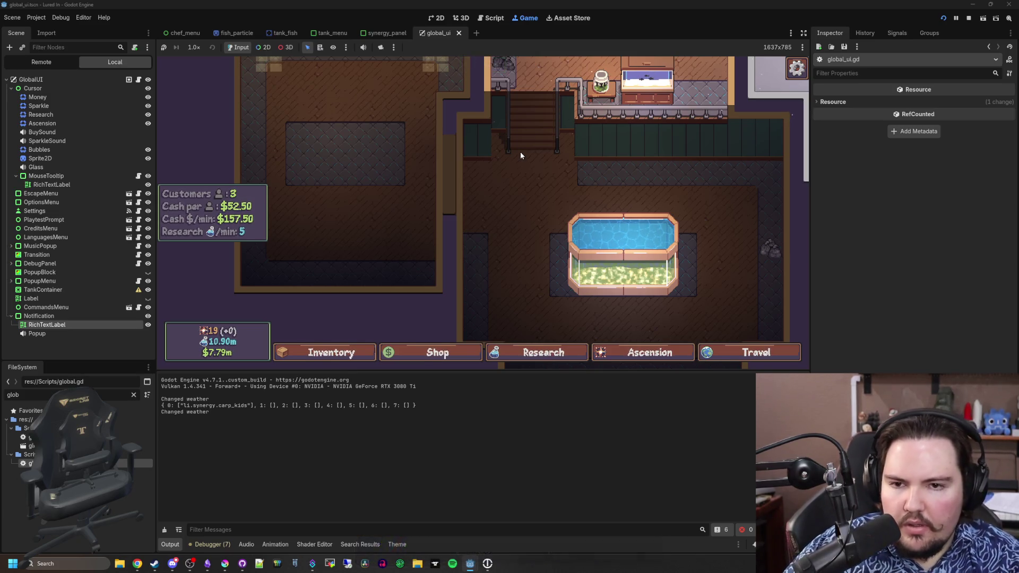
Trigger the test notification in the running game and pan the camera around the map.
key("a")
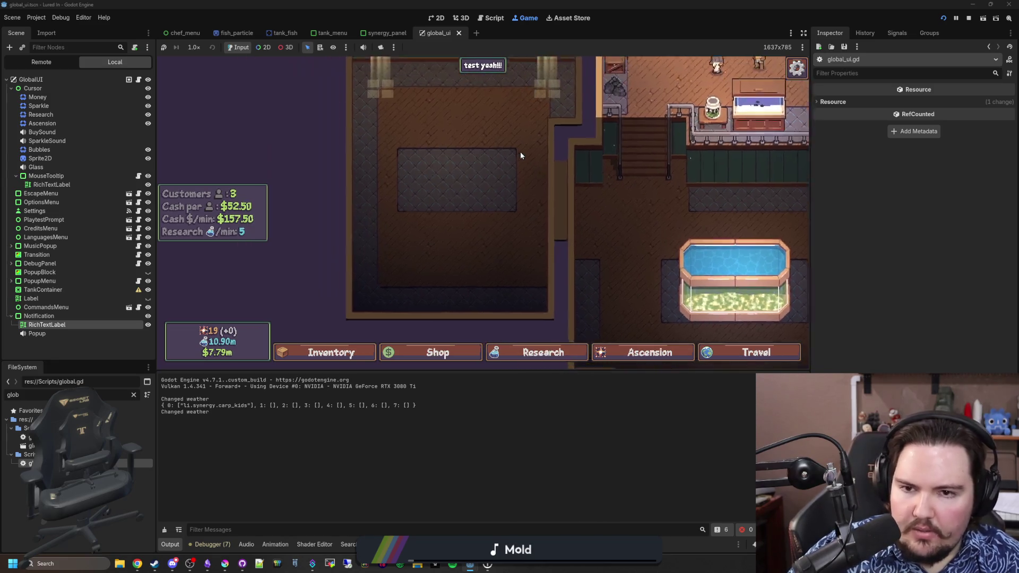
key("d")
key("w")
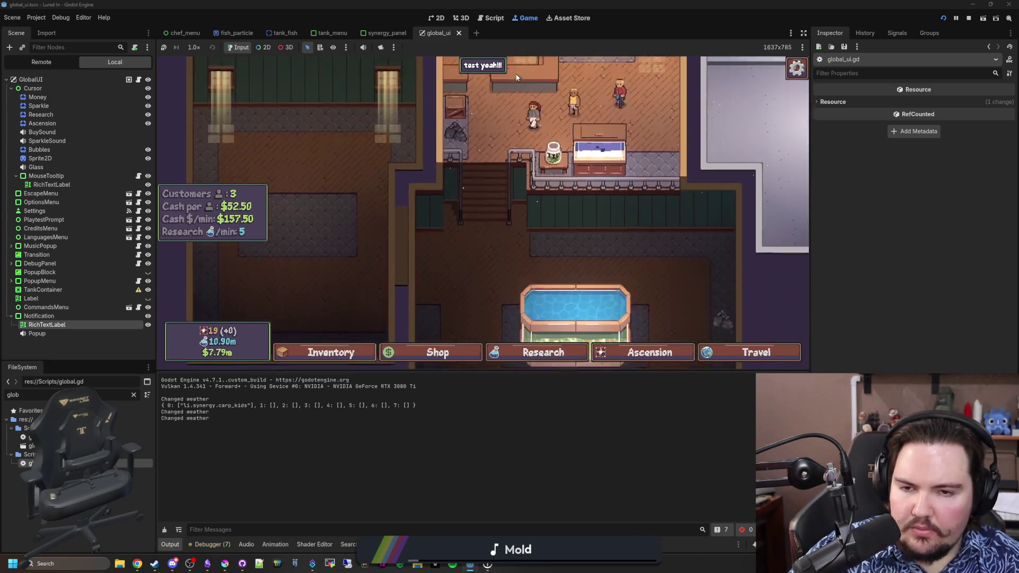
key("s")
key("a")
key("w")
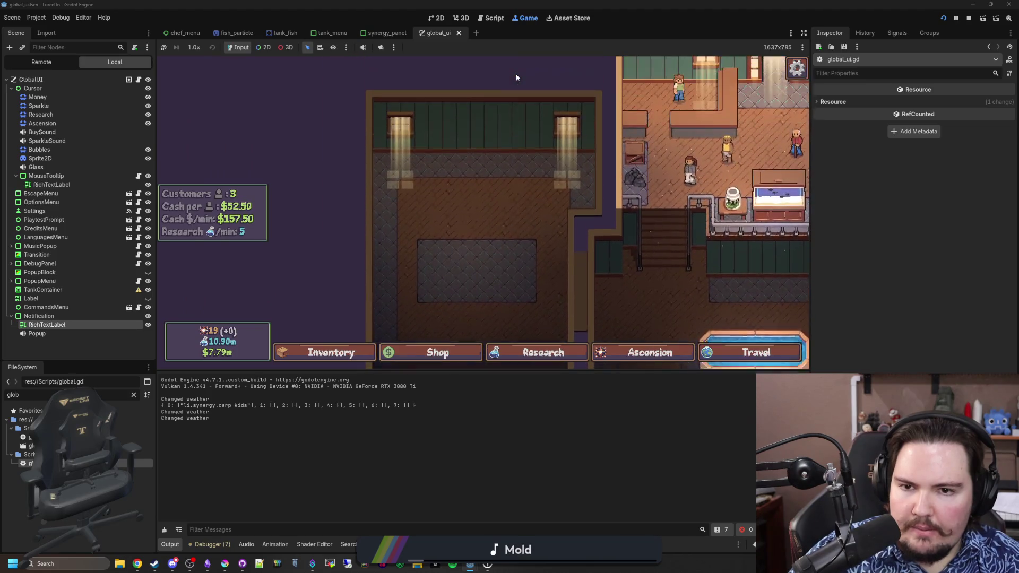
Trigger the test notification again, pan down-left, then open global.gd from the FileSystem dock.
key("d")
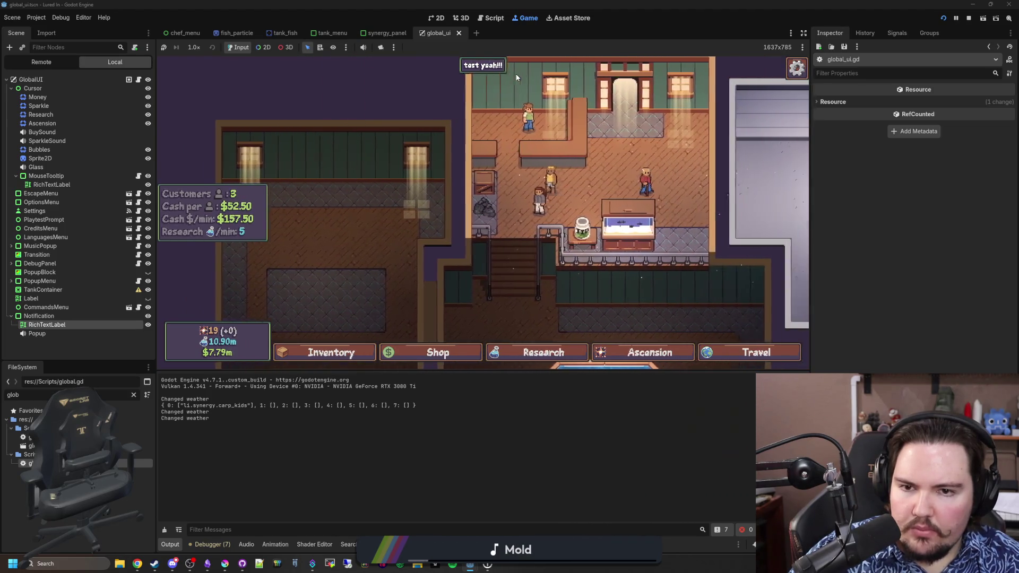
key("s")
key("a")
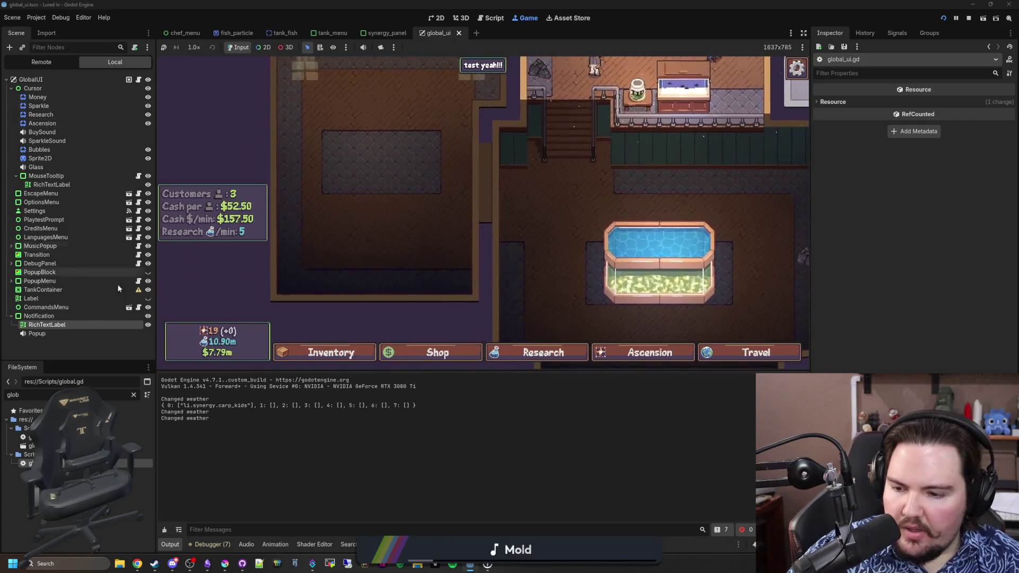
double_click(23, 462)
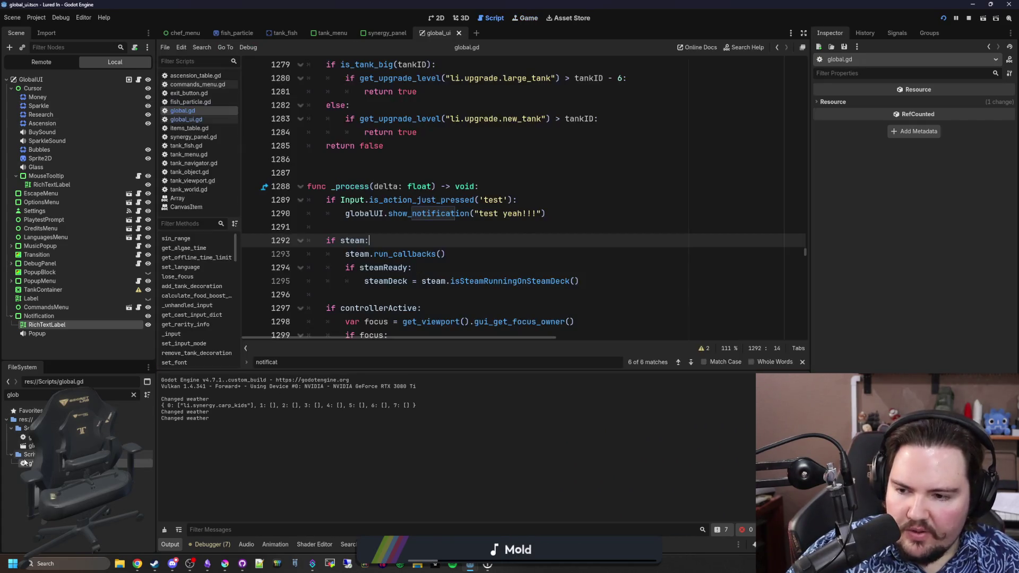
Find the show_notification call in global.gd and jump to its definition in global_ui.gd.
left_click(503, 257)
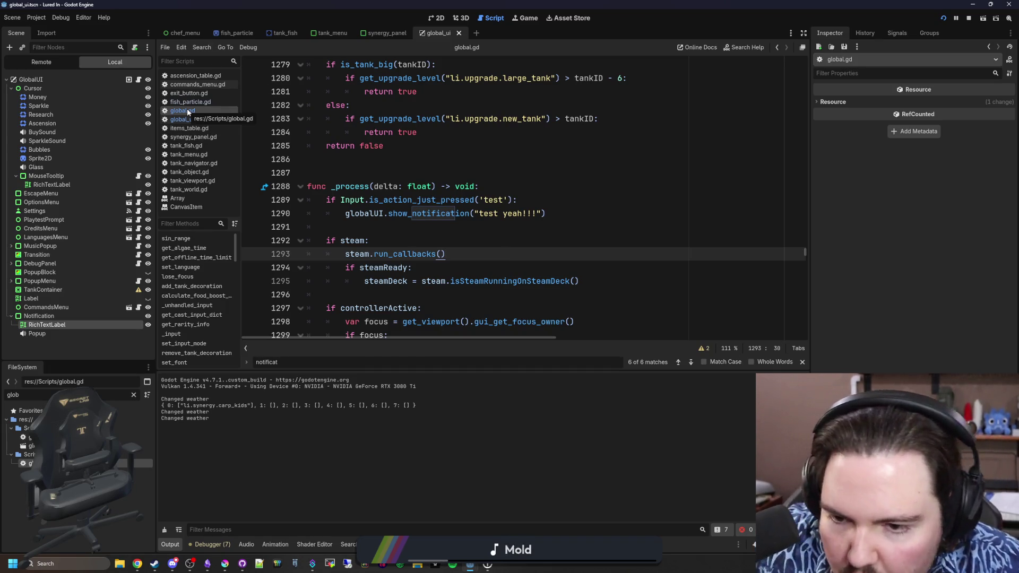
left_click(571, 215)
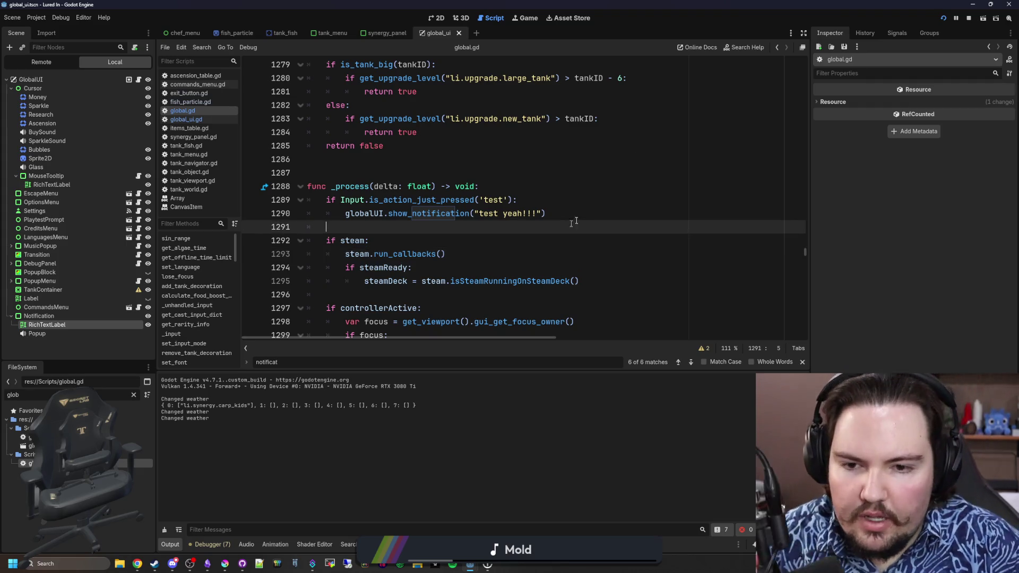
left_click_drag(560, 214, 271, 203)
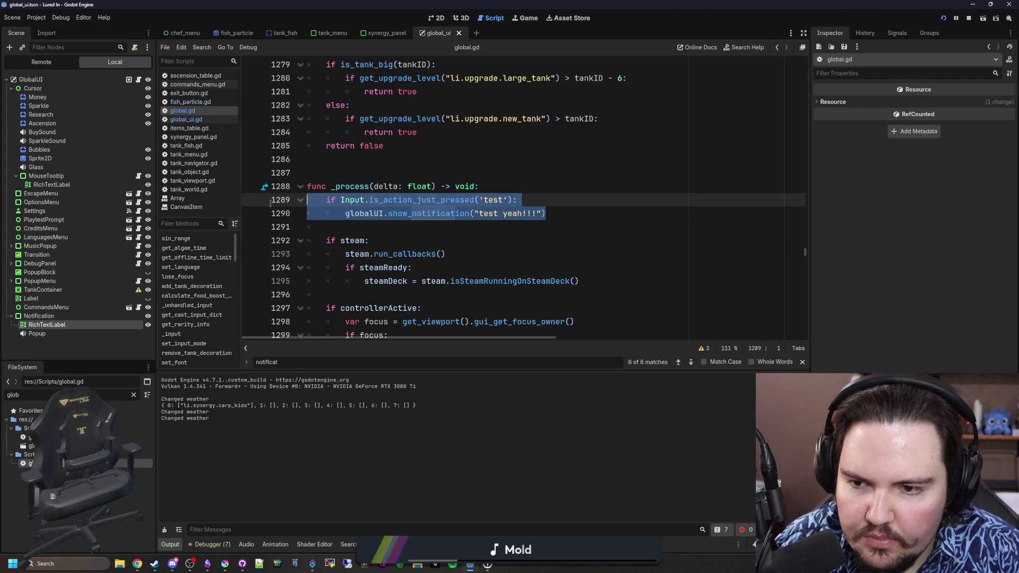
left_click(439, 215)
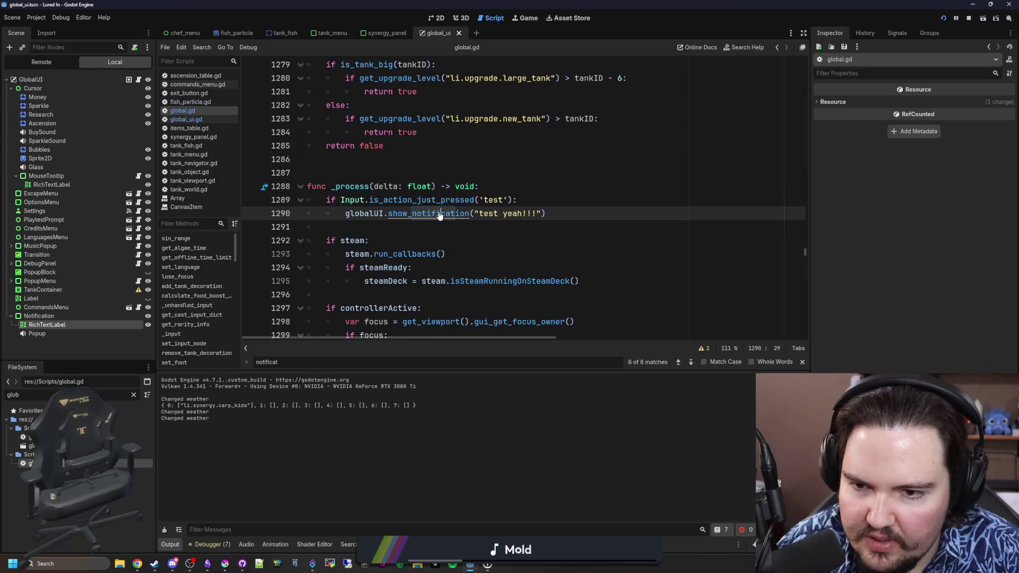
left_click(439, 214, "ctrl")
scroll(408, 196, "down", 1)
left_click(408, 196)
Add $Notification/Popup.play() inside show_notification and save the script.
key("Return")
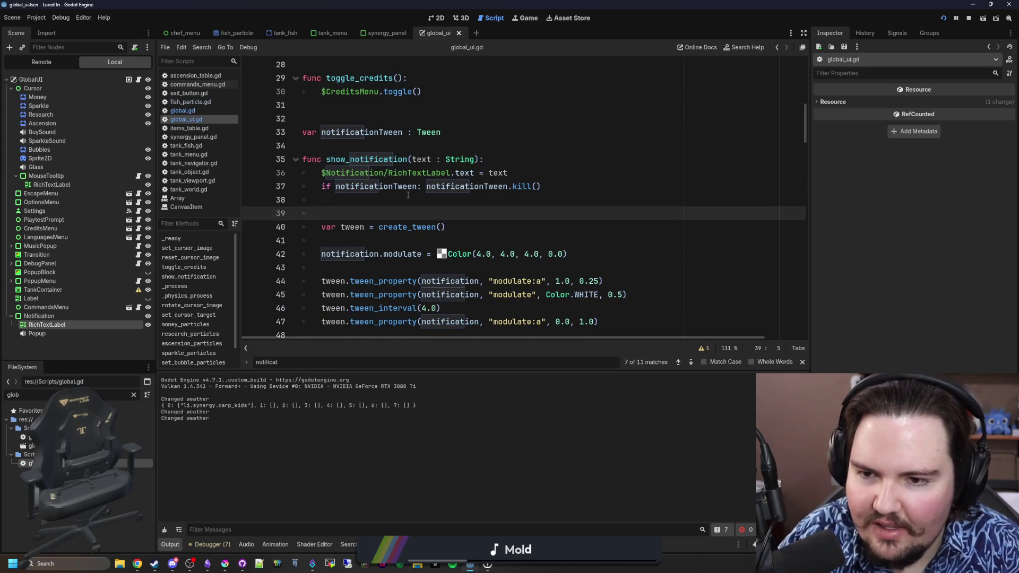
mouse_move(37, 333)
left_mouse_down()
mouse_move(403, 175)
mouse_move(408, 200)
left_mouse_up()
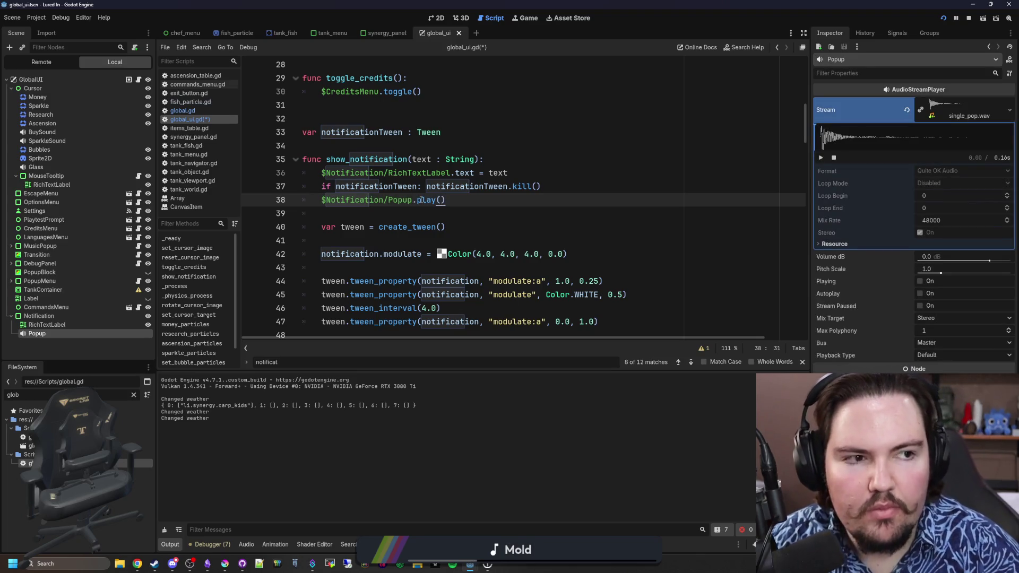
left_click(484, 211)
key("ctrl+s")
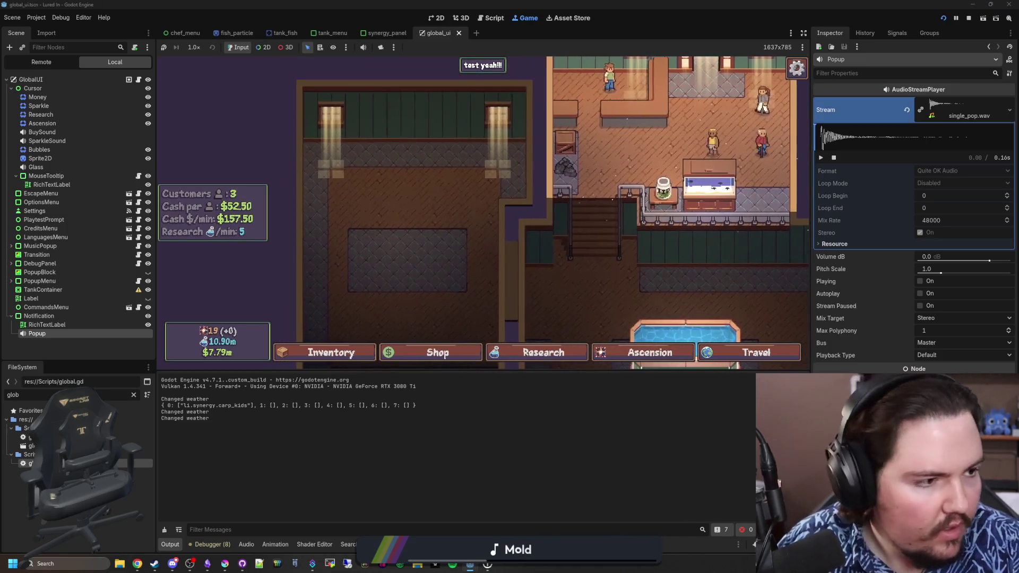
key("super+2")
Search Freesound for 'notification' sounds filtered to Creative Commons 0 licences.
type("freesound")
key("Return")
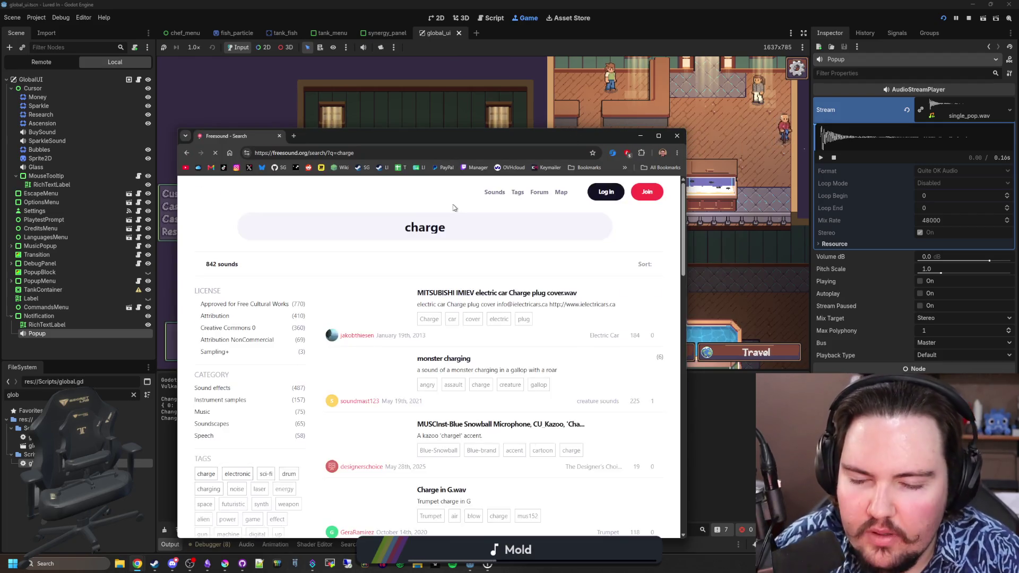
type("notification")
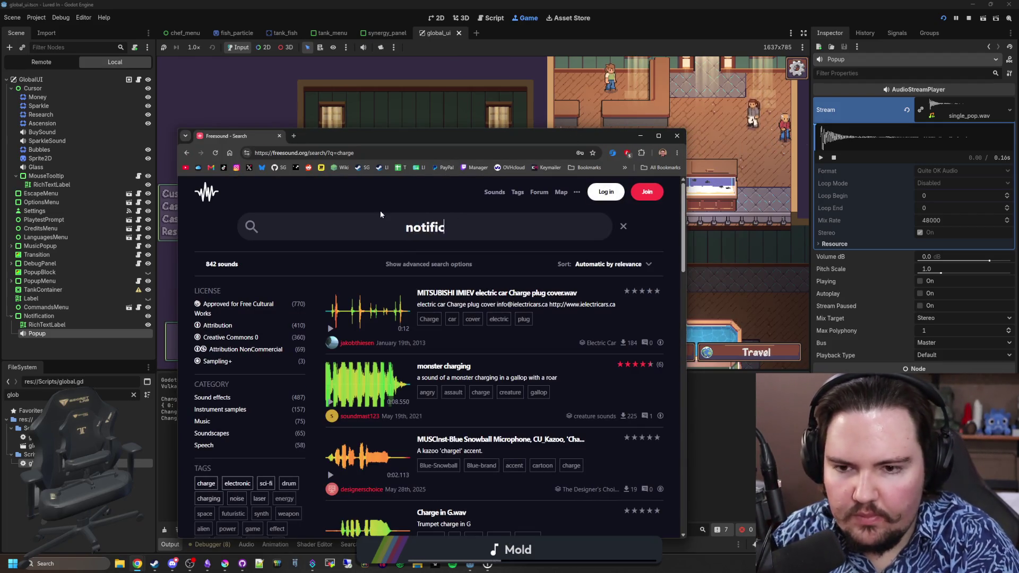
key("Return")
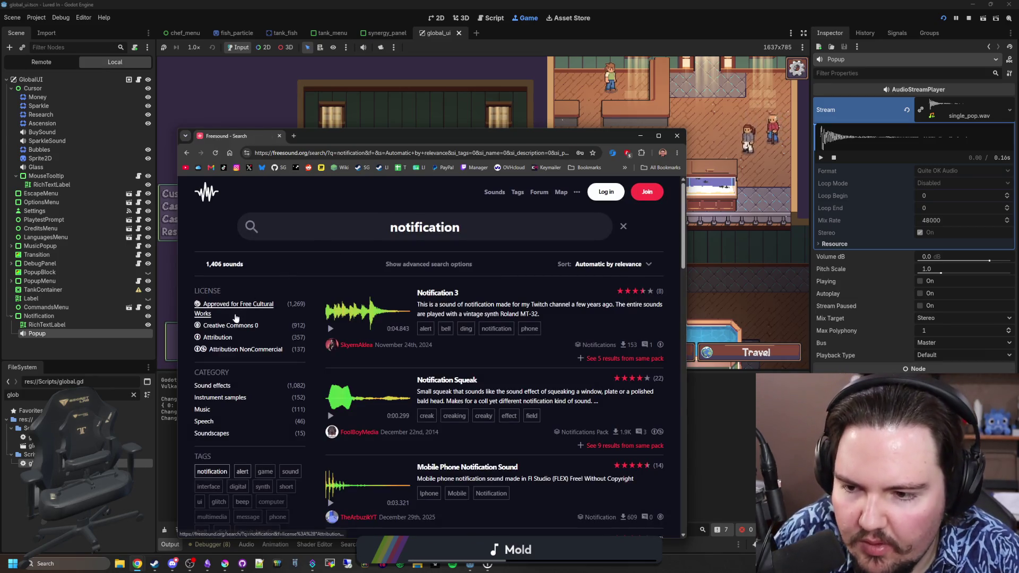
left_click(254, 326)
Preview early results, including Mobile Phone Notification Sound, Message Notification 4 and Notification 7.ogg.
left_click(330, 349)
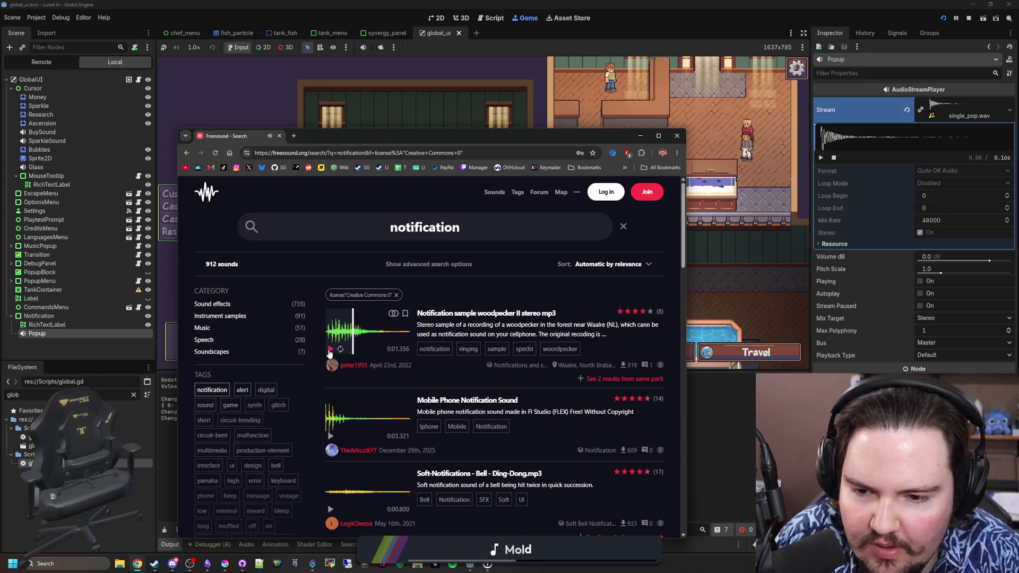
scroll(330, 366, "down", 1)
left_click(331, 383)
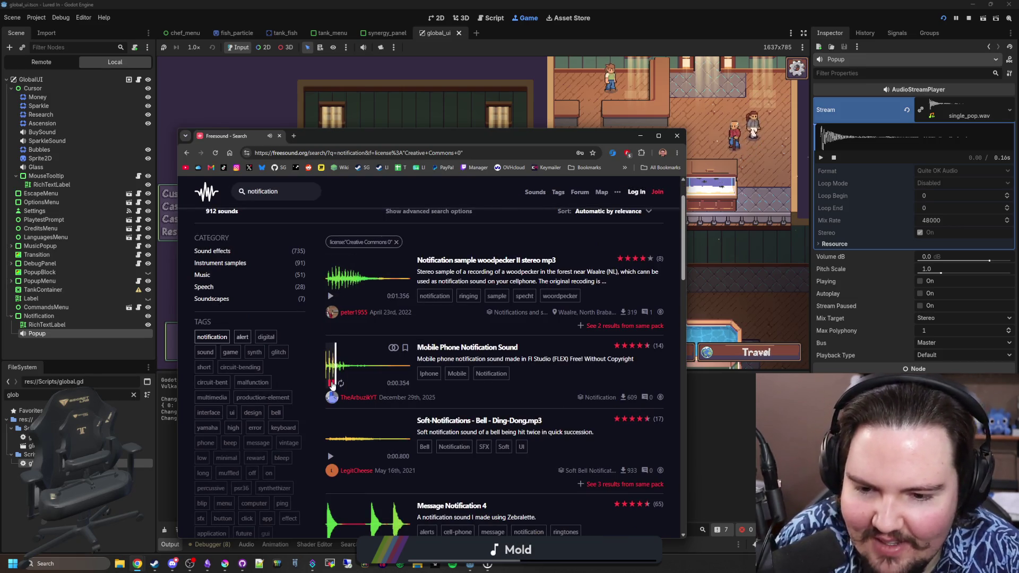
scroll(332, 385, "down", 1)
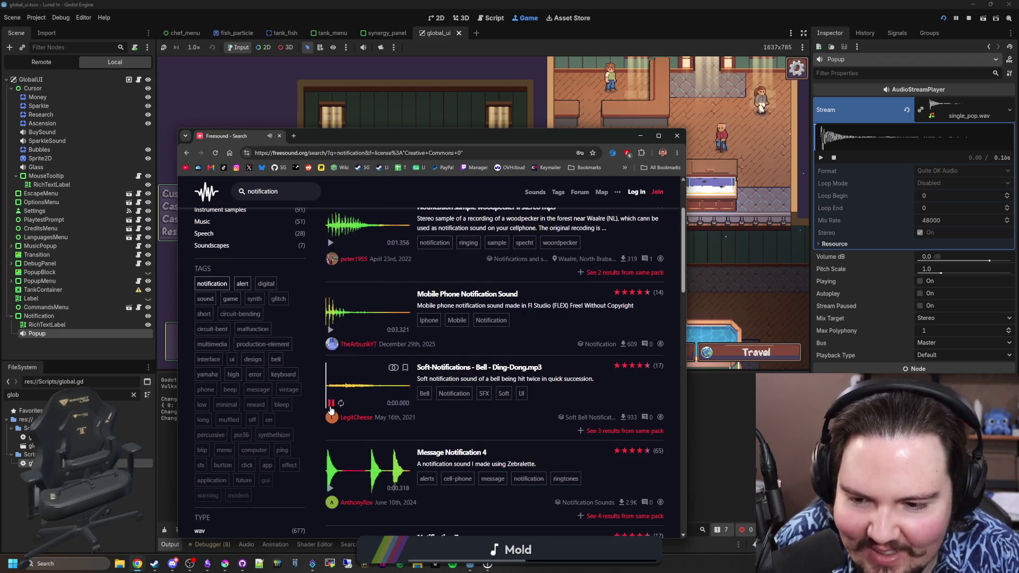
scroll(328, 406, "down", 2)
left_click(329, 383)
scroll(328, 386, "down", 1)
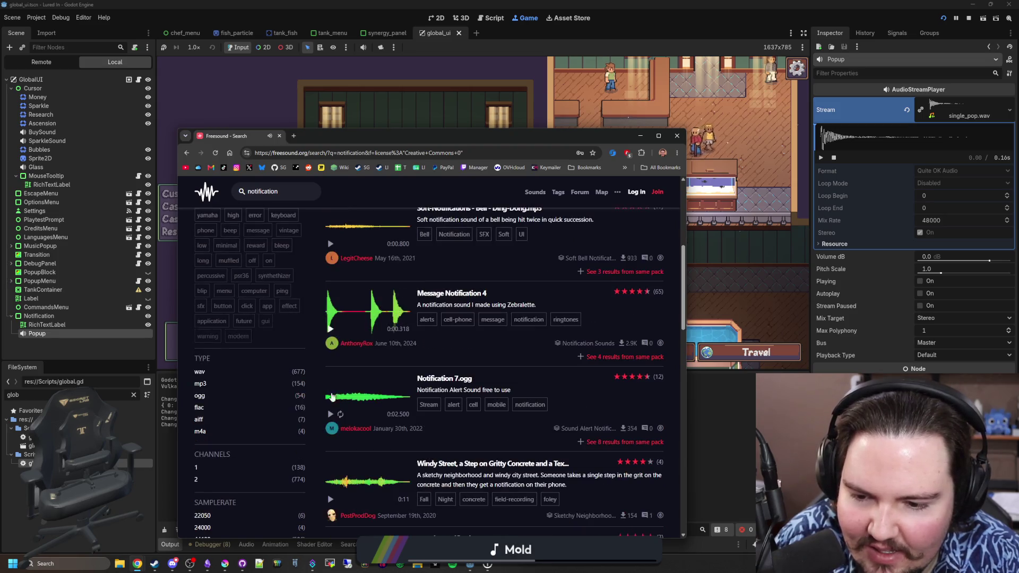
left_click(330, 415)
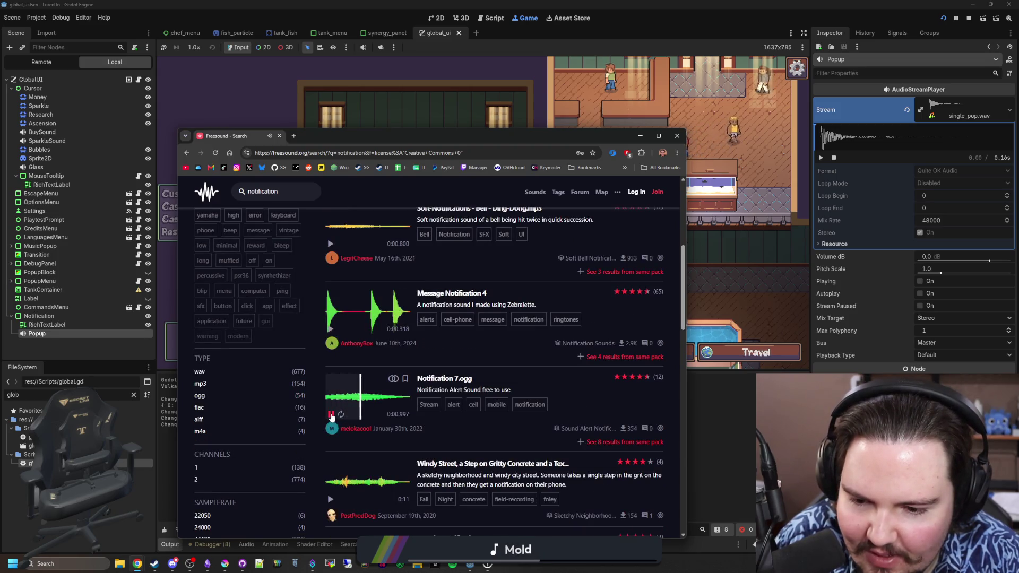
Preview Windy Street, SFX-Notification3, pencil-notification.mp3, Notification and bird_notification.
scroll(331, 417, "down", 2)
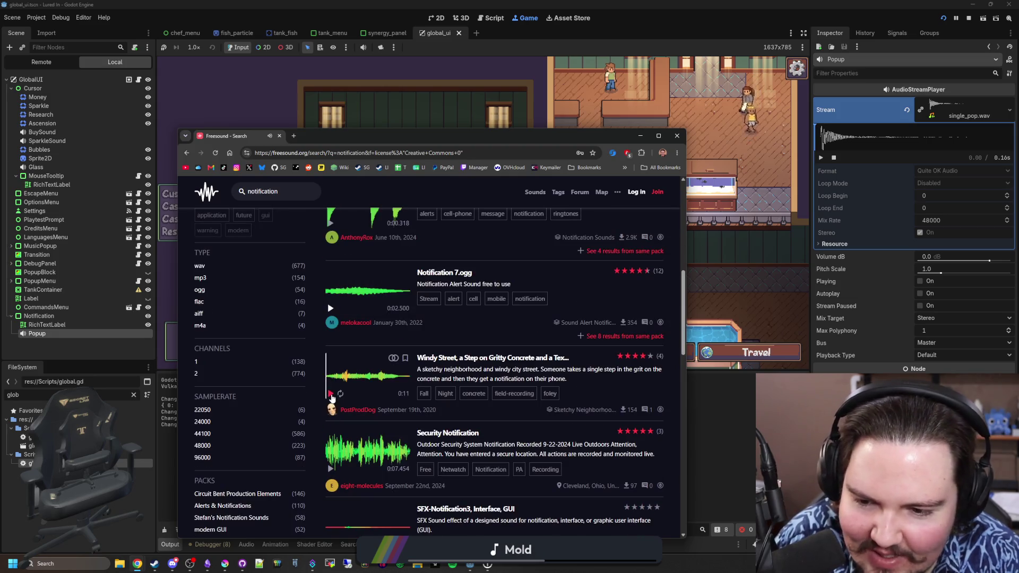
left_click(330, 394)
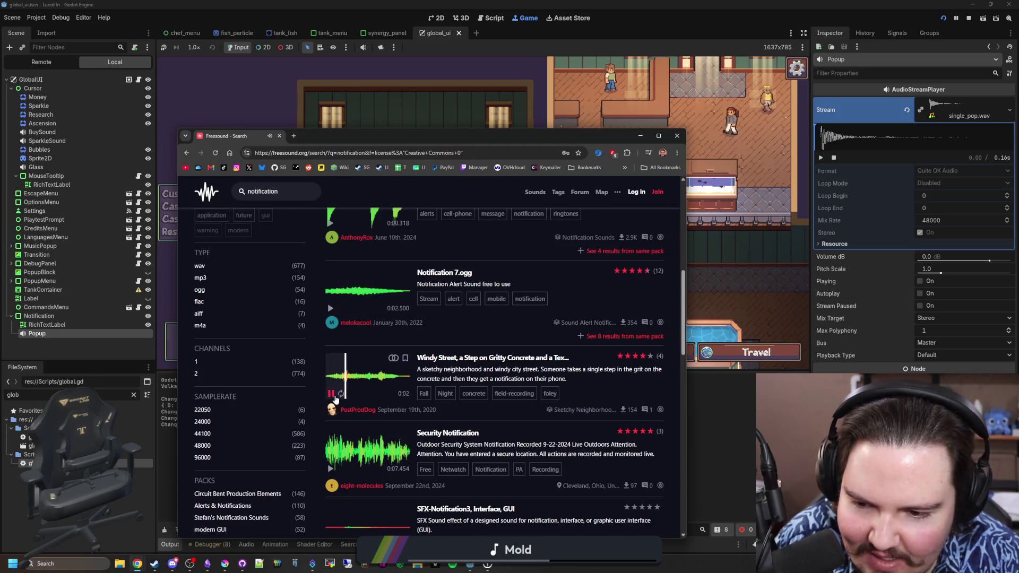
scroll(334, 393, "down", 3)
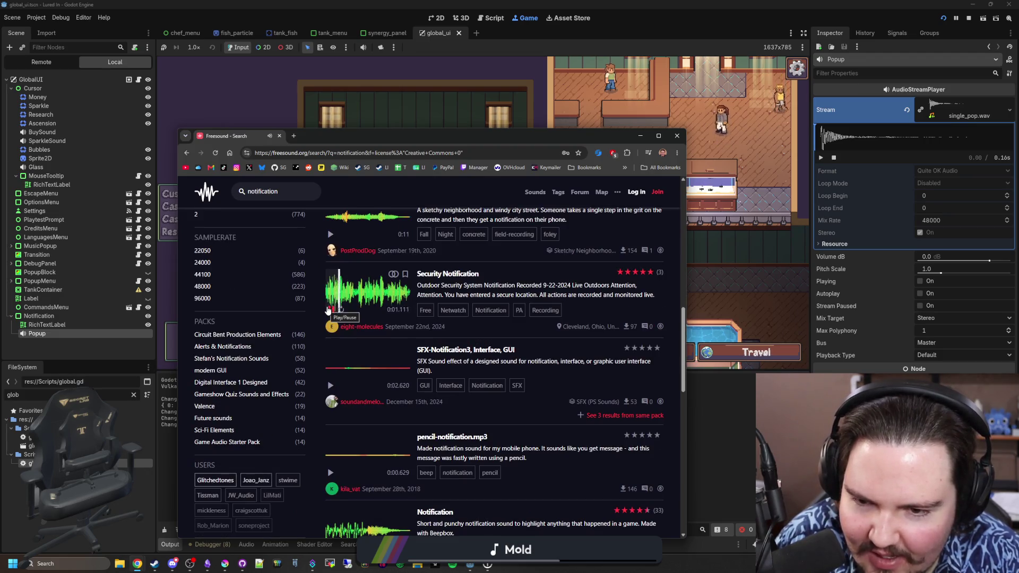
left_click(331, 386)
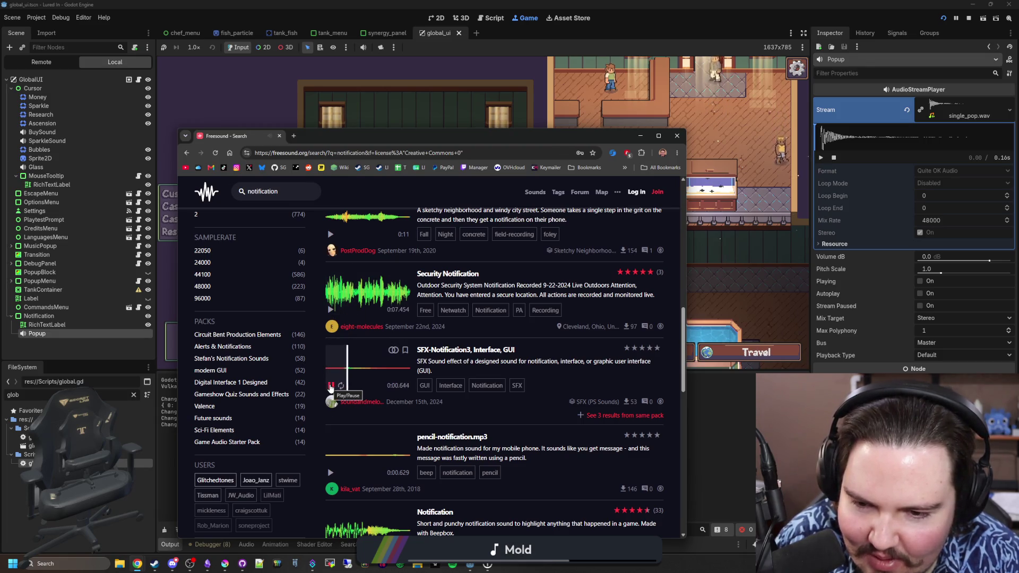
scroll(330, 388, "down", 1)
left_click(331, 420)
scroll(331, 423, "down", 1)
left_click(330, 442)
scroll(333, 438, "down", 2)
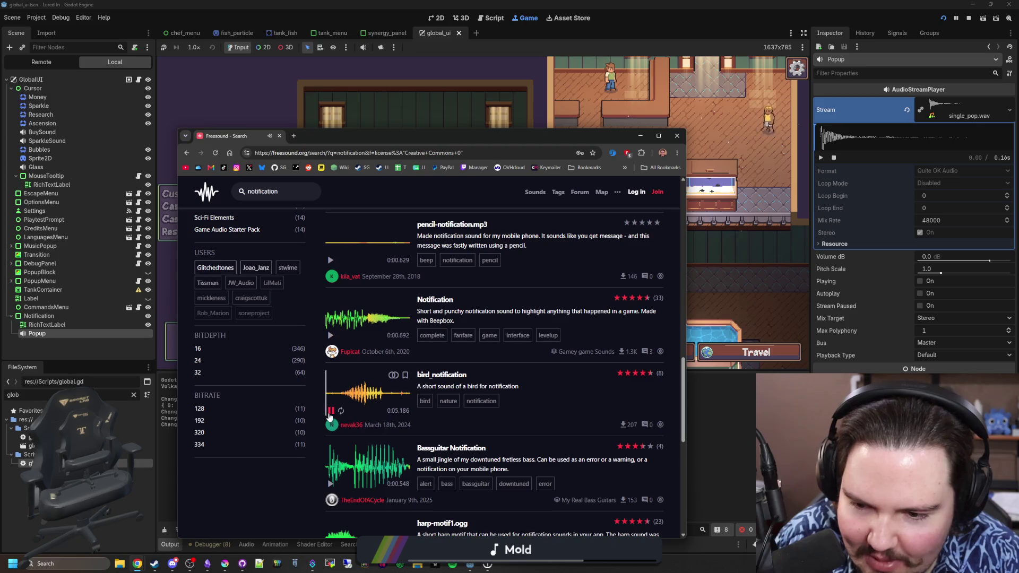
left_click(330, 417)
Preview the last sound on the page, then search Windows for 'fl studio 12' to find FL Studio 12.
scroll(329, 424, "down", 3)
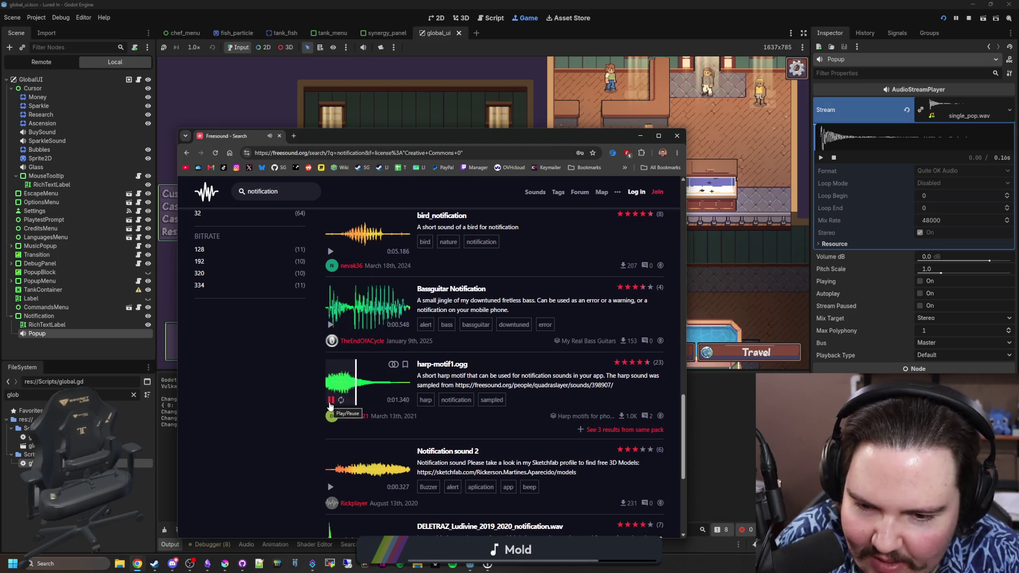
scroll(330, 406, "down", 3)
left_click(332, 406)
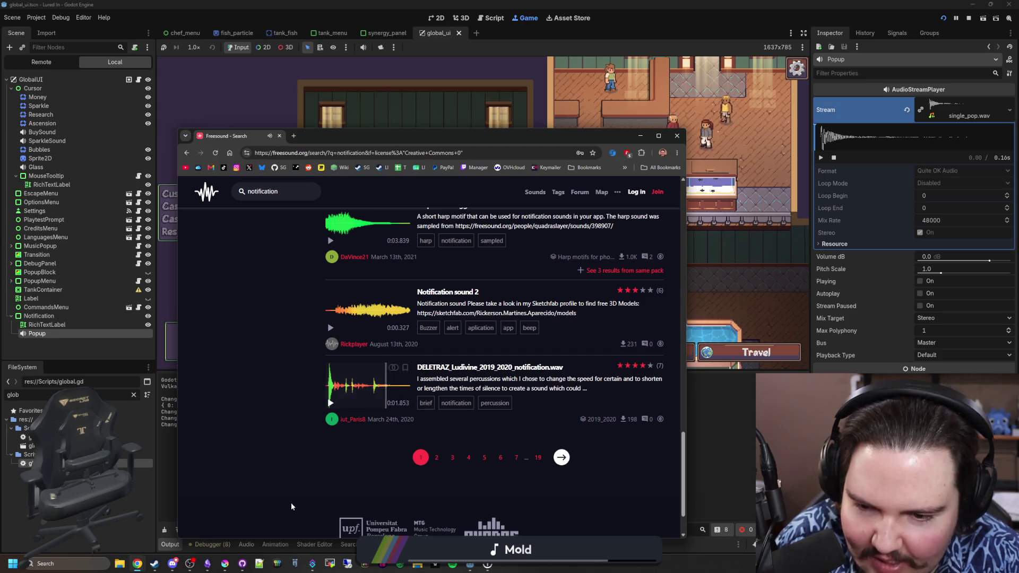
left_click(100, 555)
type("fl studio 12")
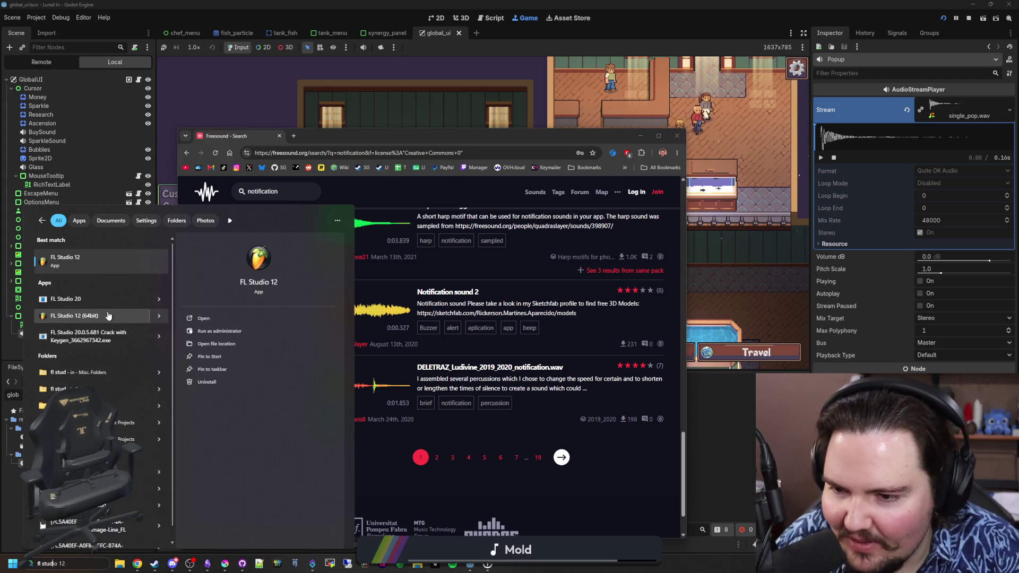
Launch FL Studio 12, add Vital as a new Channel Rack instrument, and show its presets.
key("Escape")
mouse_move(601, 136)
left_mouse_down()
mouse_move(602, 7)
mouse_move(562, 64)
mouse_move(553, 3)
mouse_move(563, 75)
mouse_move(570, 4)
mouse_move(591, 1)
left_mouse_up()
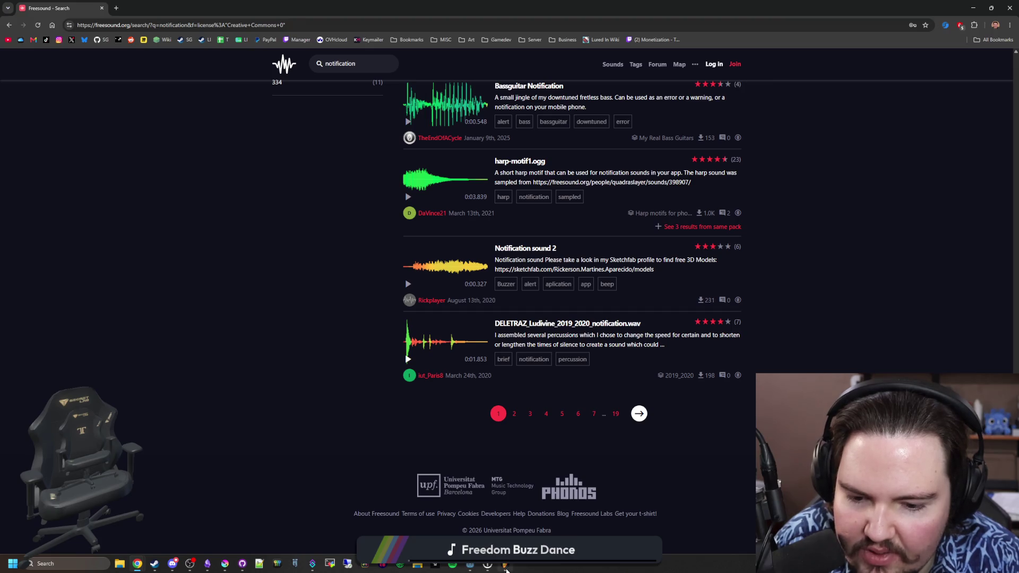
left_click(506, 566)
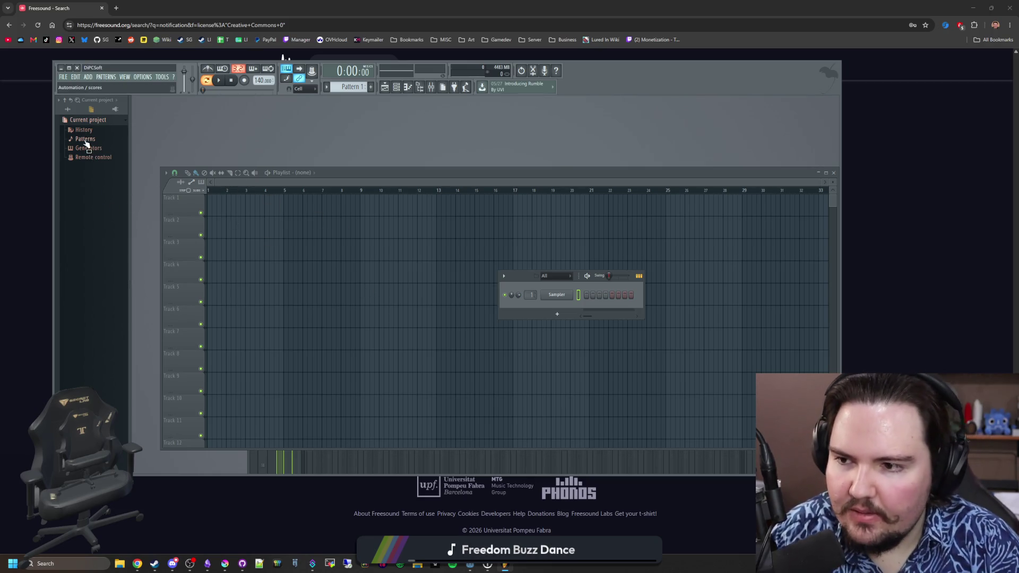
left_click(556, 314)
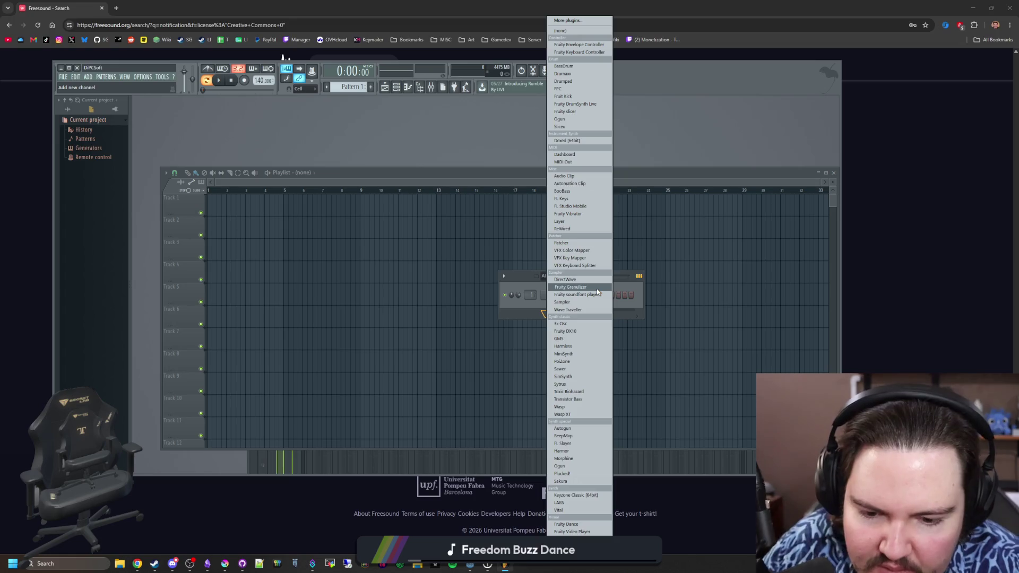
left_click(568, 511)
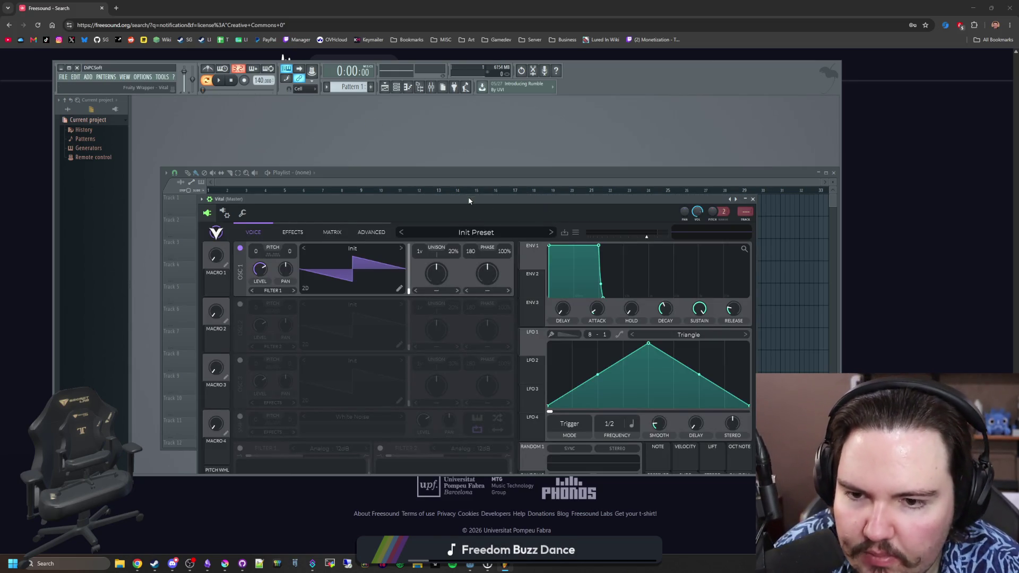
left_click(436, 164)
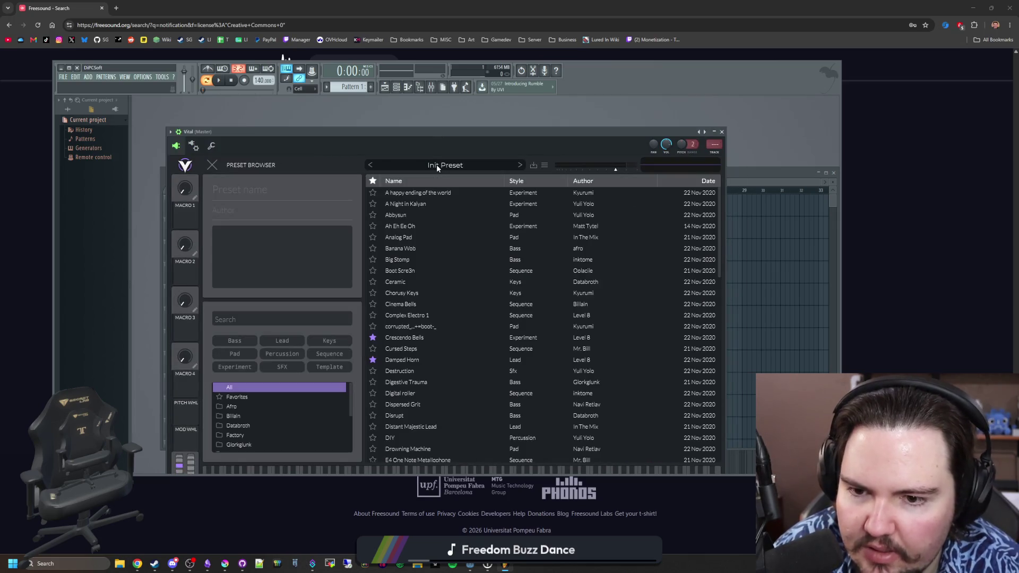
Audition A happy ending of the world, A Night in Kalyan, Abbysun and Ah Eh Ee Oh presets.
left_click(434, 195)
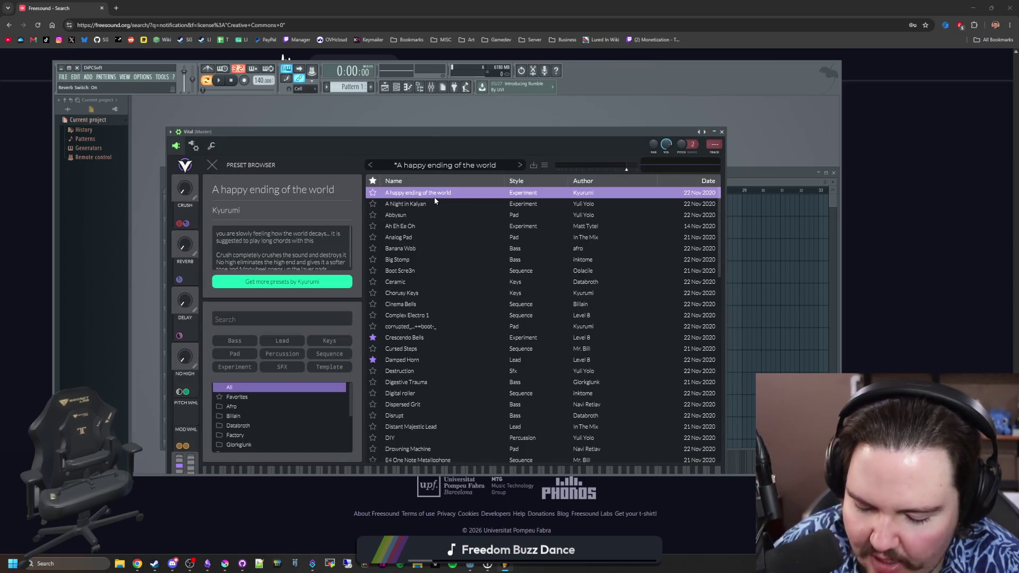
left_click(428, 205)
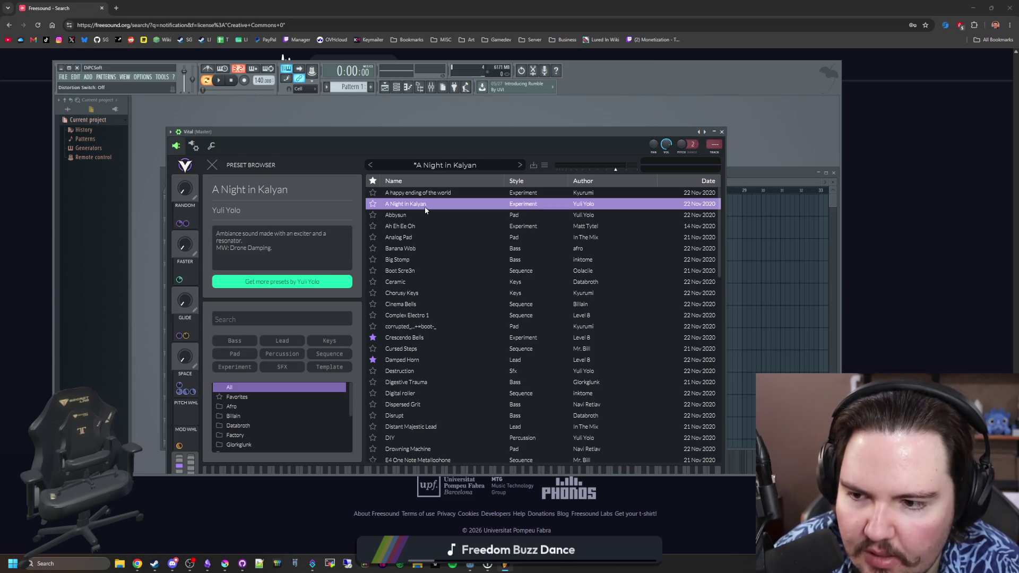
mouse_move(318, 131)
left_mouse_down()
mouse_move(287, 176)
mouse_move(257, 268)
left_mouse_up()
left_click_drag(349, 177, 405, 148)
mouse_move(212, 270)
left_mouse_down()
mouse_move(467, 152)
mouse_move(485, 128)
mouse_move(286, 101)
left_mouse_up()
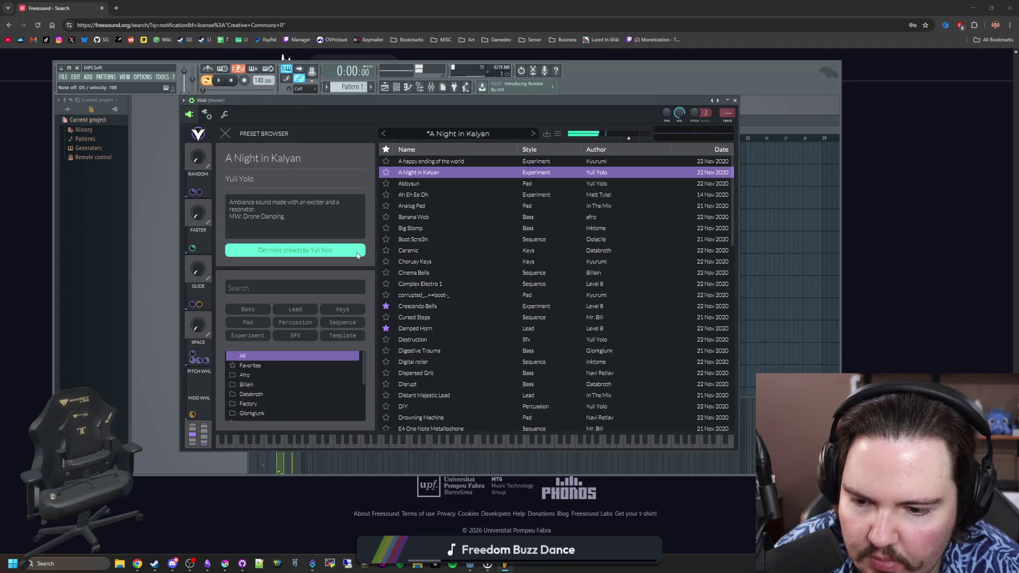
left_click(432, 182)
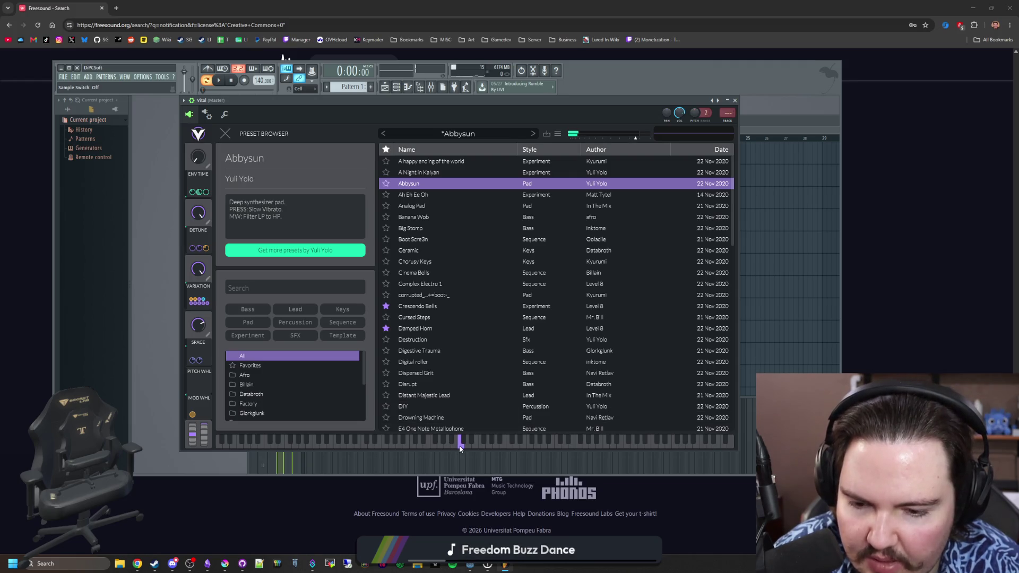
left_click(439, 199)
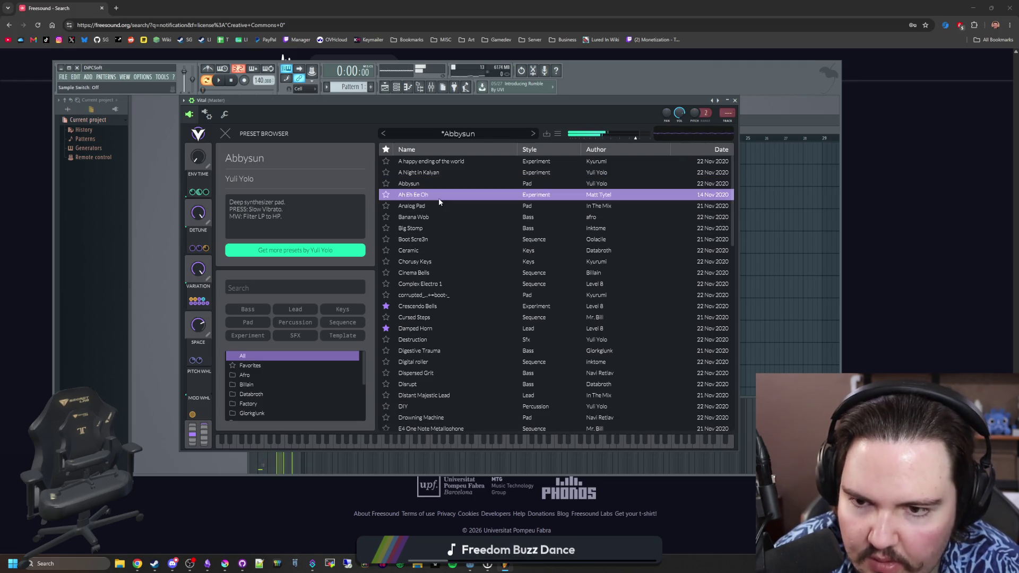
Sort presets by style and audition Damped Horn, Distant Majestic Lead, Moving Harmonics, Synthetic Quartet, Analog Pad.
left_click(540, 153)
scroll(449, 300, "down", 6)
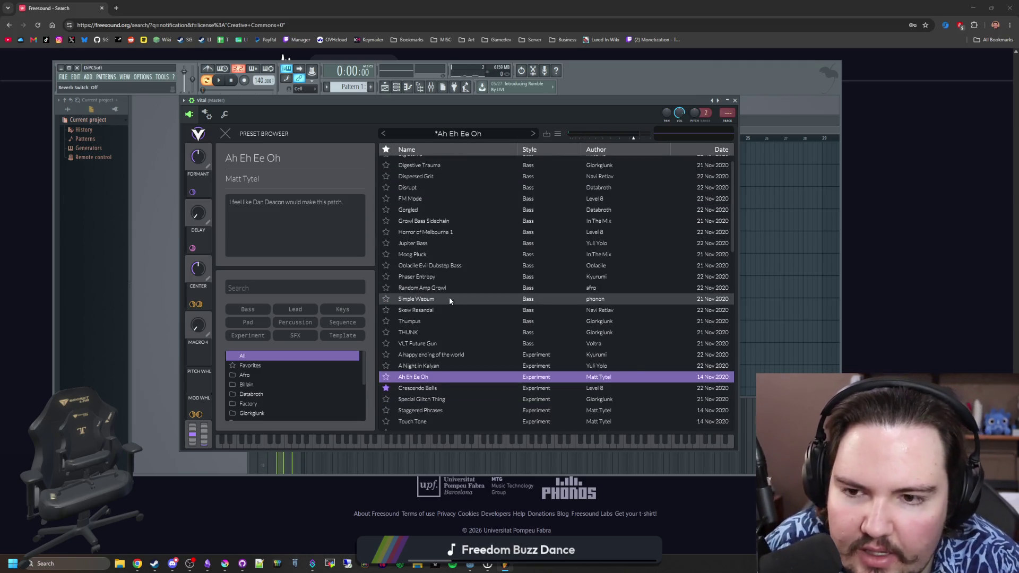
scroll(449, 301, "down", 2)
left_click(451, 290)
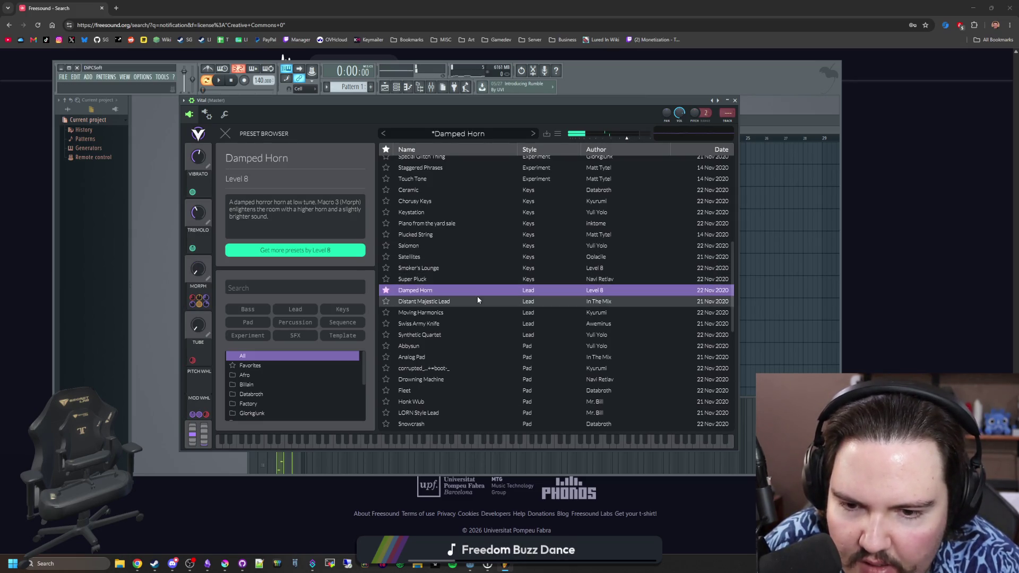
left_click(477, 300)
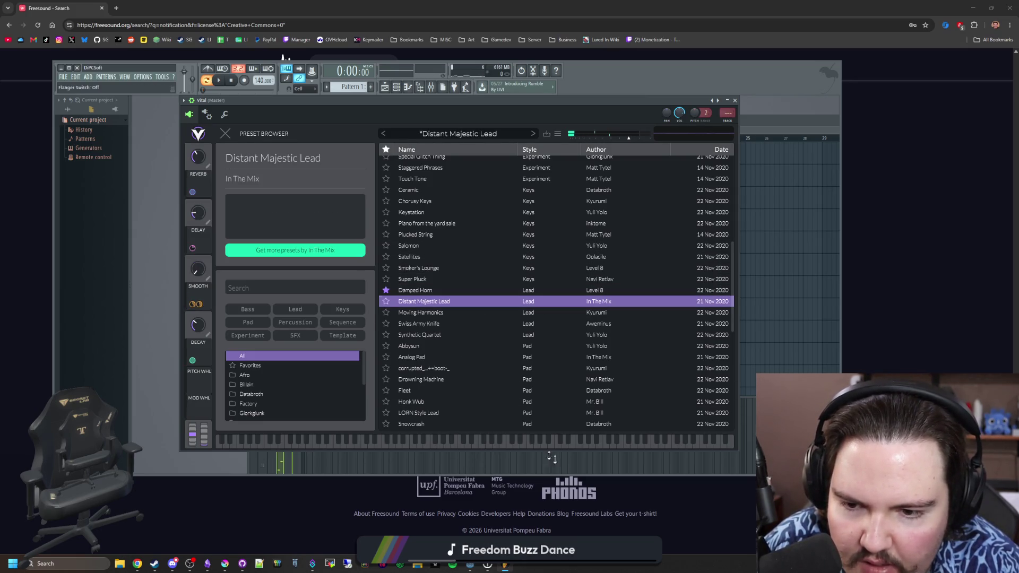
left_click(463, 312)
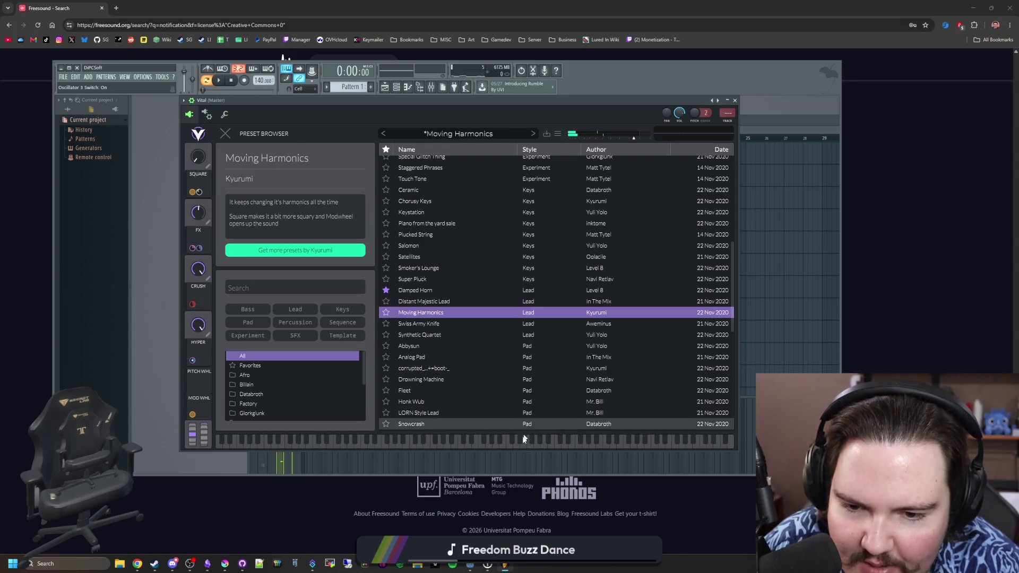
left_click(449, 324)
left_click(451, 335)
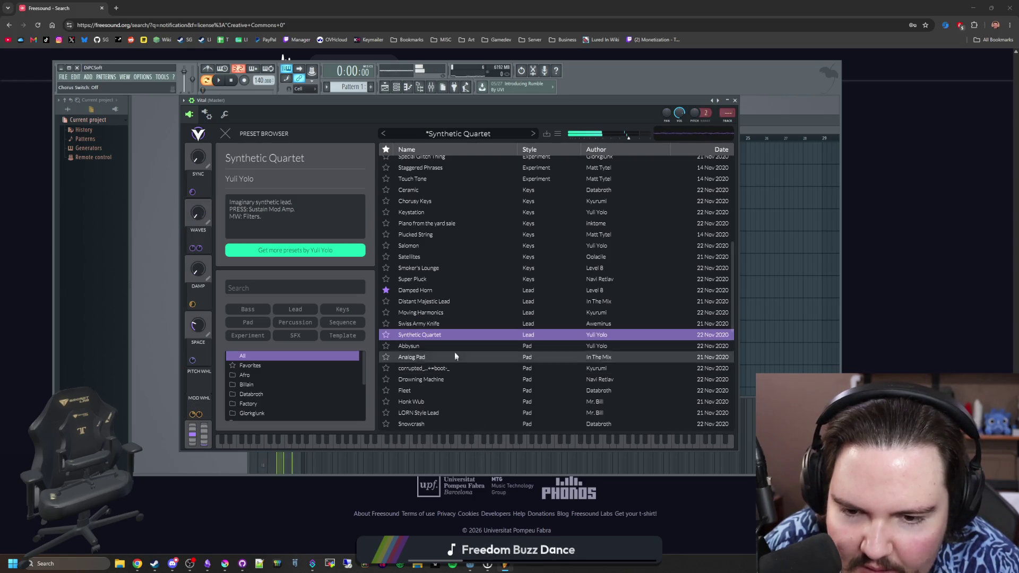
left_click(463, 290)
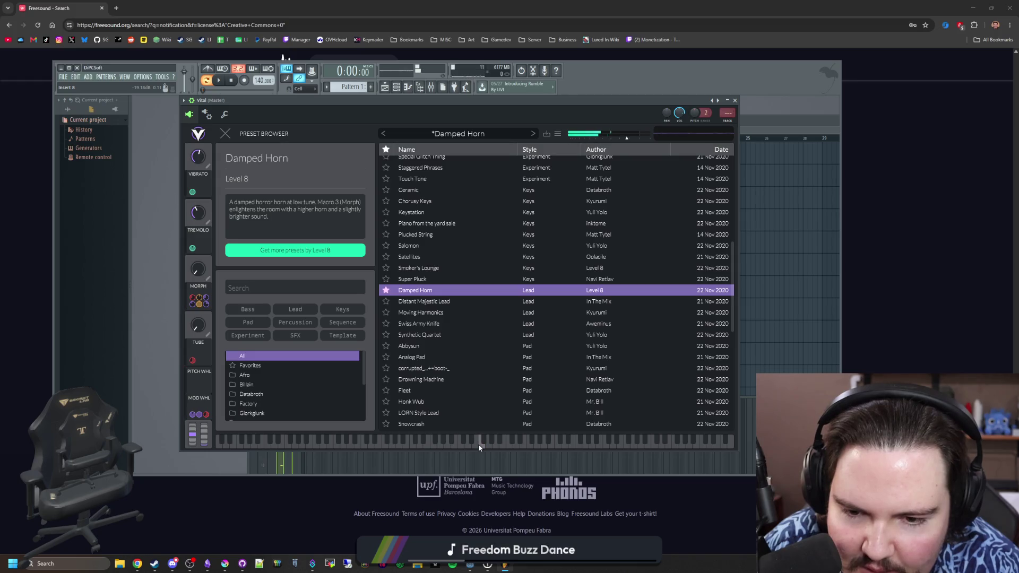
left_click(449, 358)
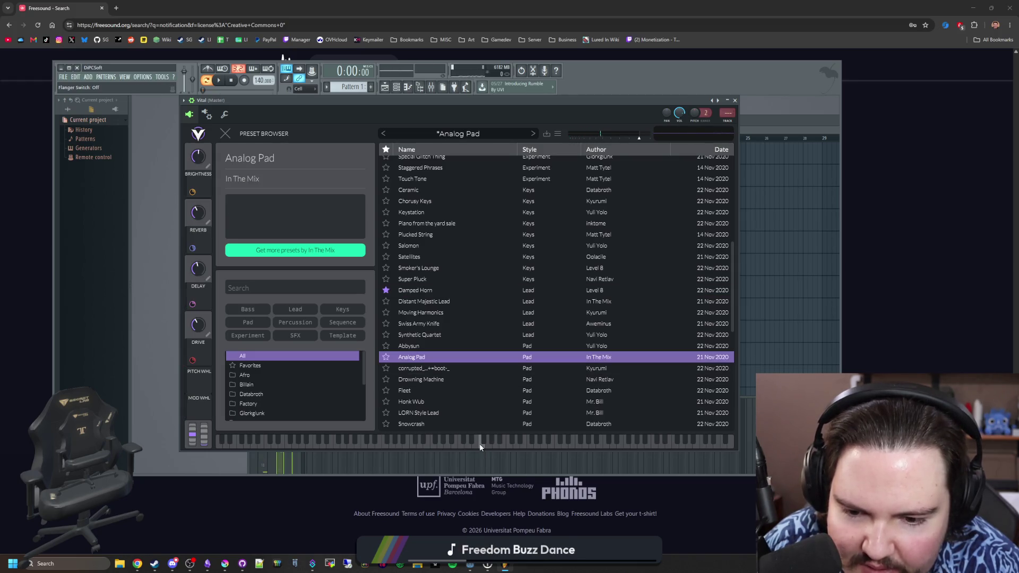
Audition Drowning Machine, DIY percussion, Easy Mallet, FM Drum Circle, Kick Drum 1 and Physical Tension.
scroll(464, 370, "down", 1)
left_click(464, 361)
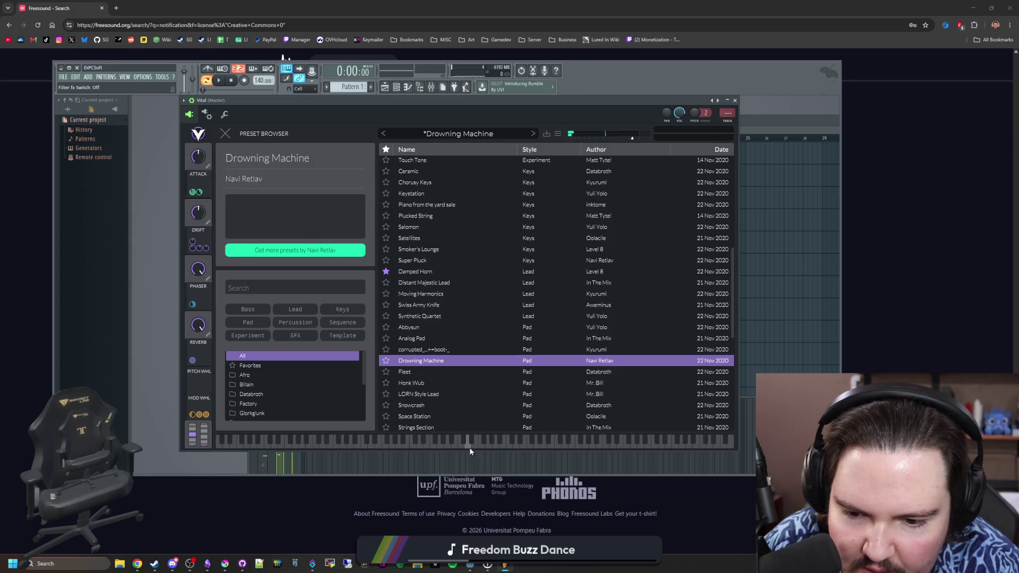
scroll(461, 387, "down", 5)
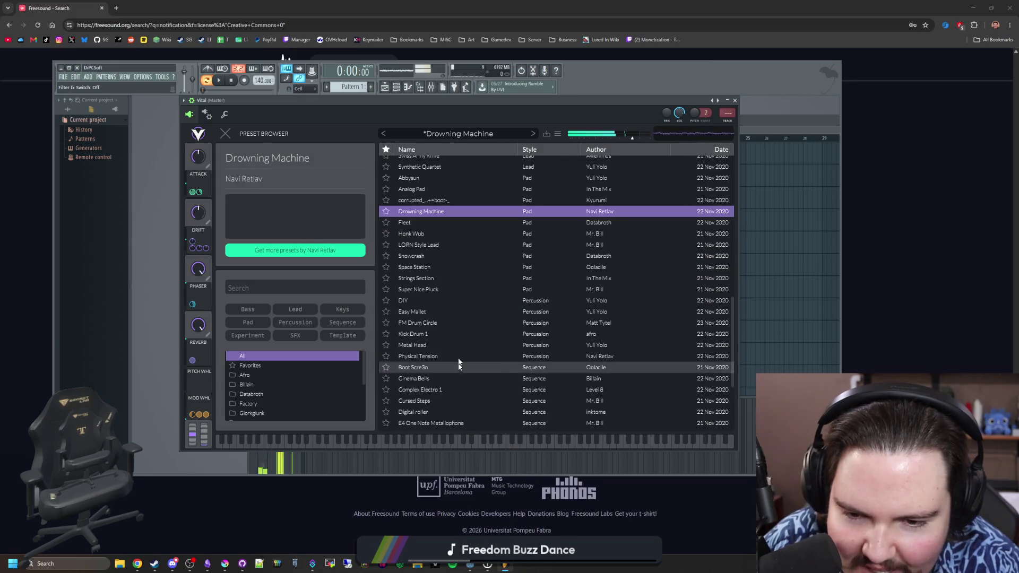
left_click(458, 300)
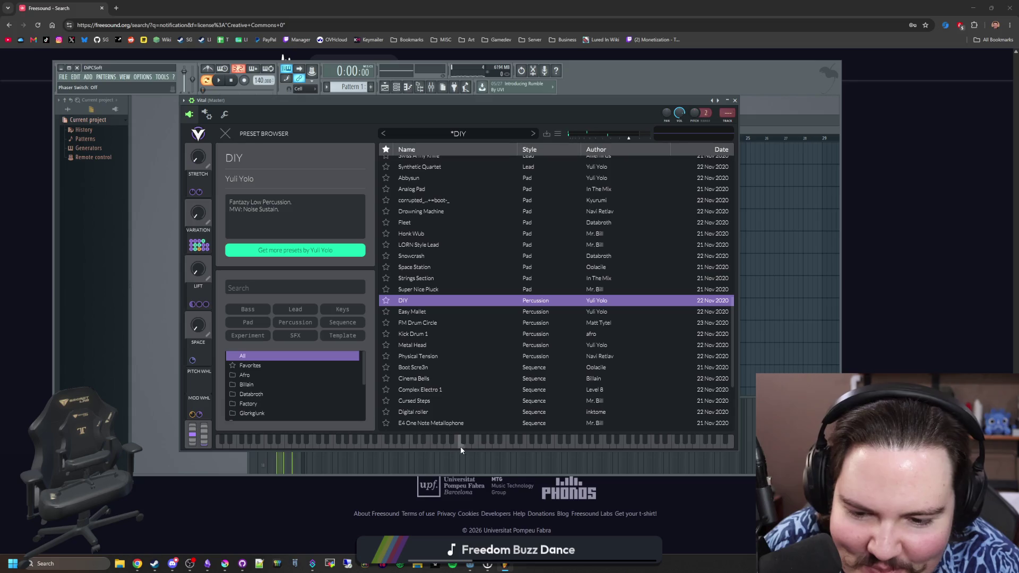
left_click(461, 311)
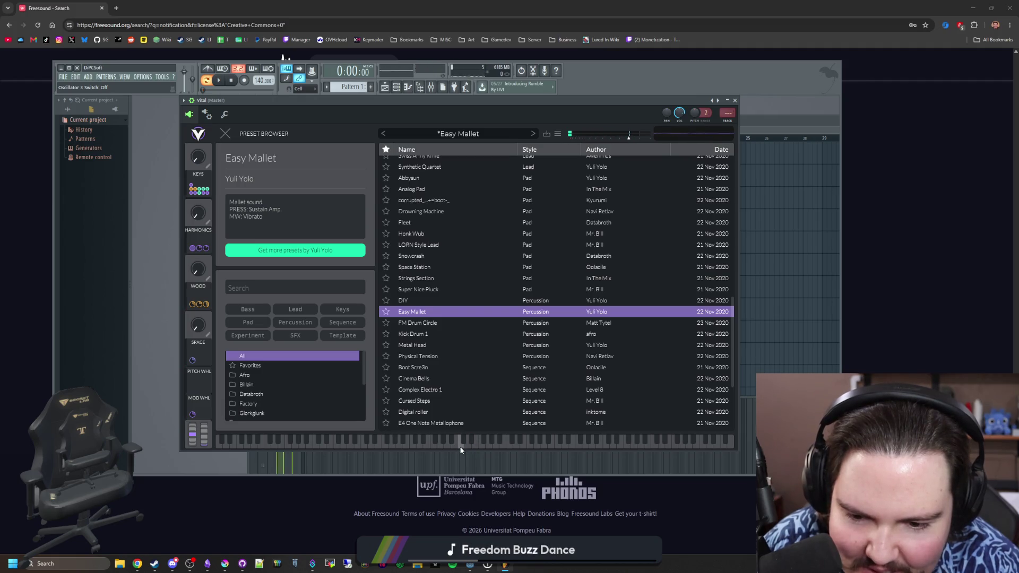
left_click(445, 321)
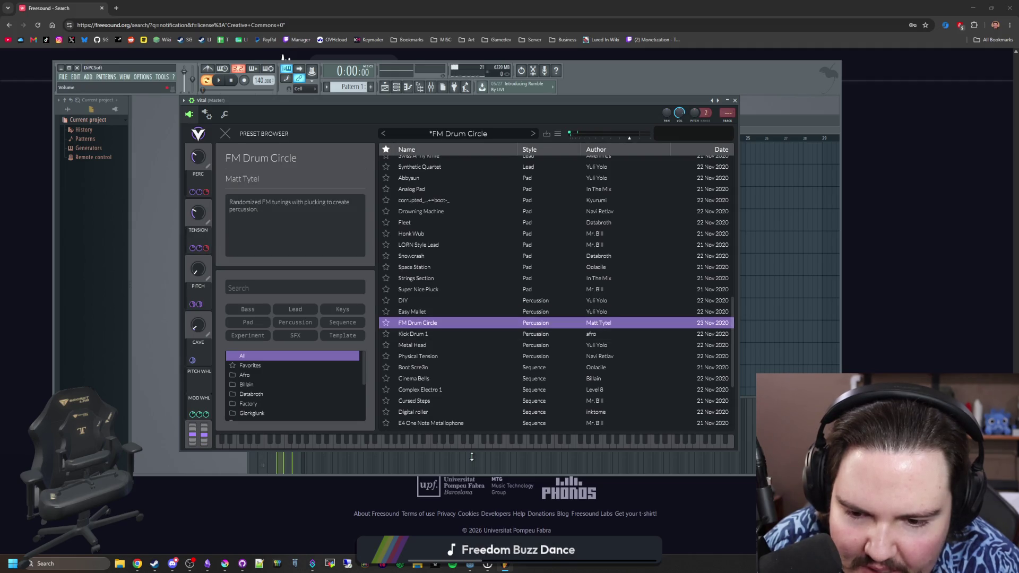
left_click(444, 334)
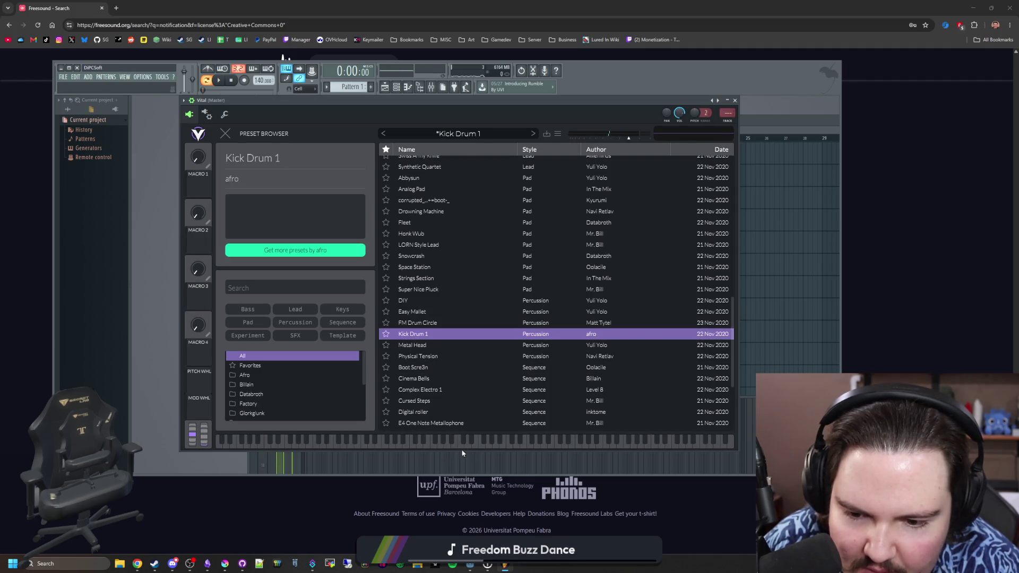
left_click(459, 356)
left_click(462, 446)
Compare Easy Mallet against Feeder, Cinema Bells and Squish Clicker by playing test notes.
left_click(425, 312)
scroll(451, 319, "down", 2)
left_click(488, 378)
left_click(476, 442)
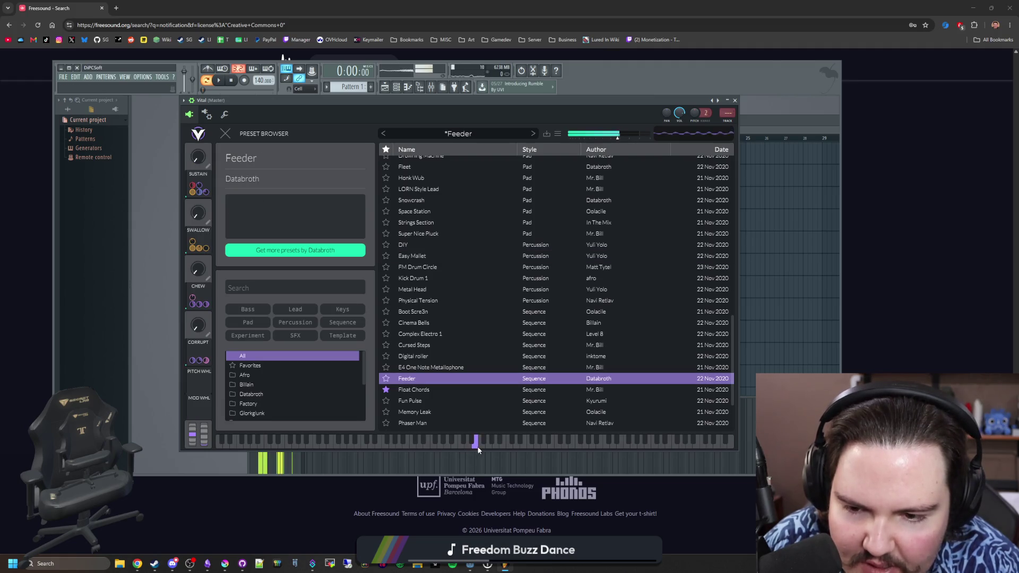
left_click(441, 323)
left_click(458, 447)
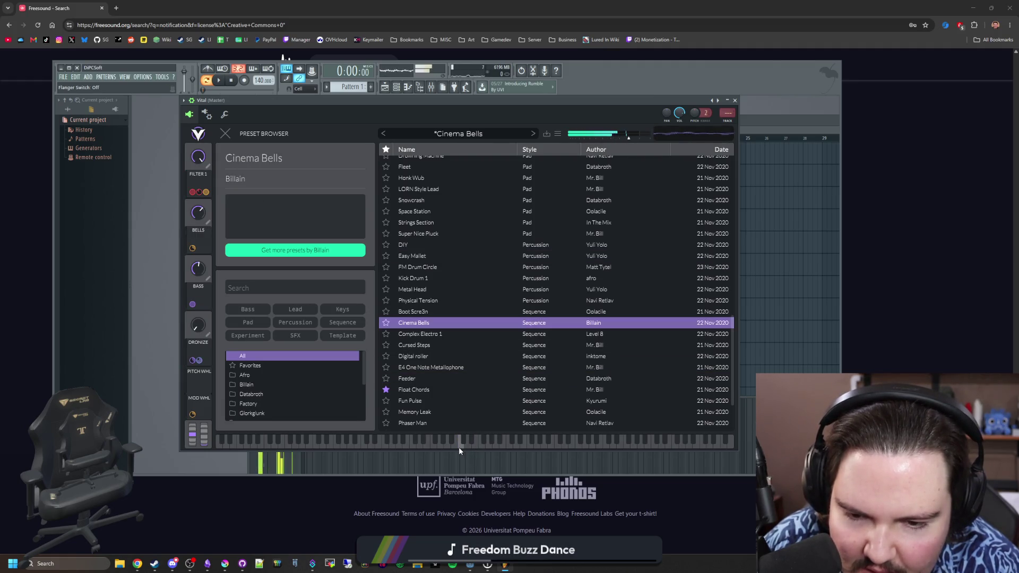
left_click(425, 256)
scroll(456, 383, "down", 3)
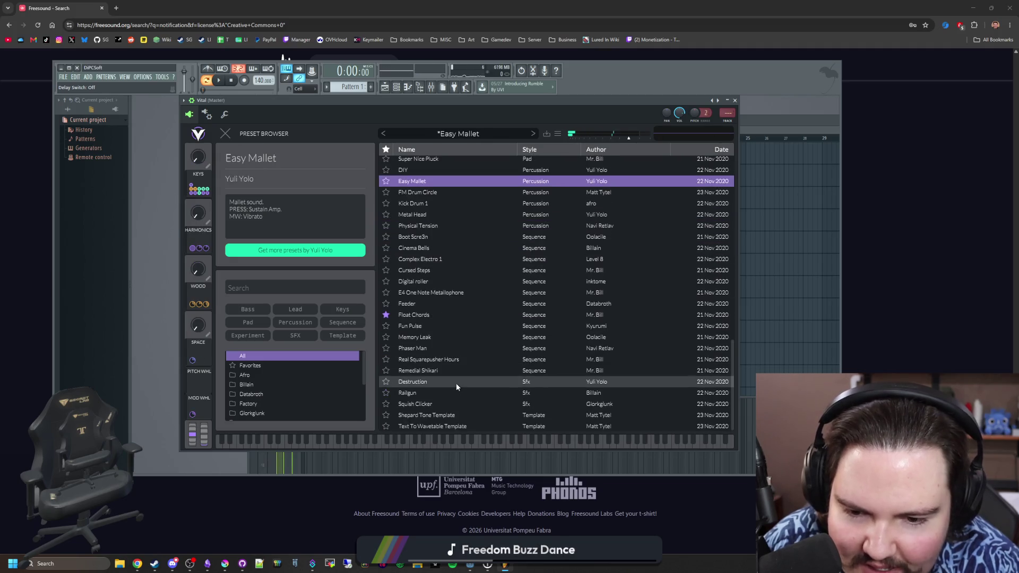
left_click(455, 403)
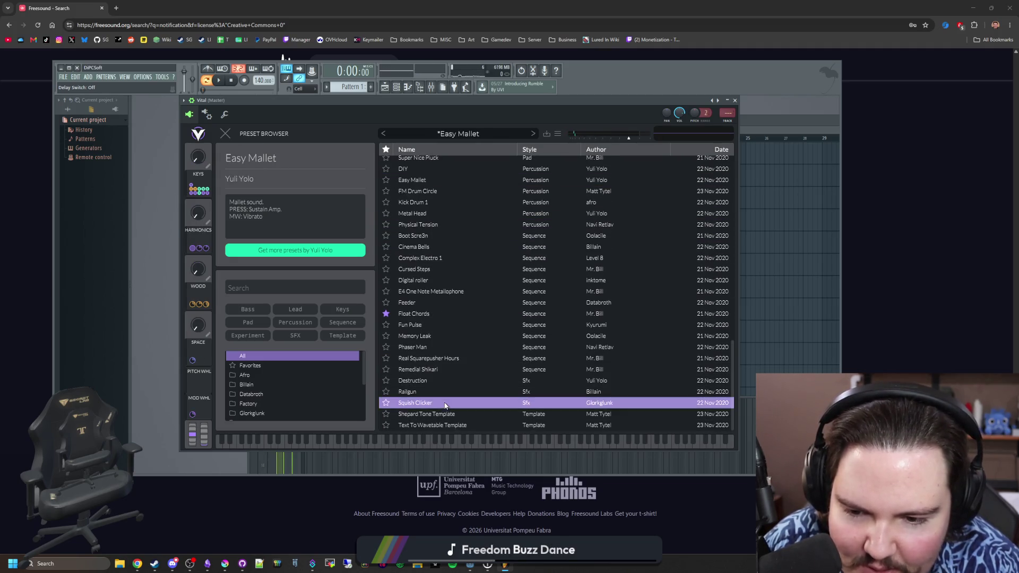
left_click(454, 445)
Load the Easy Mallet preset into Vital and close the plugin window.
scroll(456, 329, "up", 5)
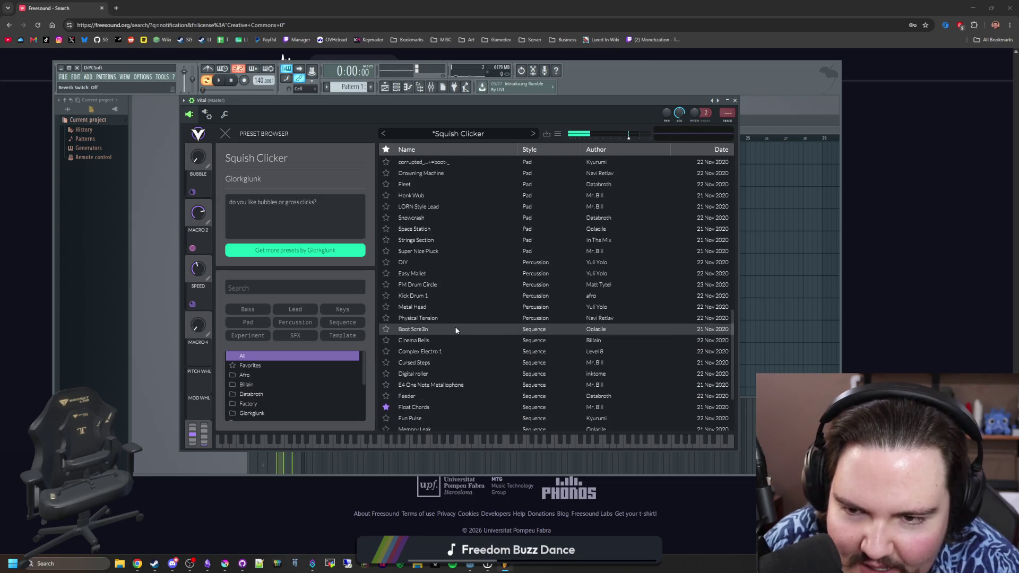
scroll(448, 241, "up", 3)
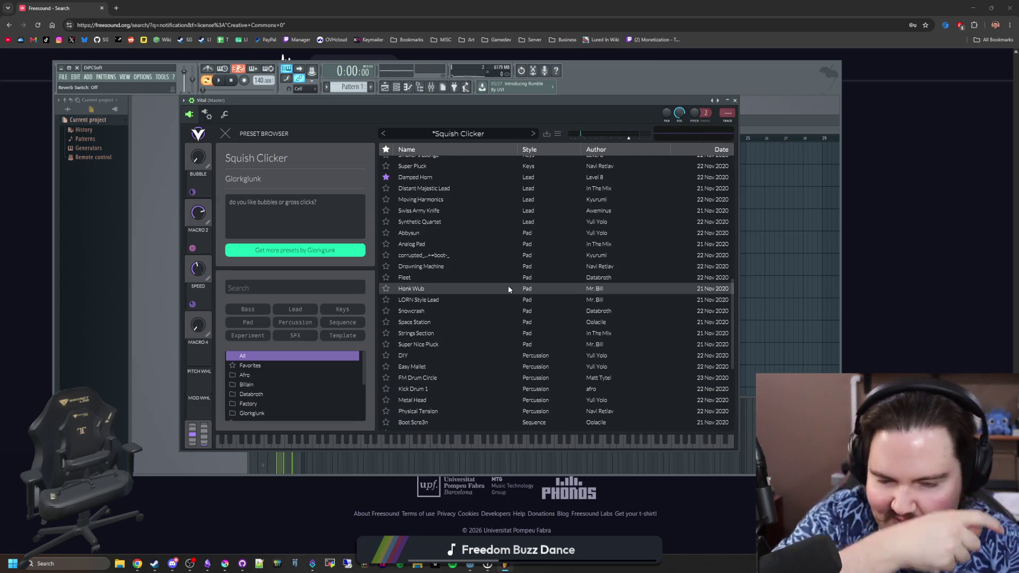
left_click(420, 367)
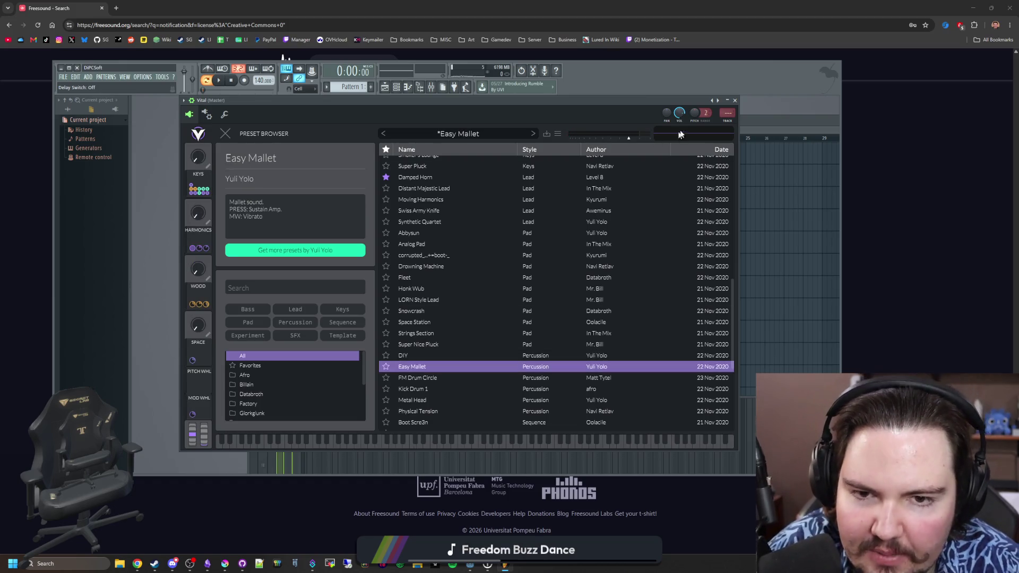
left_click(735, 101)
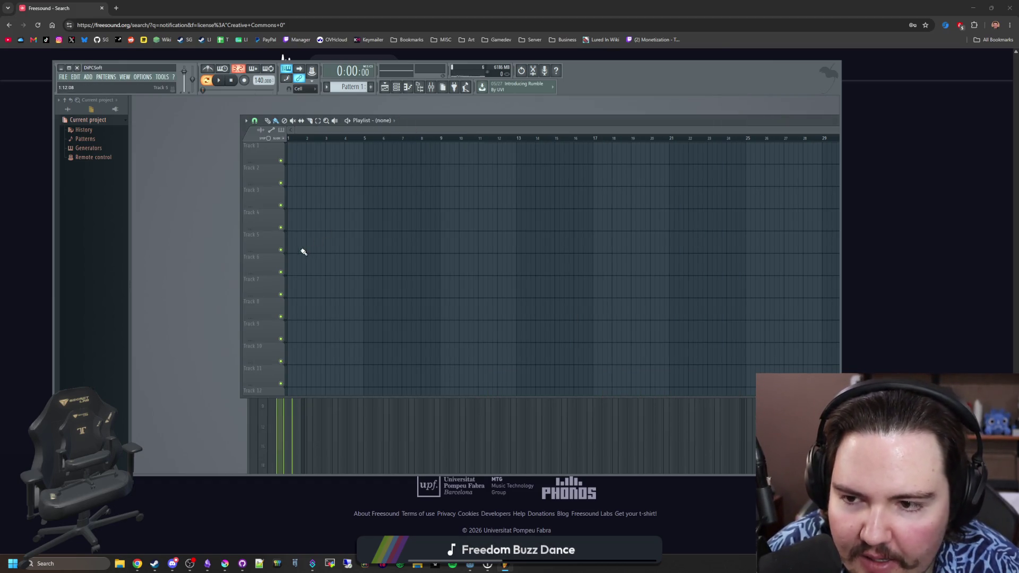
Open Vital's piano roll and place the first notes at the pattern start.
left_click(407, 90)
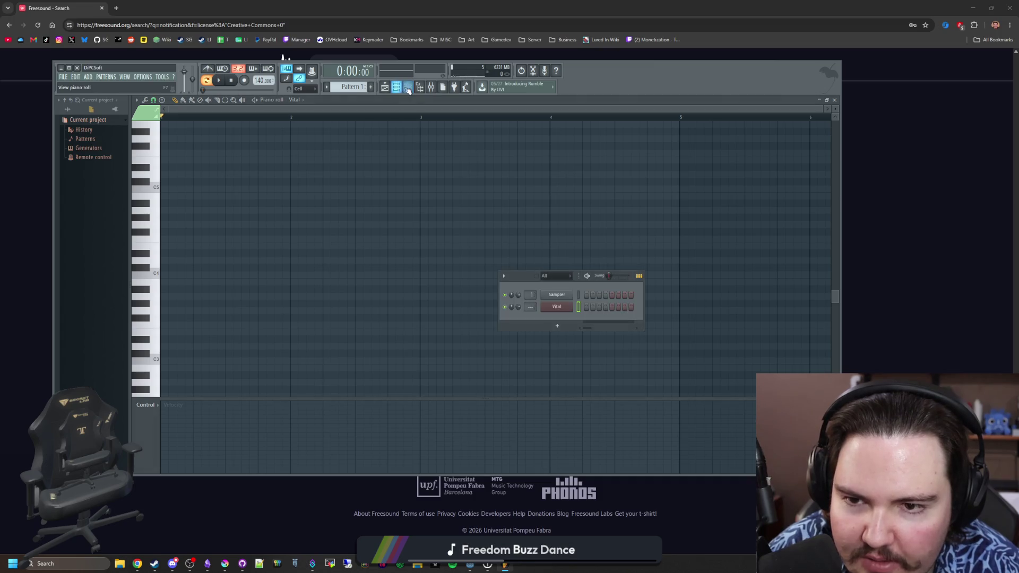
left_click_drag(558, 272, 669, 271)
left_click(163, 273)
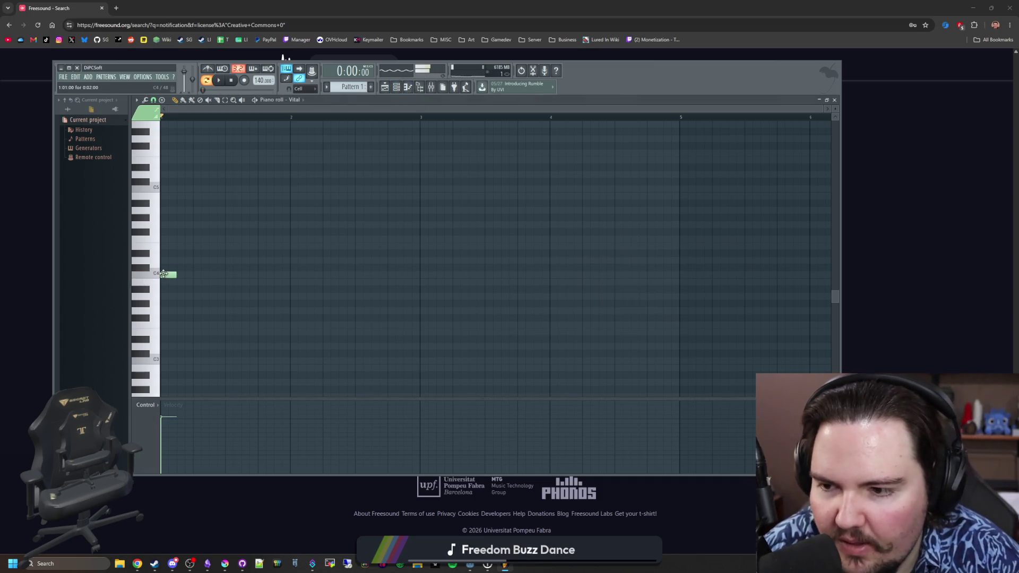
scroll(139, 278, "up", 2, "ctrl")
scroll(167, 265, "up", 3)
left_click(171, 253)
Add a note lowered to F#5, shift the C6 note later, audition, then nudge it earlier.
scroll(166, 266, "up", 3)
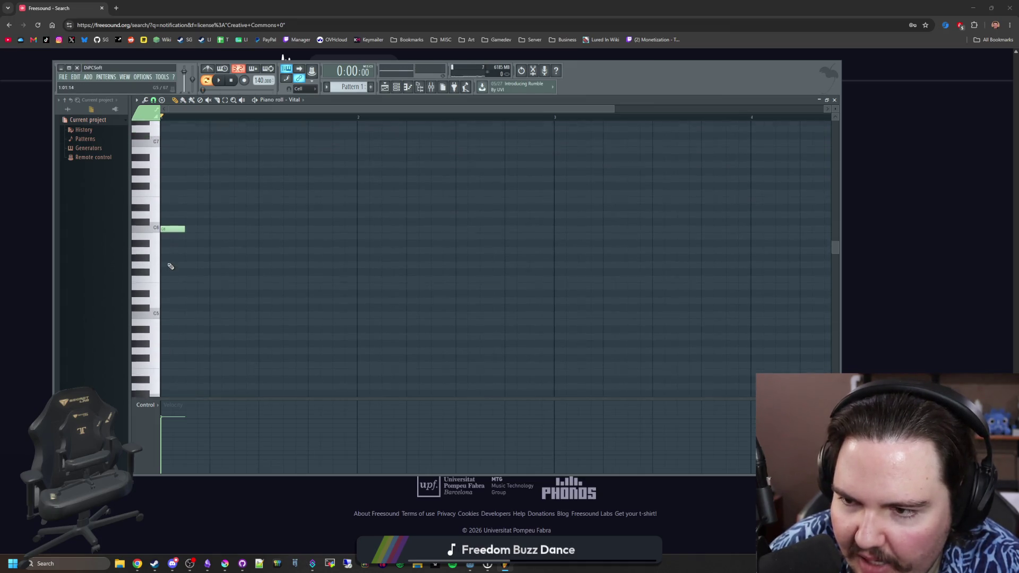
scroll(161, 269, "up", 4)
scroll(160, 302, "up", 2, "ctrl")
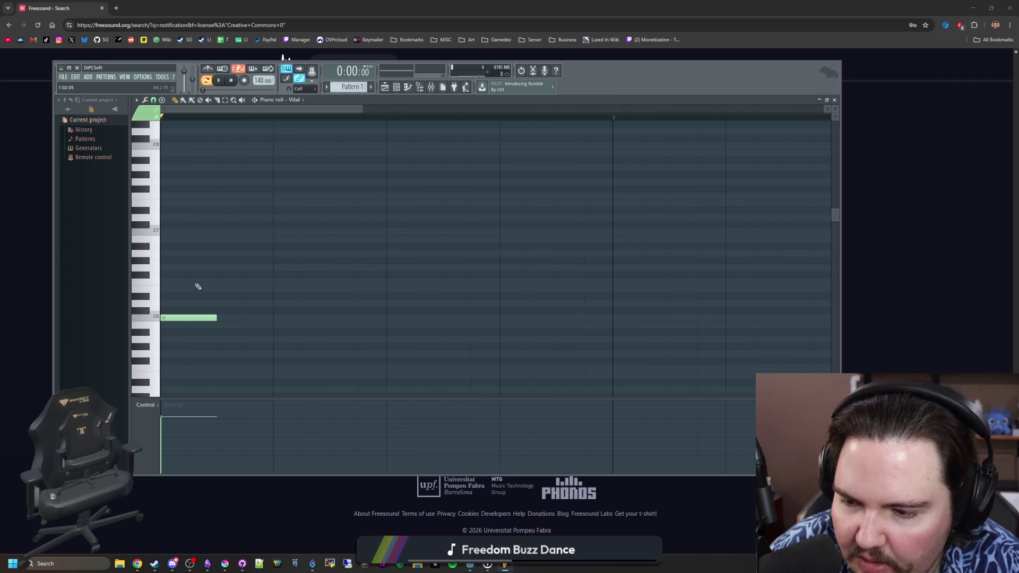
scroll(192, 292, "down", 2, "ctrl")
scroll(178, 319, "down", 1)
left_click(169, 318)
left_click_drag(169, 326, 169, 336)
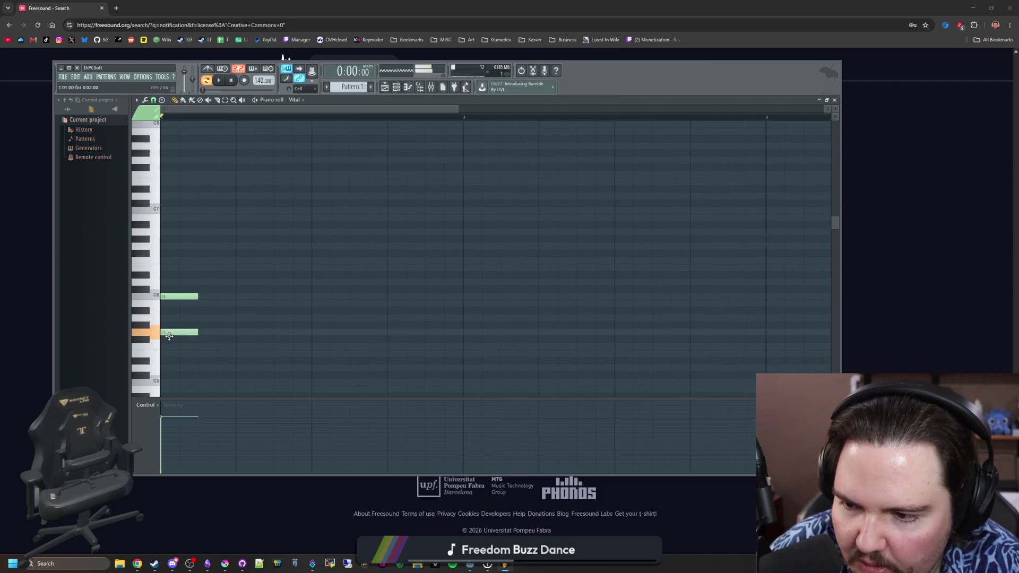
left_click_drag(184, 296, 223, 296)
left_click(219, 81)
left_click_drag(210, 296, 191, 295)
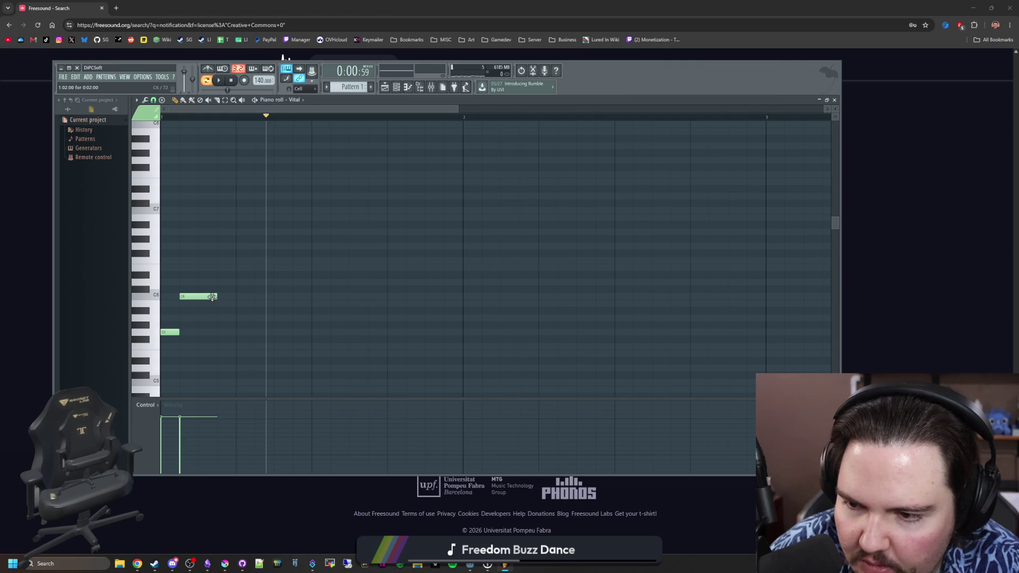
Add a lower third note after the others and play the jingle back.
scroll(207, 301, "down", 3)
left_click(243, 325)
left_click_drag(244, 321, 245, 382)
left_click(219, 80)
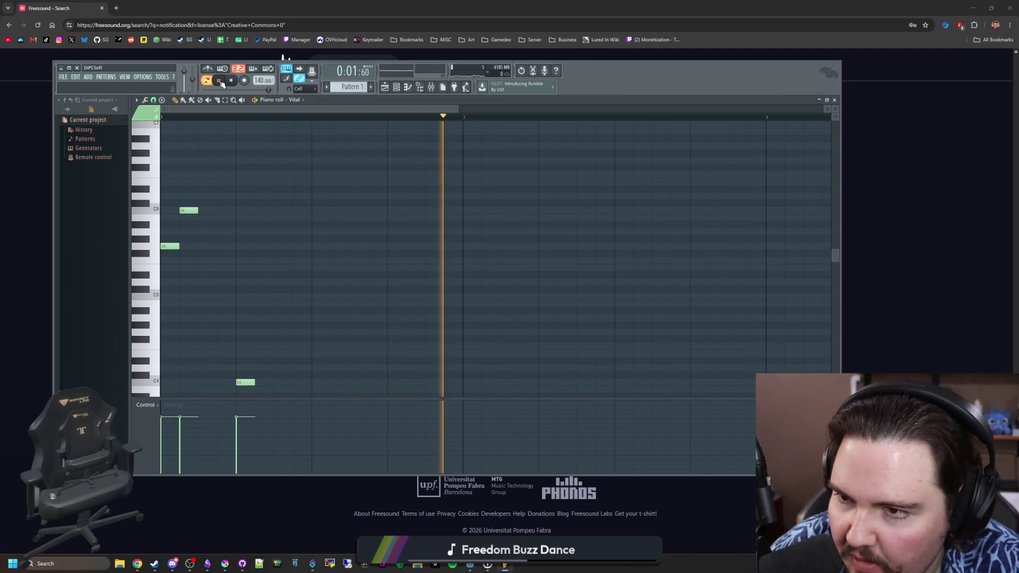
left_click(219, 81)
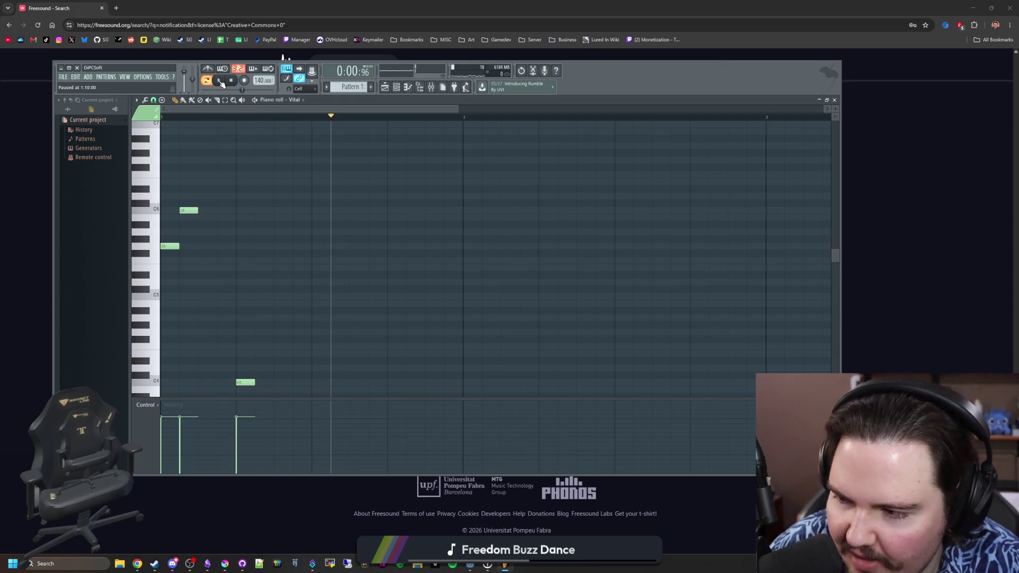
left_click(71, 78)
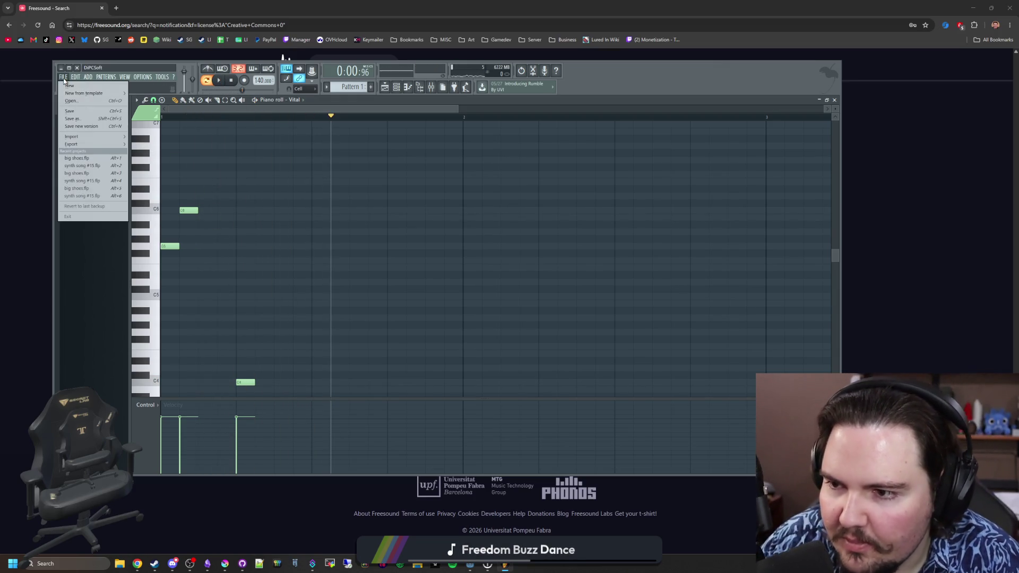
Start a WAV export of the jingle and browse to the lured-in Sounds folder.
left_click(87, 119)
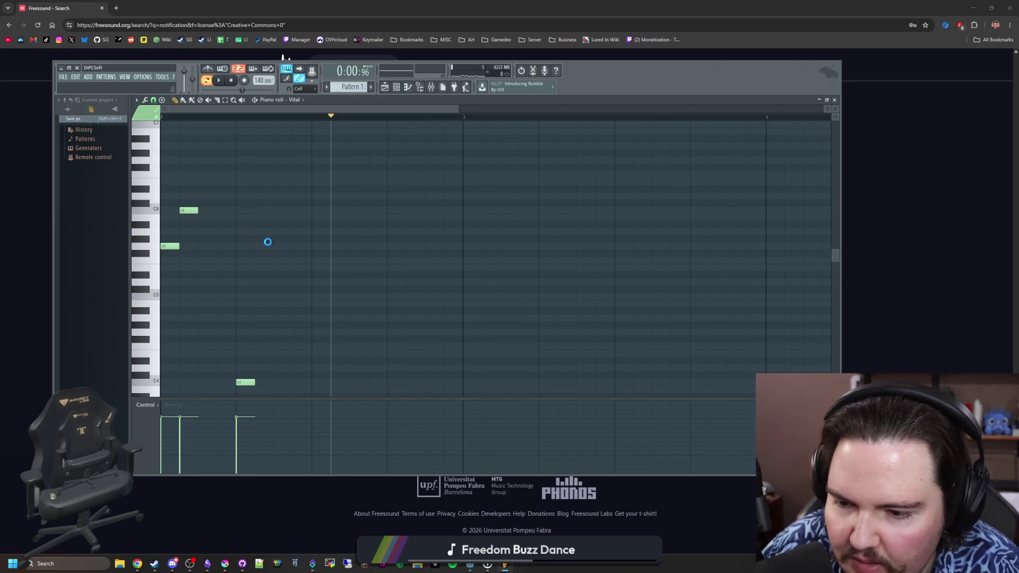
left_click(498, 335)
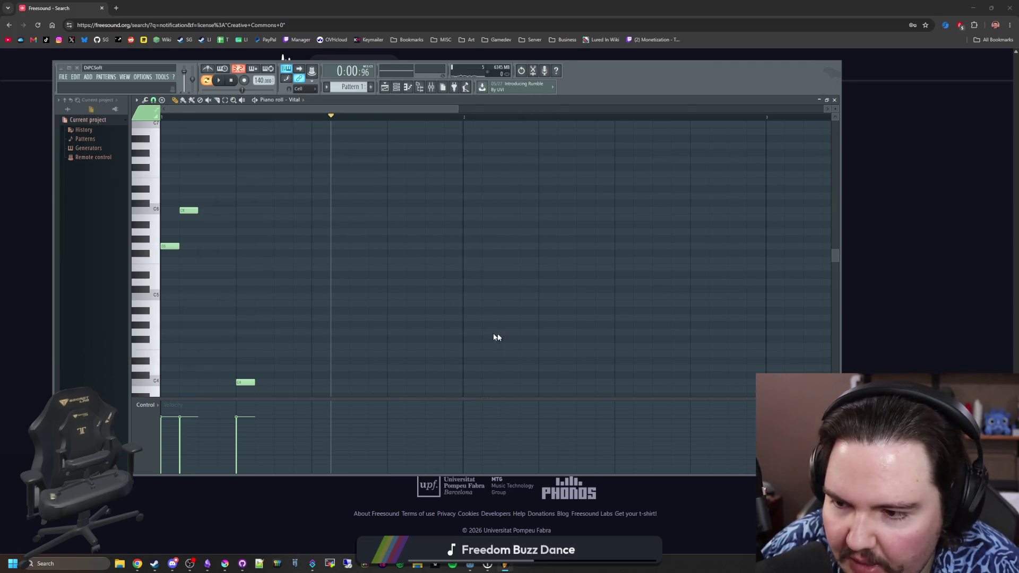
left_click(64, 77)
mouse_move(79, 144)
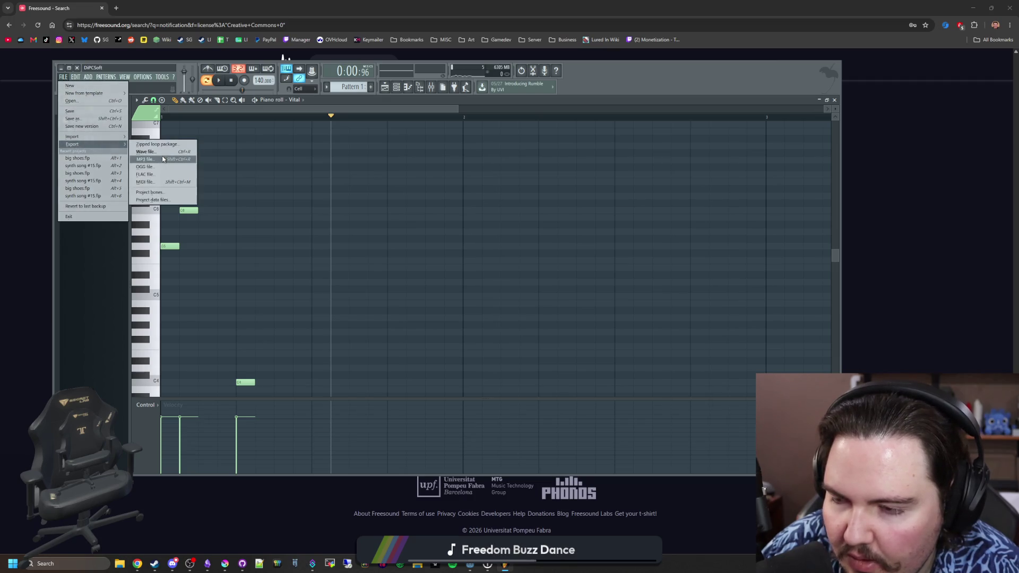
left_click(154, 152)
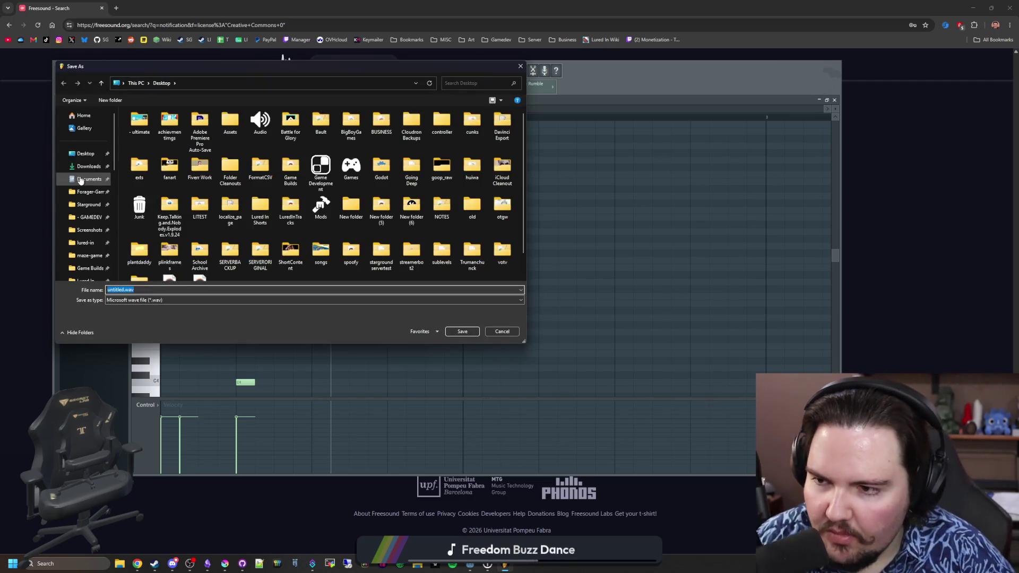
left_click(147, 291)
double_click(148, 291)
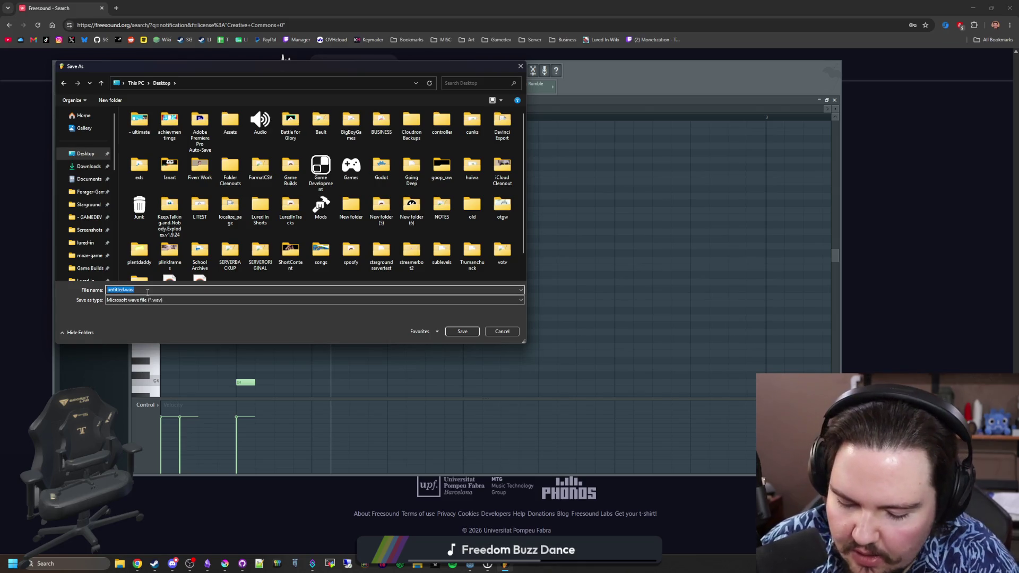
left_click(72, 239)
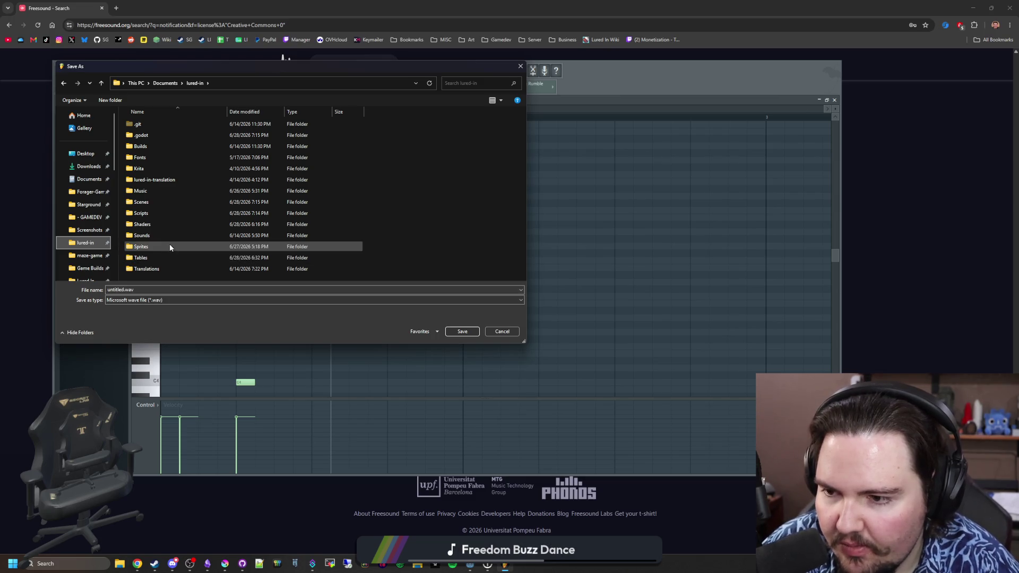
left_click(154, 234)
double_click(154, 235)
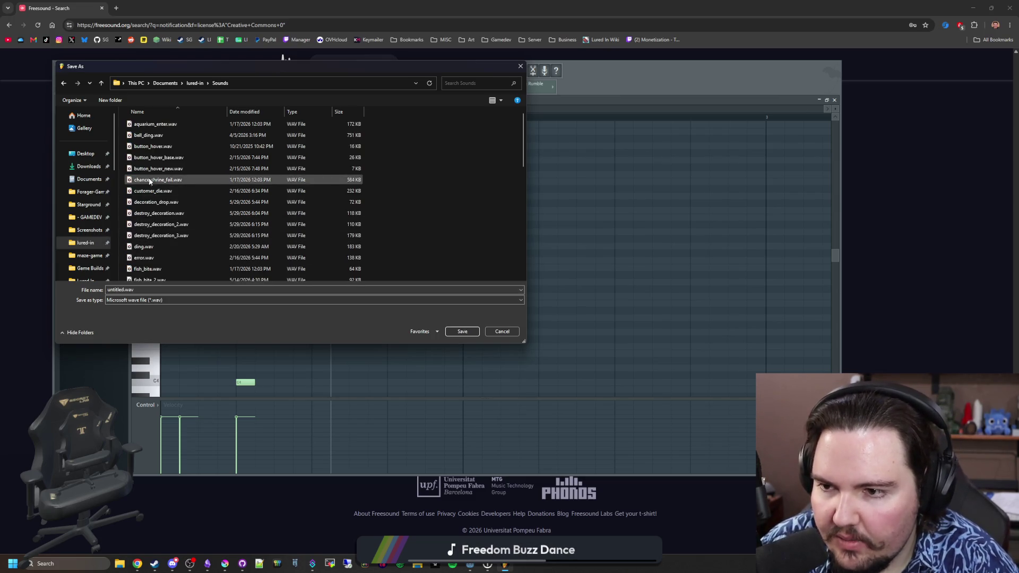
Name the export notification_top.wav and render it to disk.
left_click(162, 291)
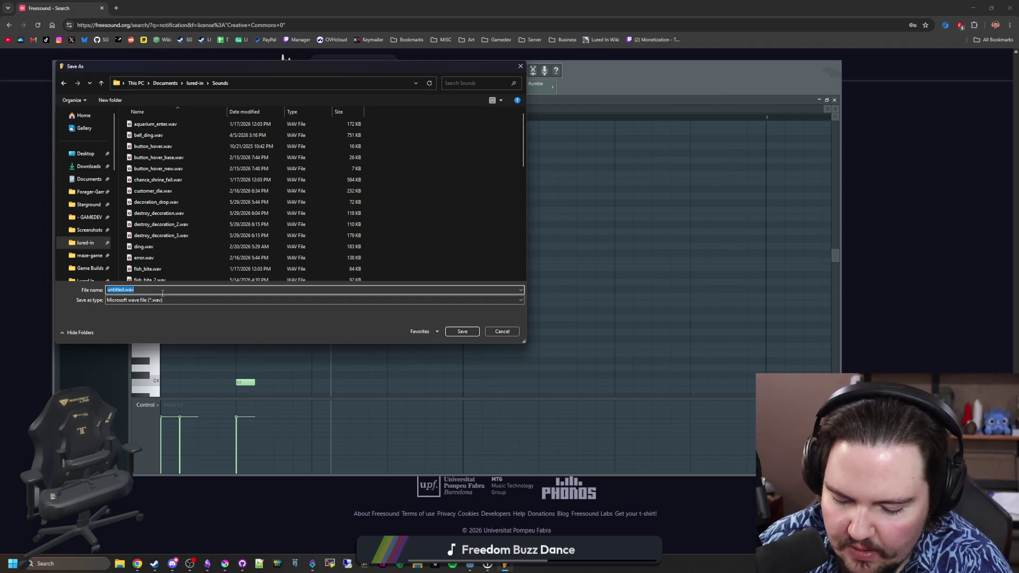
type("notification_top")
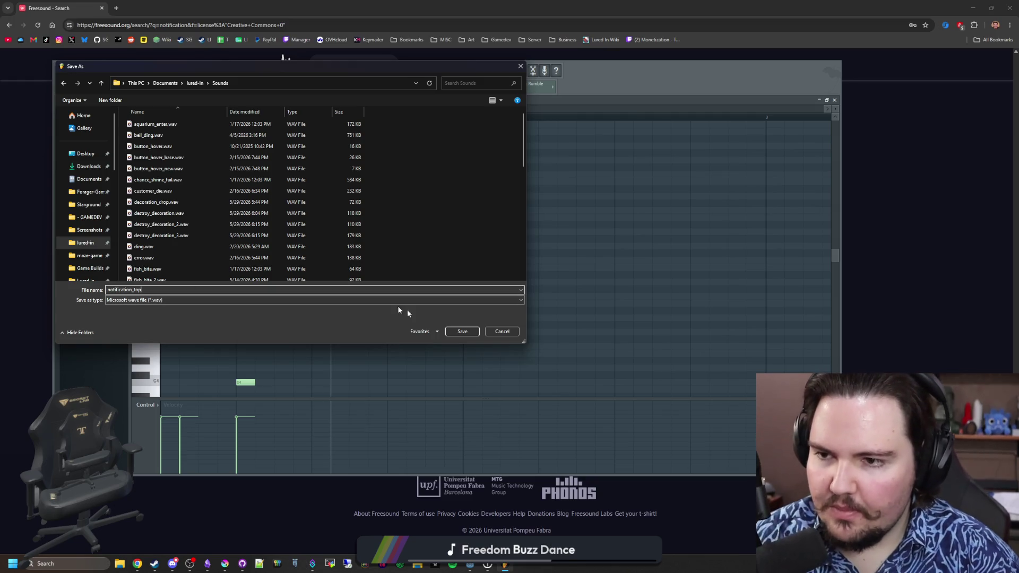
left_click(462, 331)
left_click(568, 372)
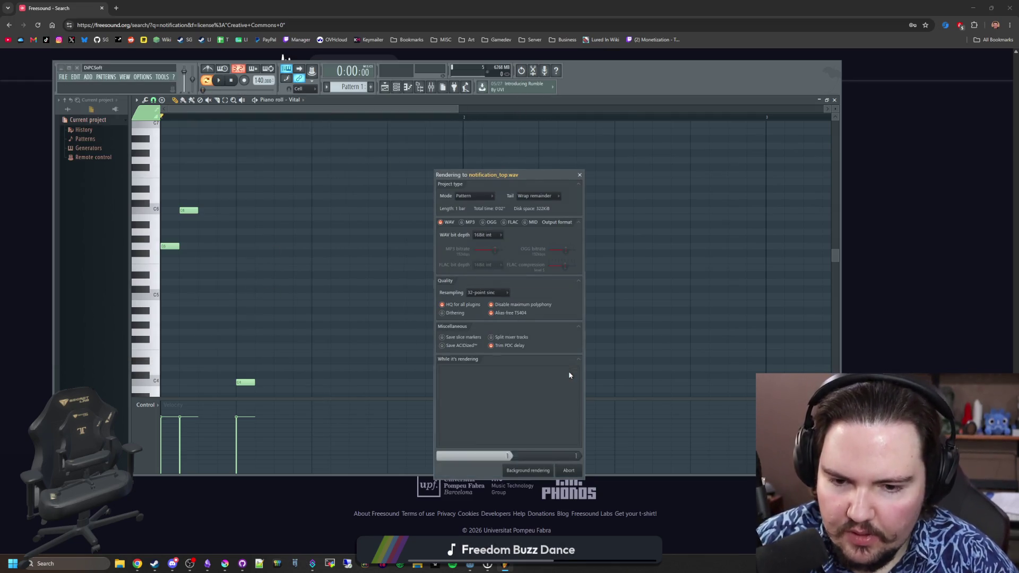
Save the FL Studio project under a new name beginning 'li_notifica'.
left_click(63, 78)
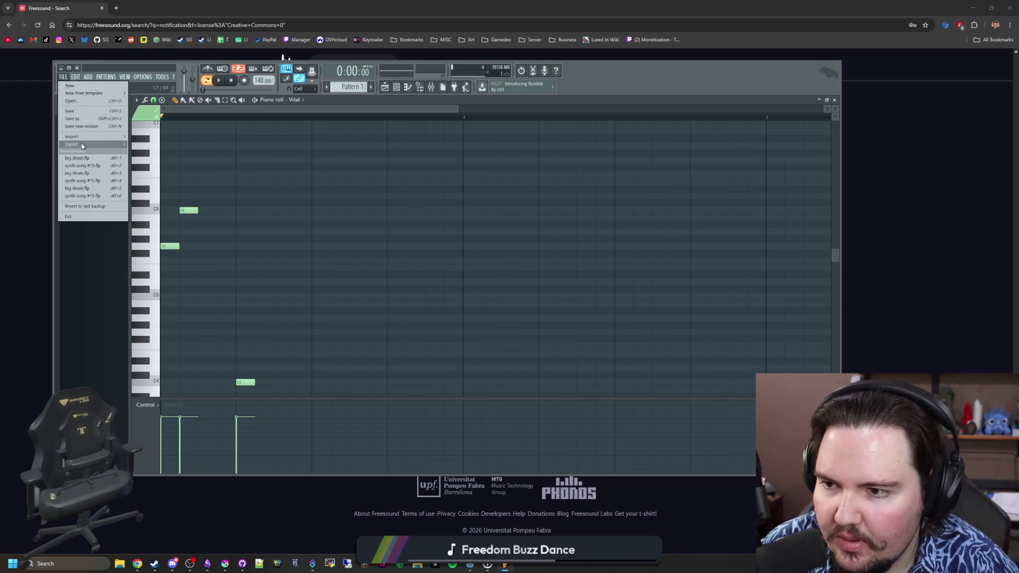
left_click(80, 137)
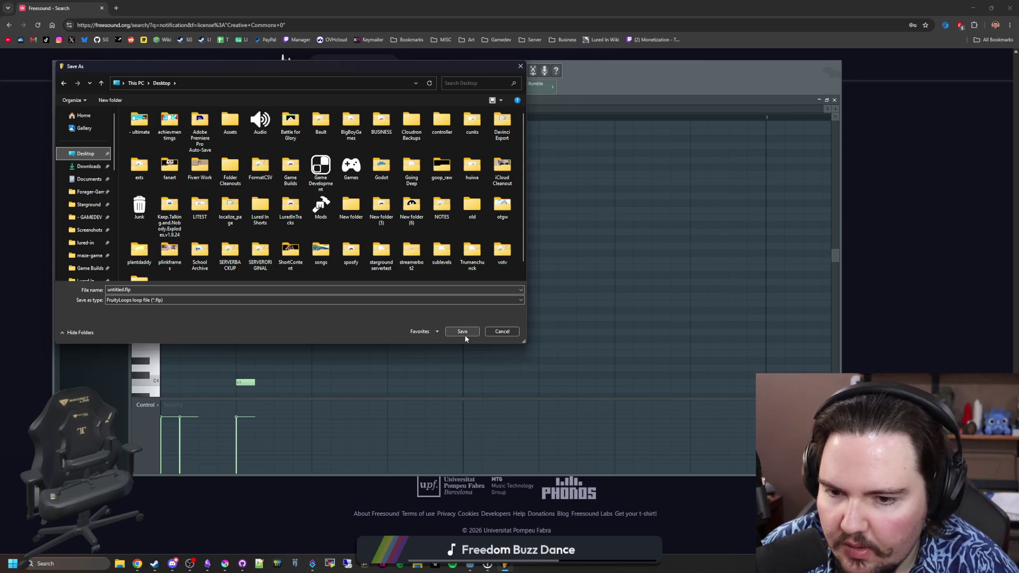
left_click(445, 293)
type("li_notifica")
key("Return")
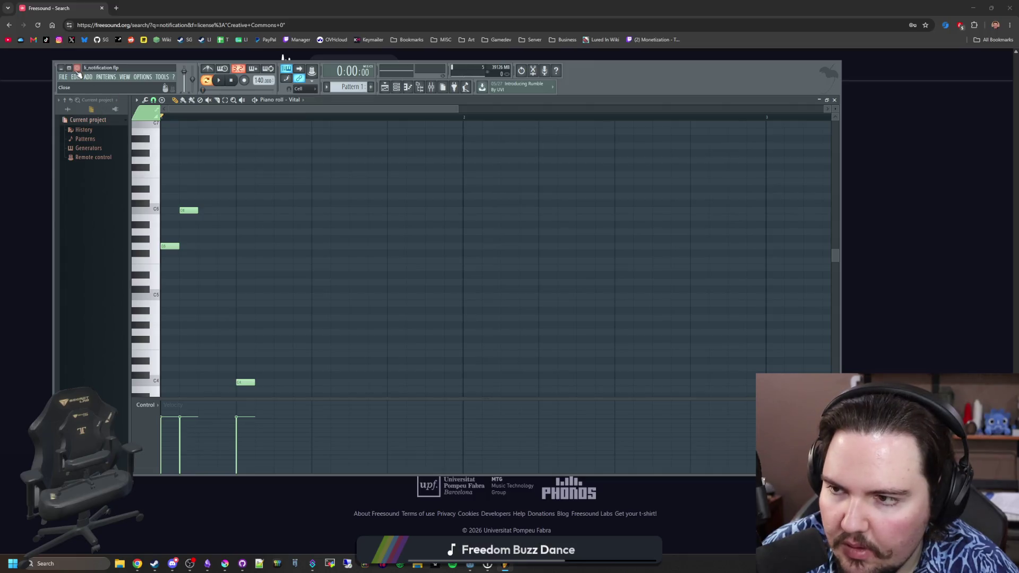
key("alt+Tab")
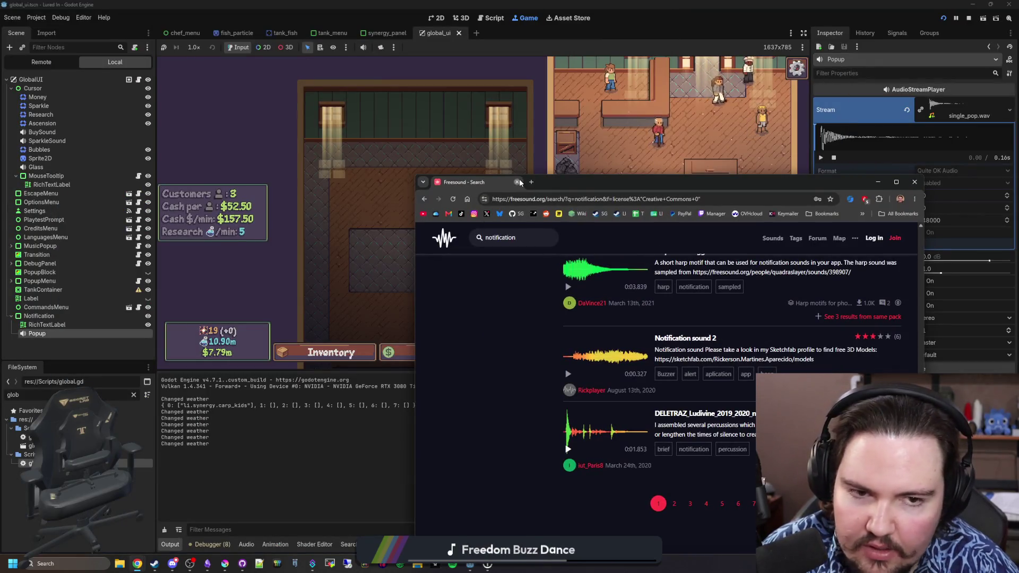
Close the Freesound browser, stop the game, and set the Popup sound stream to notification_top.wav.
left_click(517, 182)
key("F8")
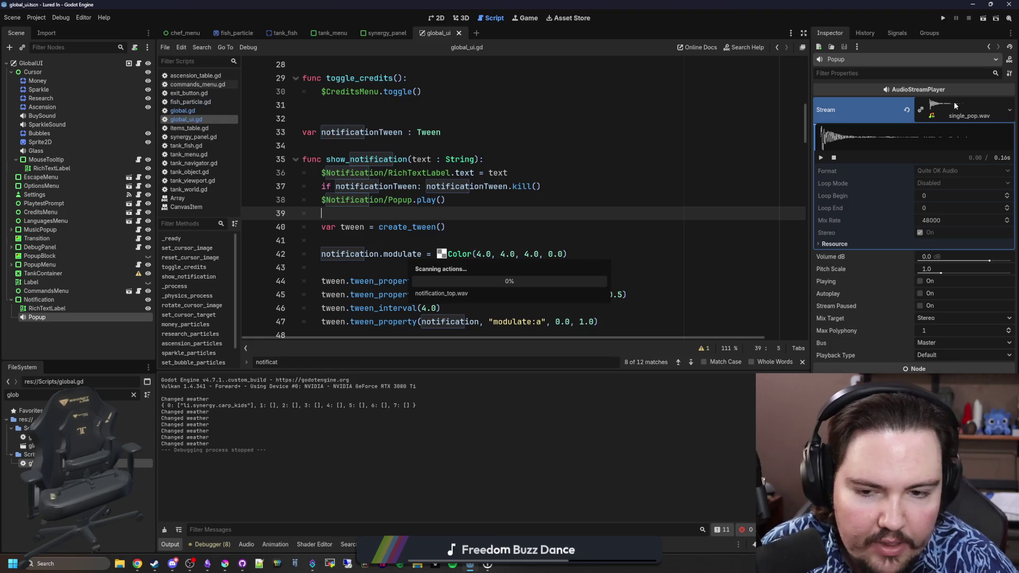
right_click(954, 105)
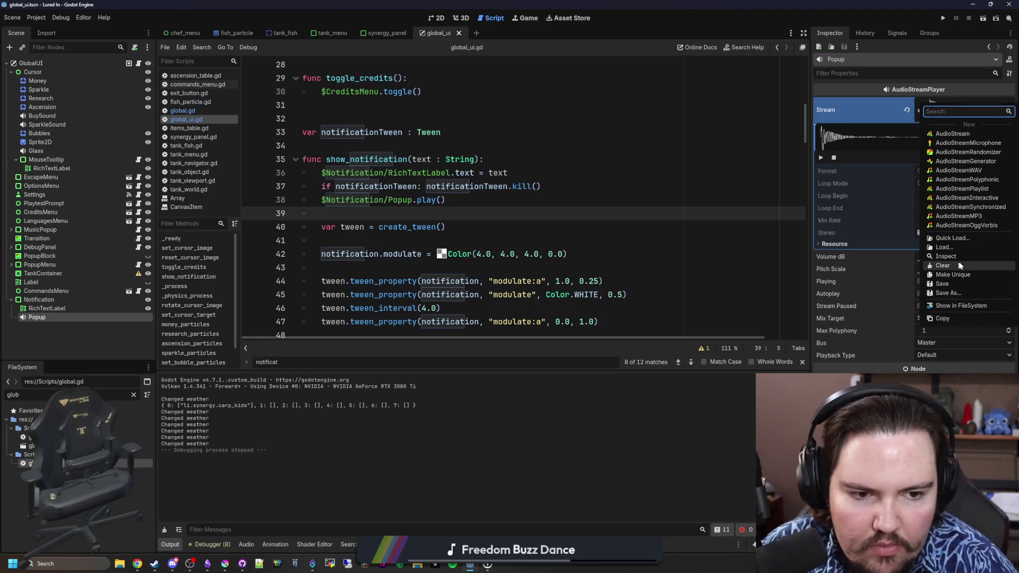
left_click(970, 239)
type("notfi")
key("Down")
key("Return")
Save the scene and reopen global.gd at empty line 1291.
left_click(454, 250, "ctrl")
key("ctrl+s")
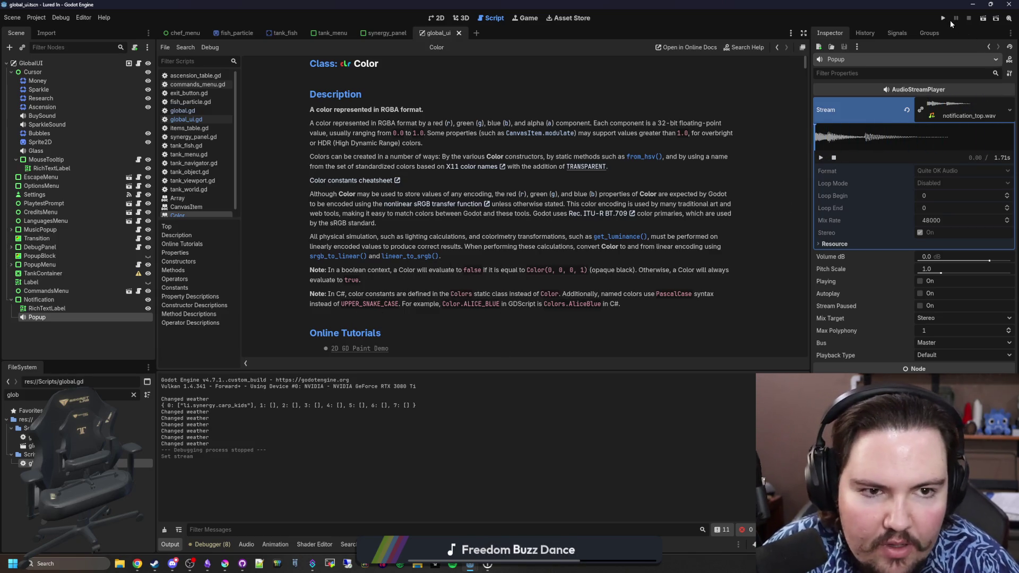
left_click(202, 110)
left_click(491, 226)
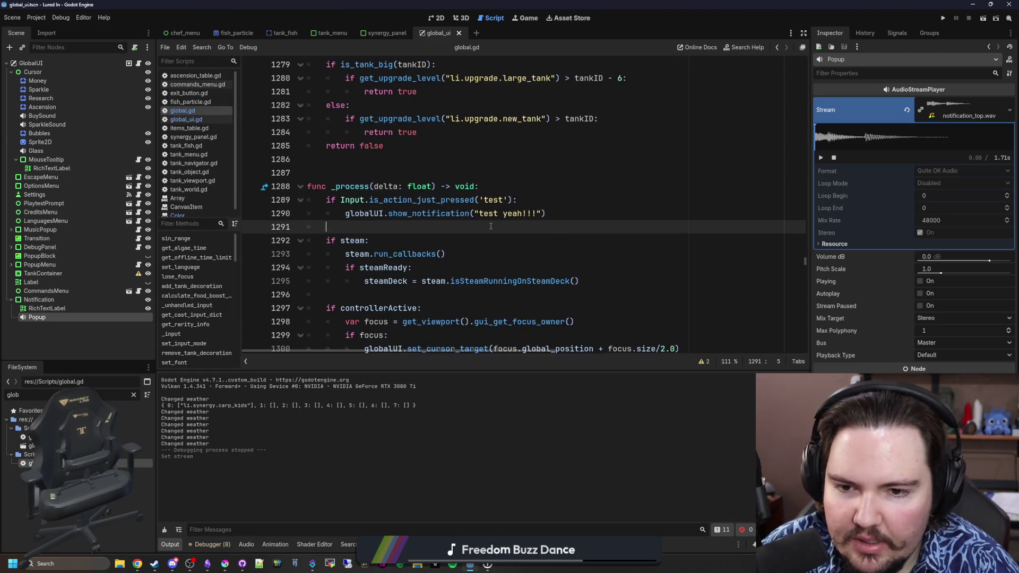
Add a [font_size=32] tag to the test notification message in global.gd and save.
left_click(509, 187)
key("ctrl+s")
left_click(536, 213)
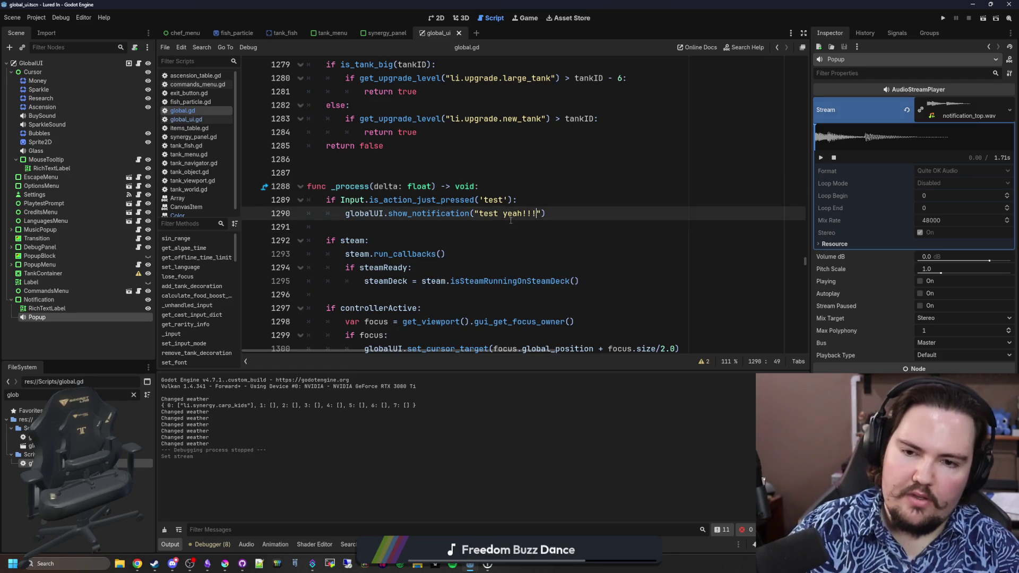
type("[font_size=")
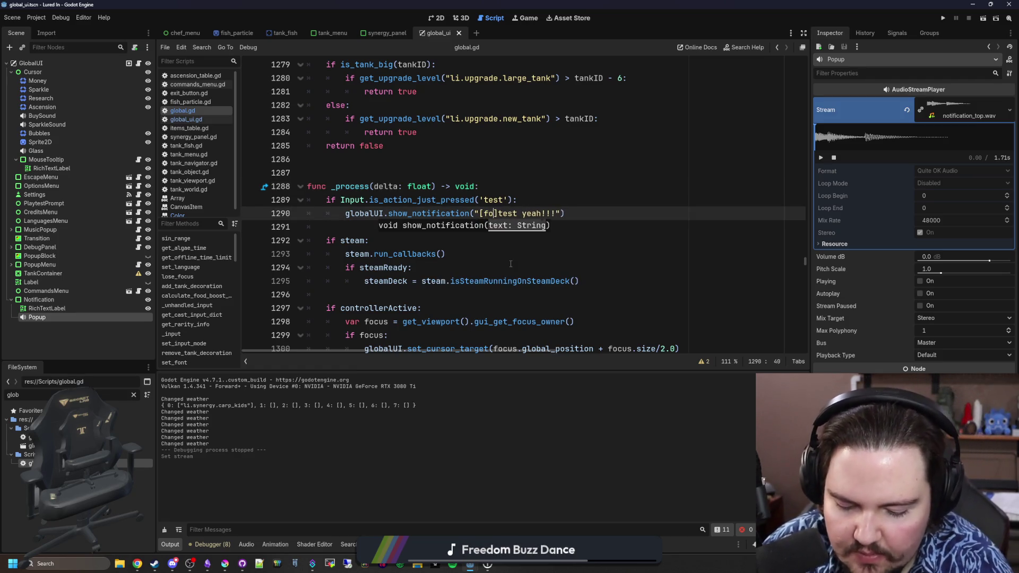
type("32")
left_click(511, 264)
key("ctrl+s")
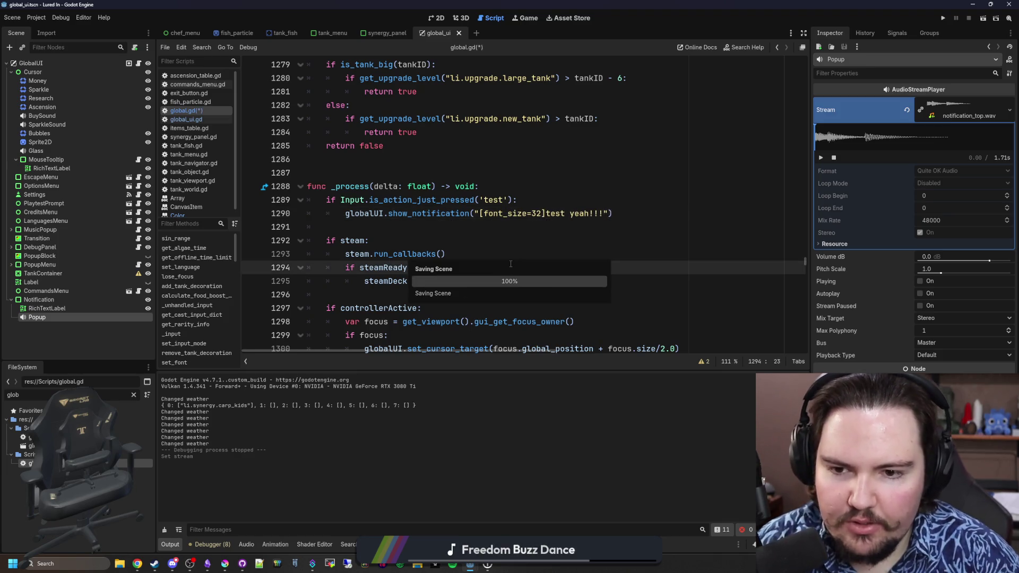
Run the game, start it from the main menu, and focus on a fish tank.
left_click(941, 20)
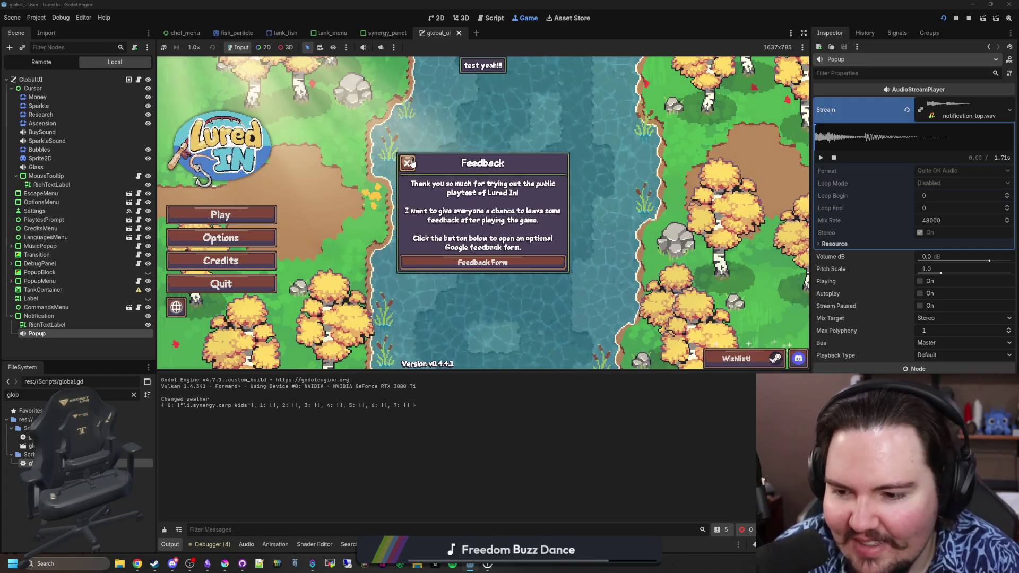
left_click_drag(186, 405, 222, 406)
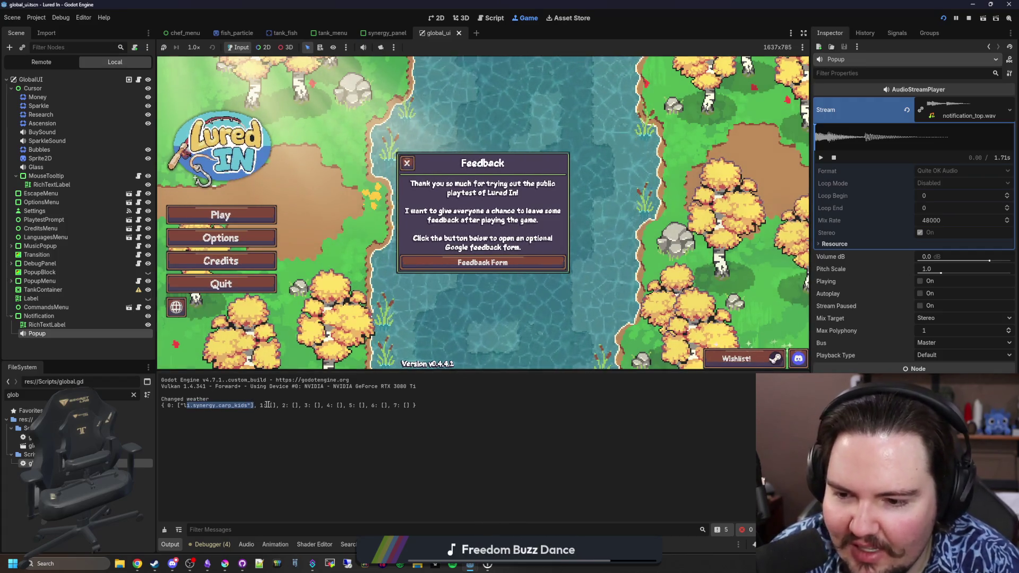
left_click(215, 223)
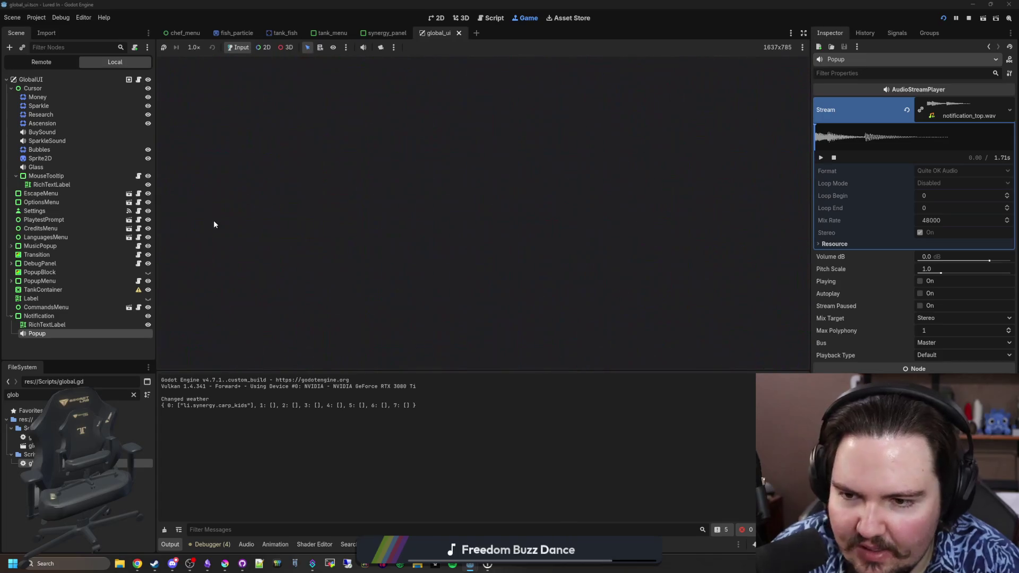
left_click(541, 250)
left_click(541, 249)
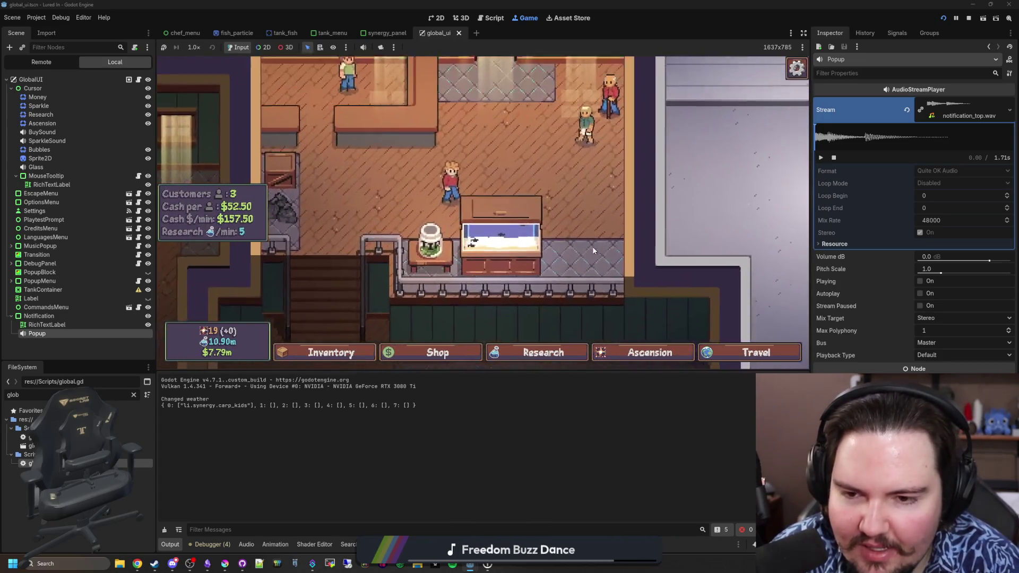
scroll(626, 231, "down", 3)
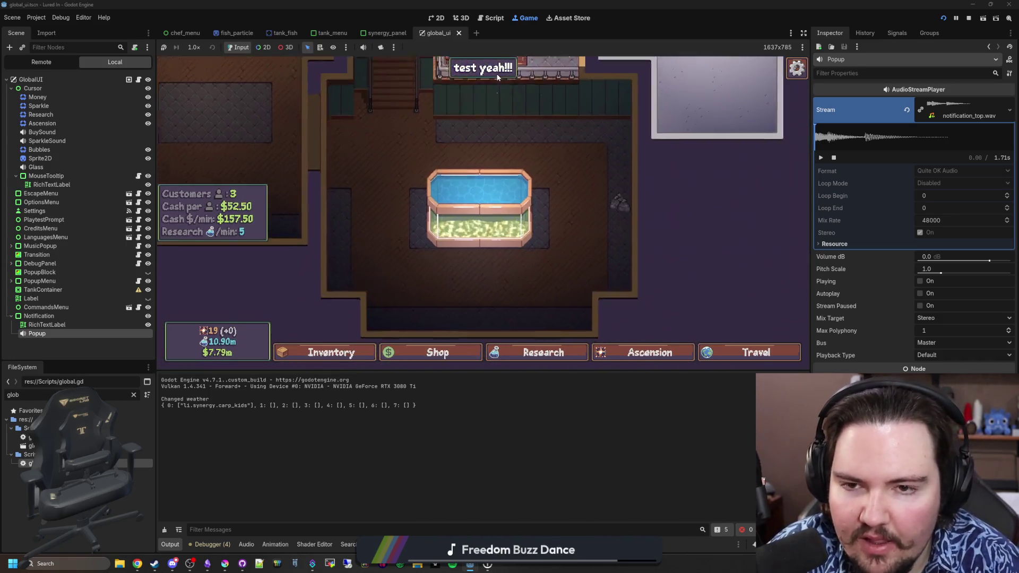
scroll(498, 77, "up", 3)
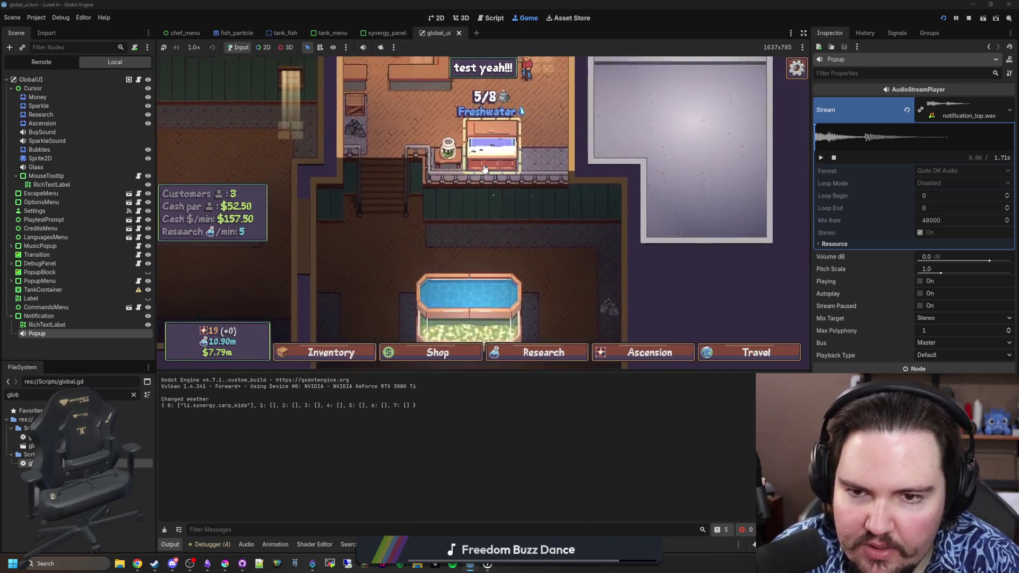
scroll(484, 169, "down", 3)
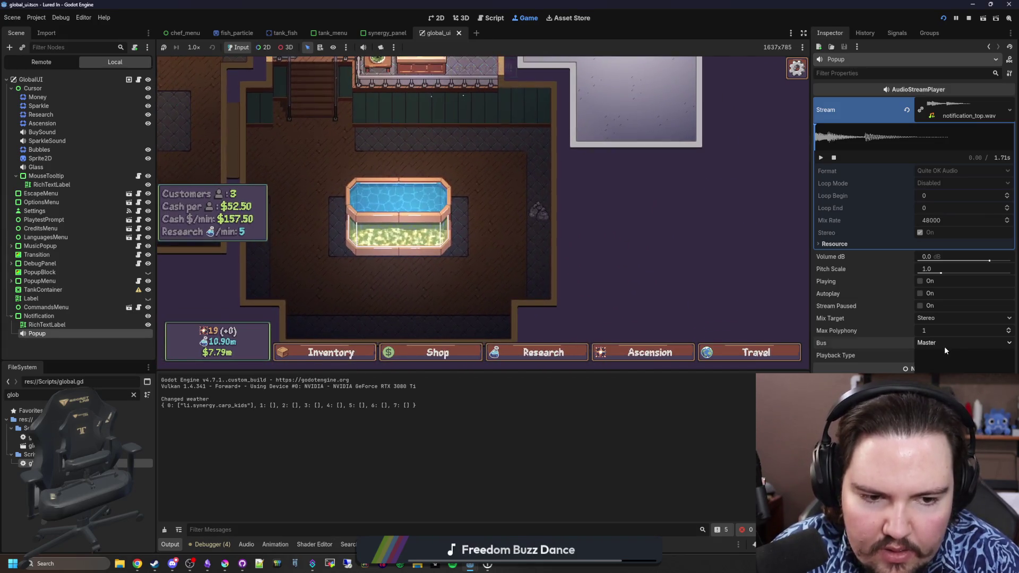
Route the Popup sound player to the SFX bus.
left_click(944, 344)
left_click(927, 427)
scroll(569, 219, "up", 2)
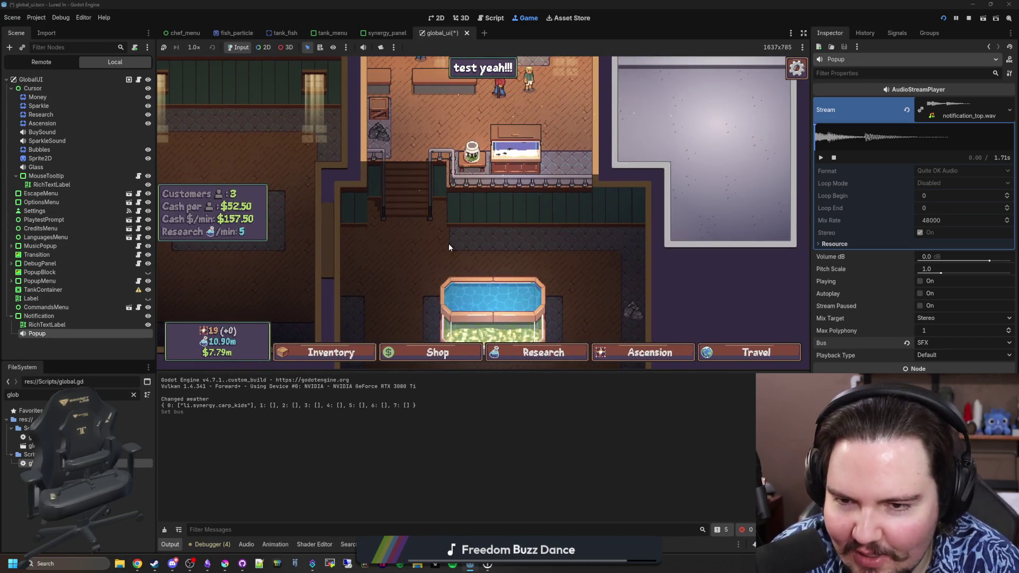
Raise the in-game Master Volume to 57, open a fish tank panel, then stop the game.
mouse_move(530, 157)
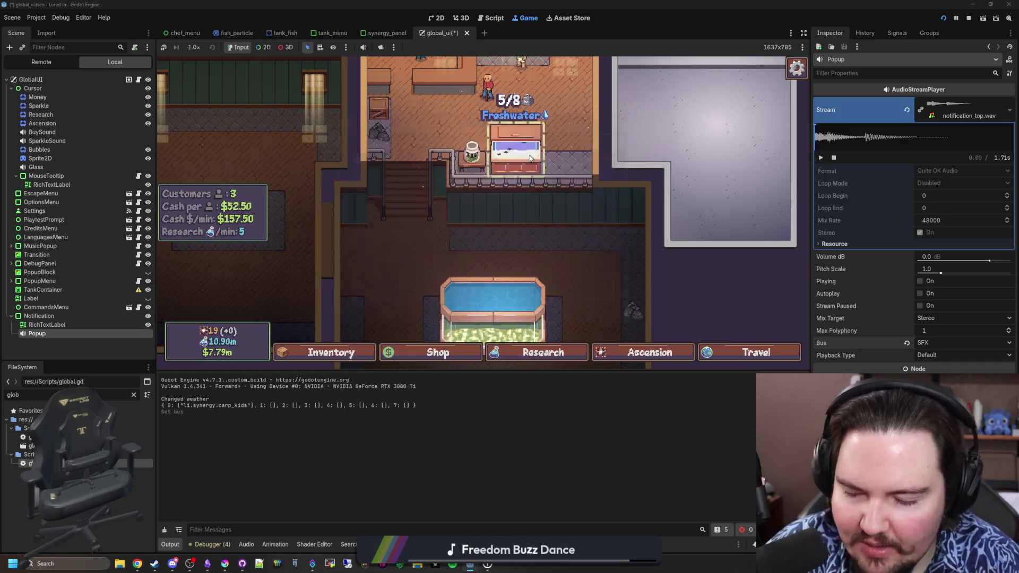
key("Escape")
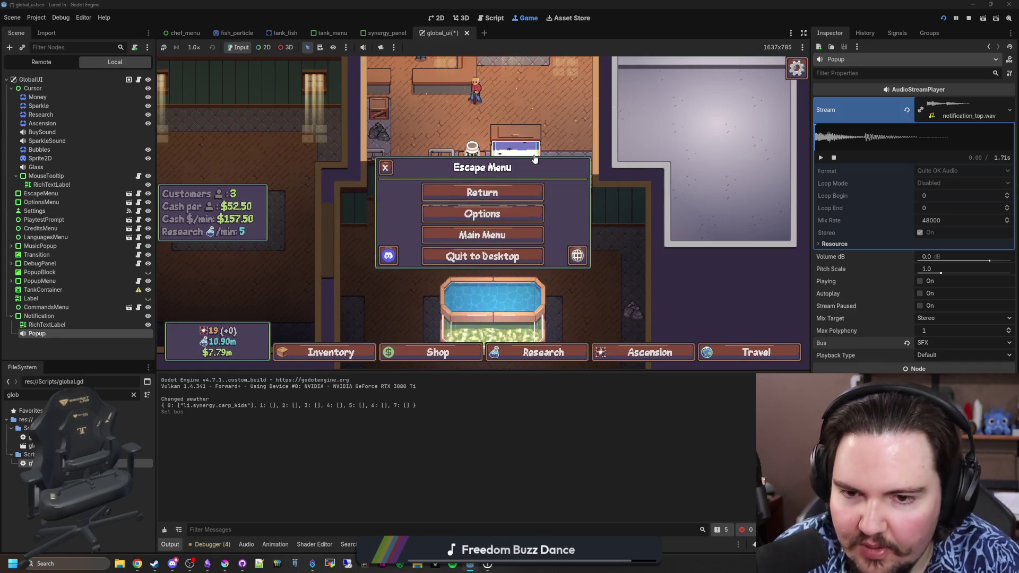
left_click(480, 214)
left_click(520, 160)
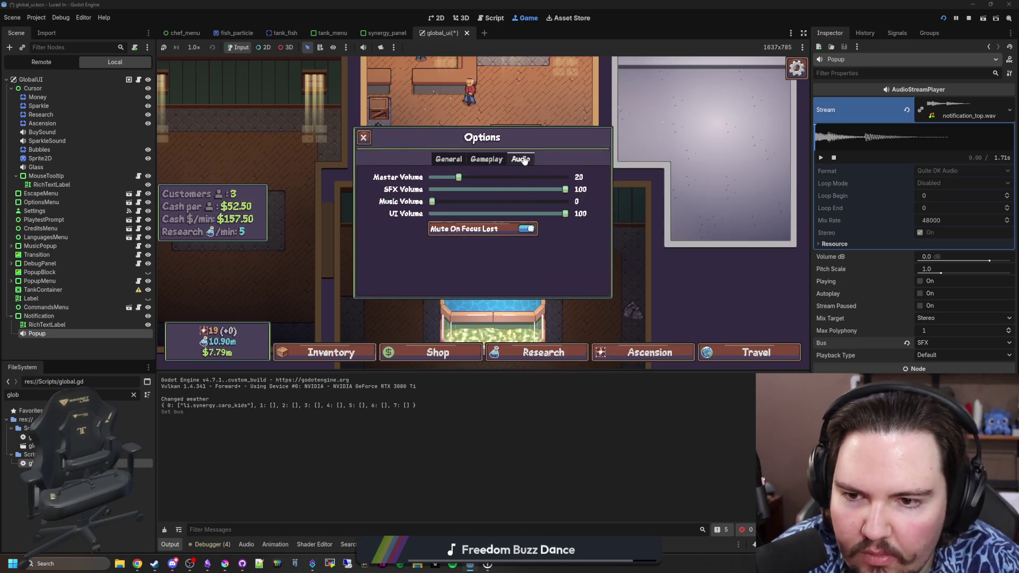
left_click(462, 179)
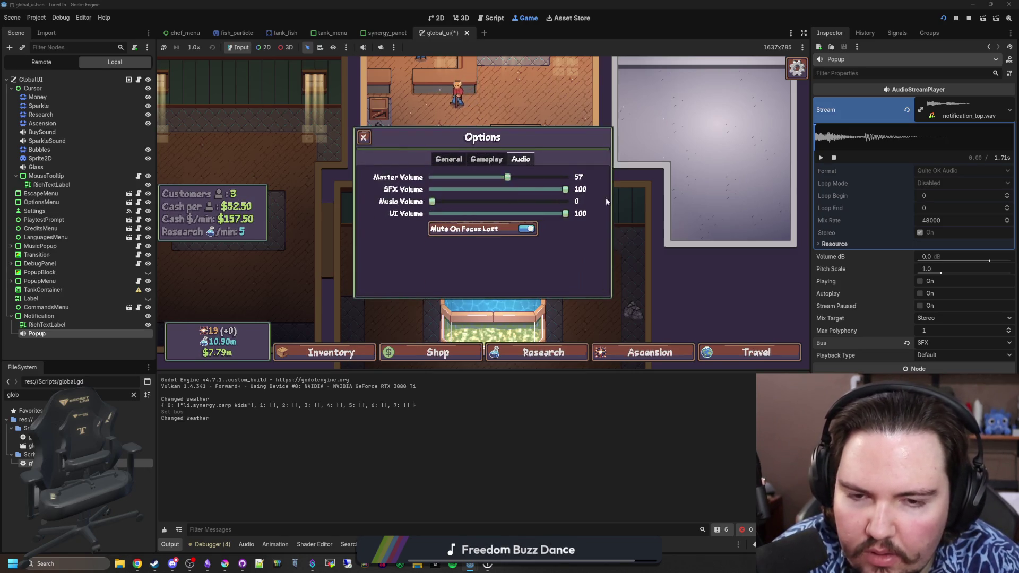
key("Escape")
key("Escape")
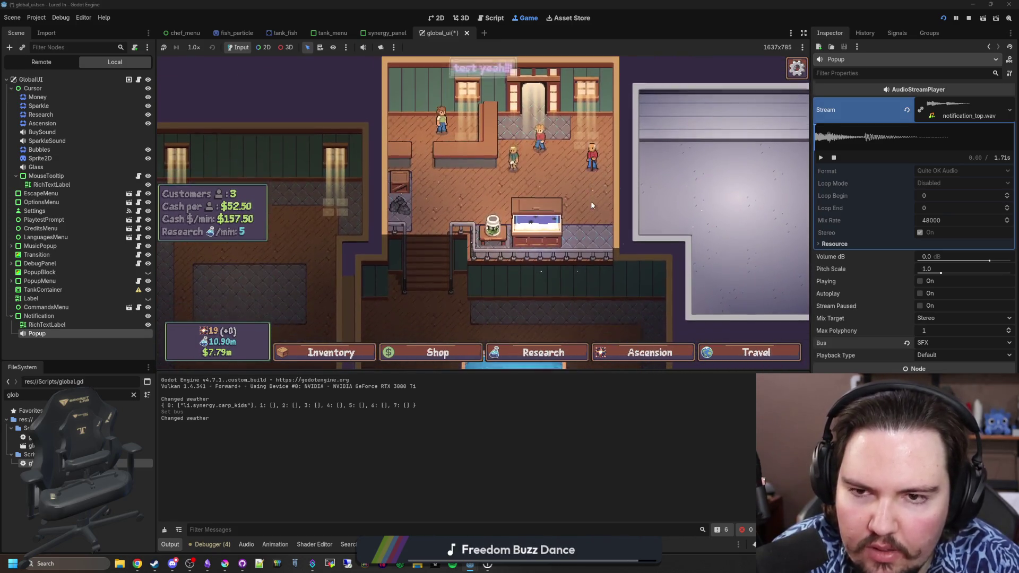
left_click(534, 244)
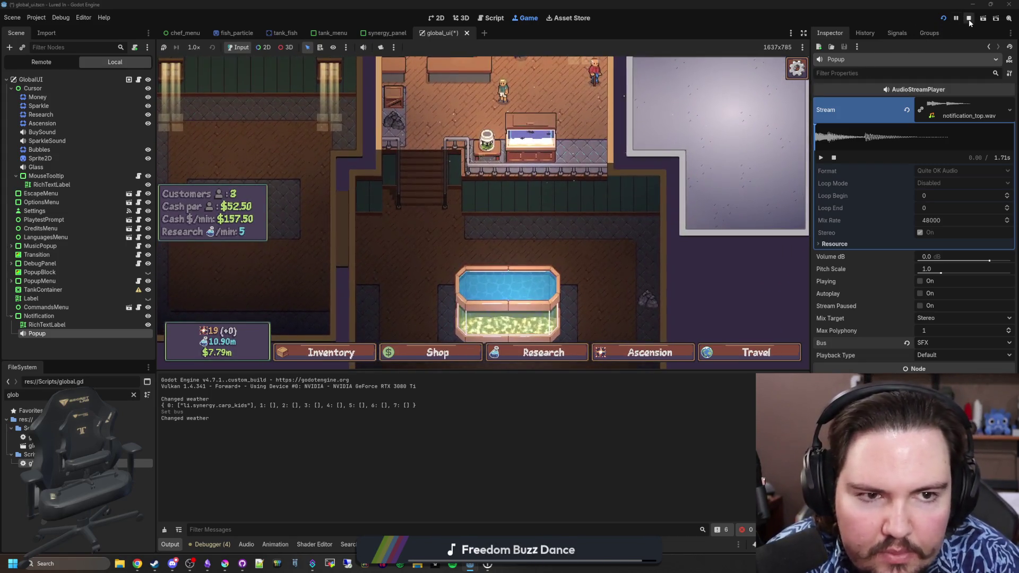
left_click(969, 18)
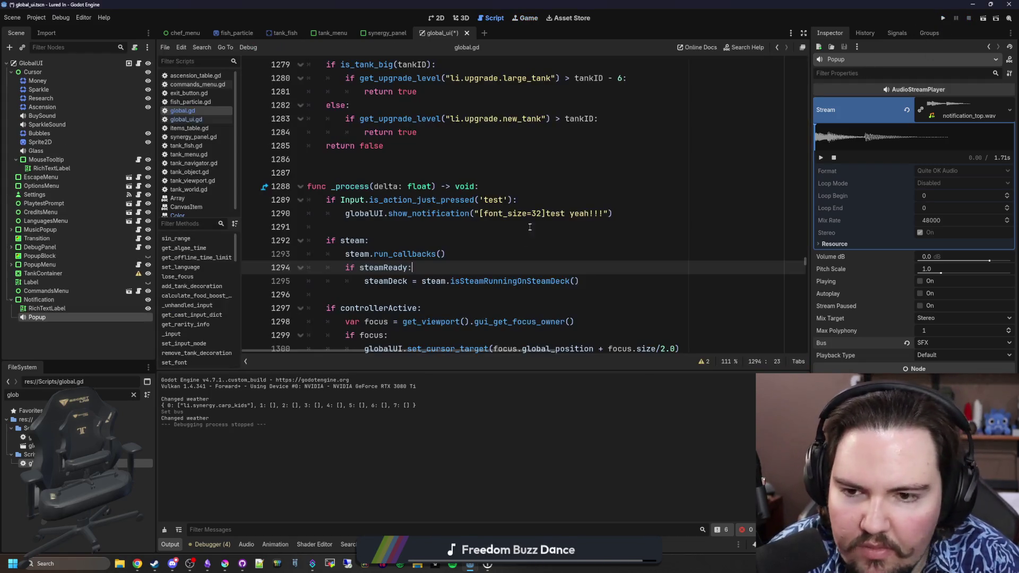
Delete the test notification message text, leaving an empty string, and save the script.
key("ctrl+s")
left_click(506, 214)
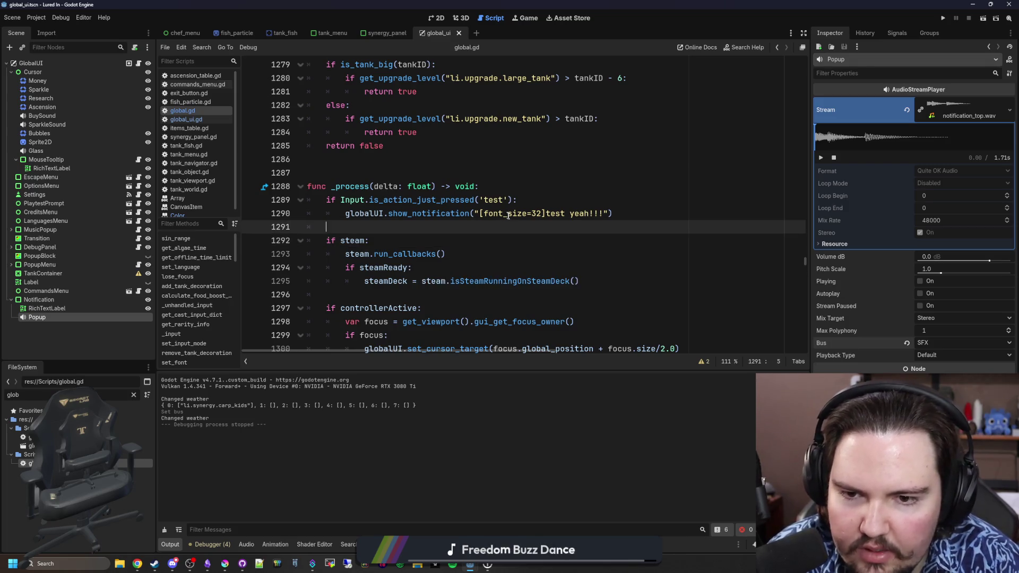
key("ctrl+shift+Left")
key("ctrl+shift+Left")
key("ctrl+shift+Left")
key("BackSpace")
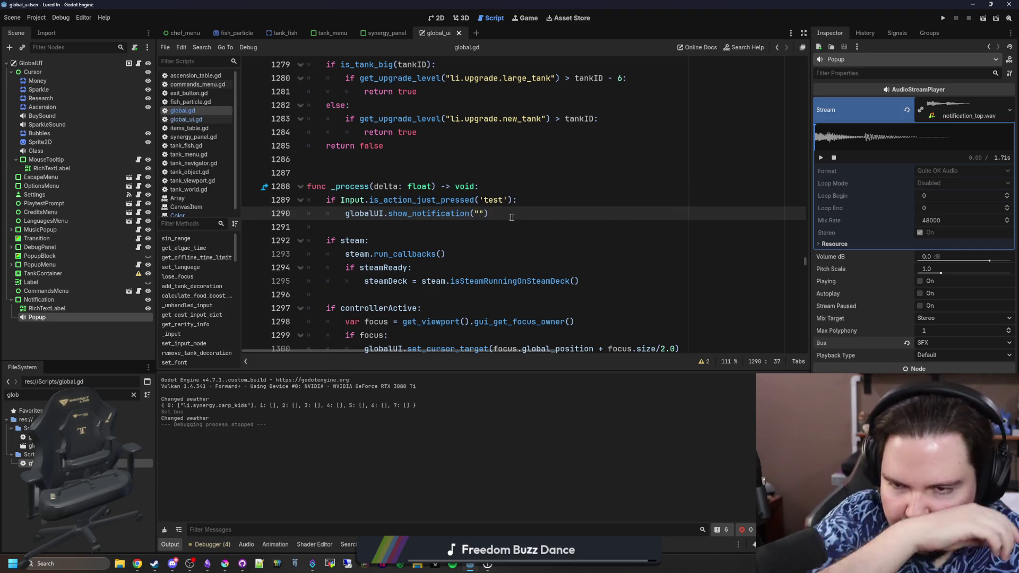
left_click(520, 214)
key("ctrl+s")
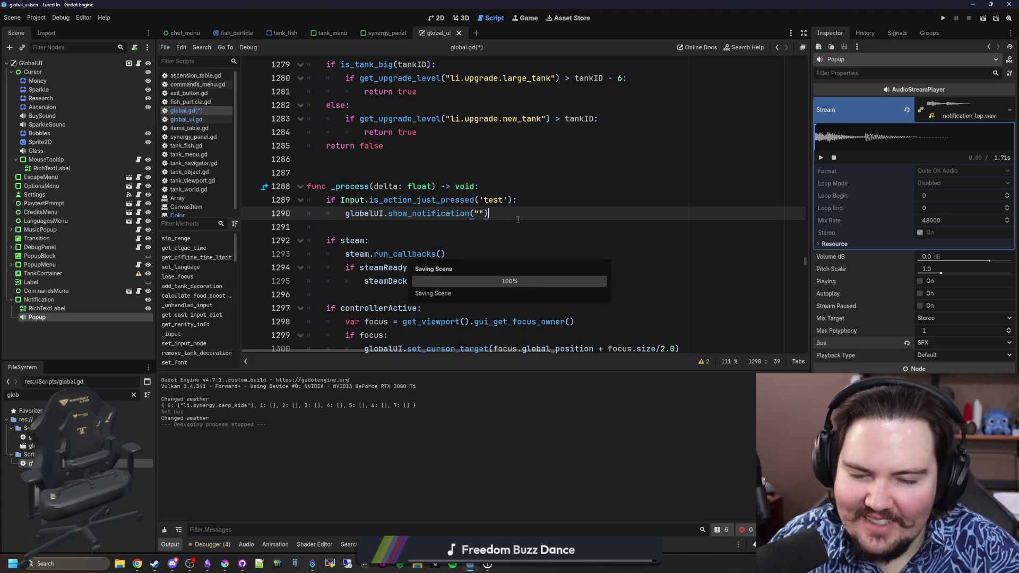
Comment out the test input lines 1289–1290 with Ctrl+K and save.
left_click_drag(520, 219, 218, 196)
key("ctrl+k")
left_click(400, 227)
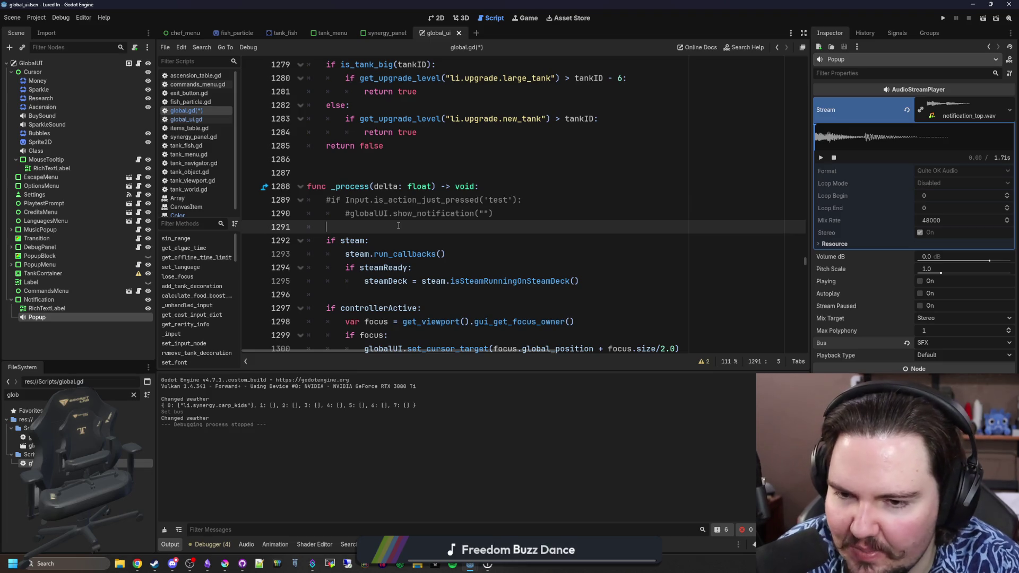
key("ctrl+s")
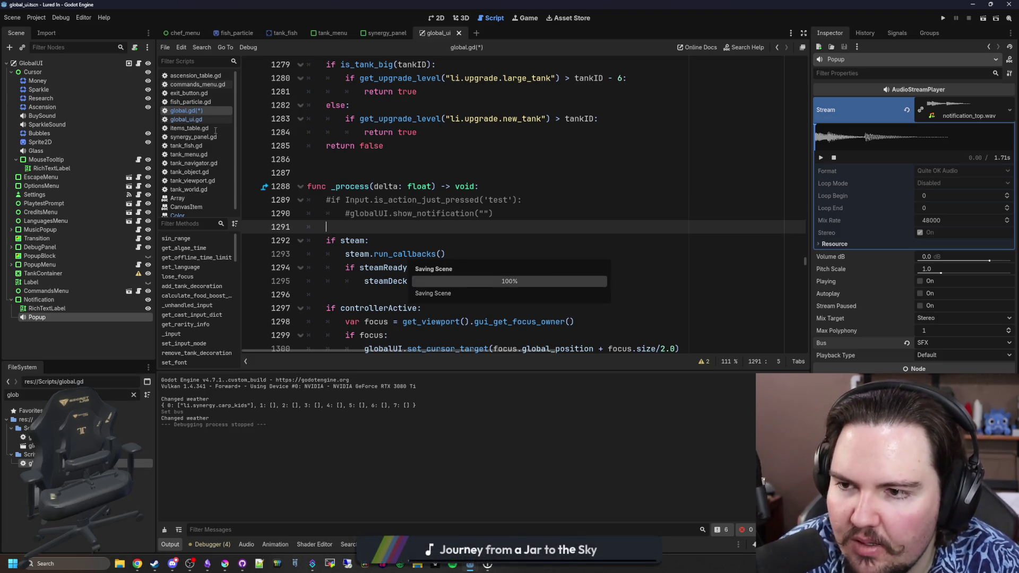
Look through global_ui.gd and tank_fish.gd, then return to global.gd and open search.
left_click(205, 117)
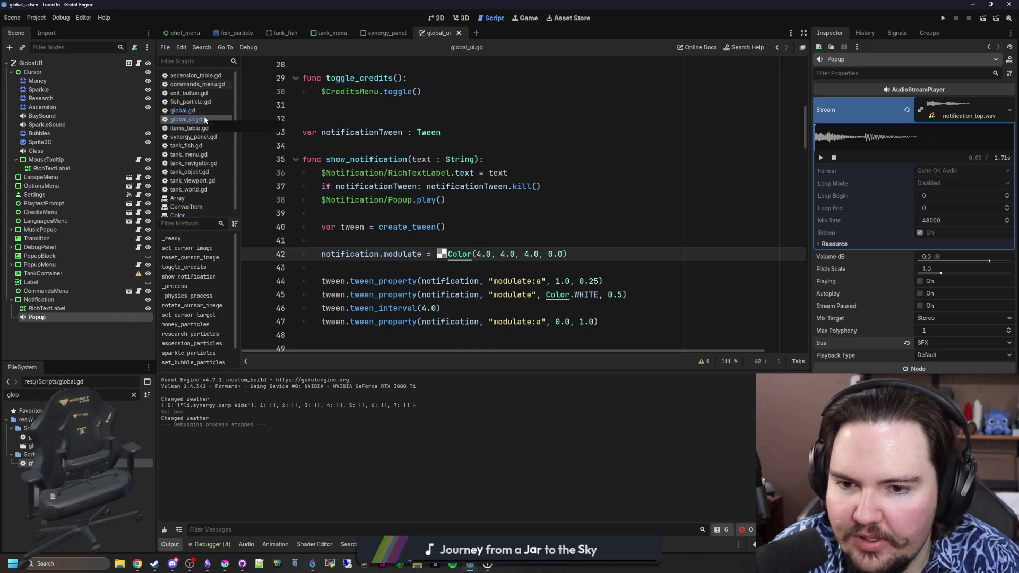
scroll(572, 224, "down", 1)
left_click(205, 145)
left_click(206, 121)
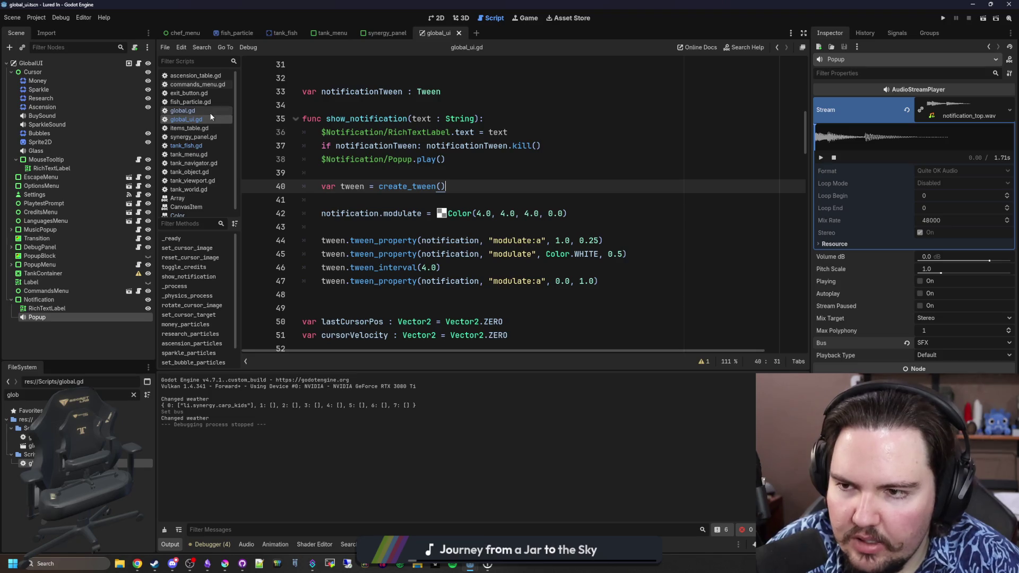
left_click(209, 111)
key("ctrl+f")
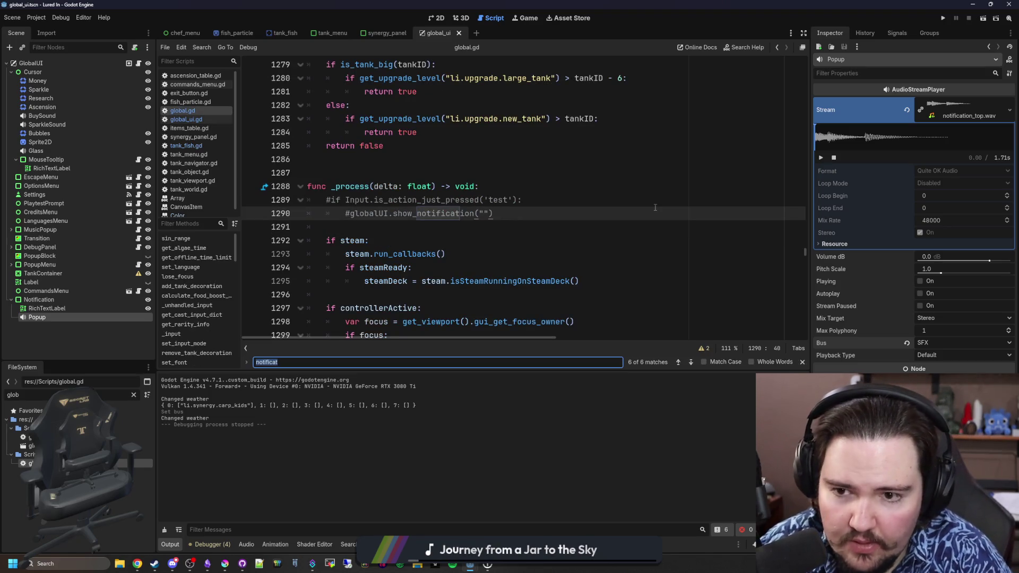
Find the show_notification call and insert blank lines after line 996.
type("show_notif")
left_click(655, 207)
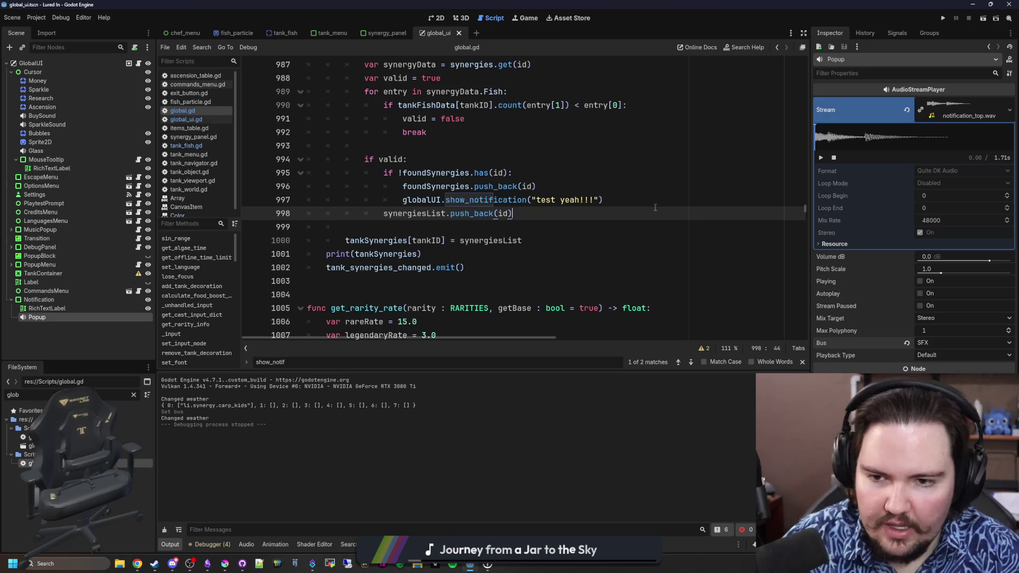
scroll(655, 207, "up", 1)
left_click(589, 231)
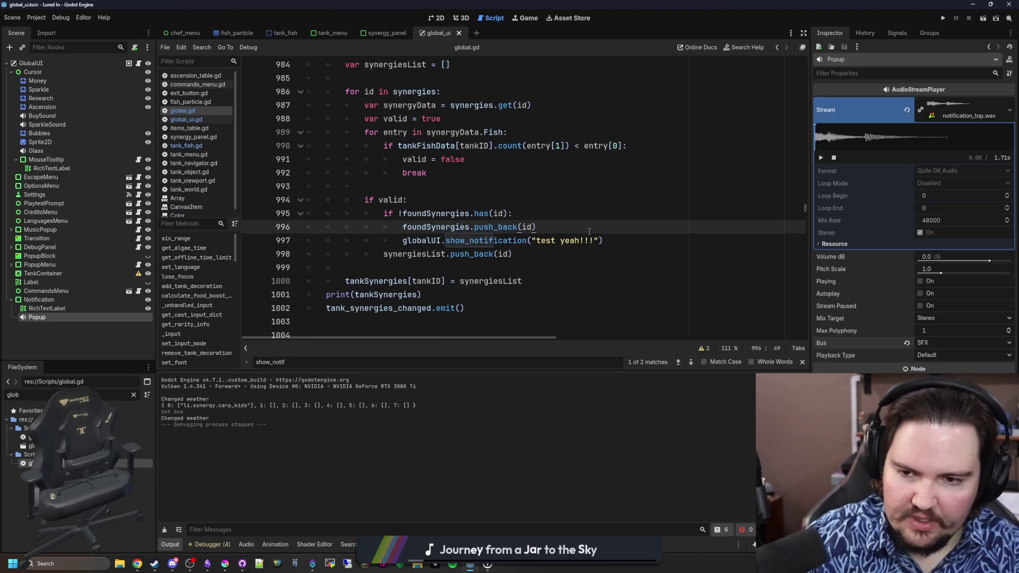
key("Return")
key("Return")
key("Up")
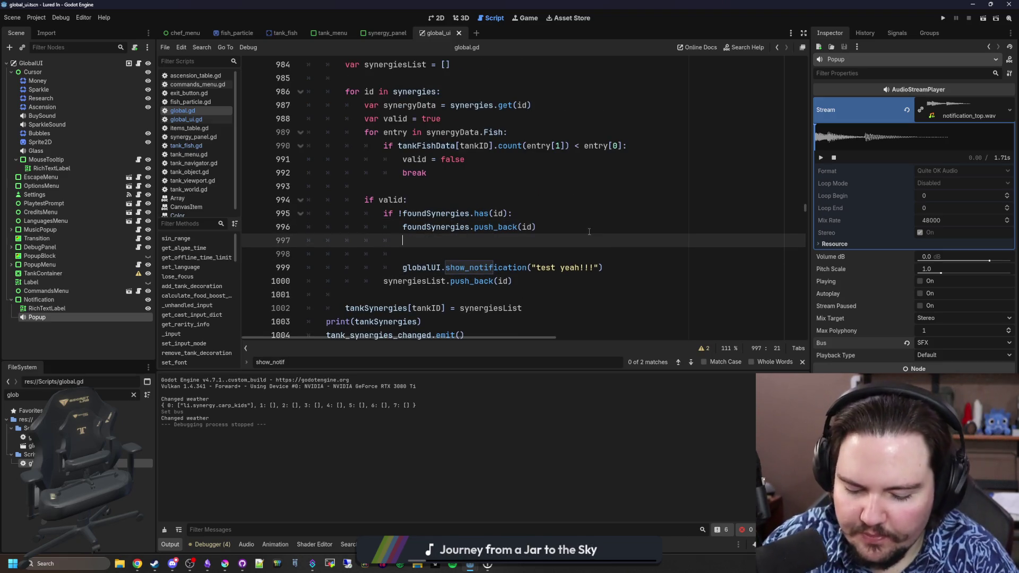
Write var s = "{0}\n[color=gray]{1}".format([tr("Synergy Found!"), ...]).
type("var st")
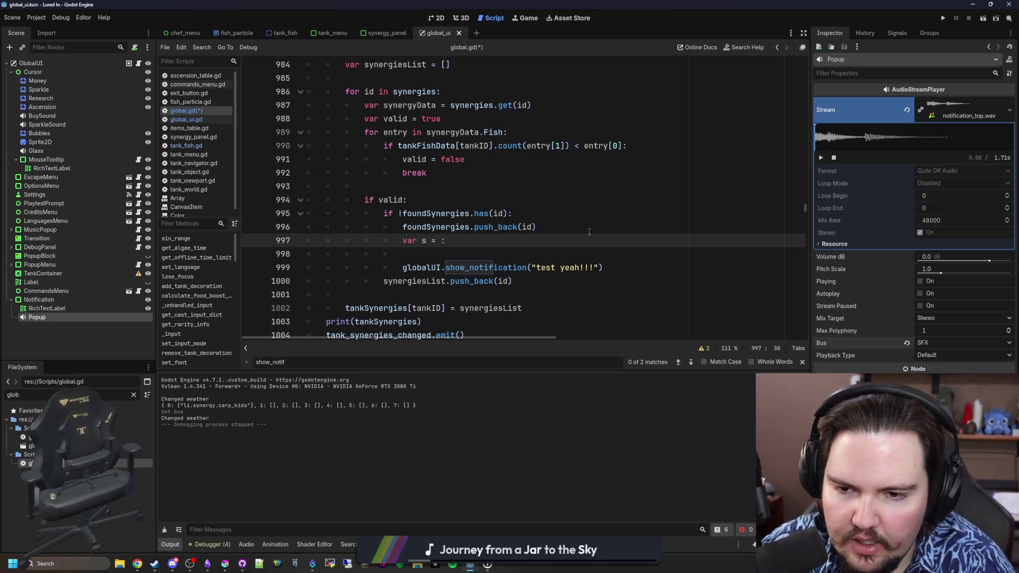
type("{0-")
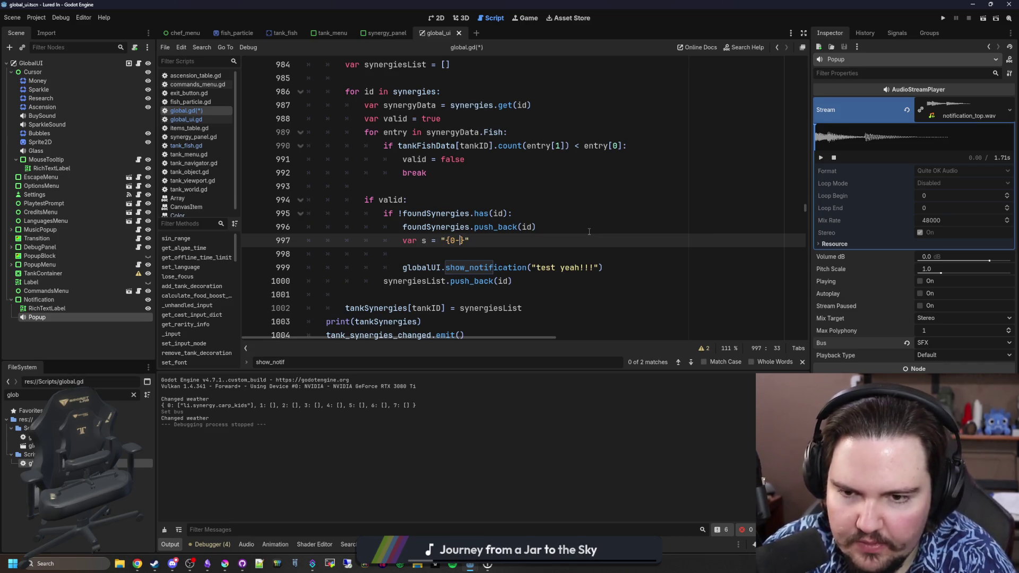
key("BackSpace")
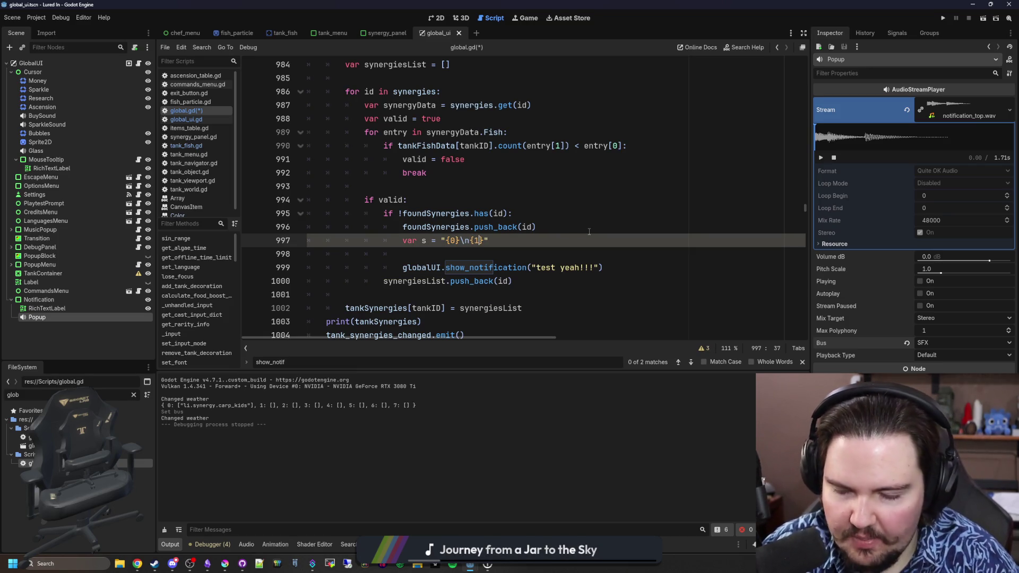
type("[color=gray")
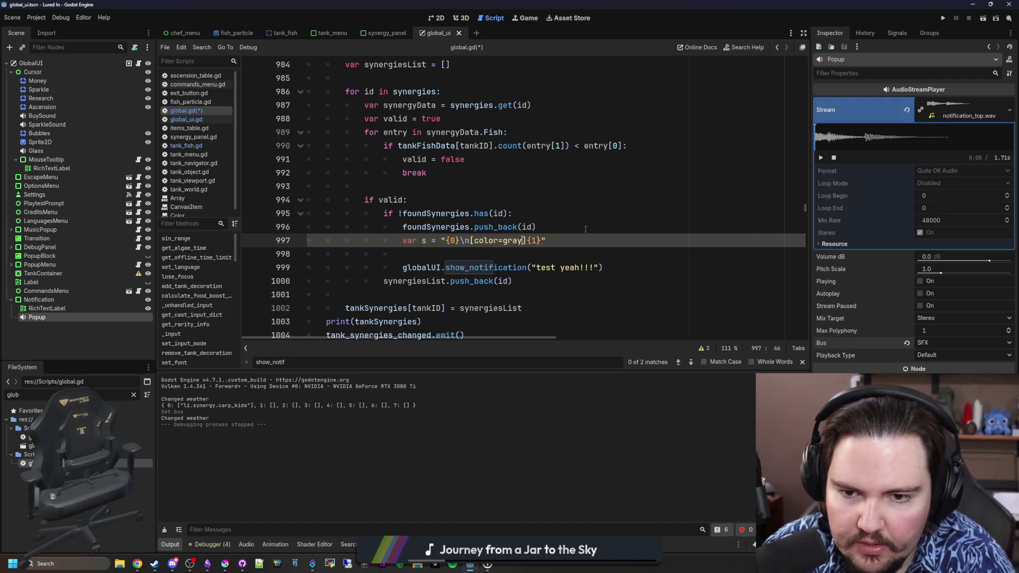
type("[]")
type("/color")
key("BackSpace")
key("BackSpace")
key("BackSpace")
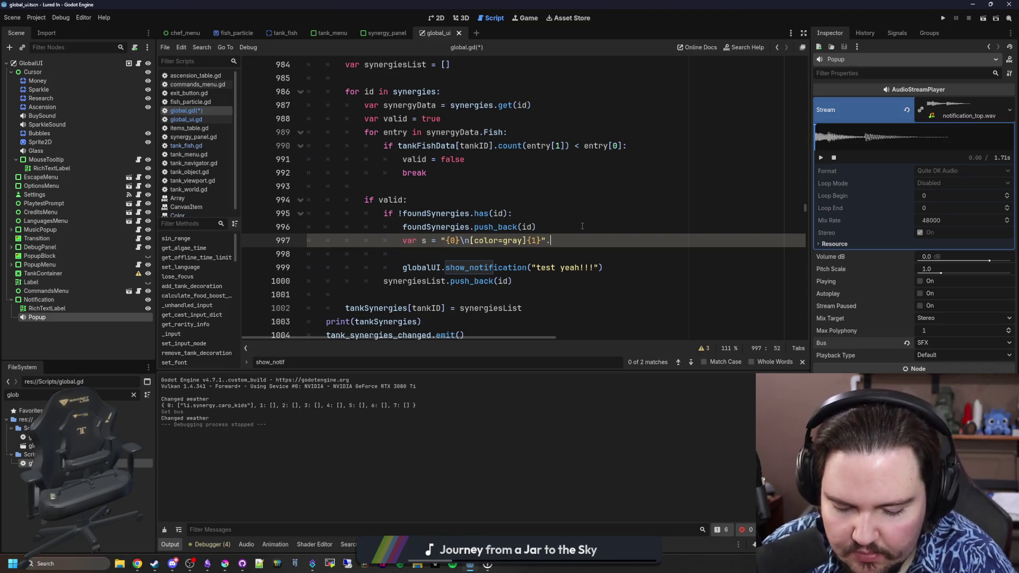
type("format([]")
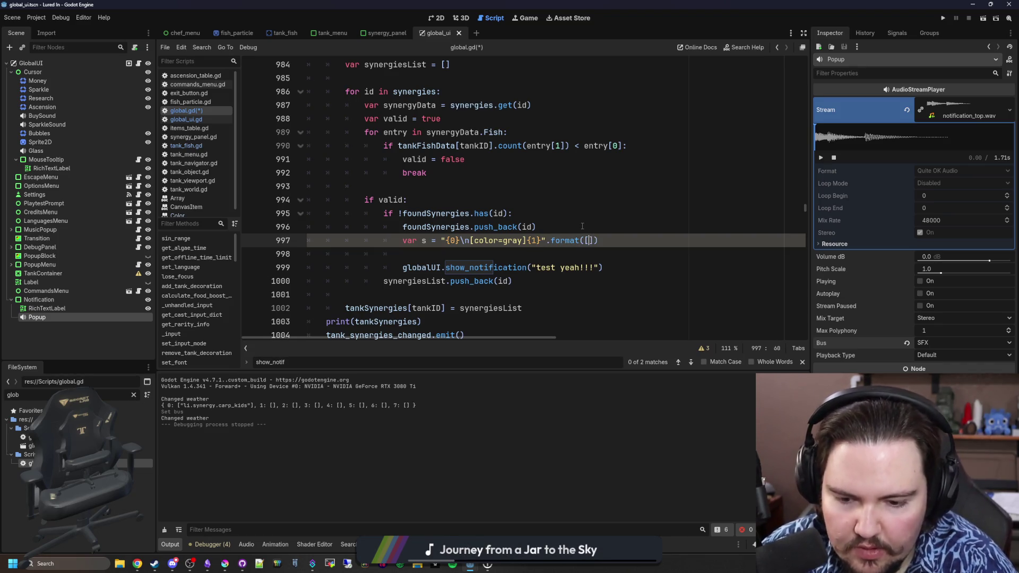
type("r(\"Synergy Found!")
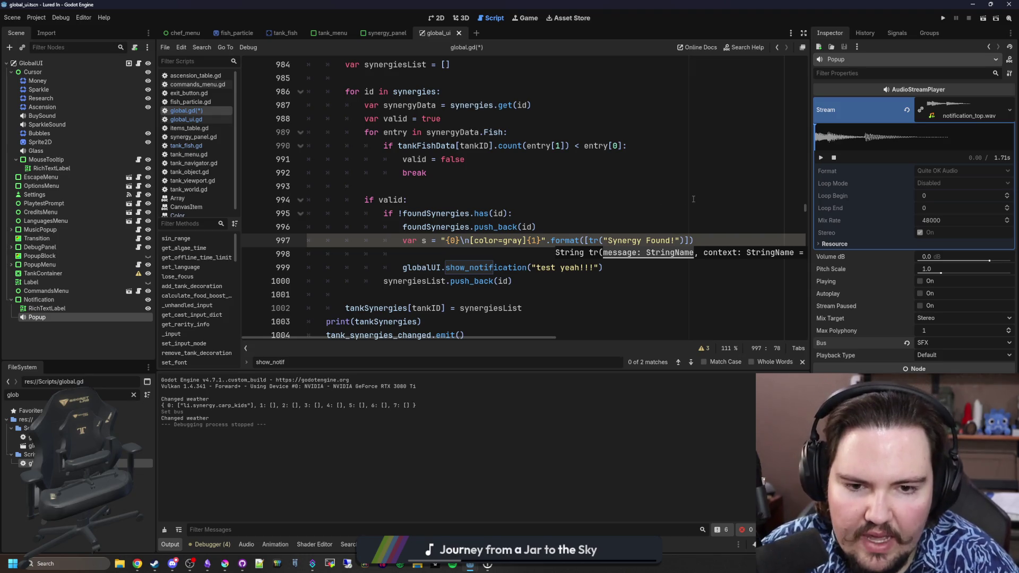
type(",")
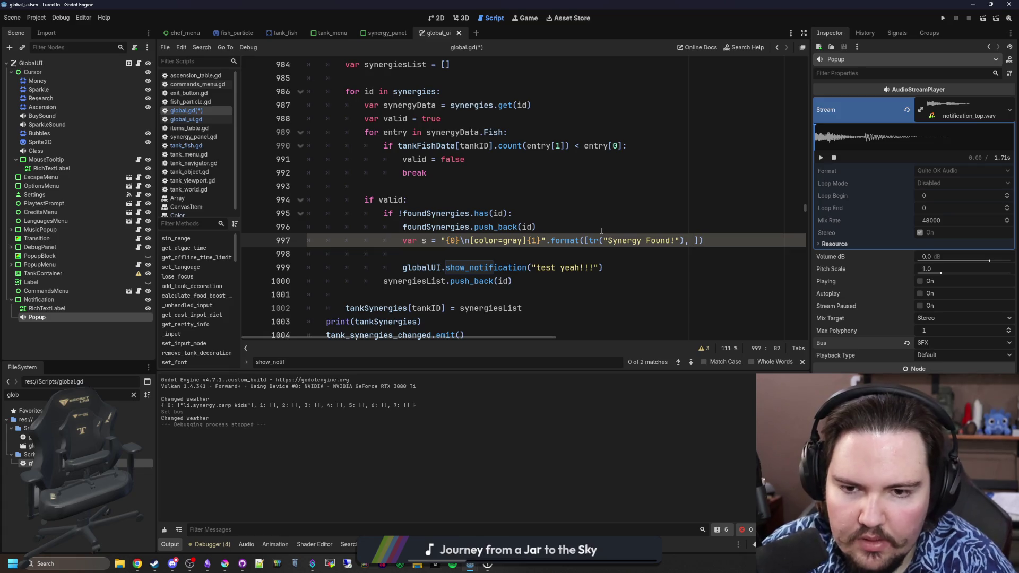
Add var synergyData = Global.synergies.get(id) above and pass synergyData.Name as the second value.
key("Up")
key("Return")
key("Return")
type("var s")
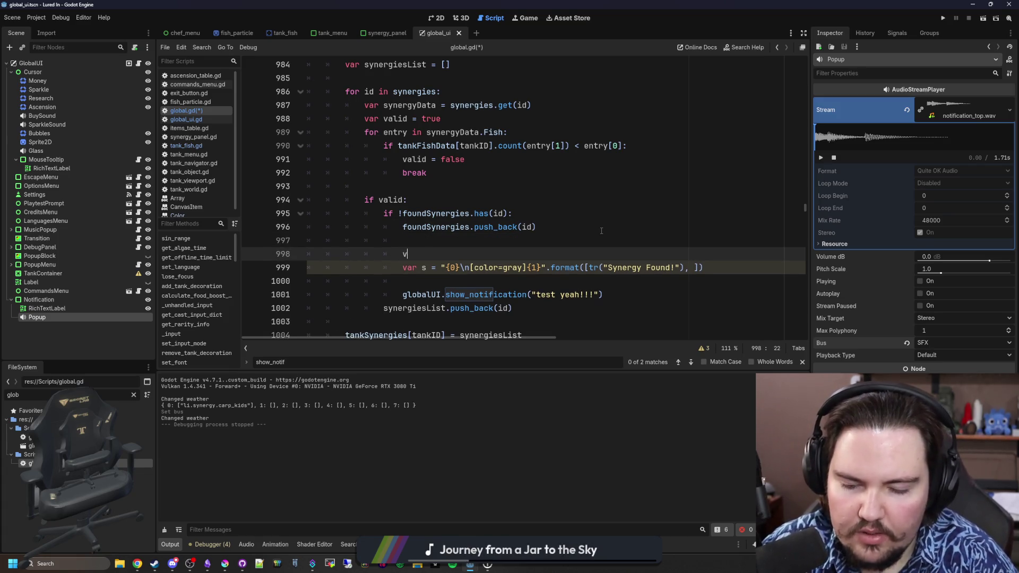
type("ynergyData =")
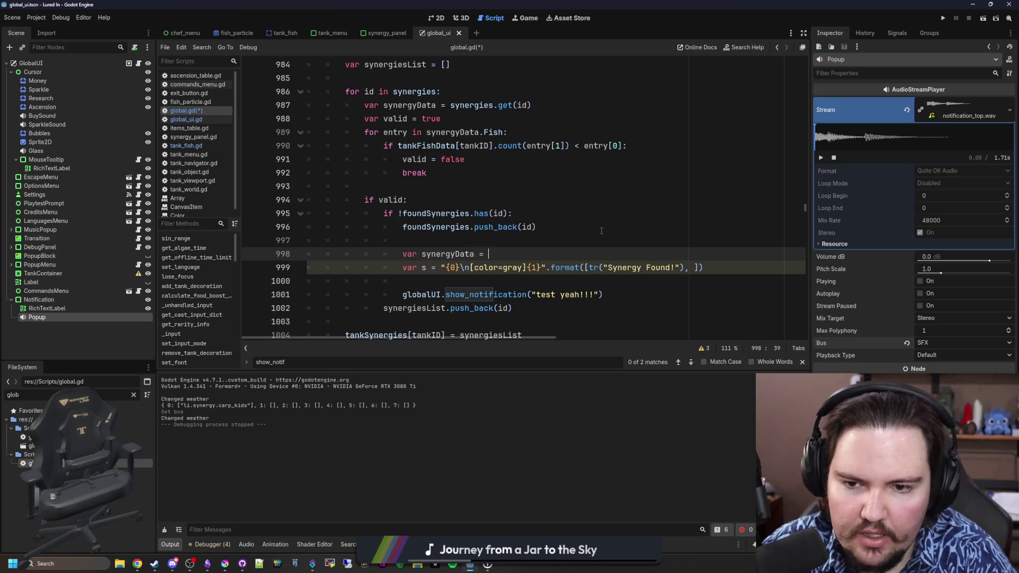
type(" Global.synergies.get(id")
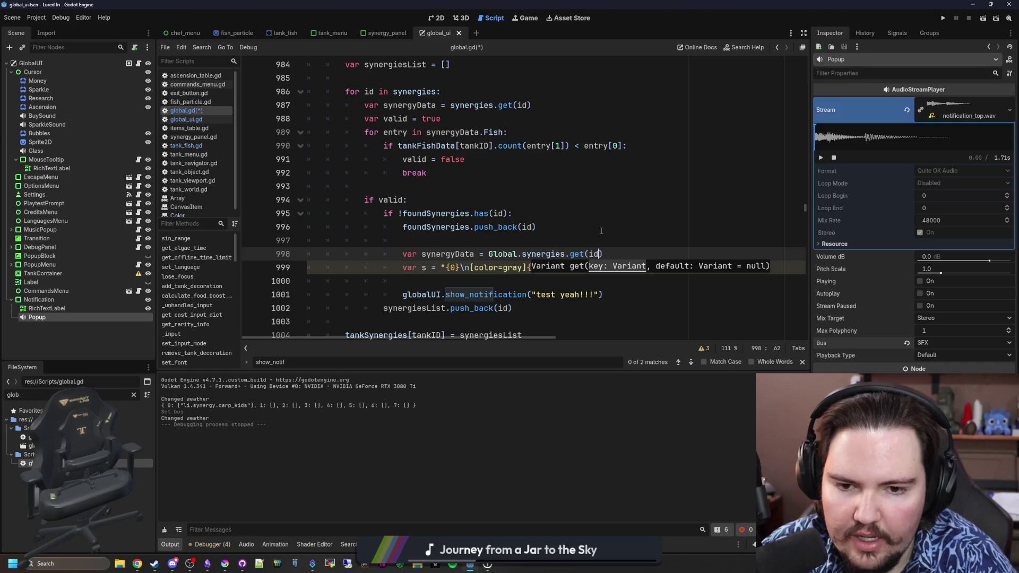
left_click(693, 267)
type("s")
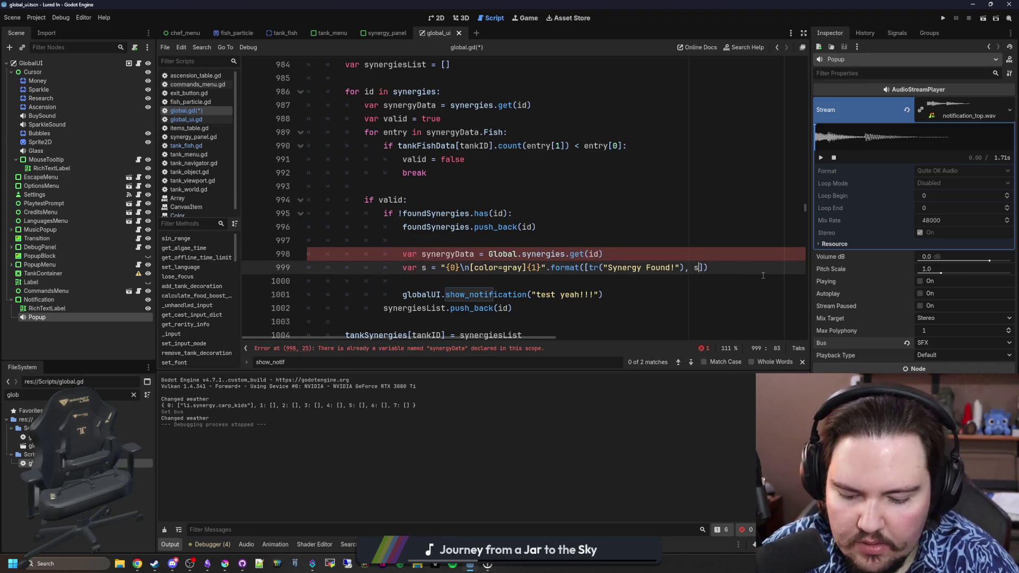
type("ynergyData.Na")
type("me")
key("BackSpace")
key("BackSpace")
key("BackSpace")
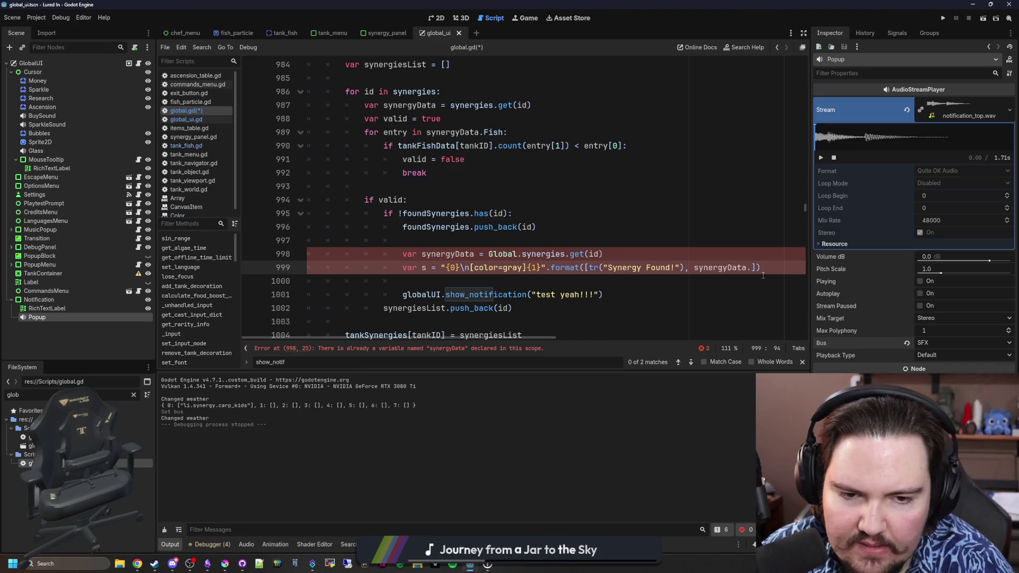
type("ame")
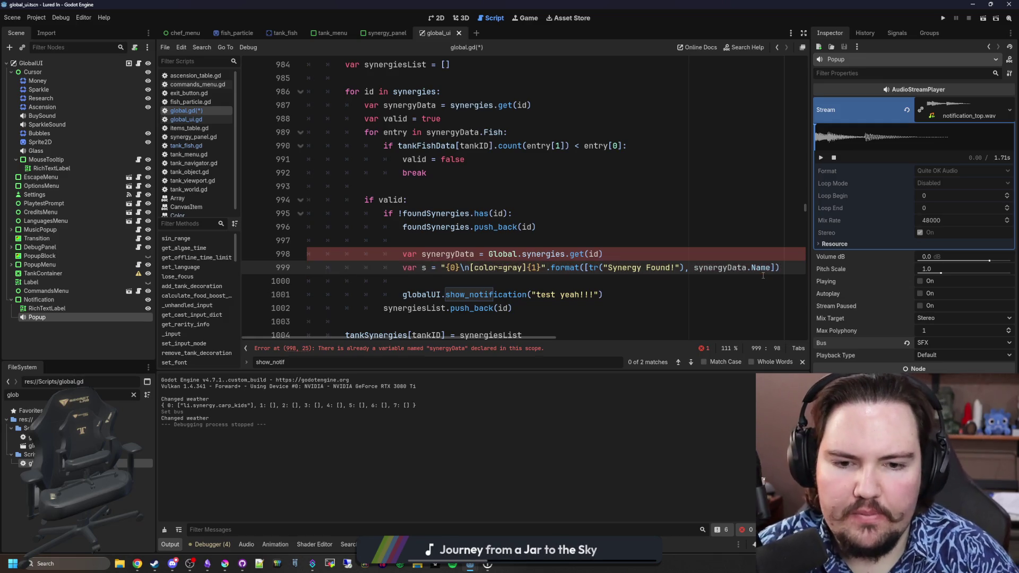
scroll(802, 273, "down", 1)
left_click_drag(815, 273, 932, 273)
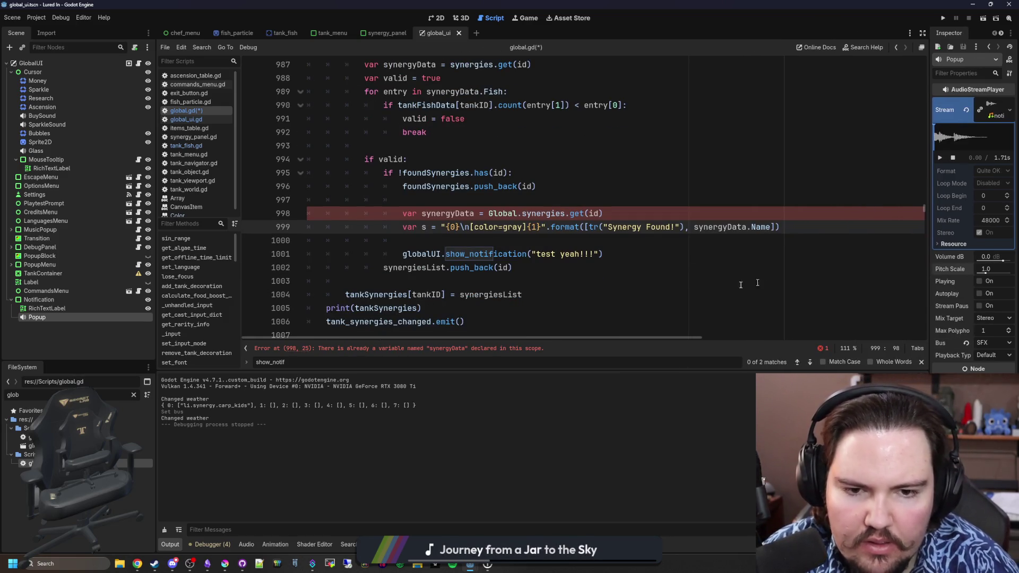
Delete the duplicate synergyData declaration and the blank line above the notification call.
scroll(630, 260, "up", 1)
left_click(630, 255)
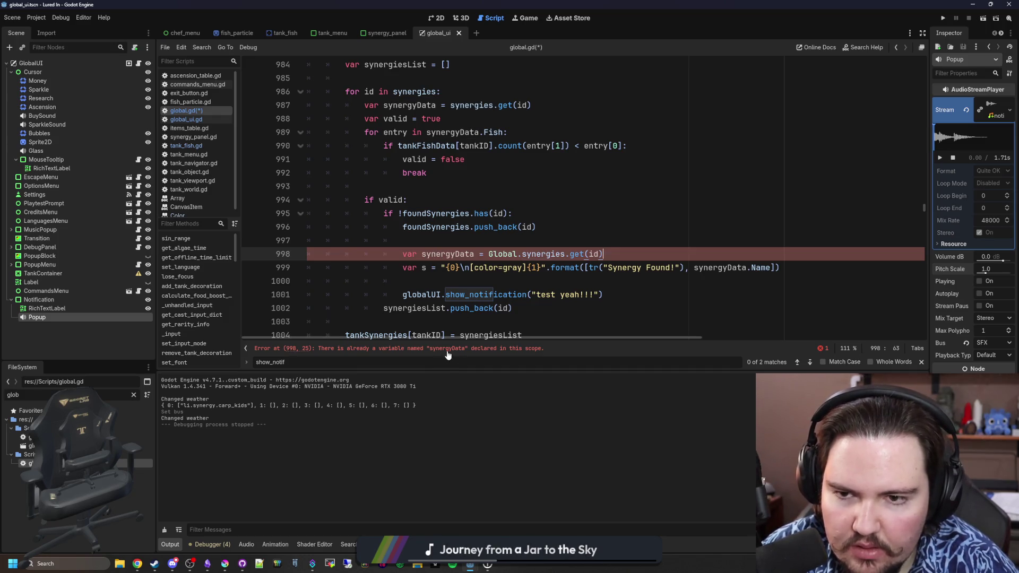
scroll(469, 245, "up", 3)
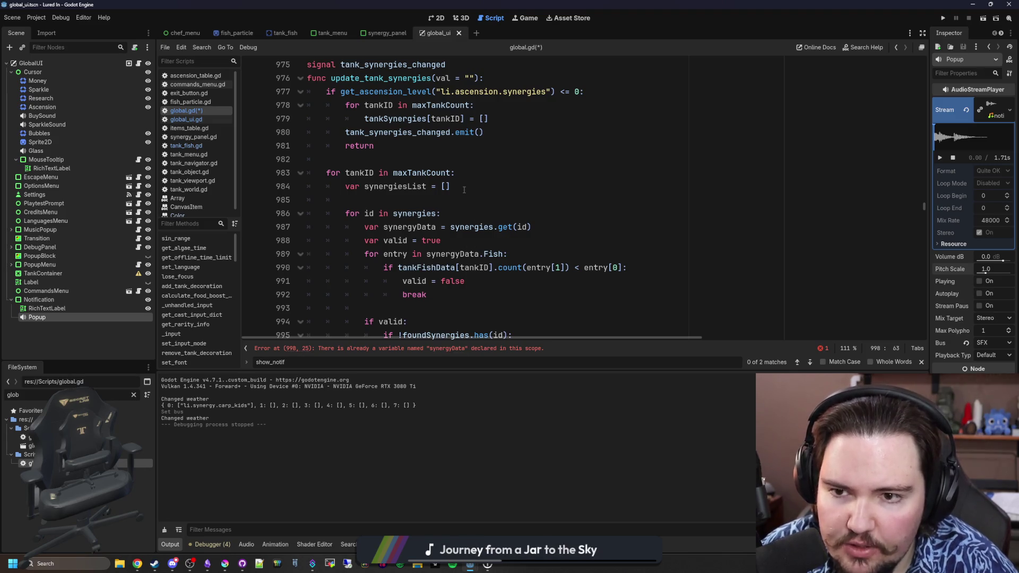
scroll(464, 189, "down", 1)
scroll(631, 251, "down", 2)
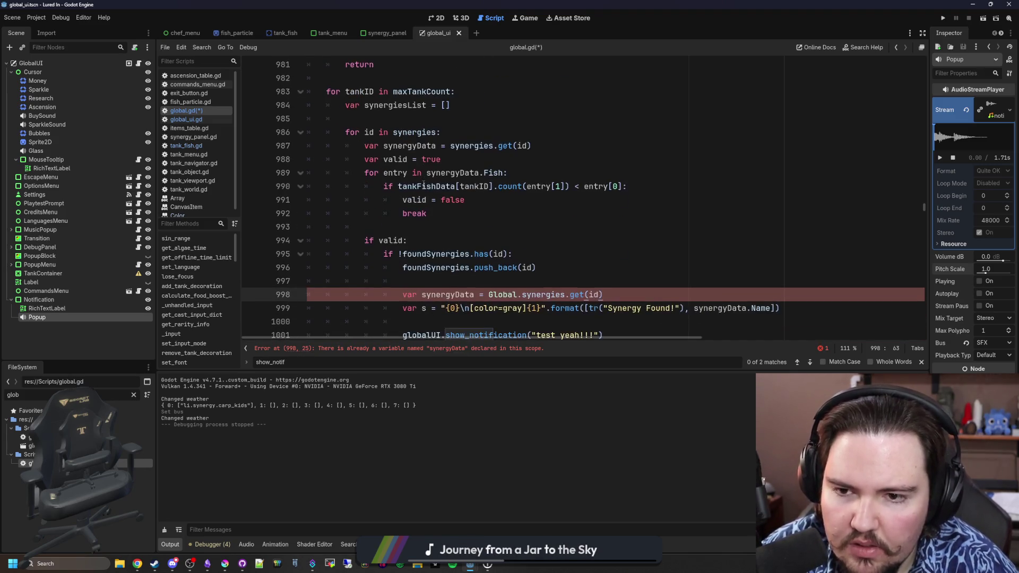
left_click_drag(631, 251, 536, 227)
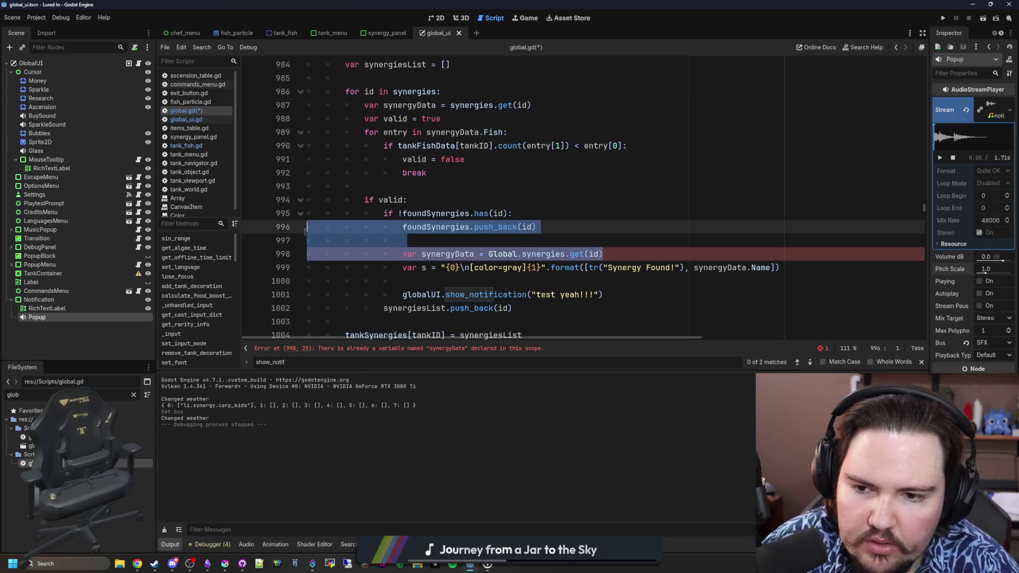
key("BackSpace")
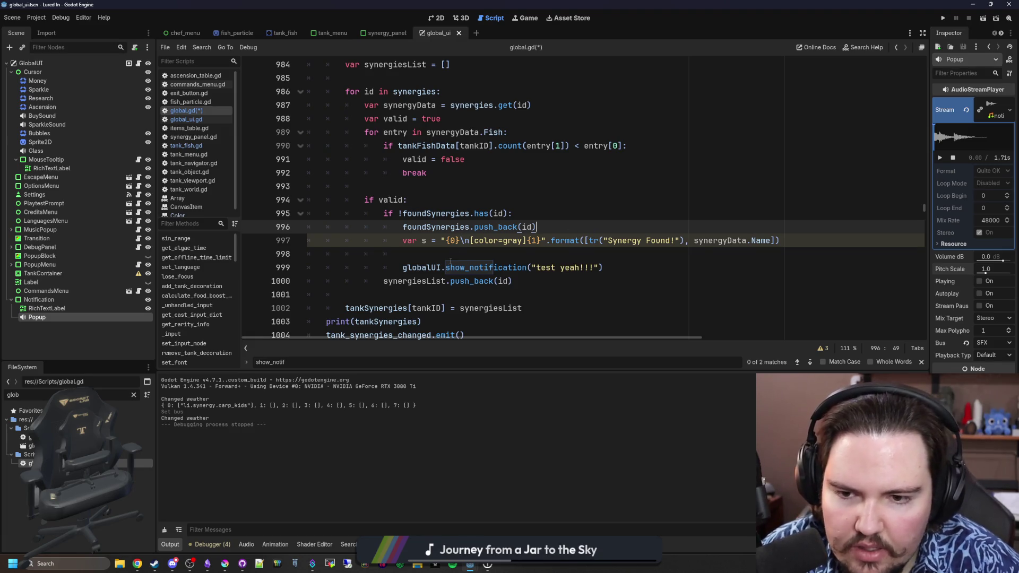
left_click(465, 254)
key("BackSpace")
key("BackSpace")
key("BackSpace")
Pass the variable s to show_notification instead of the 'test yeah!!!' literal.
left_click(604, 255)
key("Return")
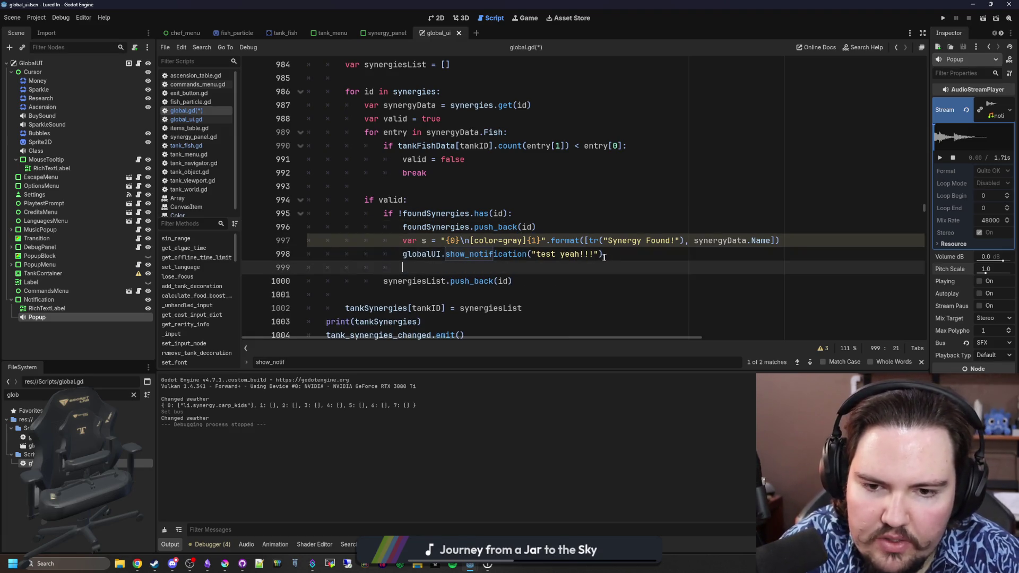
left_click_drag(597, 255, 536, 255)
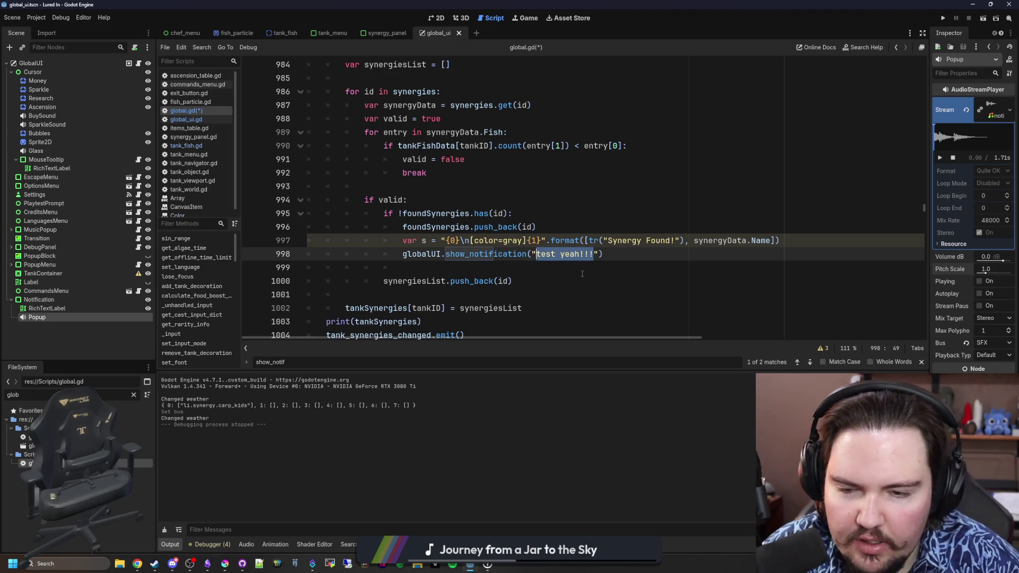
type("s")
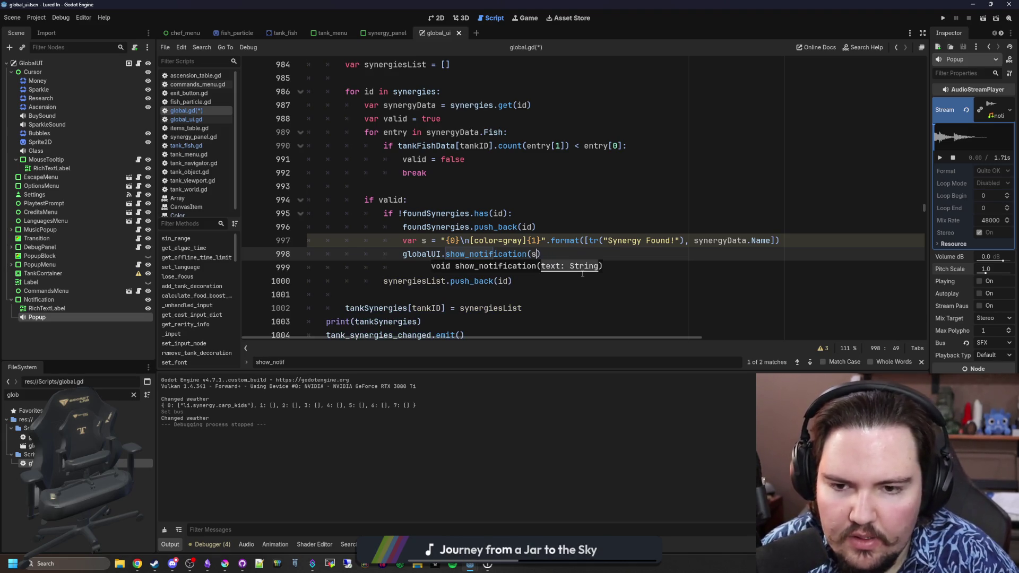
key("BackSpace")
key("BackSpace")
type("s")
Give the heading font_size 48 and the gray synergy name font_size 24, then save.
left_click(450, 240)
key("Left")
type("[font_size")
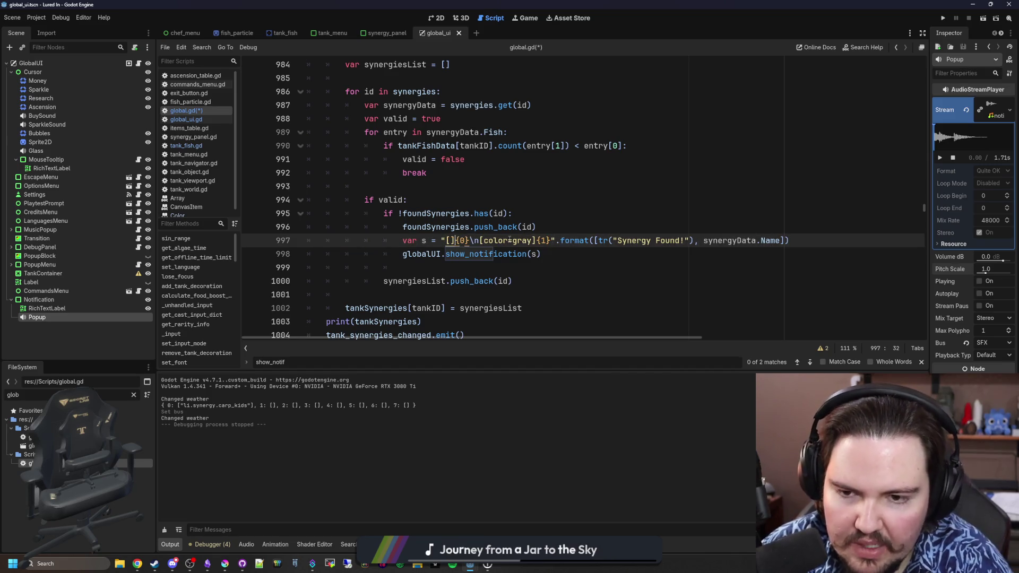
type("=32")
key("BackSpace")
key("BackSpace")
type("48")
type("[]")
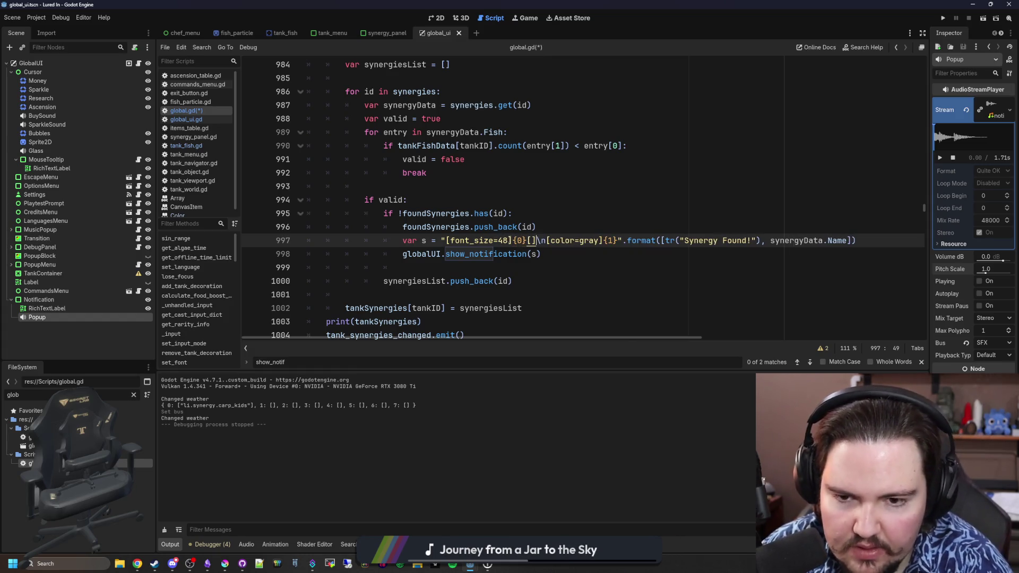
type("/font_size")
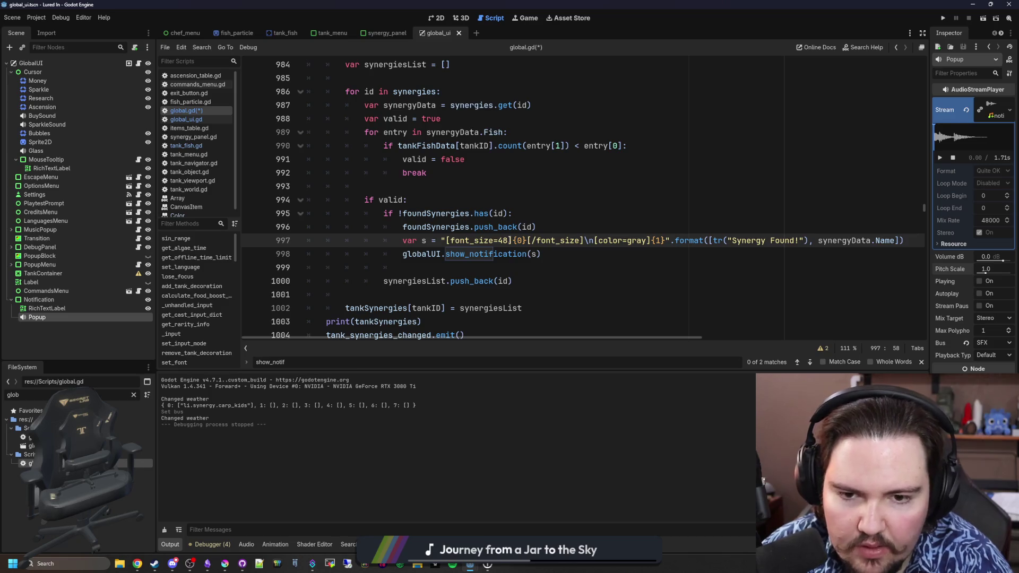
type("[font_size=3")
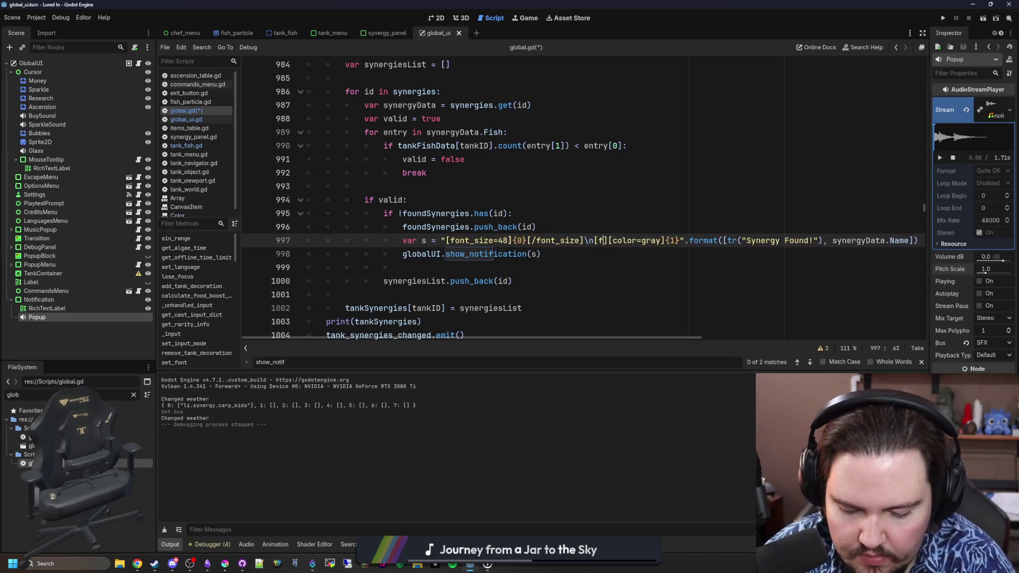
key("BackSpace")
type("24")
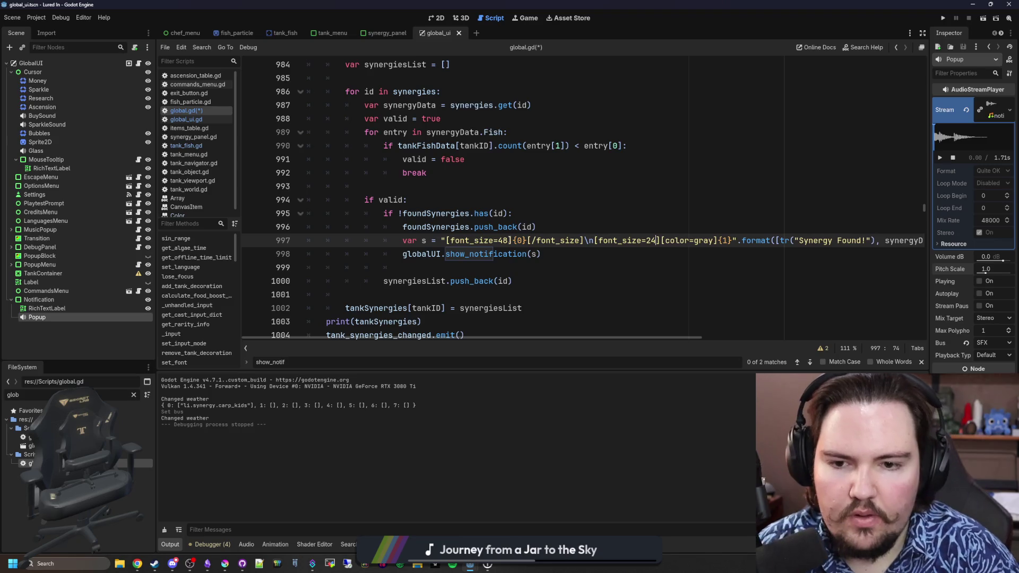
left_click(548, 226)
key("ctrl+s")
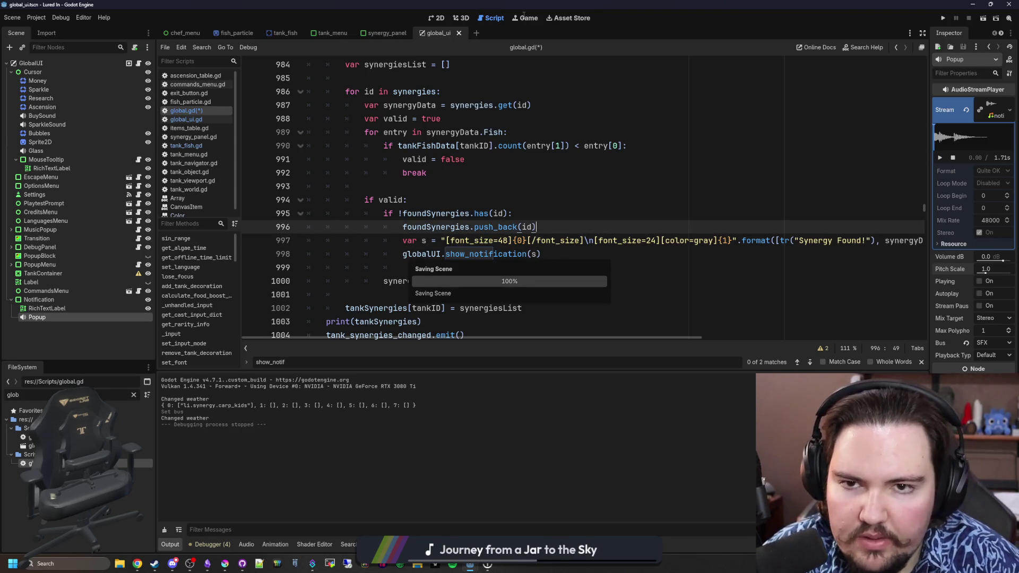
Run the game in the Game view to see the Carp Kids 'Synergy Found!' popup, then return to the script.
left_click(525, 17)
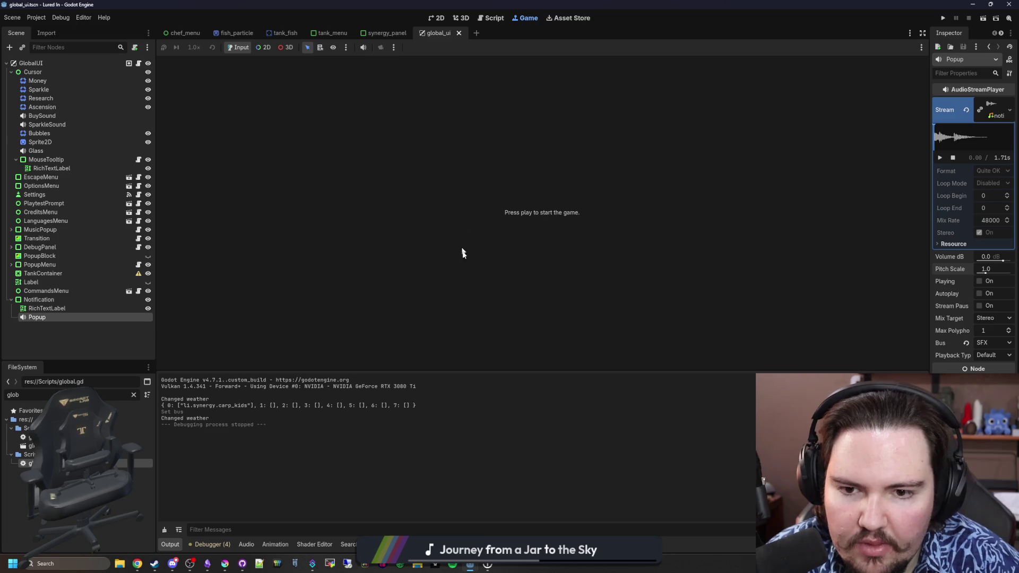
left_click(944, 19)
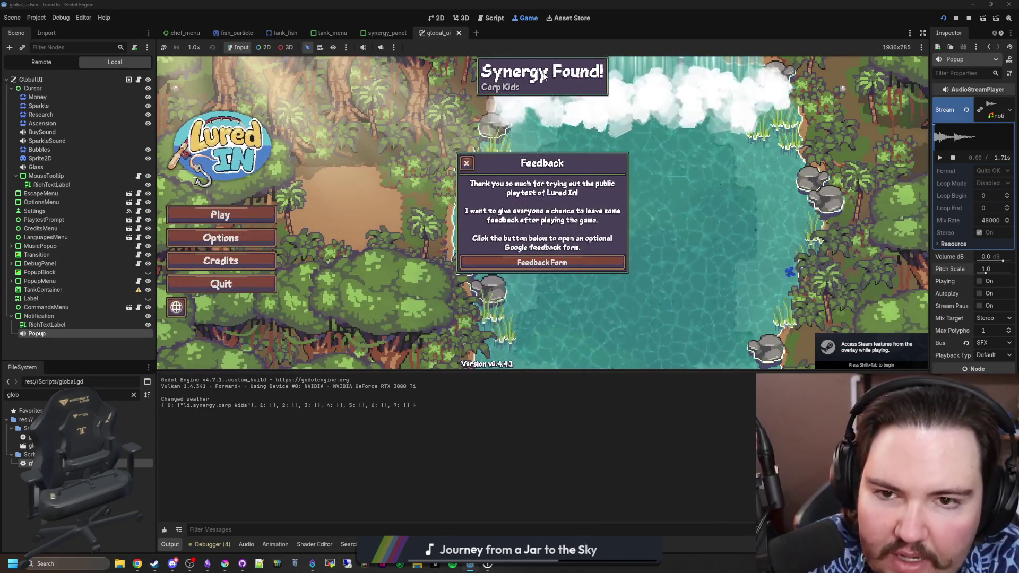
key("ctrl+F3")
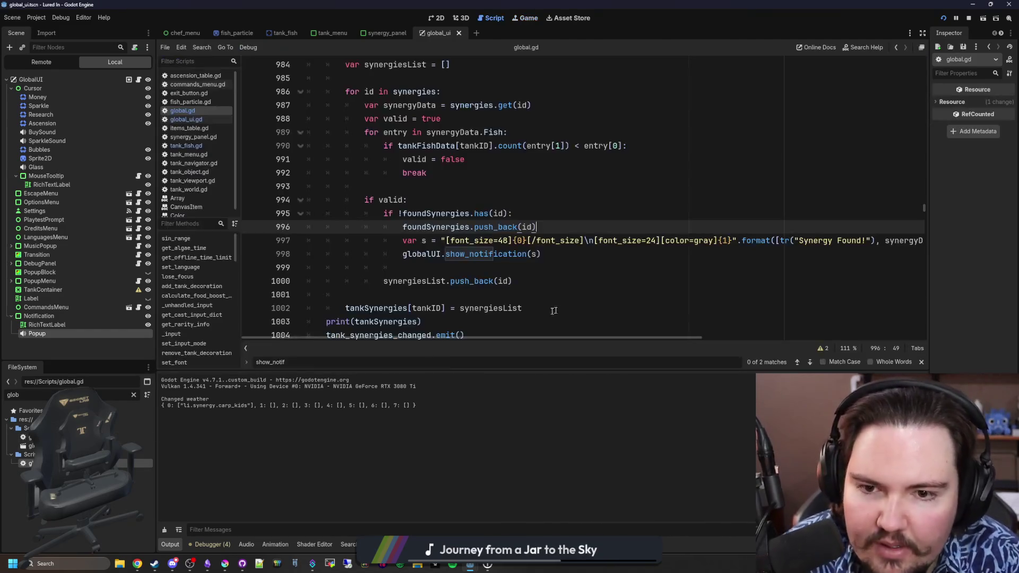
Prepend [center] to the message string, change the heading size to 32, and save.
left_click(446, 240)
type("[cent")
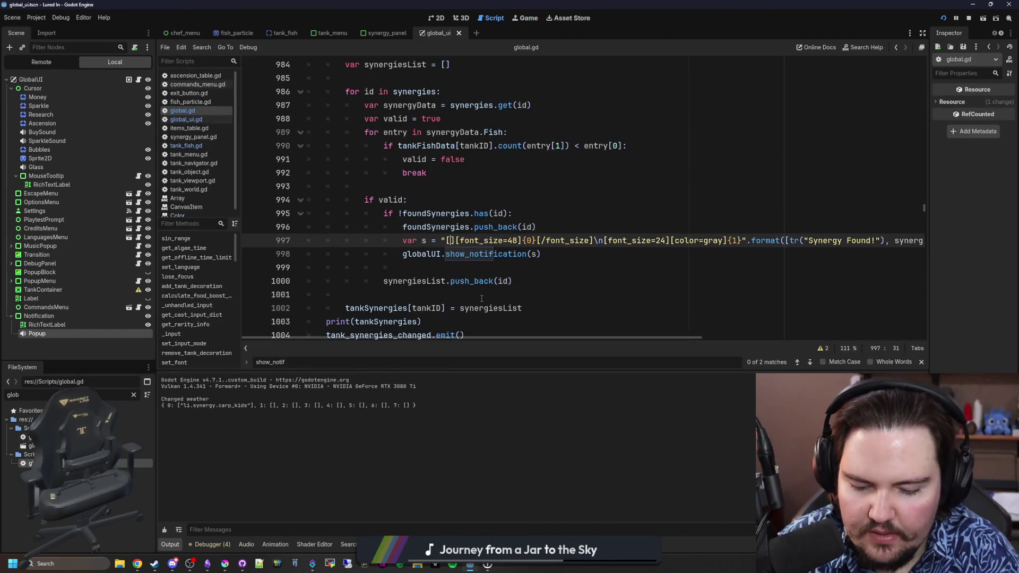
type("er")
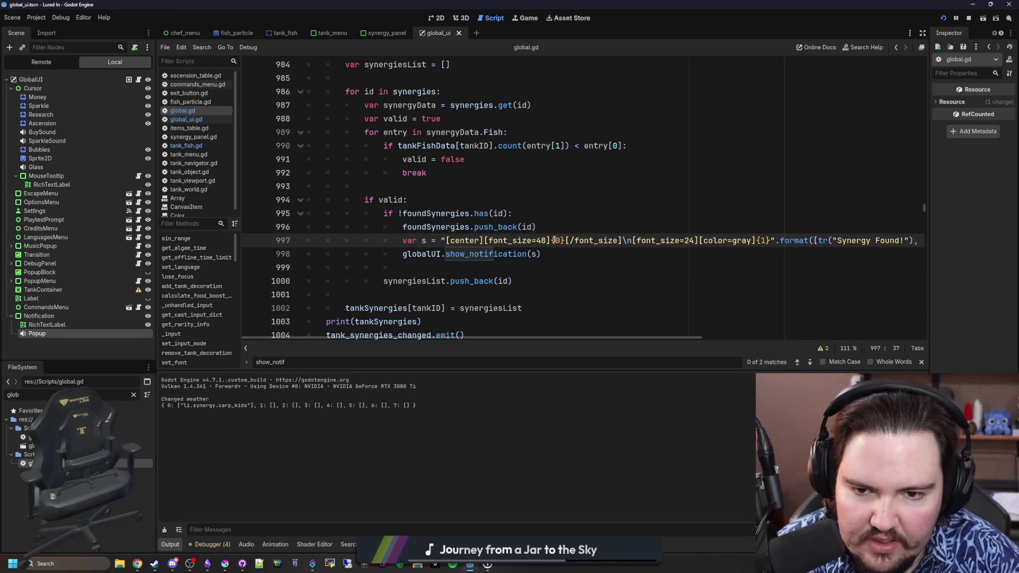
key("BackSpace")
key("BackSpace")
type("32")
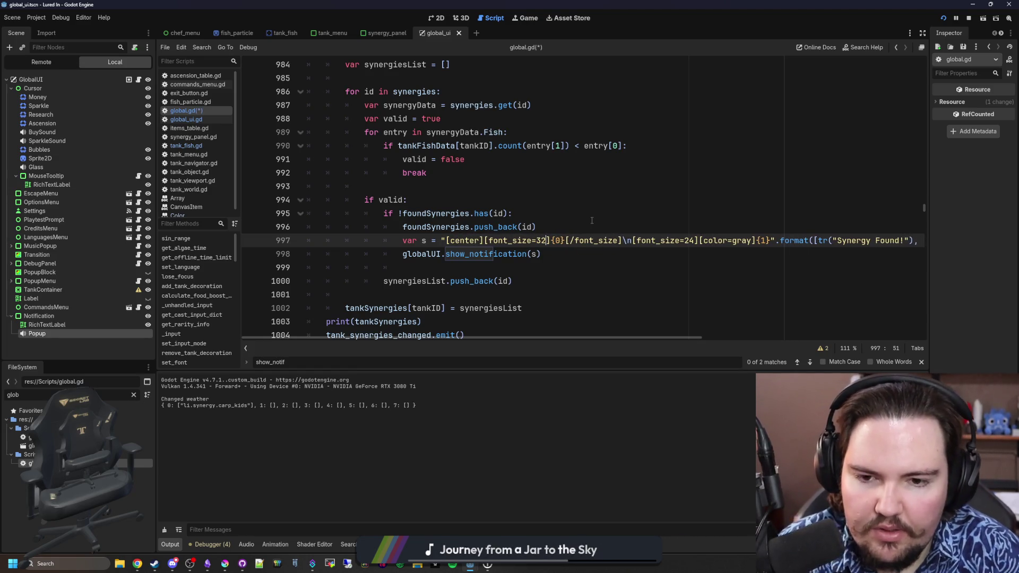
left_click(547, 211)
key("ctrl+s")
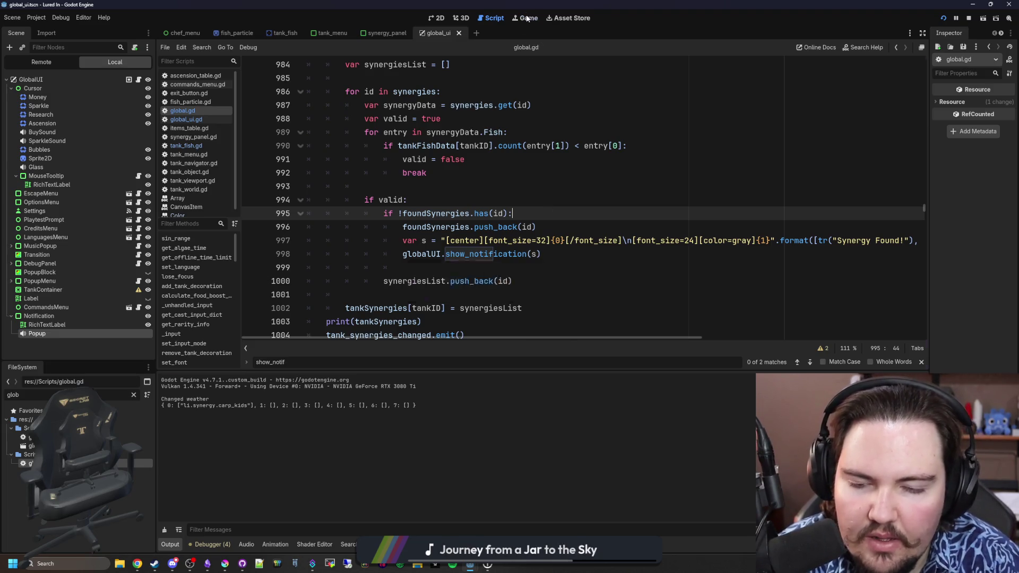
Rerun the game past the welcome back message, then go back to the notification call.
left_click(527, 18)
left_click(215, 211)
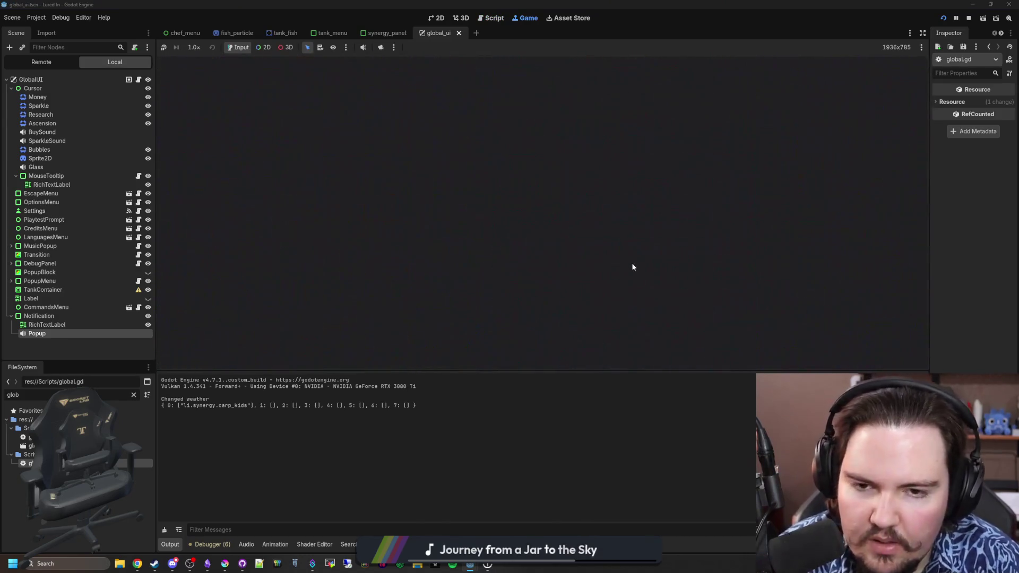
left_click(533, 252)
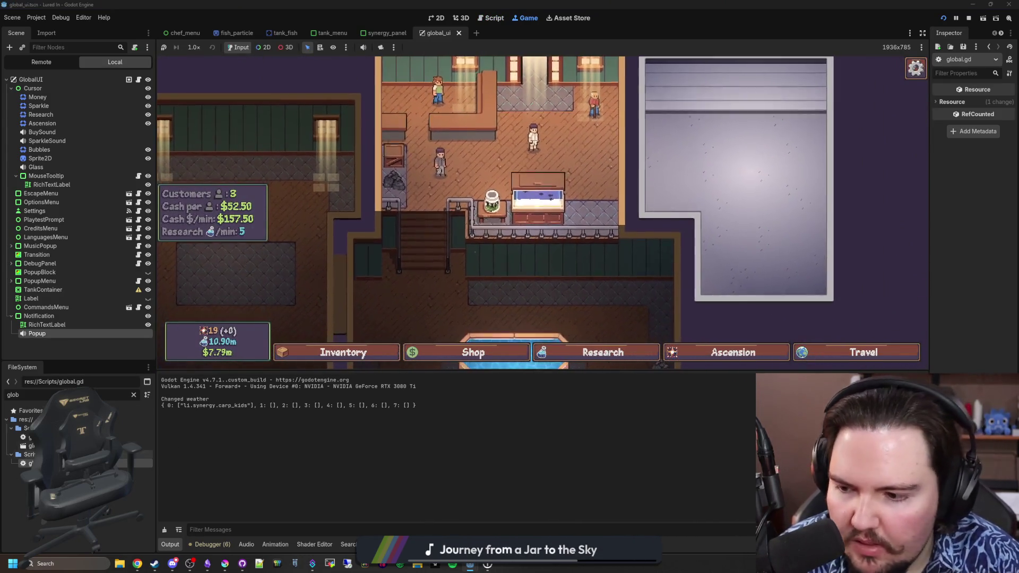
key("ctrl+F3")
left_click(568, 255)
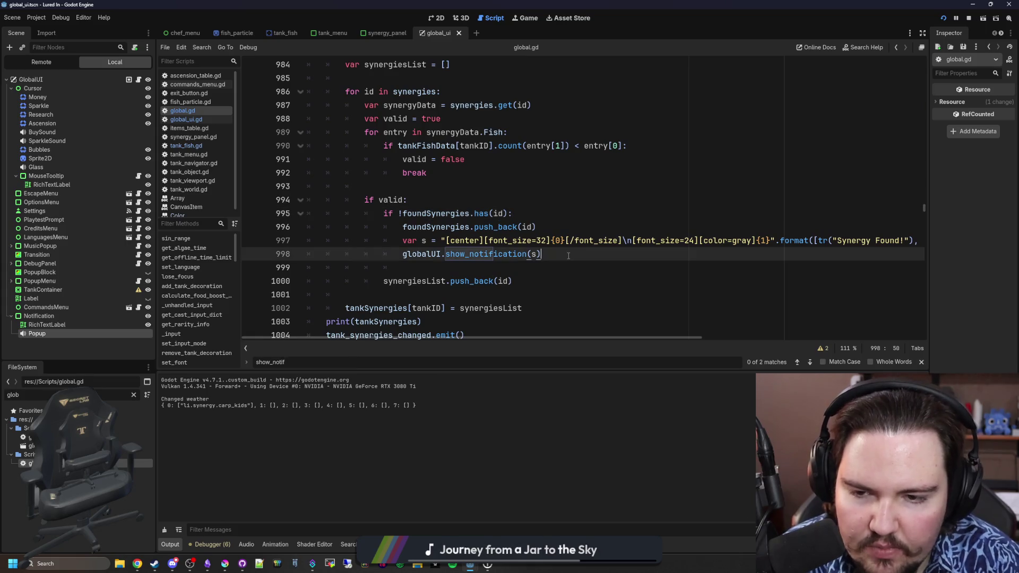
Save global.gd and select the foundSynergies variable name.
left_click(635, 266)
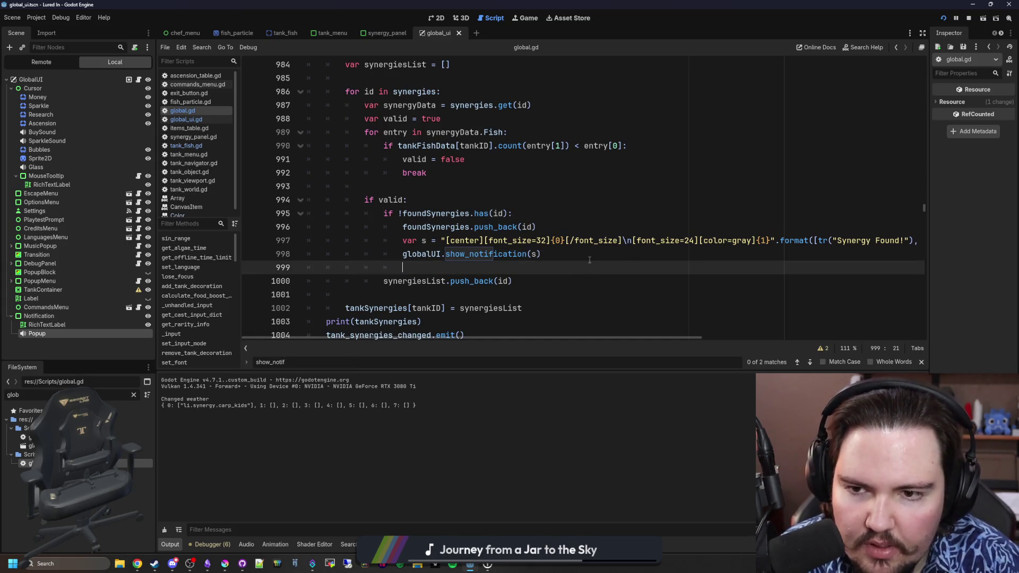
left_click(556, 189)
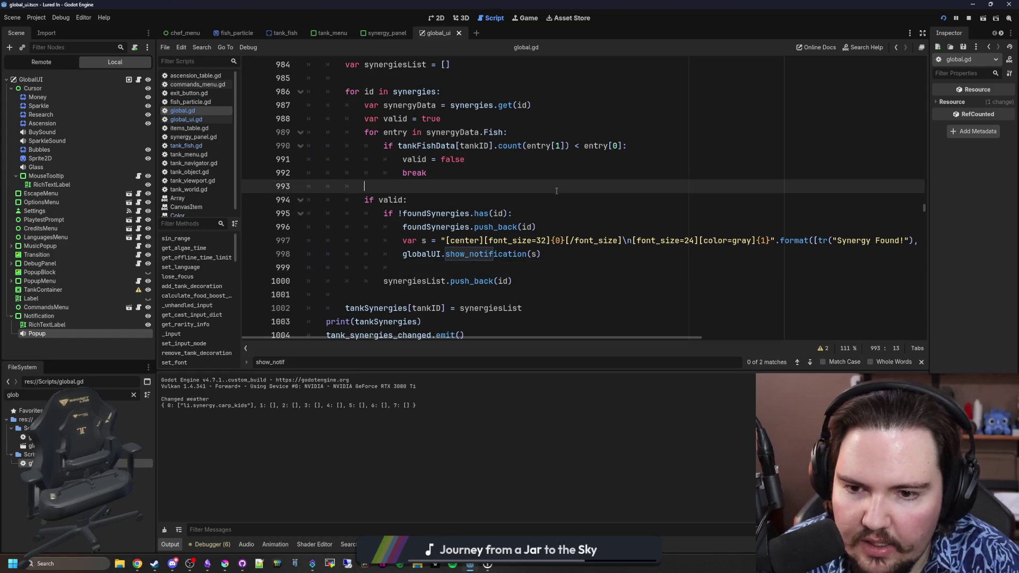
key("ctrl+s")
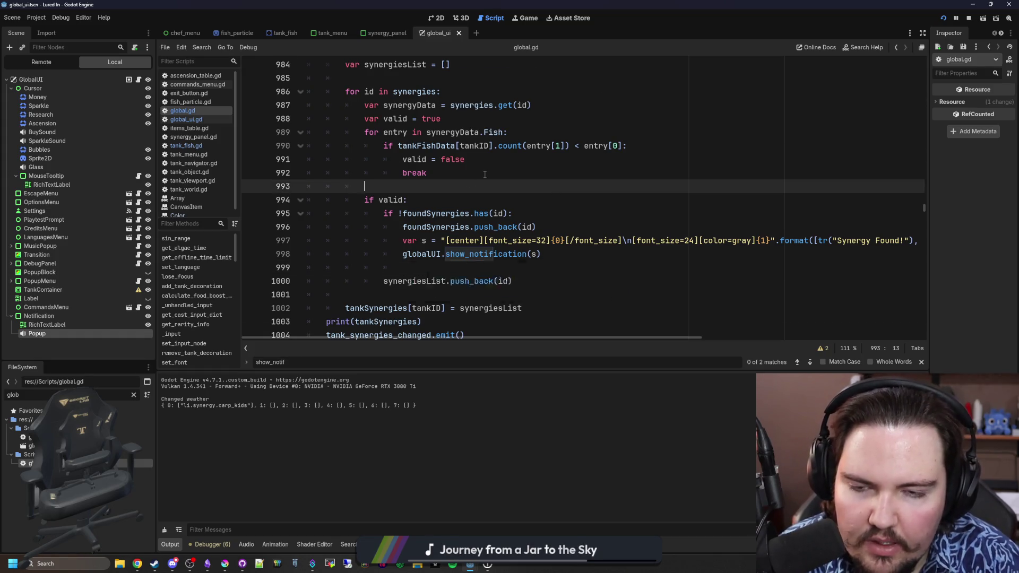
scroll(478, 212, "up", 12)
scroll(514, 239, "down", 11)
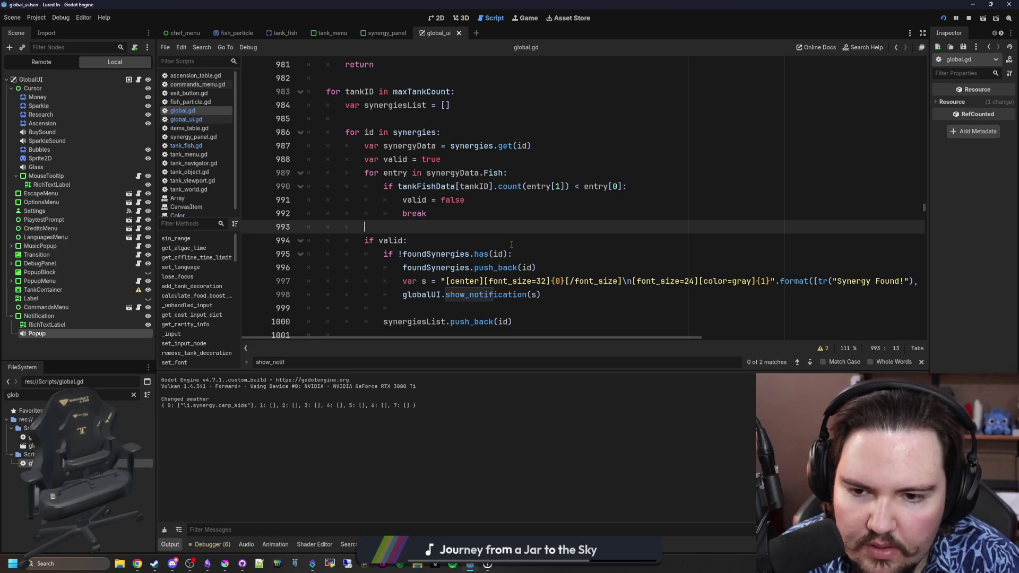
double_click(448, 254)
key("ctrl+c")
scroll(530, 212, "up", 12)
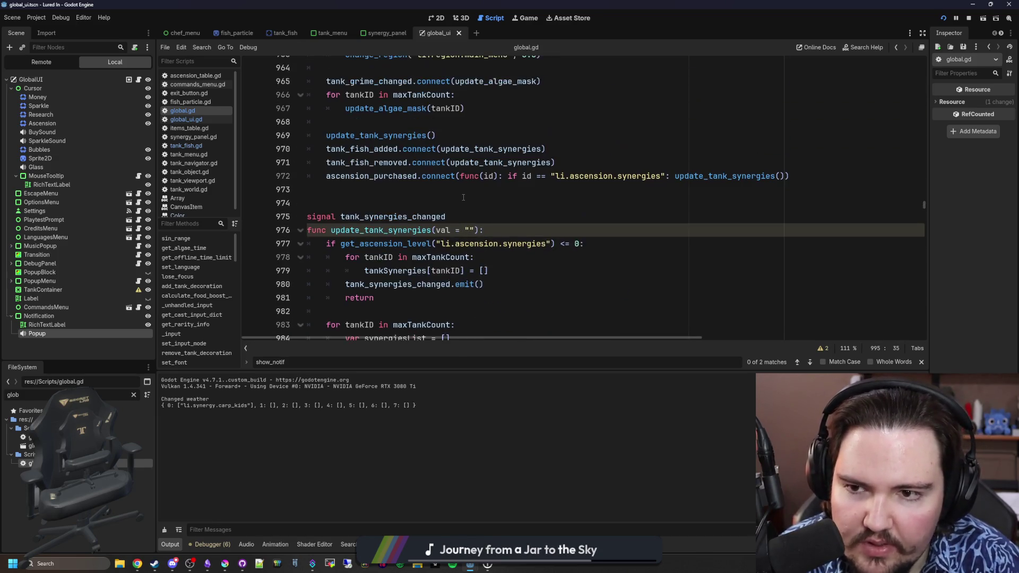
Find the 'test' handler, uncomment it, and replace its notification call with foundSynergies.
left_click(559, 190)
key("ctrl+f")
type("test")
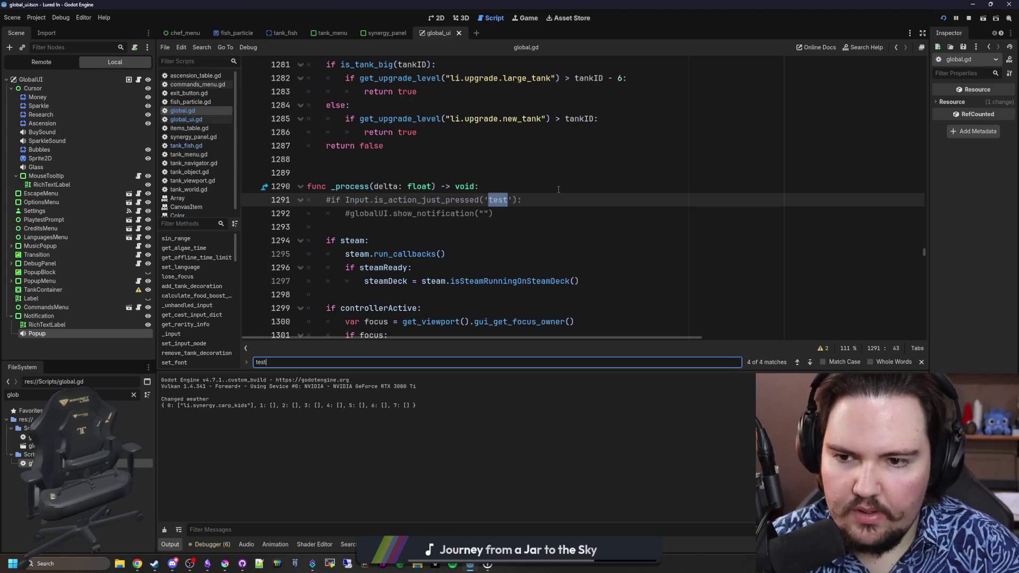
left_click(340, 199)
key("ctrl+k")
key("Down")
key("ctrl+k")
left_click_drag(488, 214, 345, 215)
key("ctrl+v")
Make the test handler reset foundSynergies = [] and call update_tank_synergies().
left_click(548, 196)
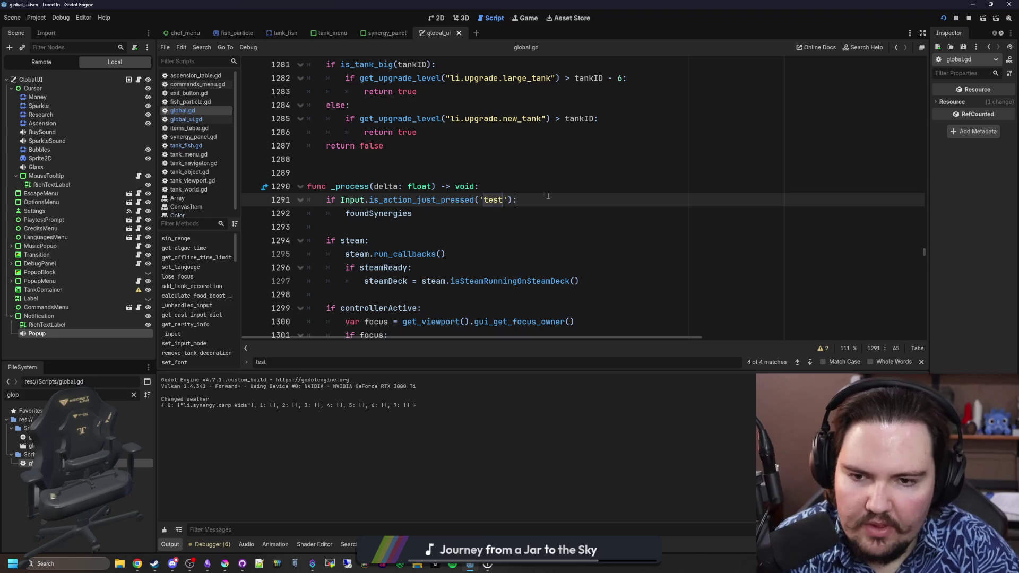
key("Down")
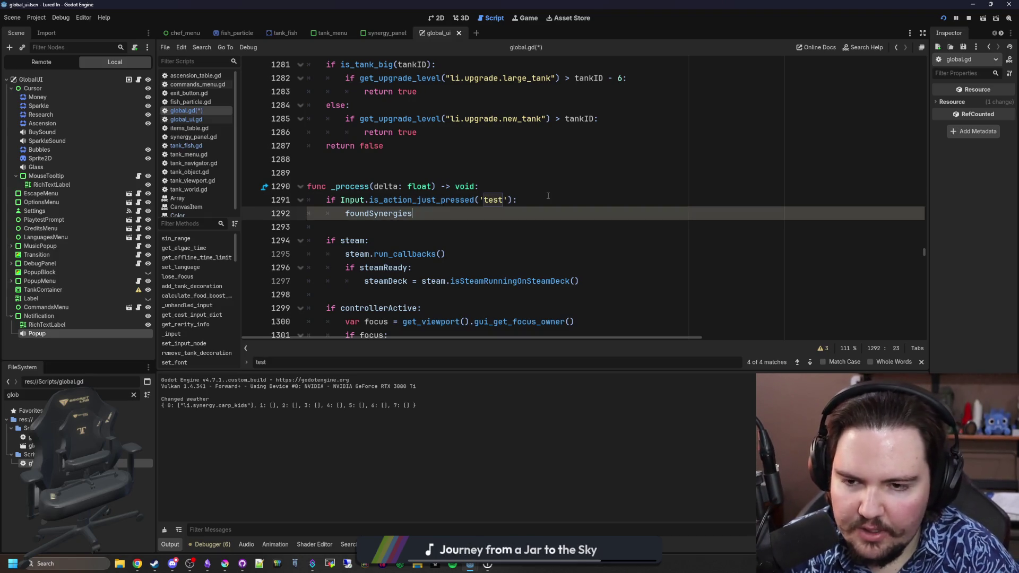
type("= []")
key("Return")
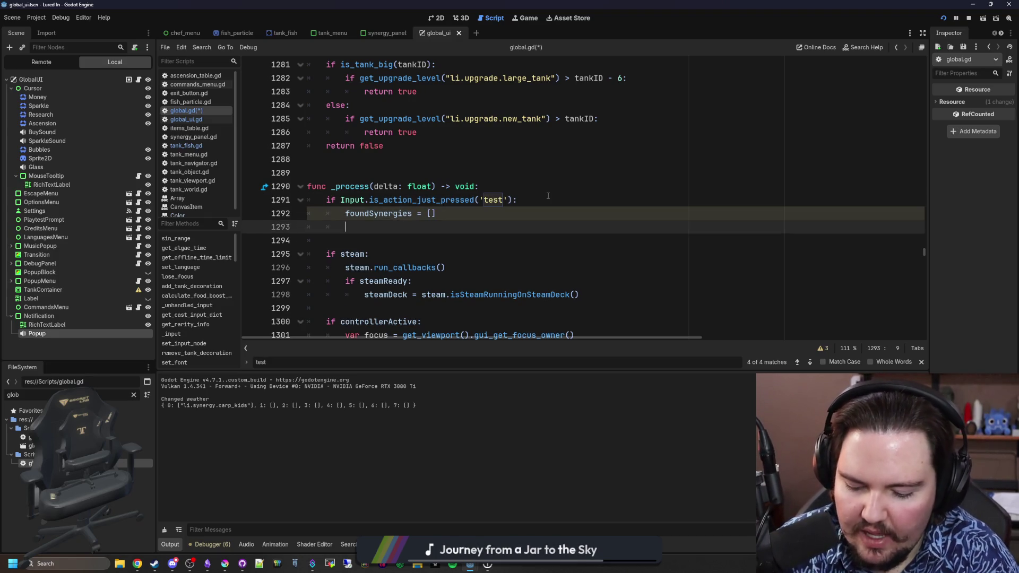
key("BackSpace")
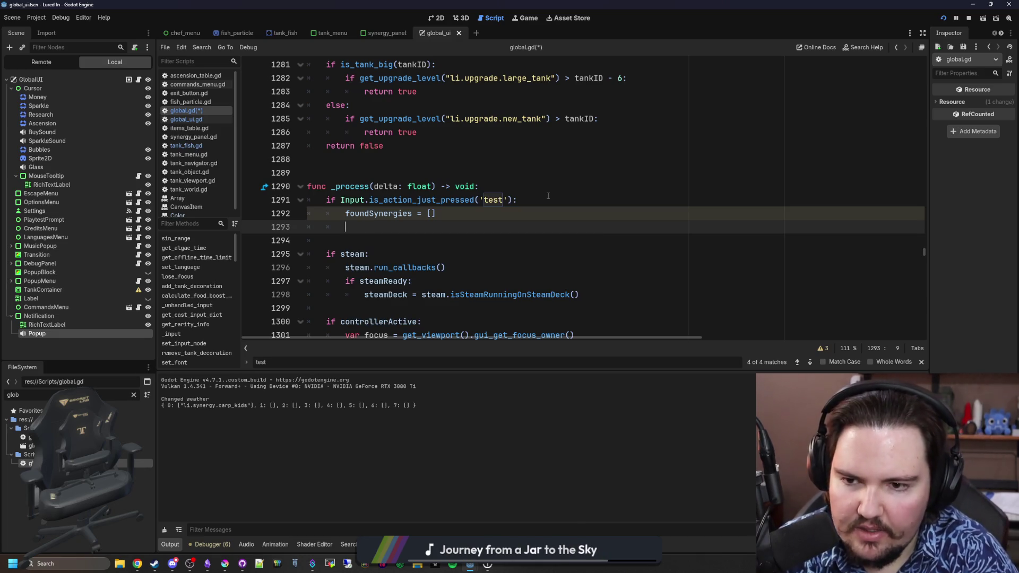
type("tank_syner")
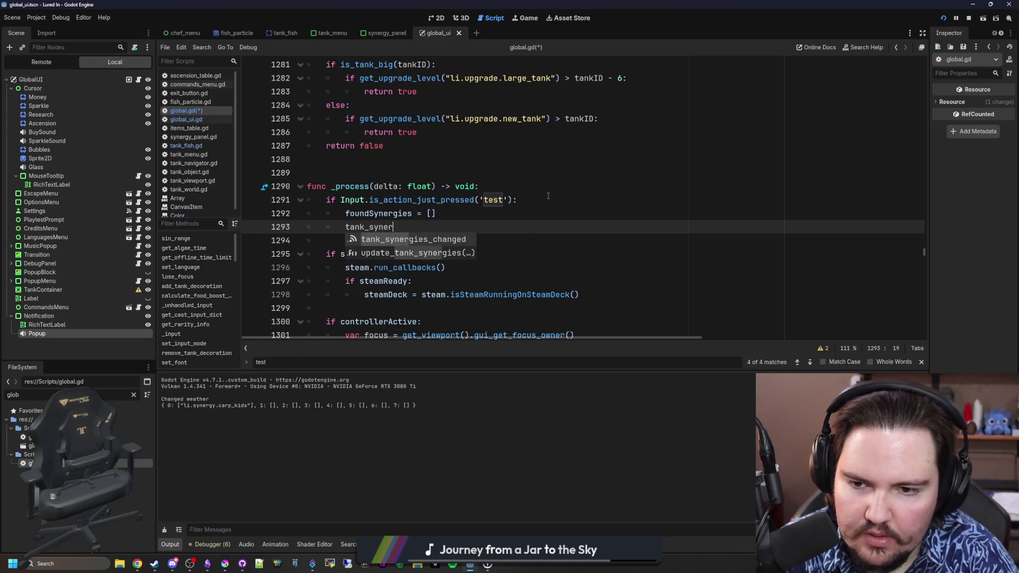
key("Return")
scroll(549, 196, "right", 3)
scroll(464, 215, "left", 3)
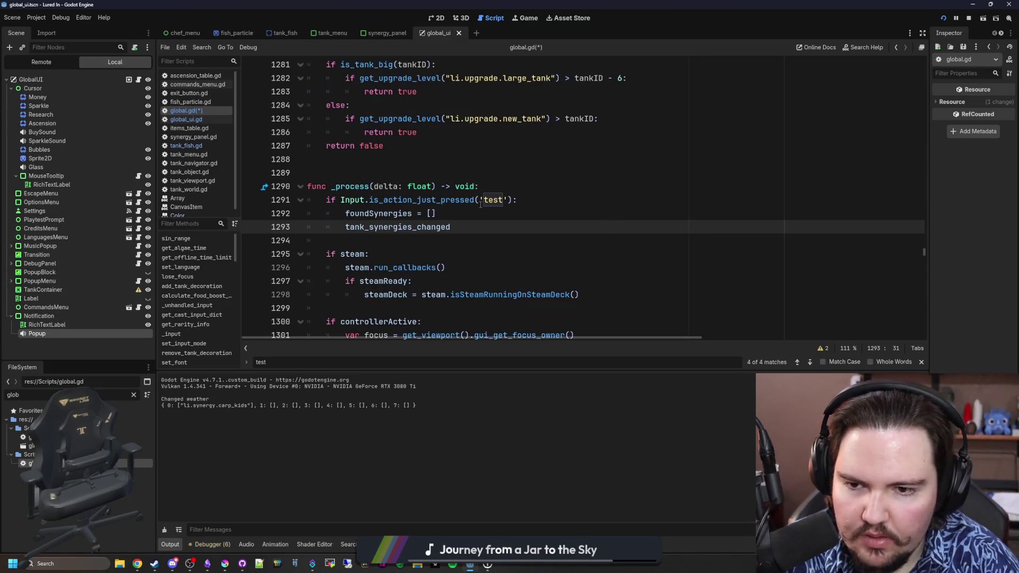
key("BackSpace")
key("BackSpace")
key("BackSpace")
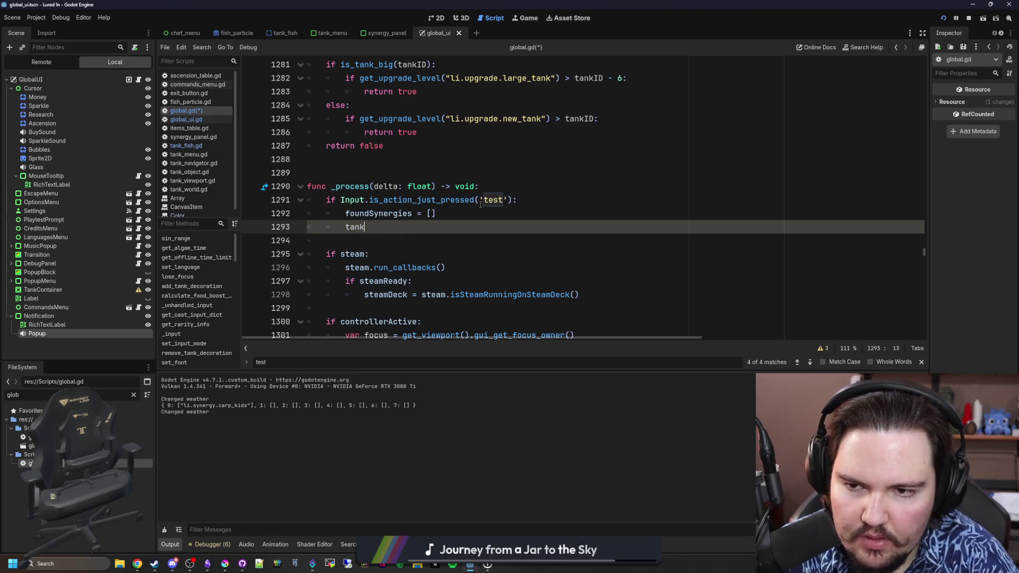
type("nk_sy")
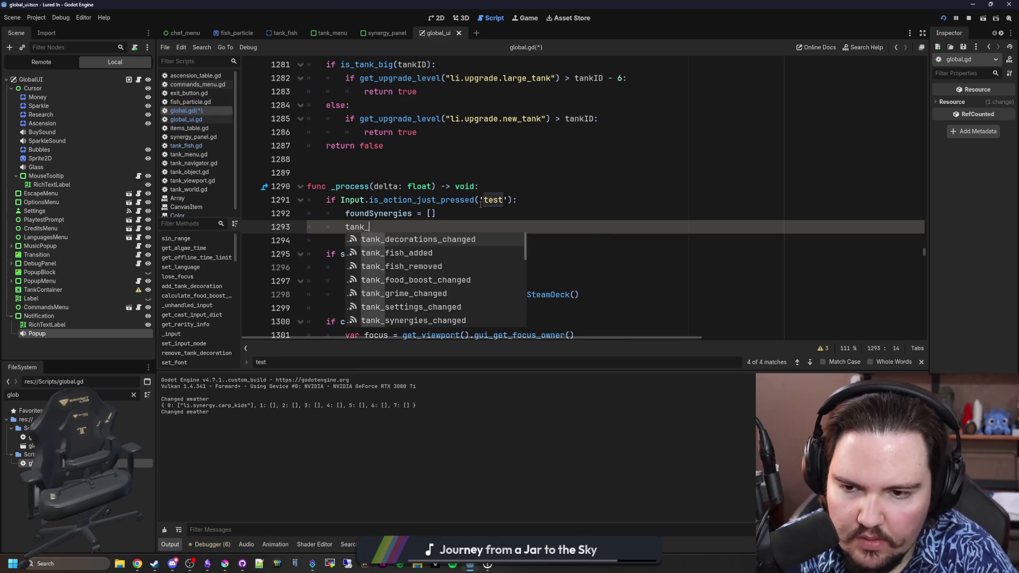
key("Down")
key("Return")
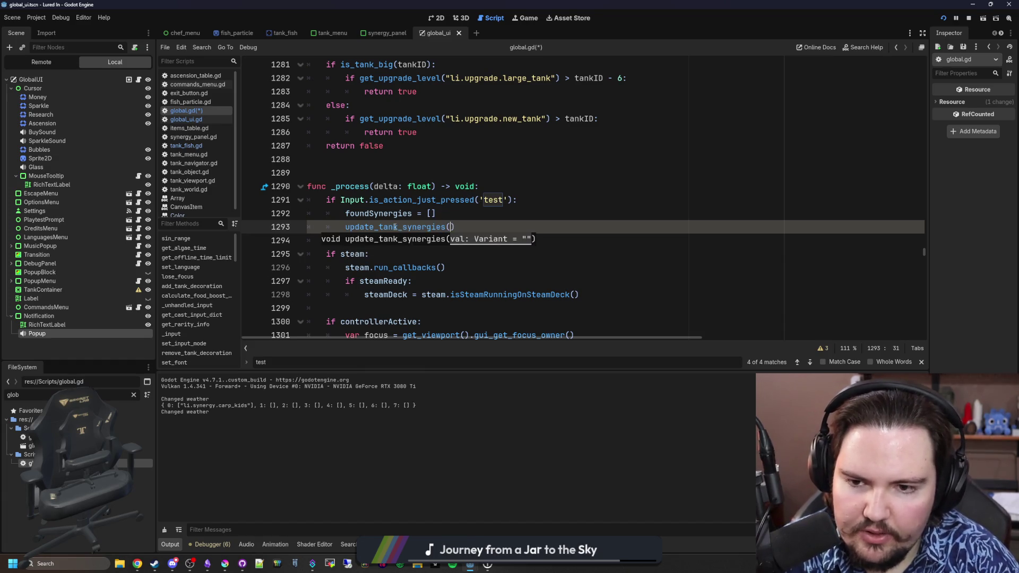
Inspect the update_tank_synergies definition and save the script.
left_click(394, 230)
left_click(395, 229, "ctrl")
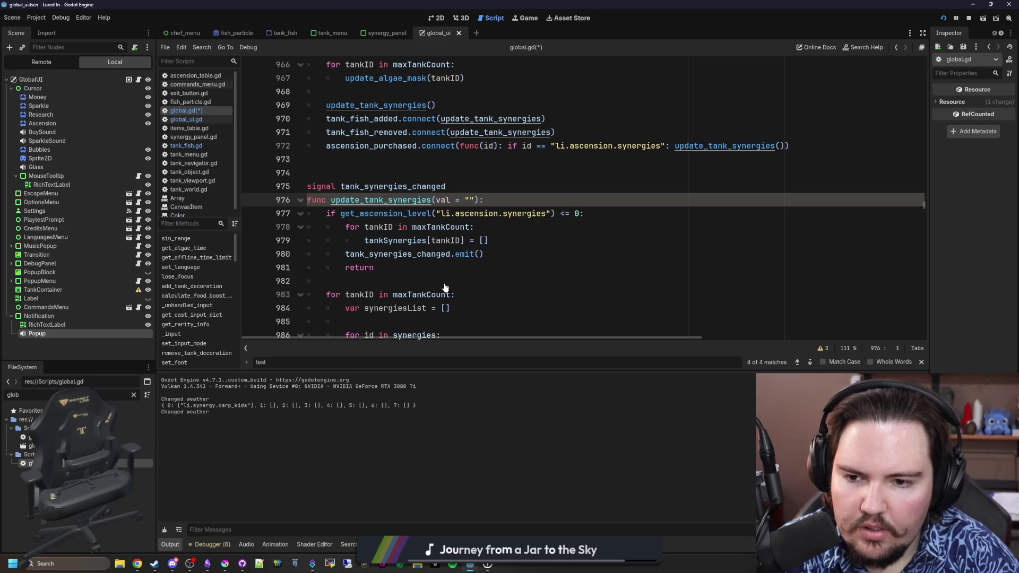
scroll(445, 289, "down", 7)
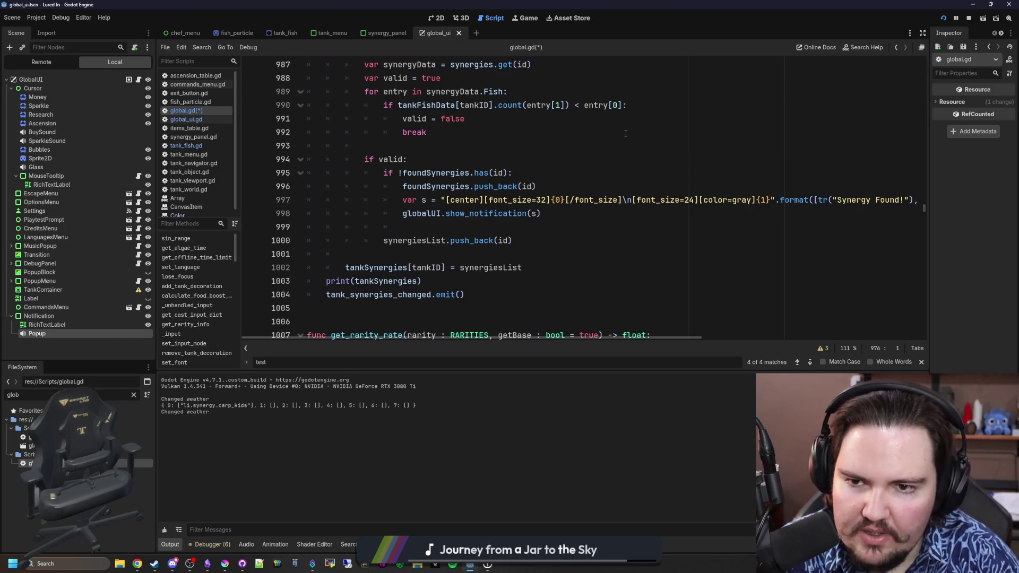
scroll(626, 133, "up", 5)
left_click_drag(488, 160, 585, 133)
key("ctrl+s")
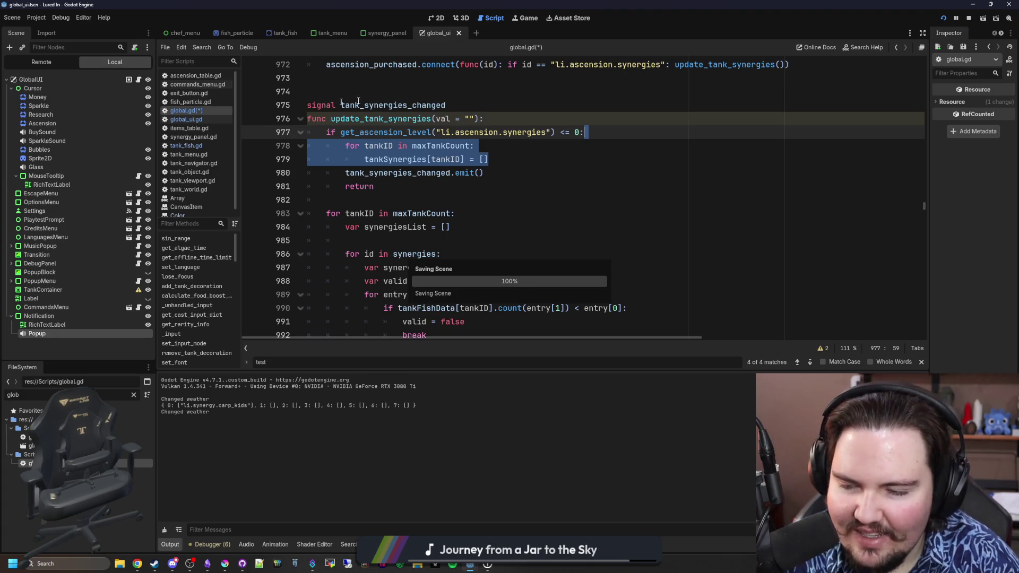
Search global.gd for '_proce' to reach func _process, and save.
left_click(392, 93)
key("ctrl+f")
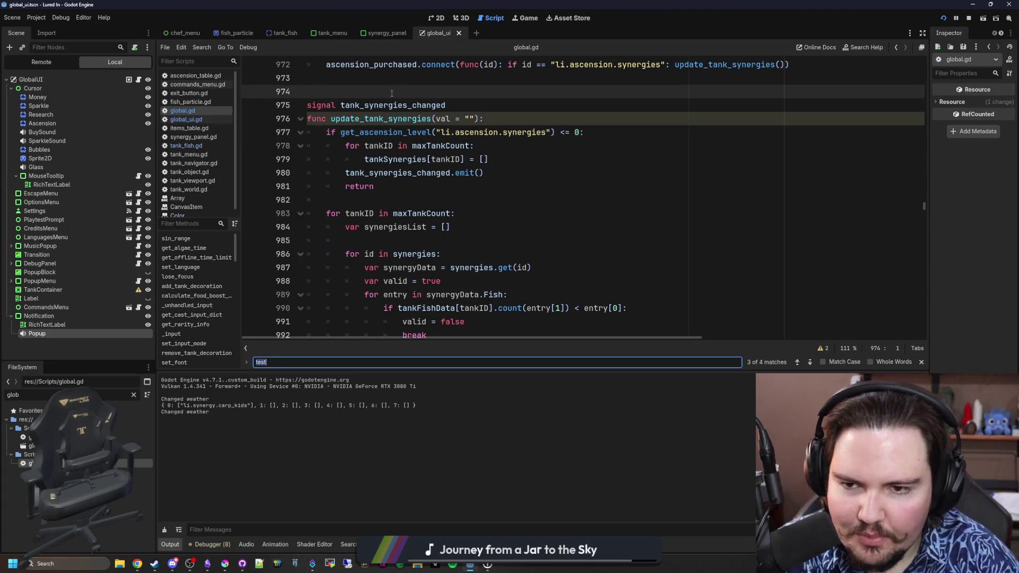
type("_proce")
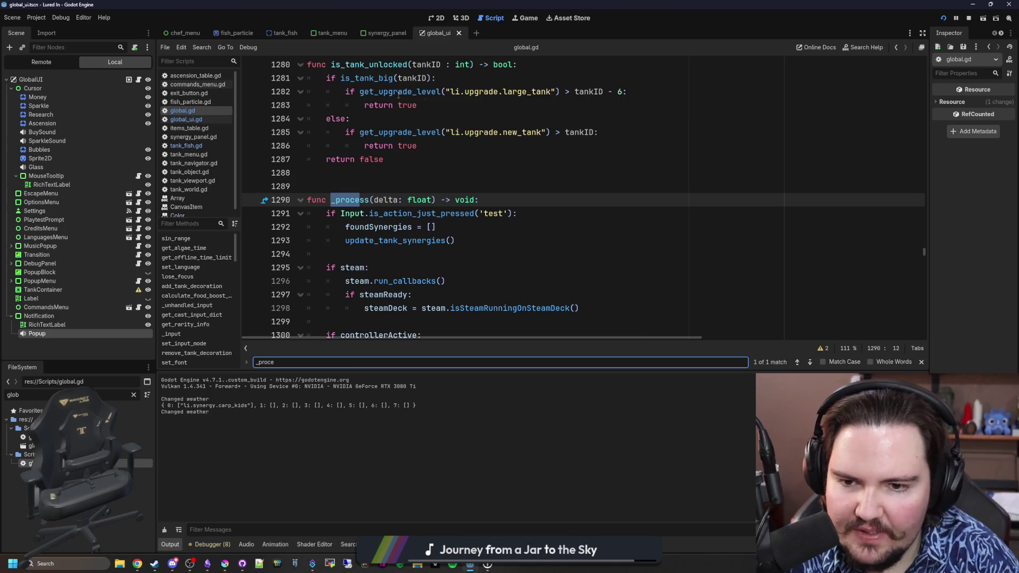
left_click(569, 164)
key("ctrl+s")
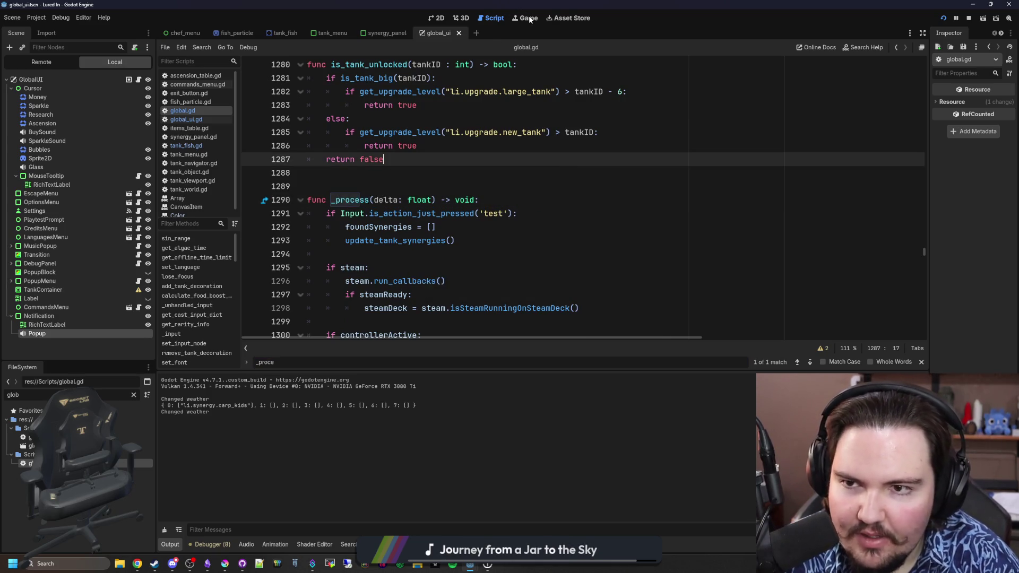
left_click(528, 17)
mouse_move(617, 208)
left_mouse_down()
mouse_move(594, 233)
mouse_move(576, 79)
mouse_move(644, 44)
mouse_move(735, 85)
mouse_move(666, 183)
left_mouse_up()
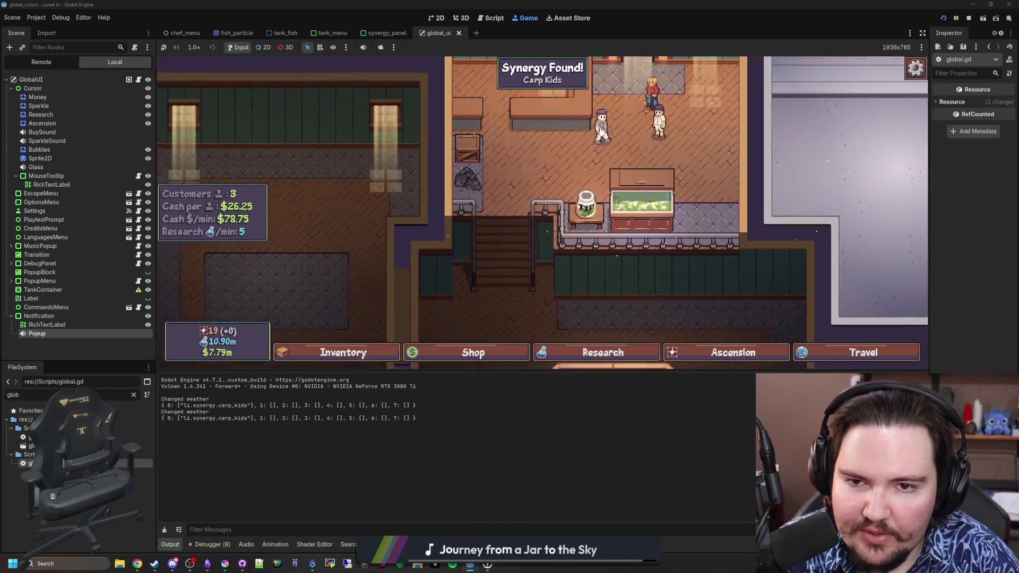
left_click(609, 235)
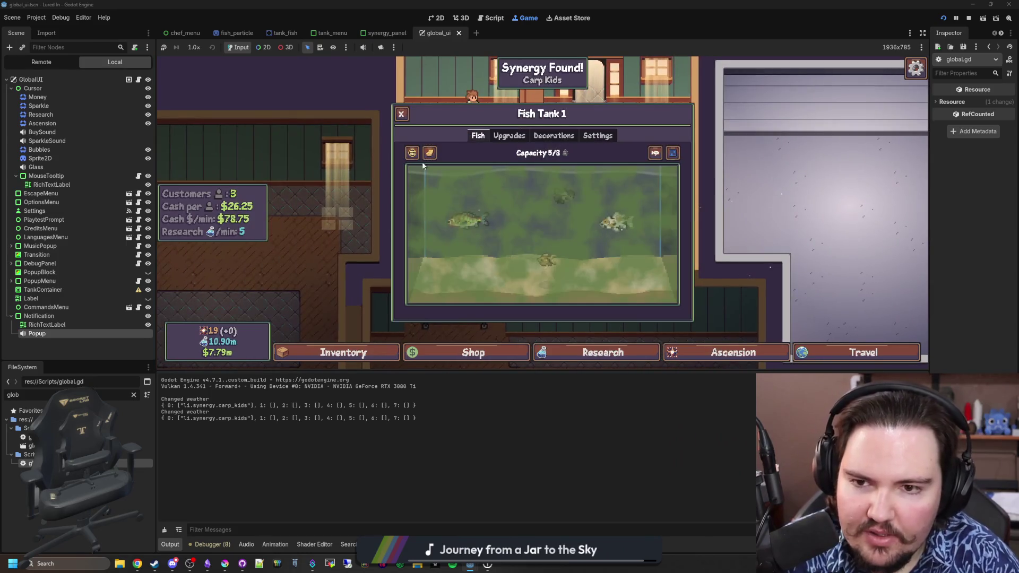
left_click(430, 154)
key("Escape")
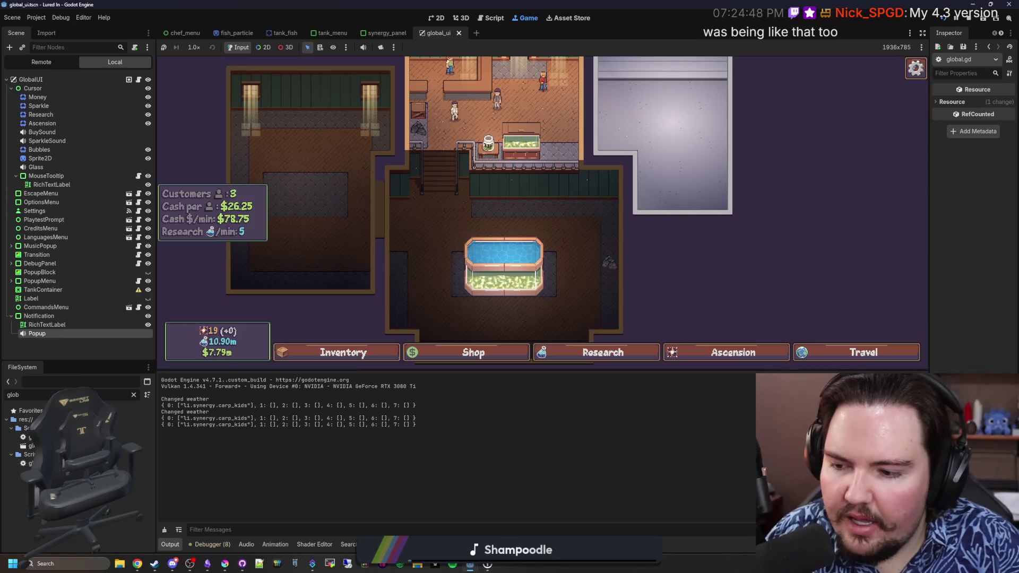
key("ctrl+F3")
key("Up")
key("Up")
key("Up")
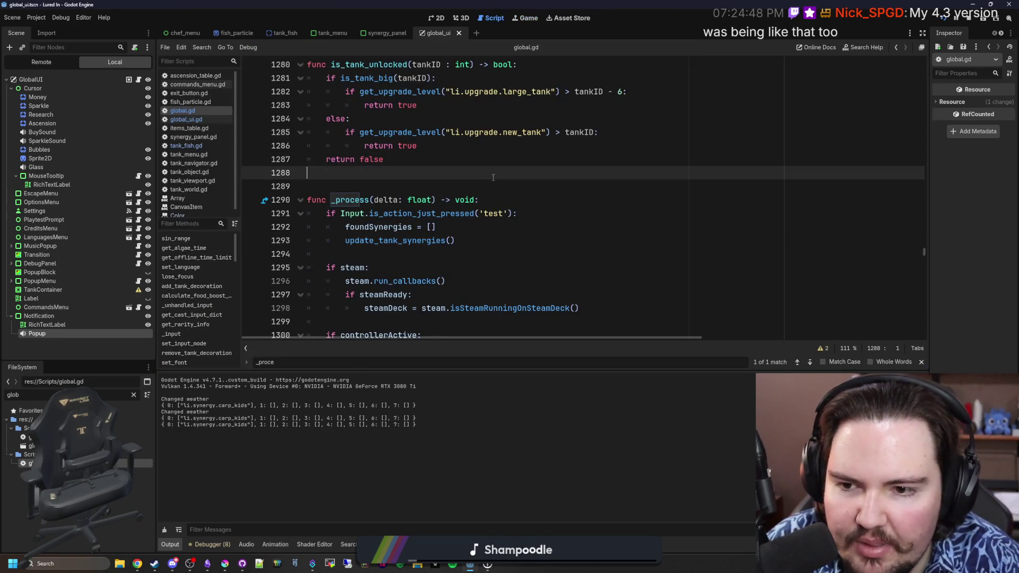
Save, then follow update_tank_synergies to the show_notification definition in global_ui.gd.
key("ctrl+s")
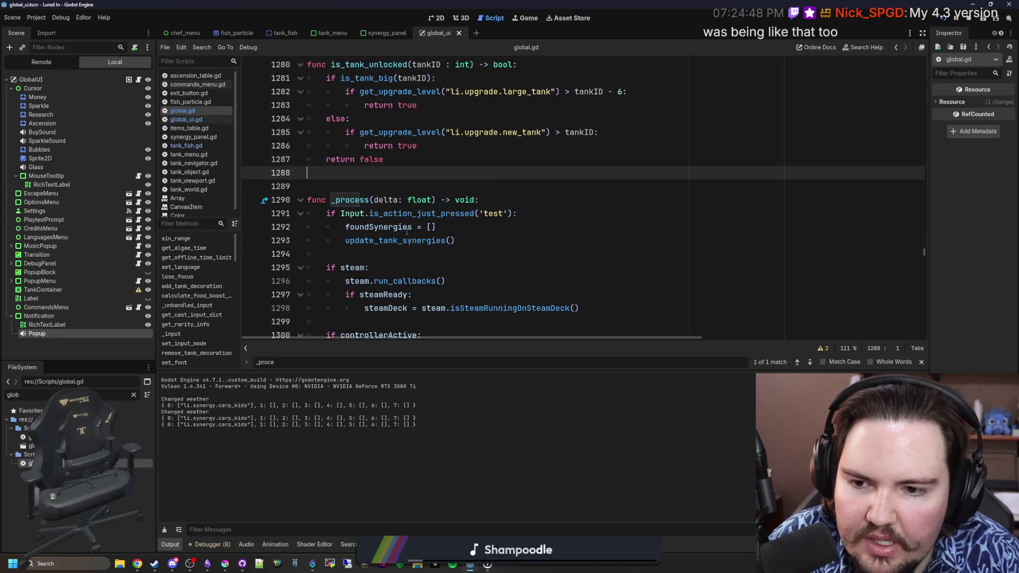
left_click(390, 241, "ctrl")
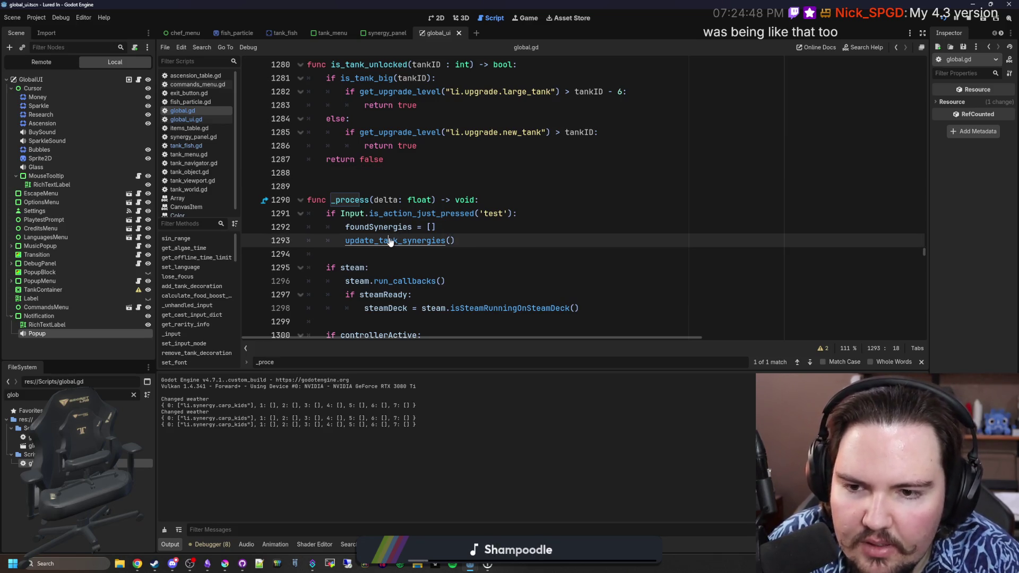
left_click(390, 242, "ctrl")
scroll(500, 176, "down", 8)
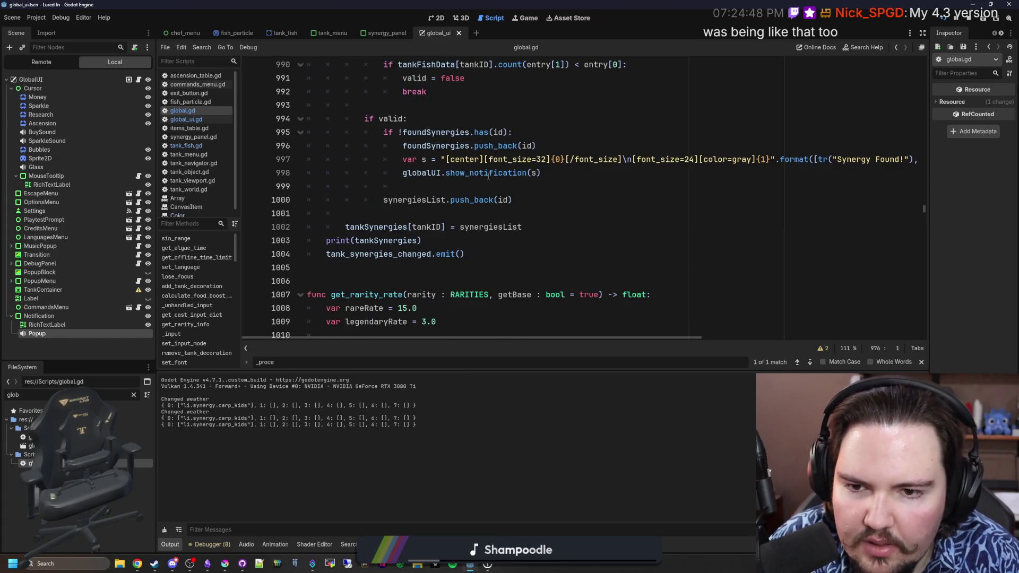
left_click(488, 173, "ctrl")
left_click(470, 238)
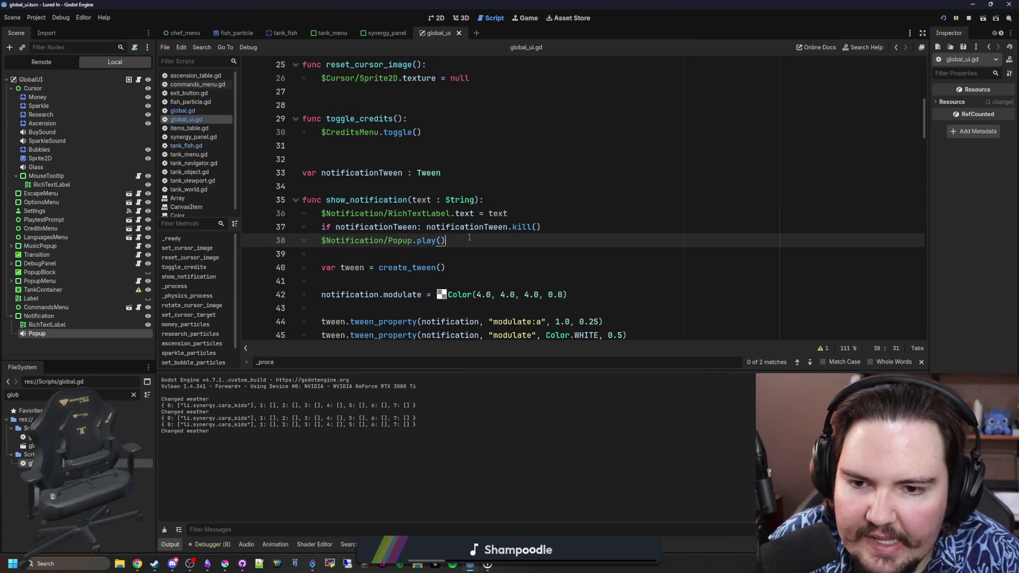
scroll(469, 238, "down", 2)
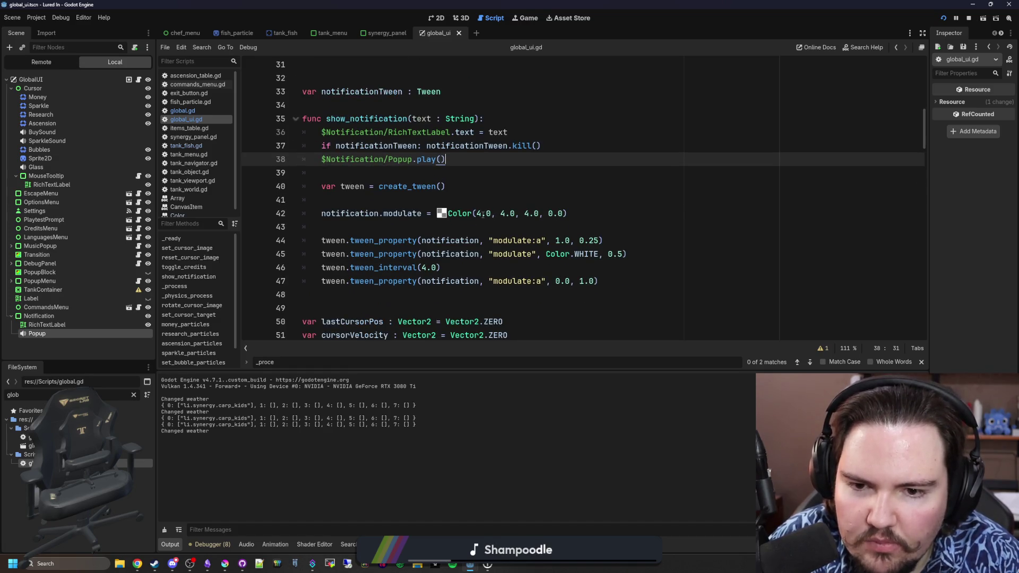
Adjust the flash tween duration and review the fade-in duration, then save.
left_click(624, 254)
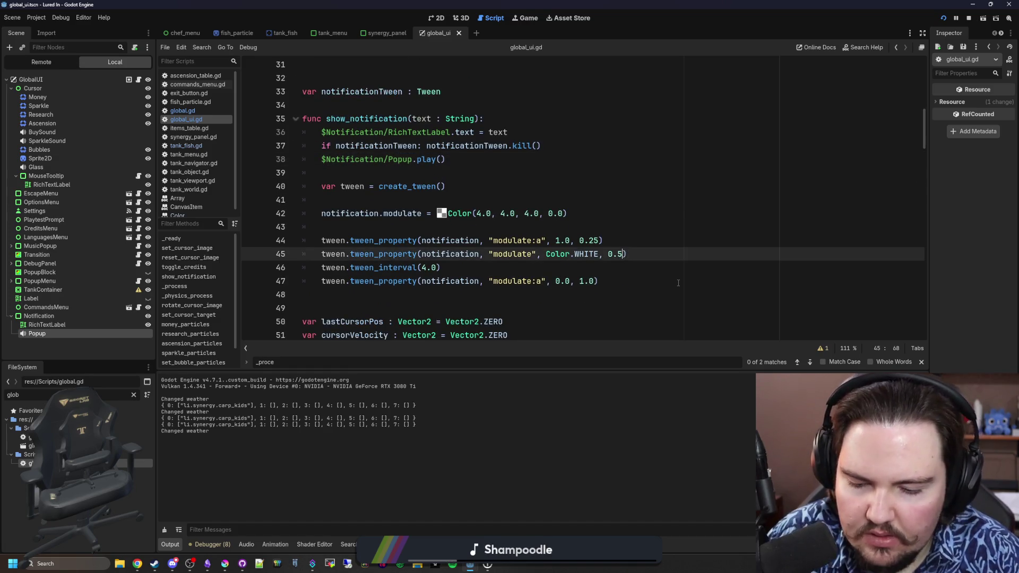
type("5")
left_click(600, 241)
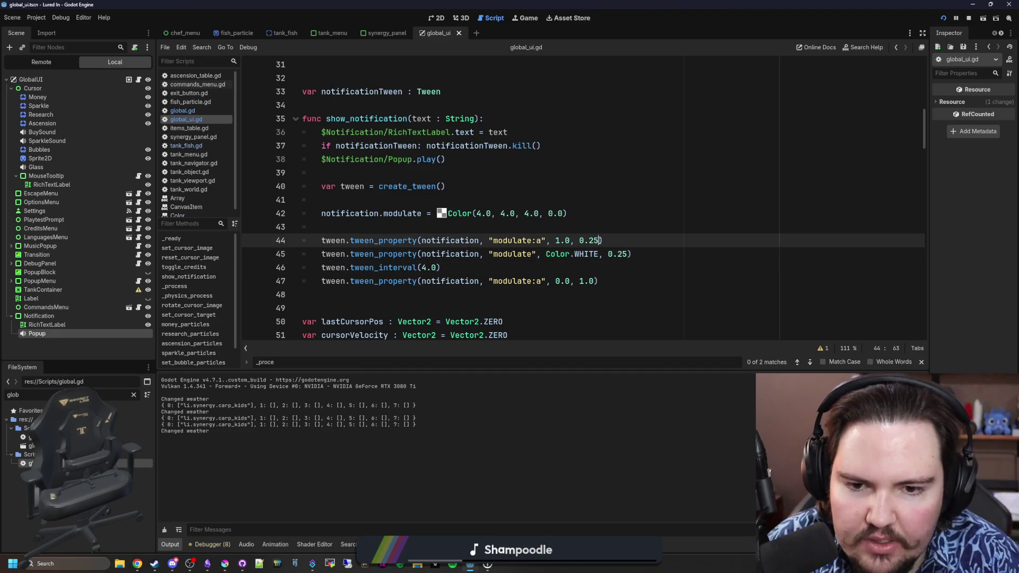
left_click(496, 234)
key("ctrl+s")
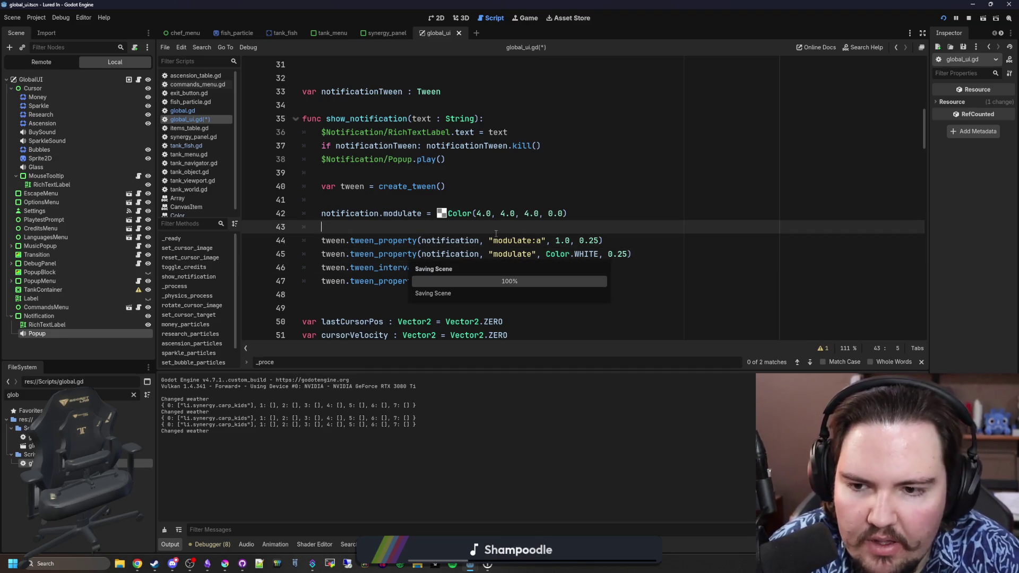
Add tween.set_parallel(true) before the tweens and a set_parallel call before the interval.
type("tween.")
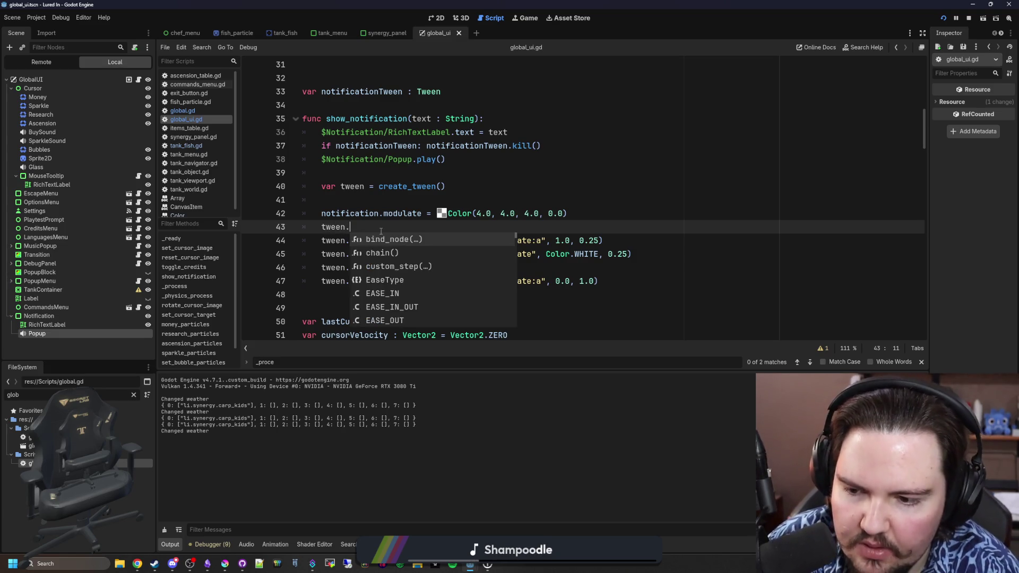
type("set_pa")
key("Return")
type("true")
left_click(458, 268)
key("Home")
key("Return")
key("Return")
key("Return")
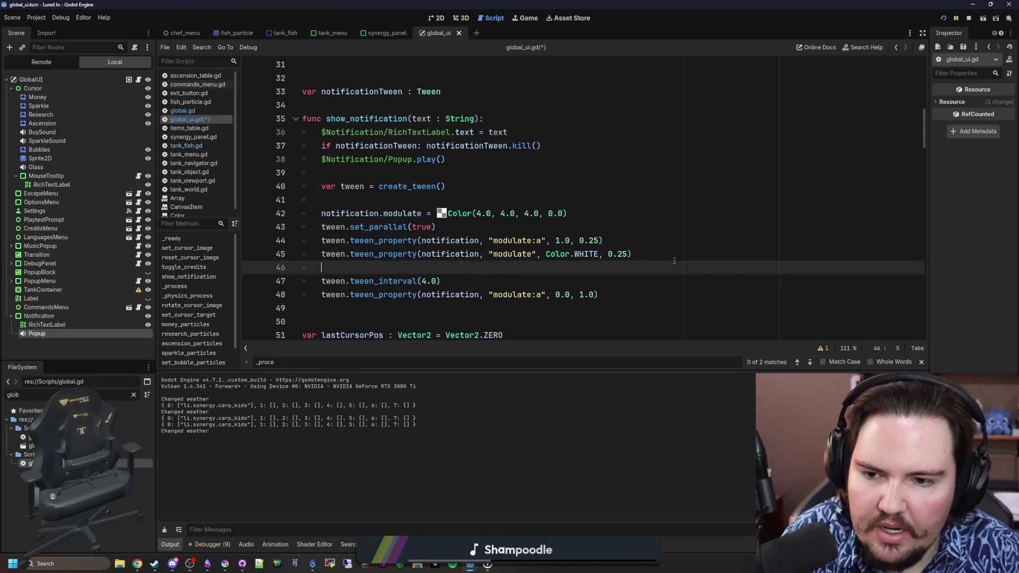
key("Up")
key("Up")
type("tween.set_para")
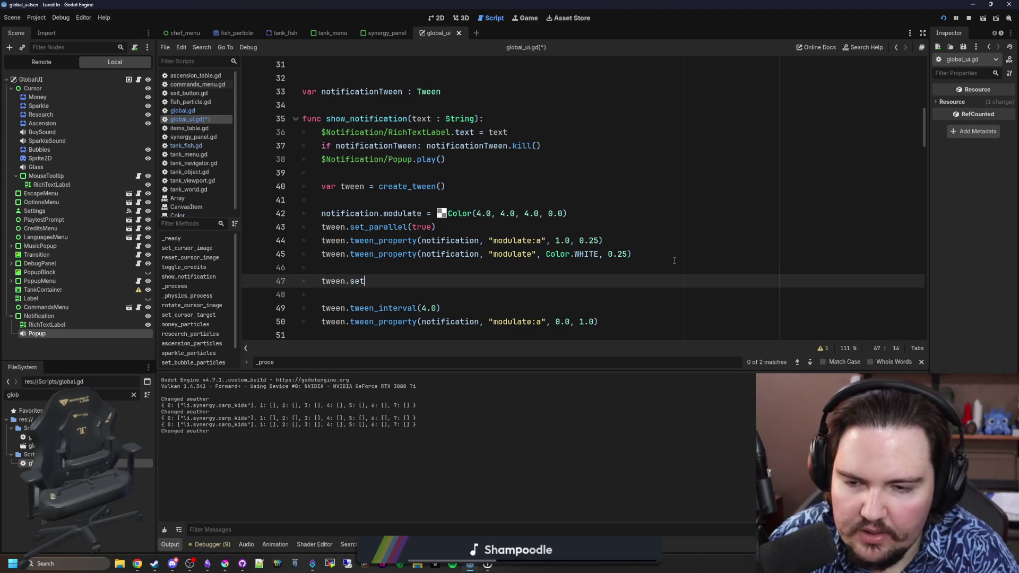
key("Return")
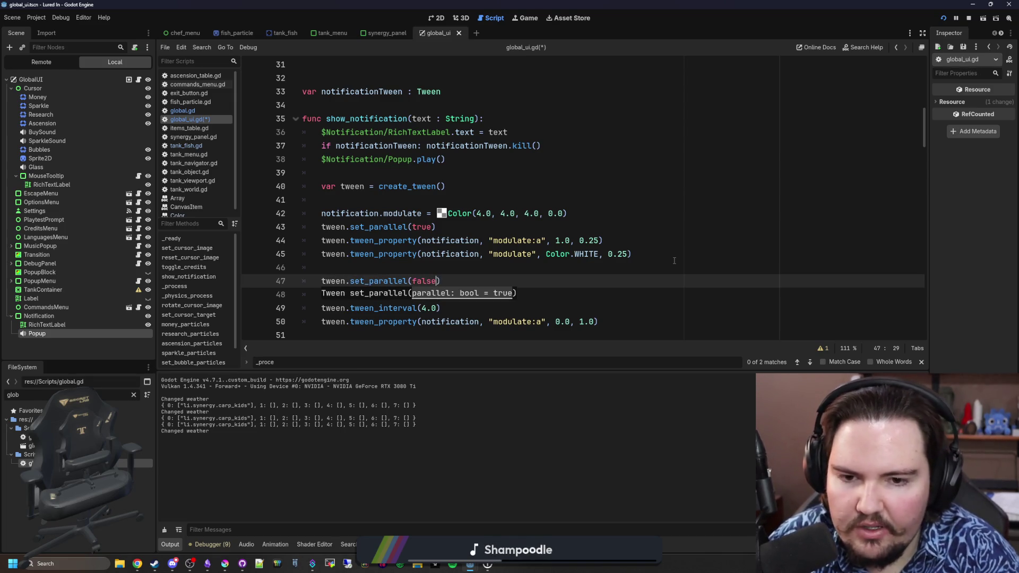
left_click(634, 254)
key("ctrl+s")
key("Up")
key("Up")
key("ctrl+s")
Check the popup in game, then set the flash tween duration to 1.0 and save.
left_click(540, 19)
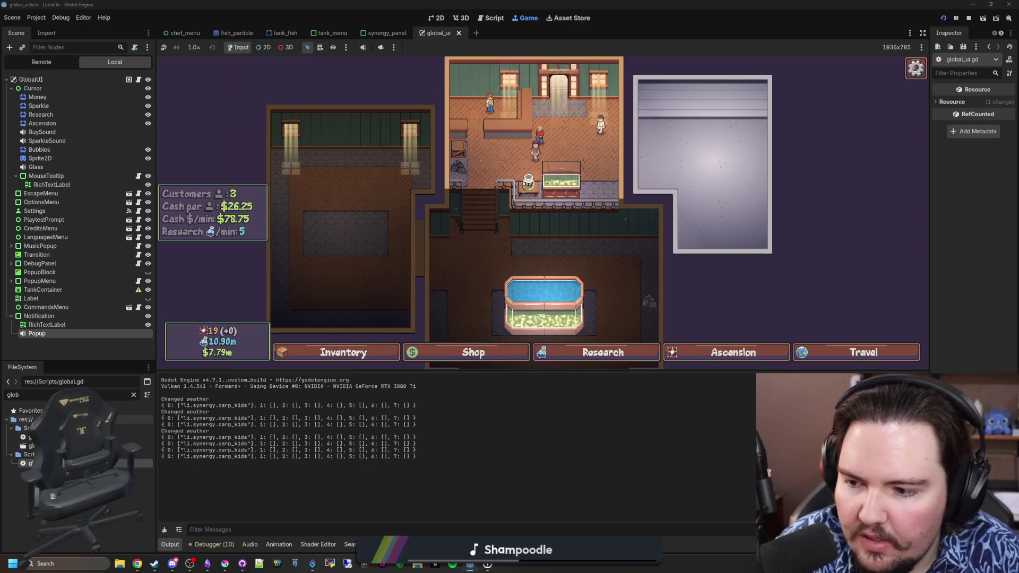
key("ctrl+F3")
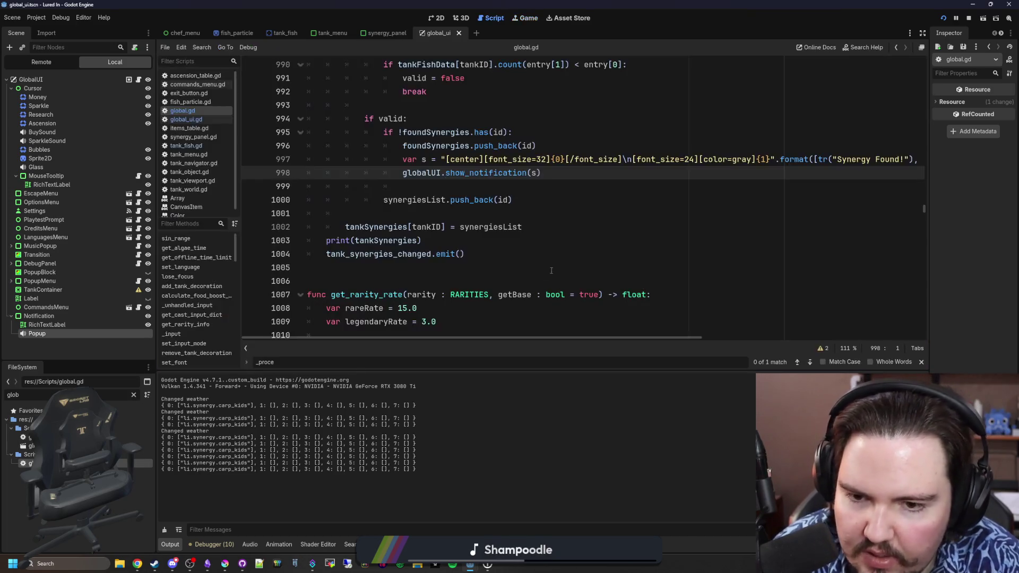
left_click(498, 173, "ctrl")
scroll(603, 265, "down", 2)
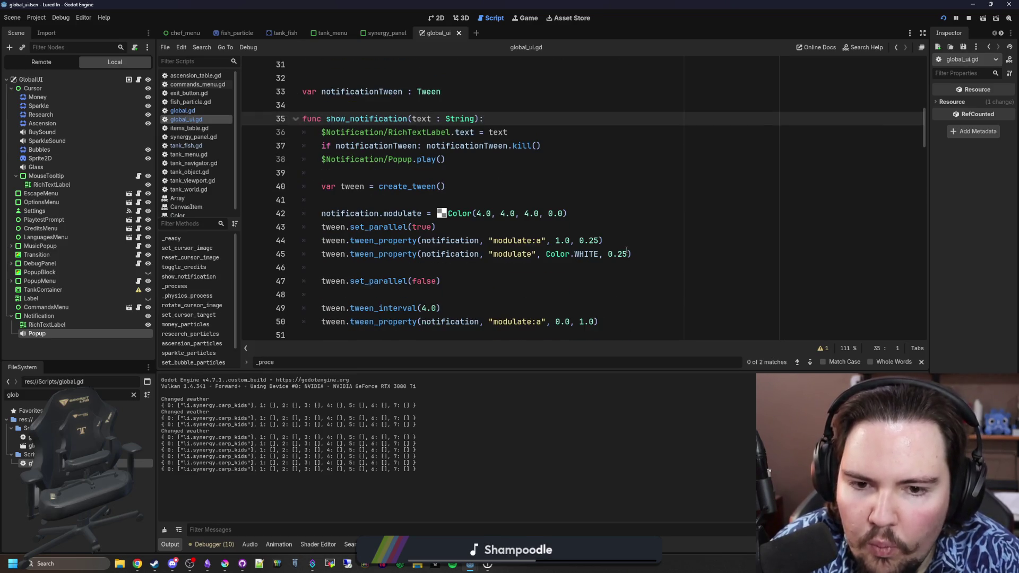
left_click(626, 254)
key("BackSpace")
key("BackSpace")
key("BackSpace")
type("1.0")
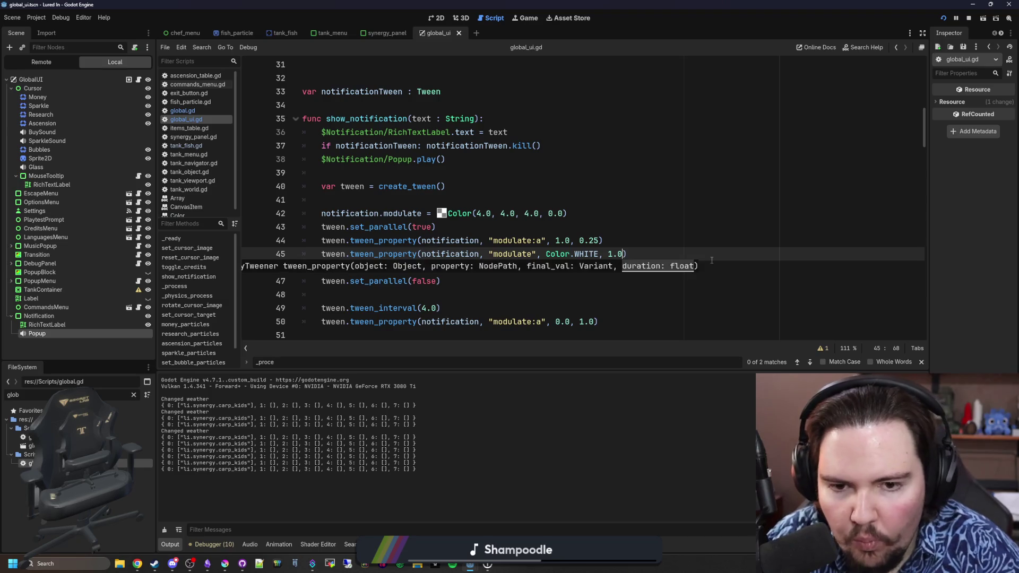
key("End")
key("ctrl+s")
Check the running game again and return to the show_notification definition.
left_click(526, 18)
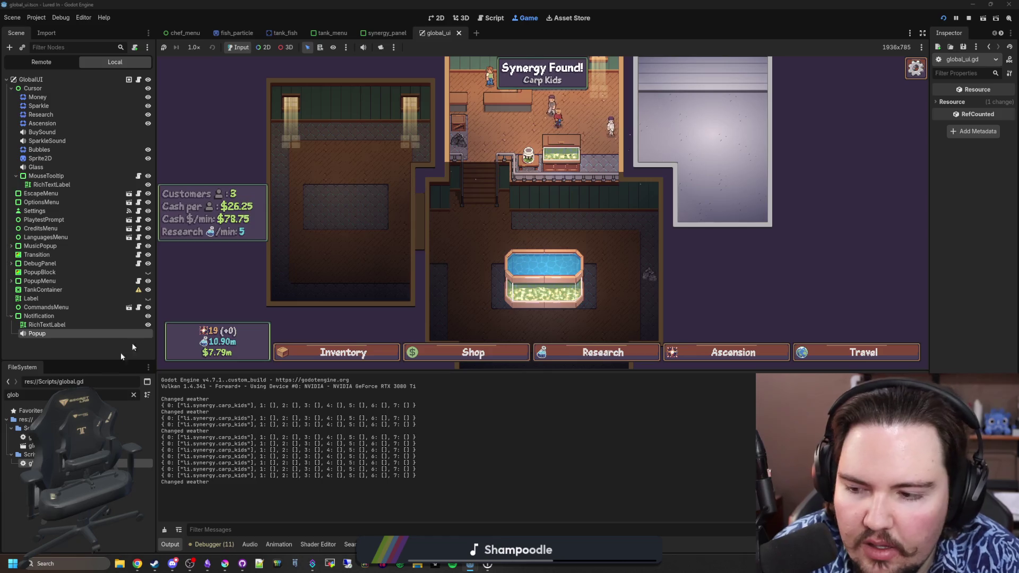
key("ctrl+F3")
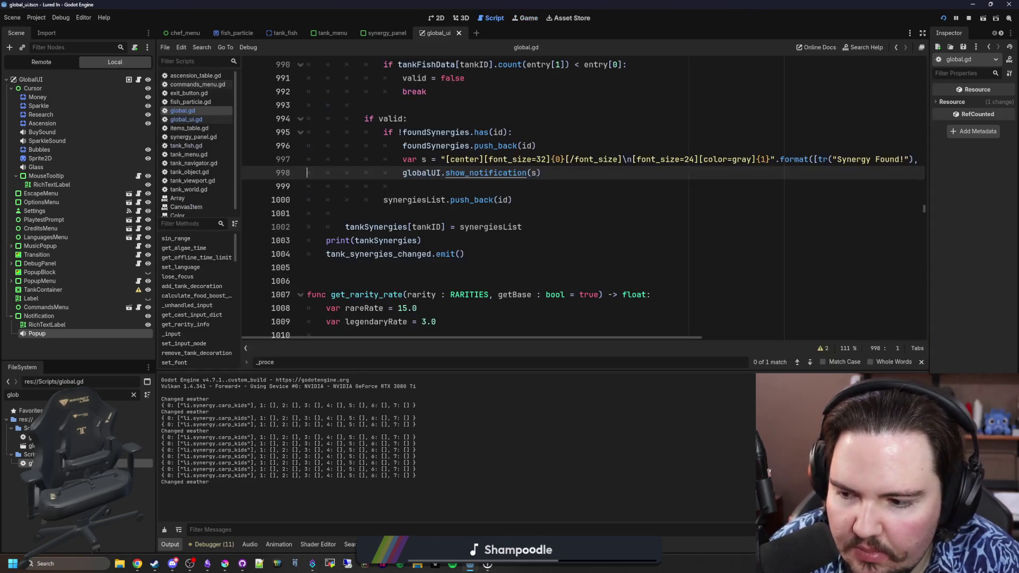
left_click(729, 228)
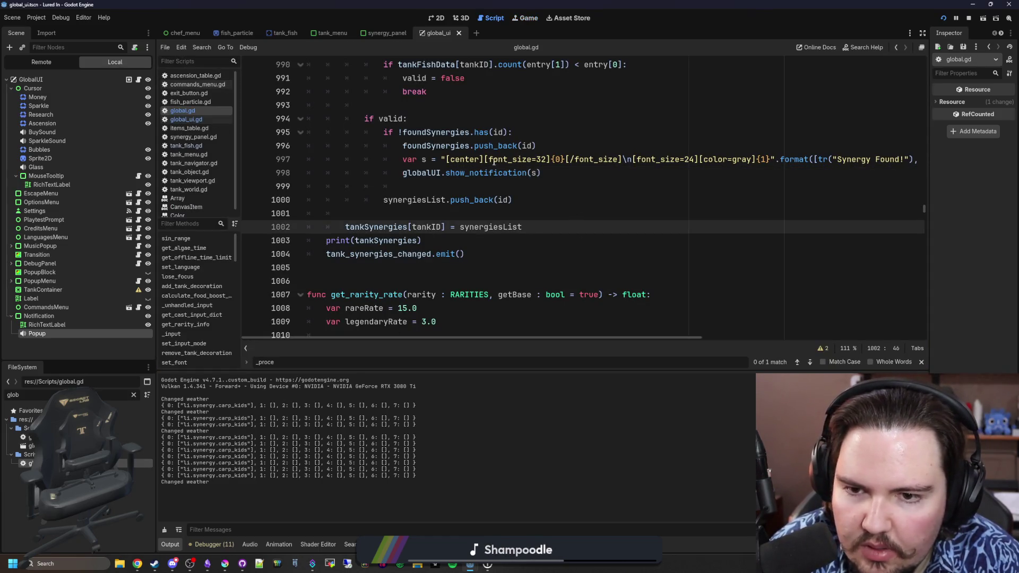
left_click(460, 181)
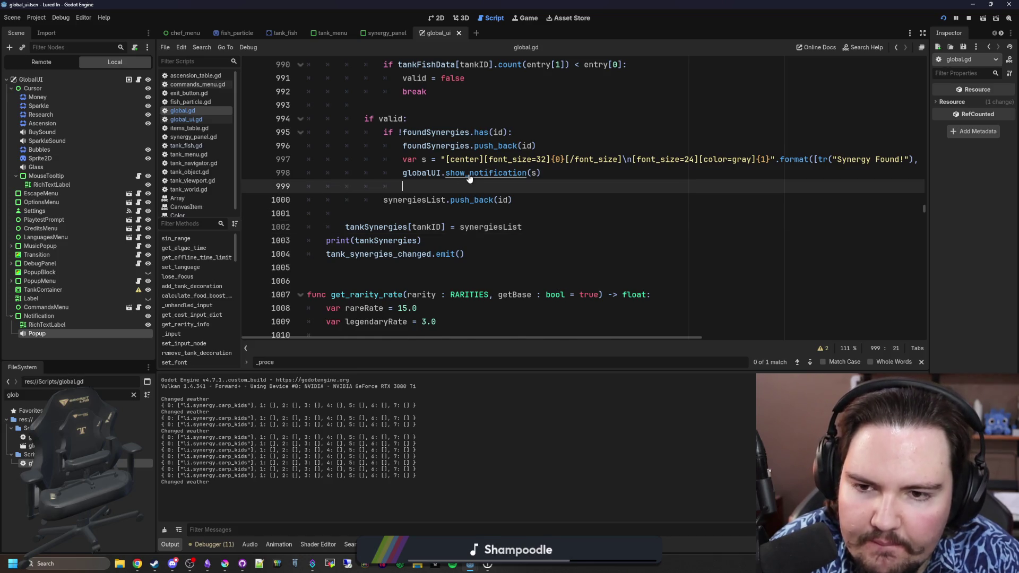
left_click(470, 173, "ctrl")
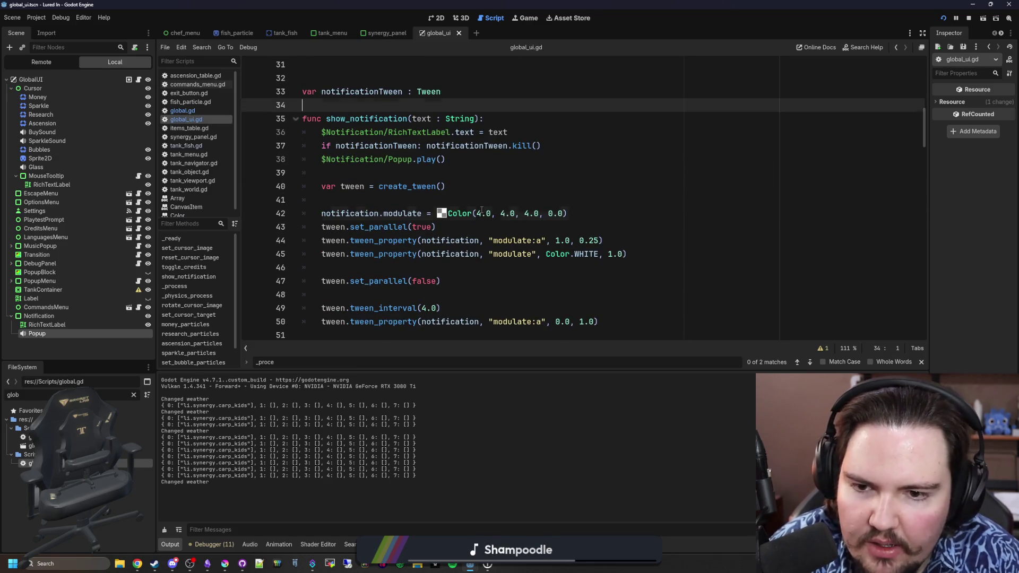
Raise the starting flash colour components to 16, 16, 16 and save.
left_click(481, 212)
key("BackSpace")
type("16")
key("Right")
key("Right")
key("Right")
key("BackSpace")
type("16")
key("Right")
key("Right")
key("BackSpace")
type("16")
left_click(579, 196)
key("ctrl+s")
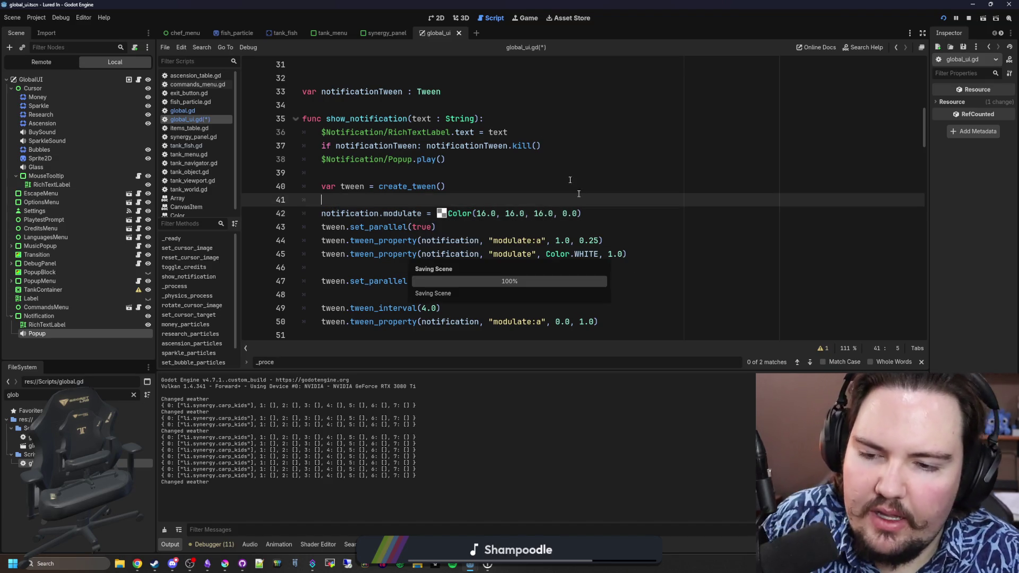
Run the game with F5 and pan the camera with WASD to watch the brighter flash.
key("F5")
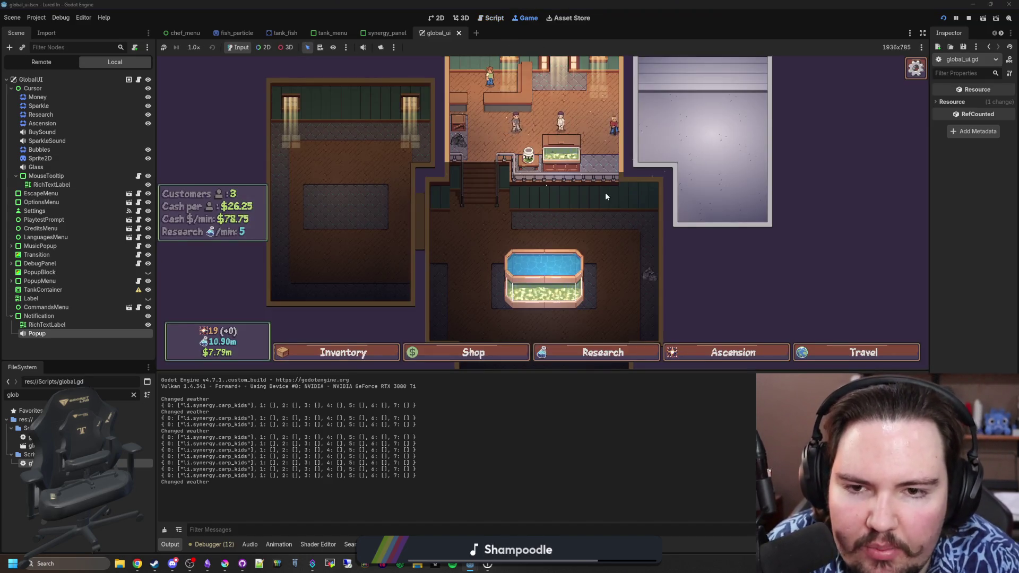
scroll(591, 165, "down", 1)
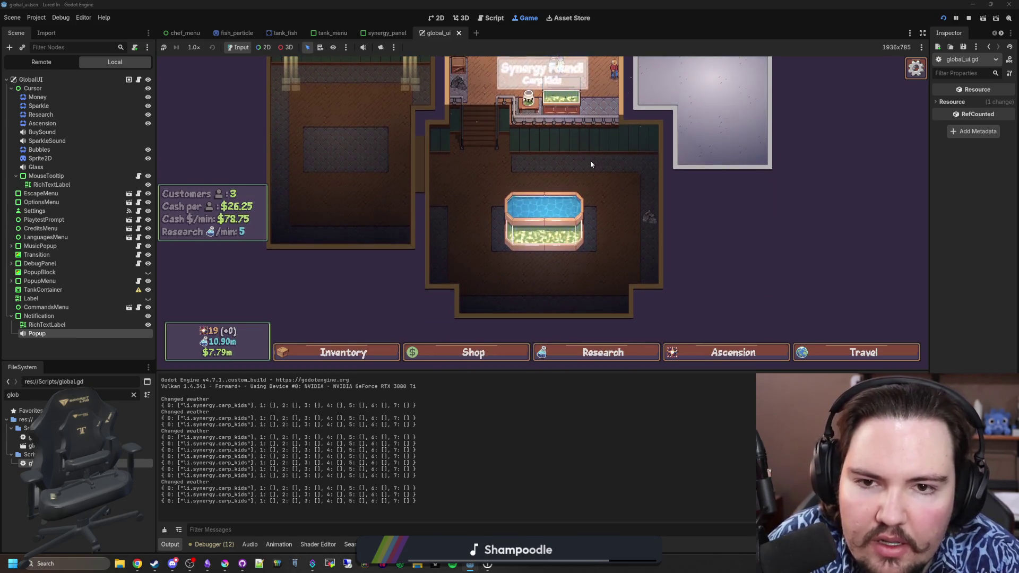
key("w")
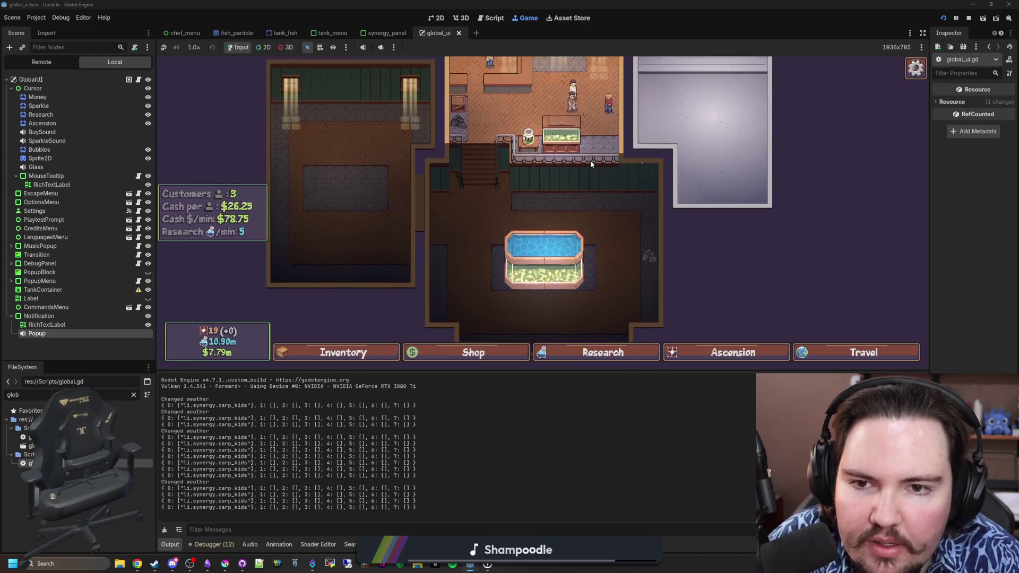
key("a")
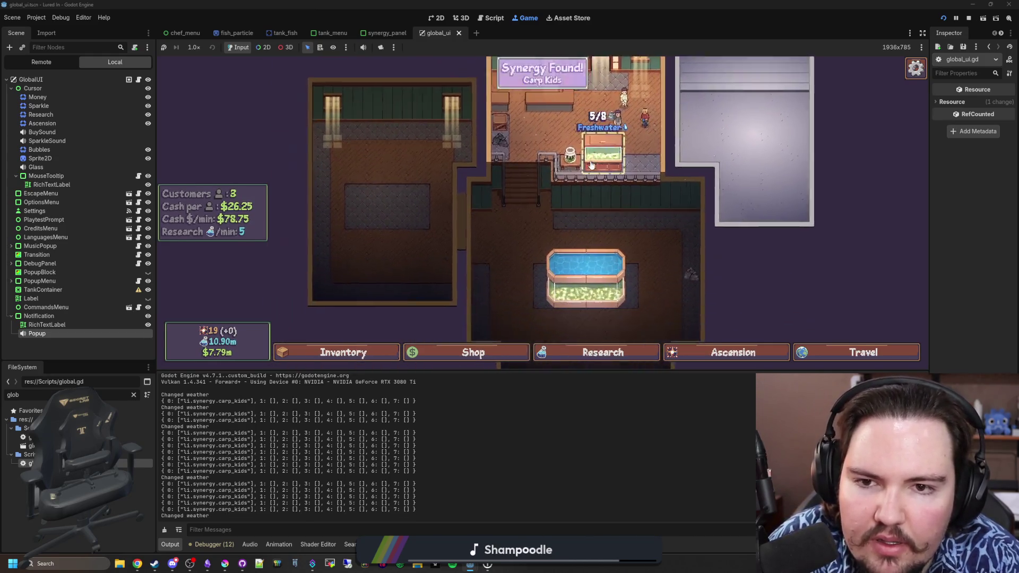
key("d")
key("w")
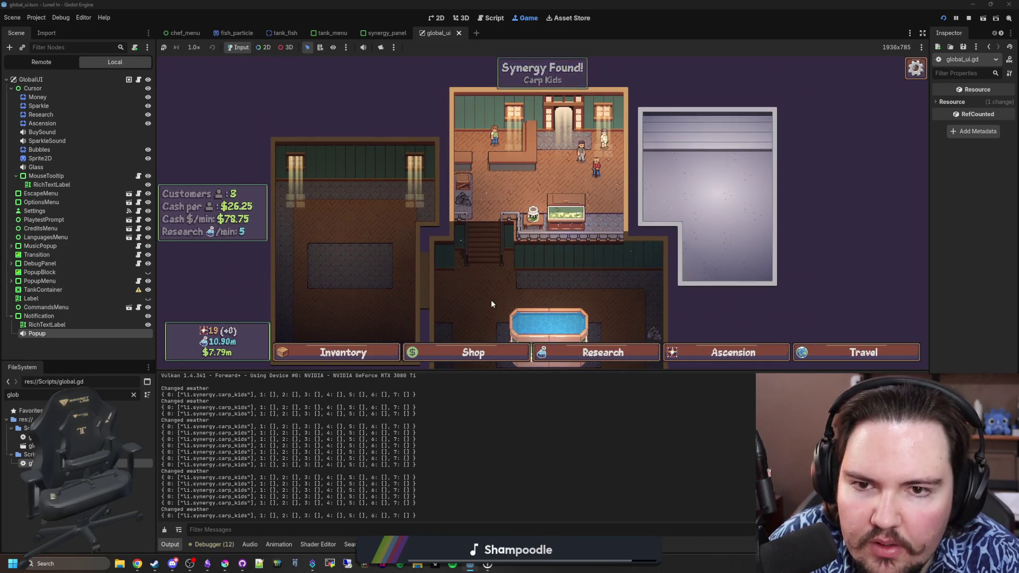
key("s")
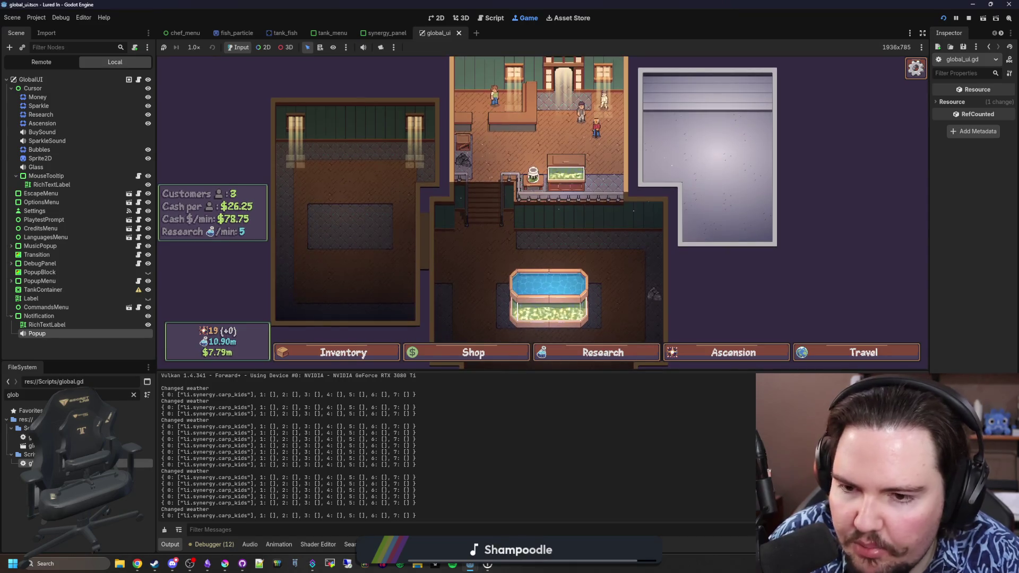
Back in show_notification, delete the tween.set_parallel(false) line 47.
key("ctrl+F3")
left_click(563, 216)
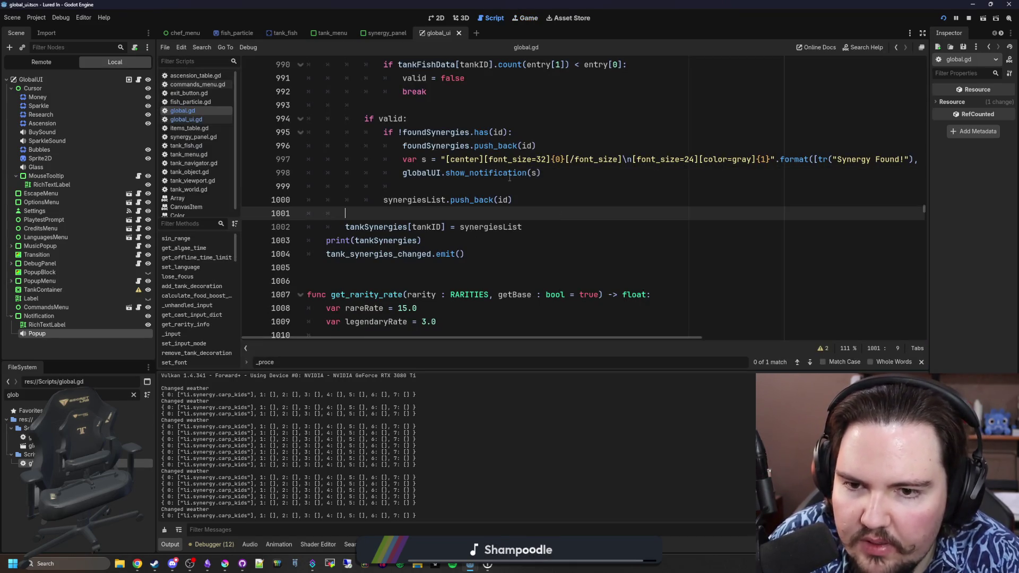
left_click(508, 176, "ctrl")
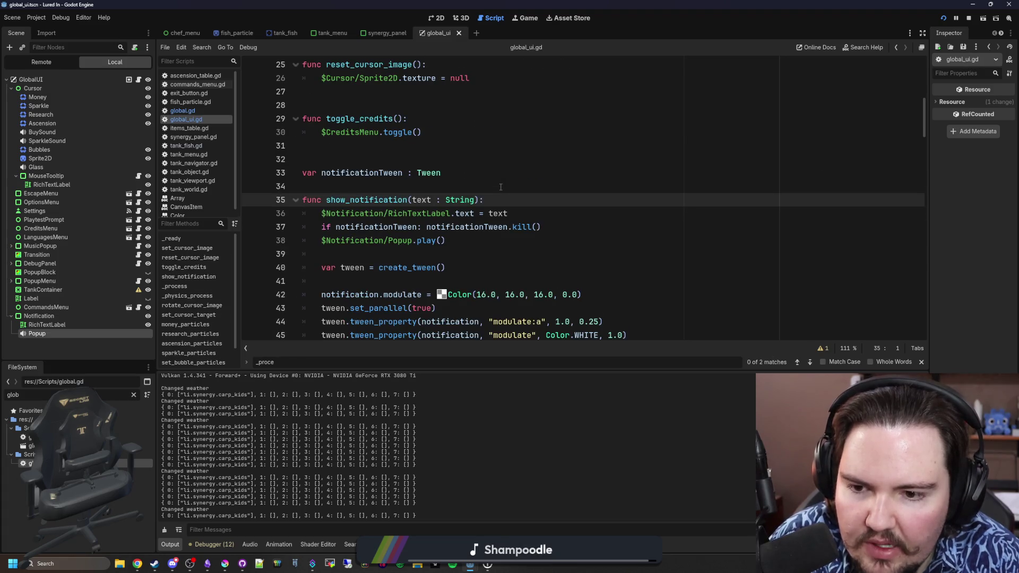
scroll(493, 197, "down", 2)
left_click(444, 288)
scroll(449, 284, "down", 1)
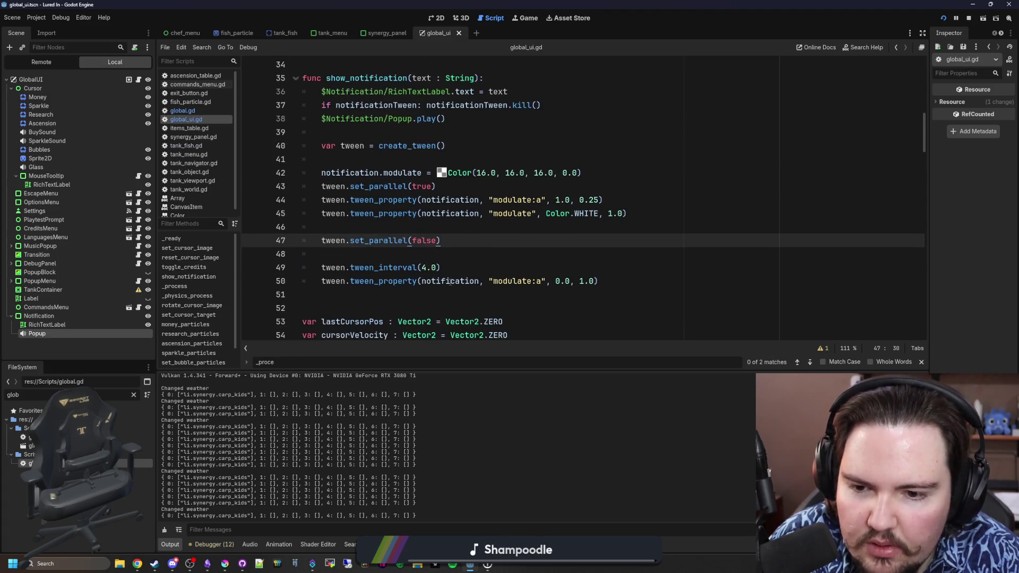
left_click_drag(440, 240, 321, 241)
key("ctrl+c")
key("BackSpace")
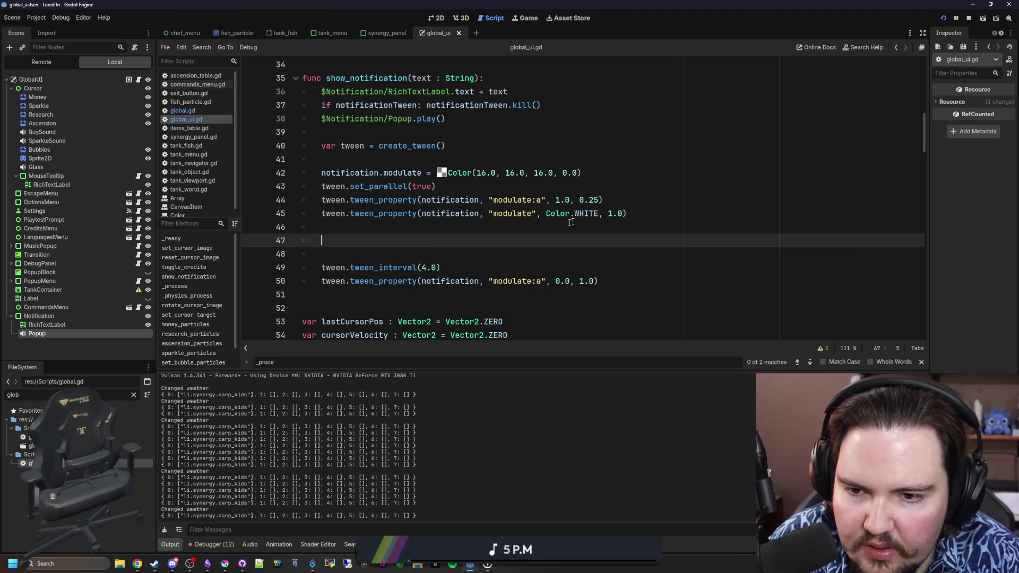
Paste tween.set_parallel(false) after line 44, remove the leftover empty lines, and save.
left_click(614, 201)
key("ctrl+v")
key("ctrl+s")
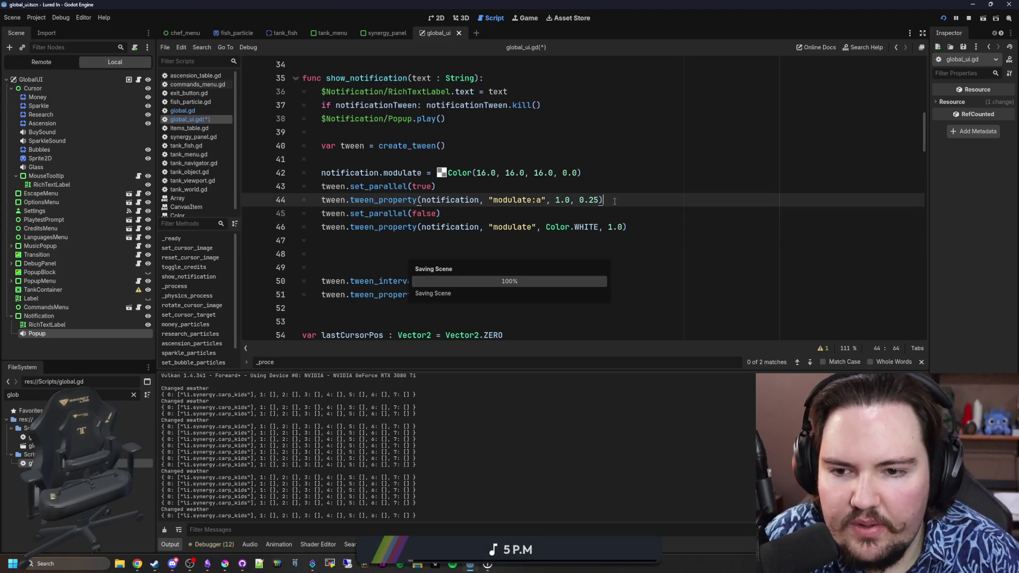
left_click(361, 255)
left_click(376, 268)
key("BackSpace")
key("BackSpace")
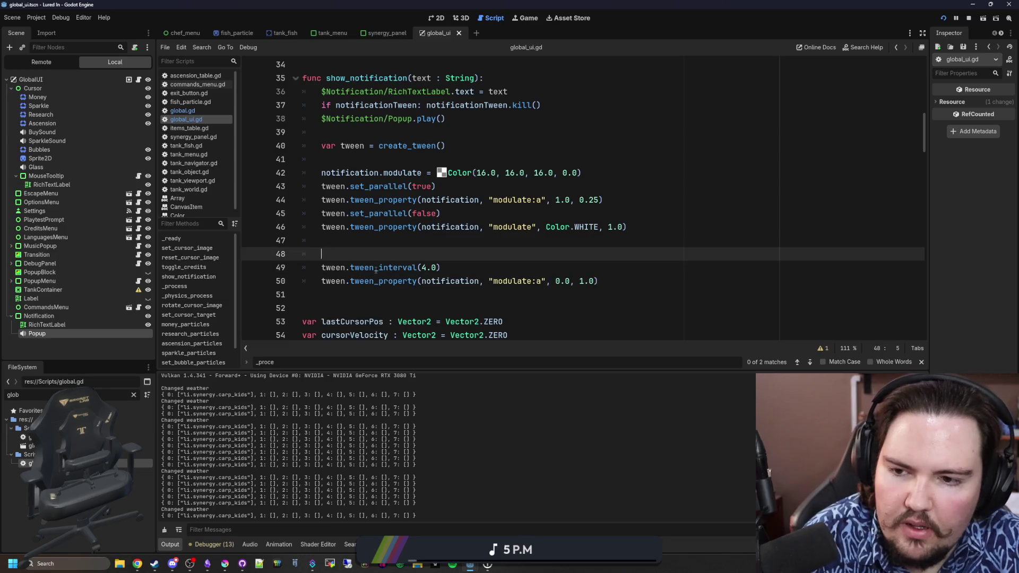
key("Delete")
key("End")
key("ctrl+s")
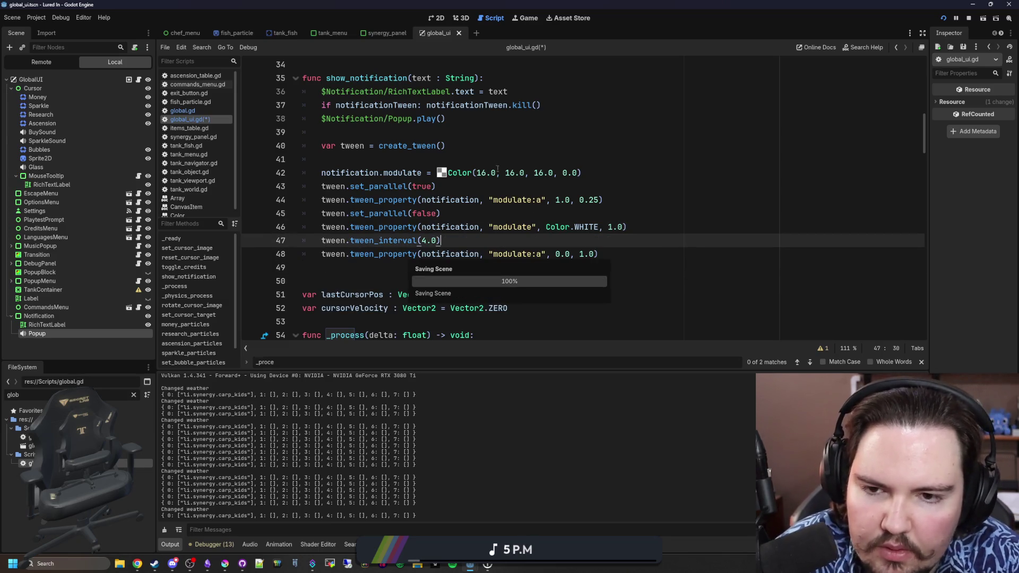
Run the game, then close the white tween's 0.5-second duration call and save.
left_click(616, 200)
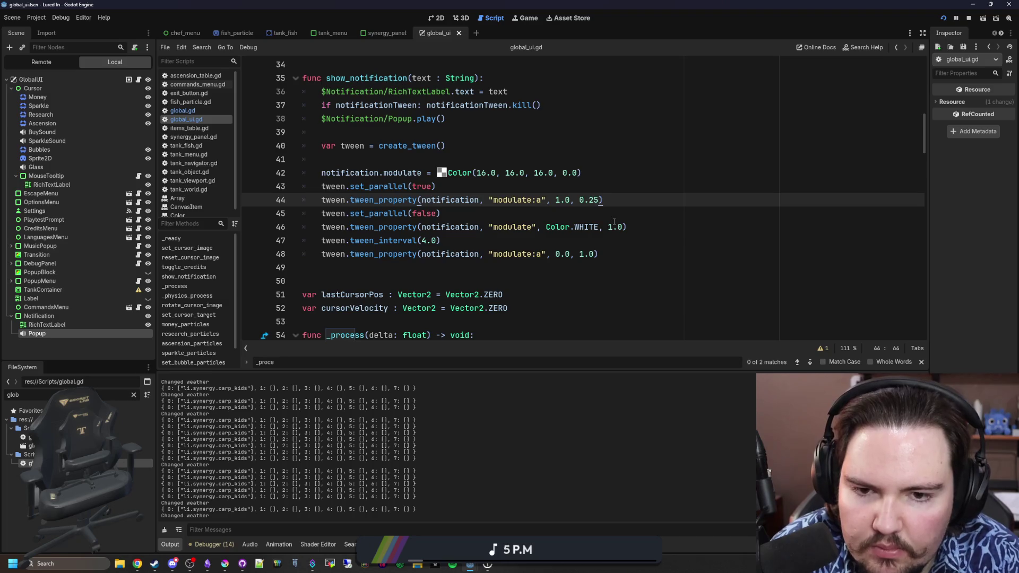
key("F5")
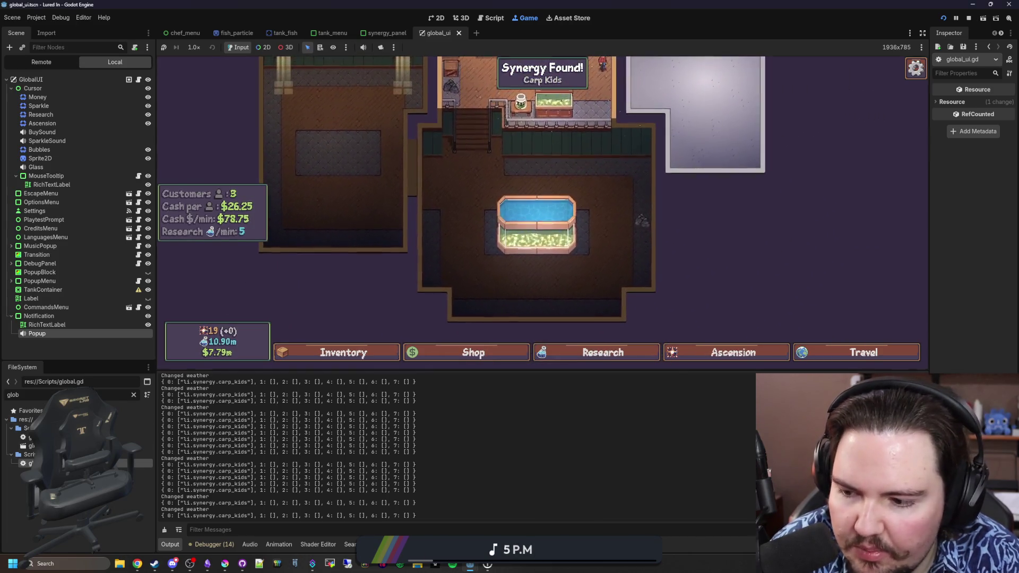
key("ctrl+F3")
left_click(495, 268)
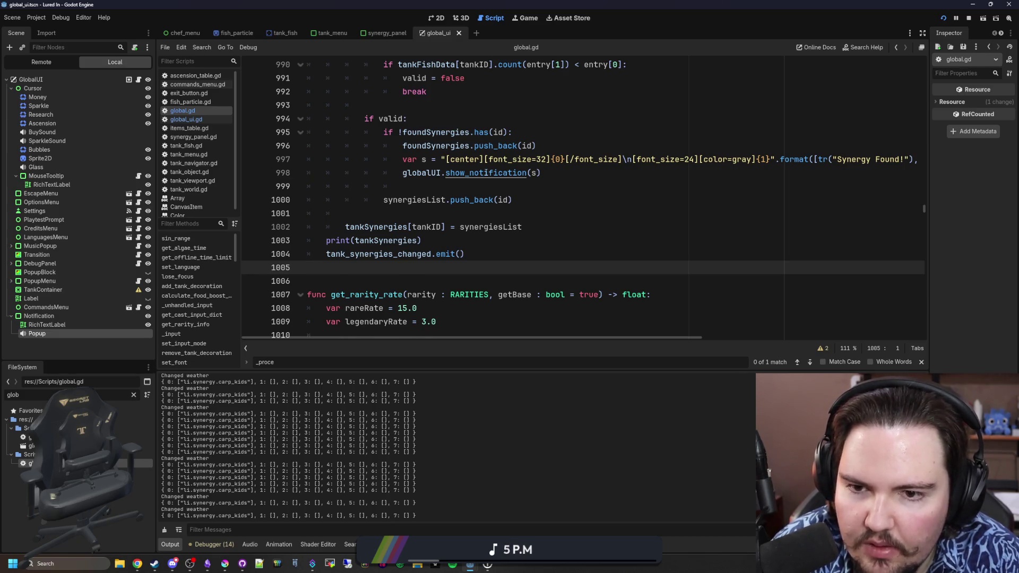
left_click(485, 173, "ctrl")
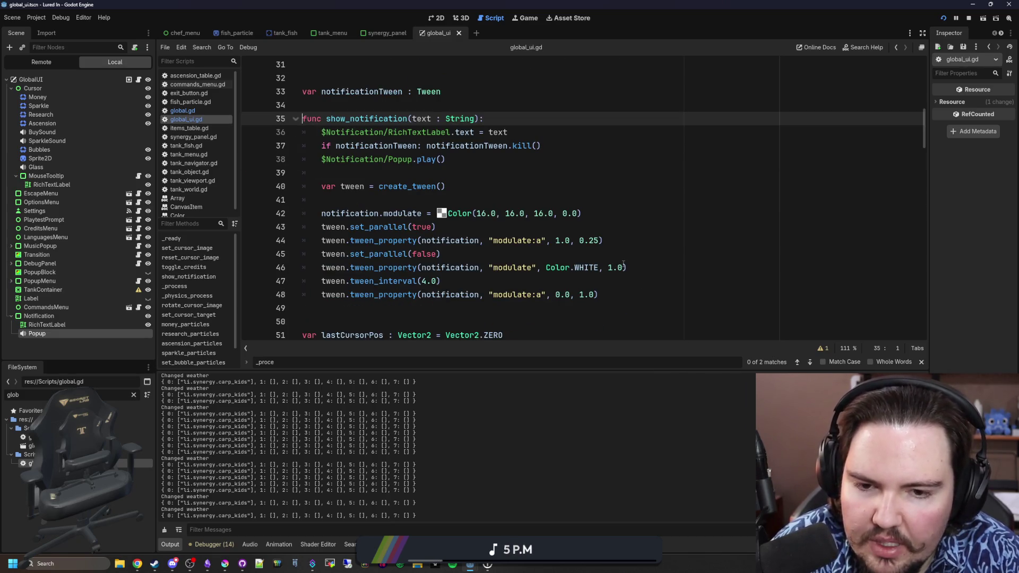
left_click(624, 267)
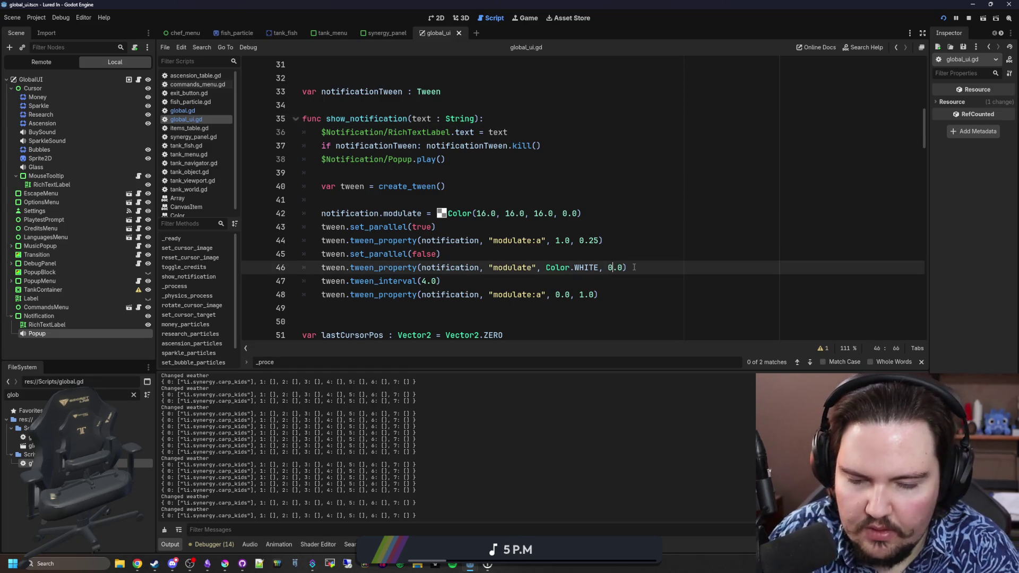
key("Right")
key("Right")
type(")")
key("ctrl+s")
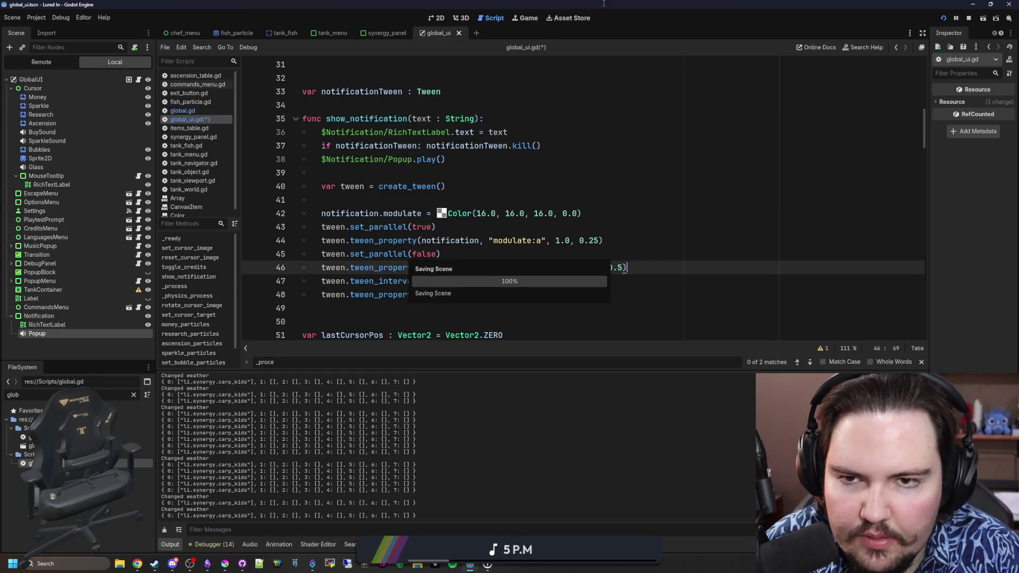
Watch the popup in game, then return to the modulate:a fade-in on line 44.
left_click(529, 19)
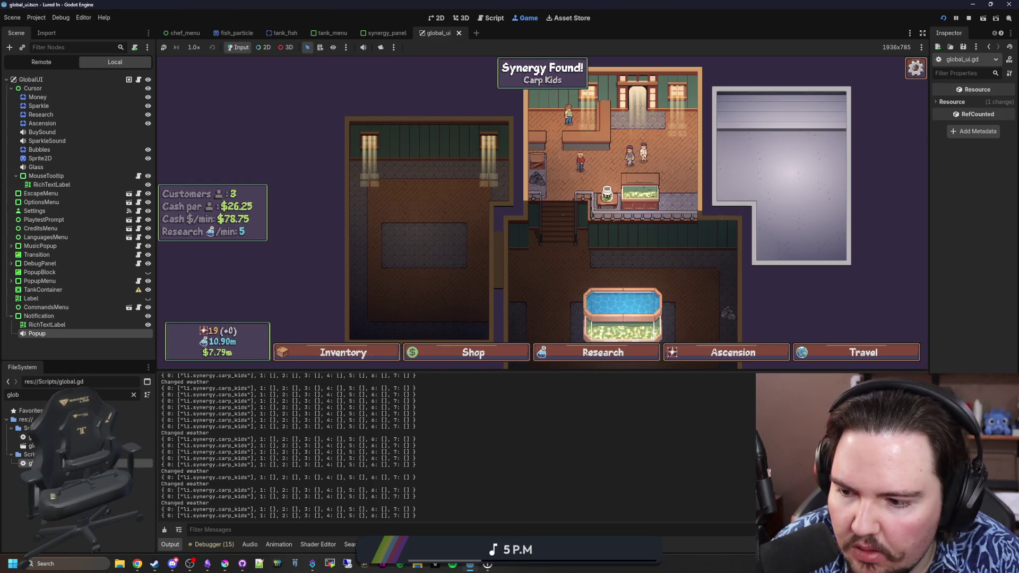
key("ctrl+F3")
left_click(580, 240)
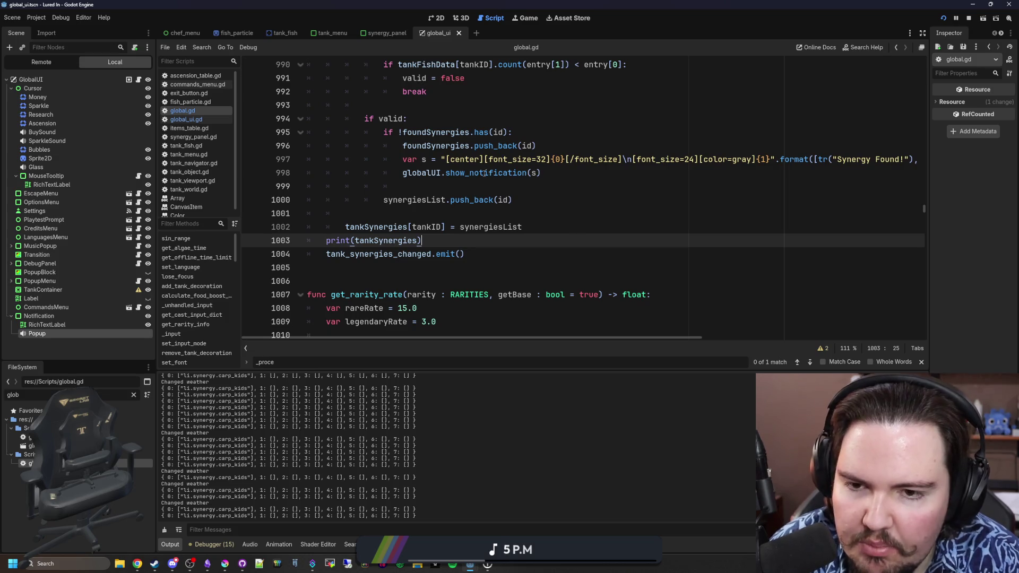
left_click(486, 173, "ctrl")
scroll(484, 174, "down", 2)
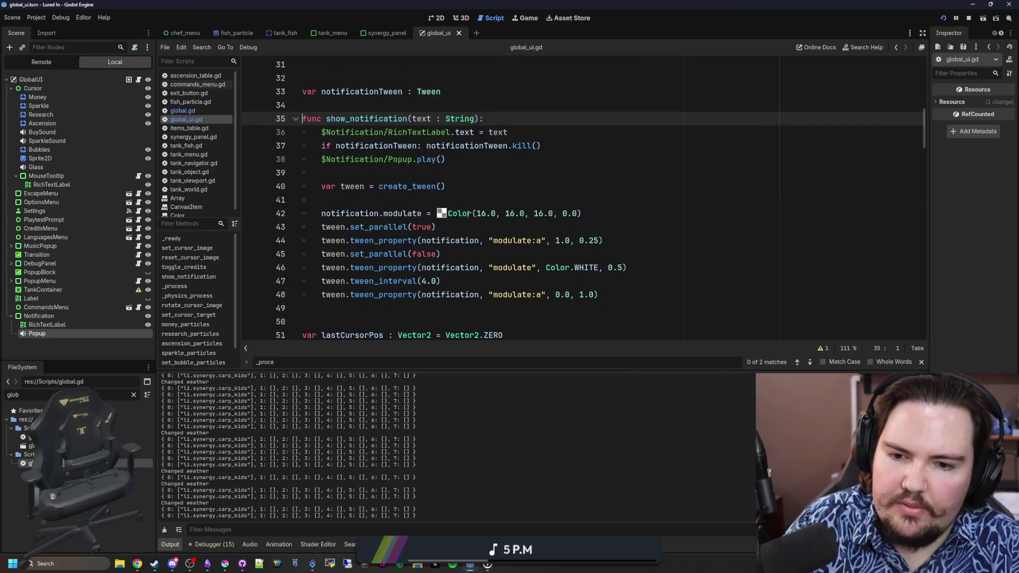
left_click(516, 202)
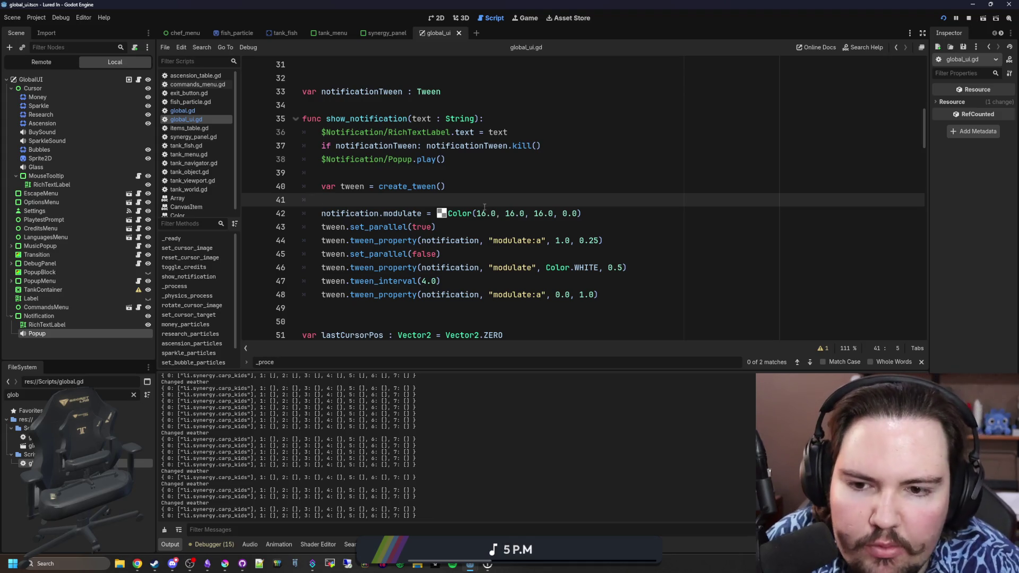
left_click(540, 243)
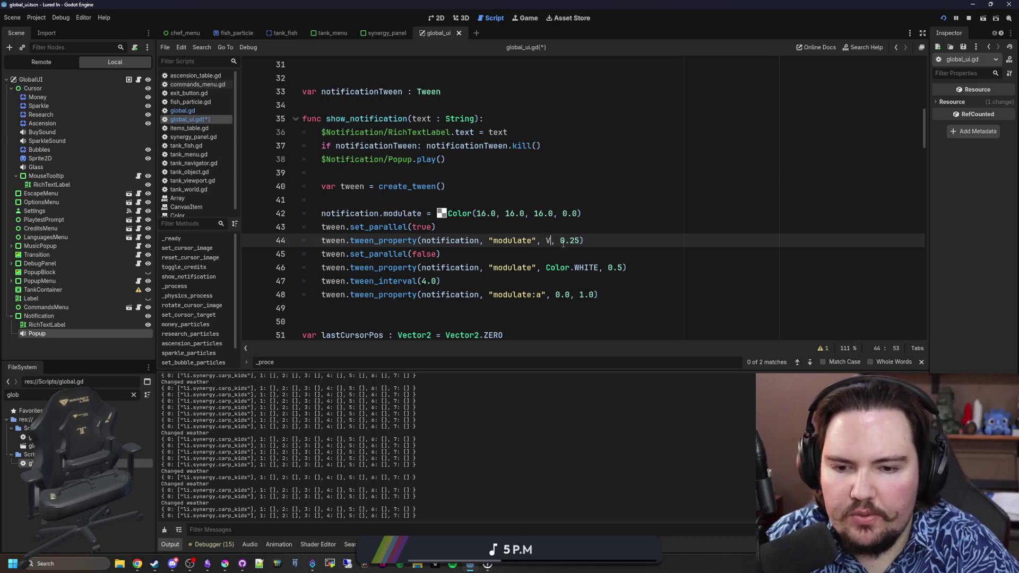
Tween modulate to Color(8, 8, 8, 1) and delete the Color(16…) starting modulate line.
key("BackSpace")
key("BackSpace")
key("BackSpace")
type("Color(")
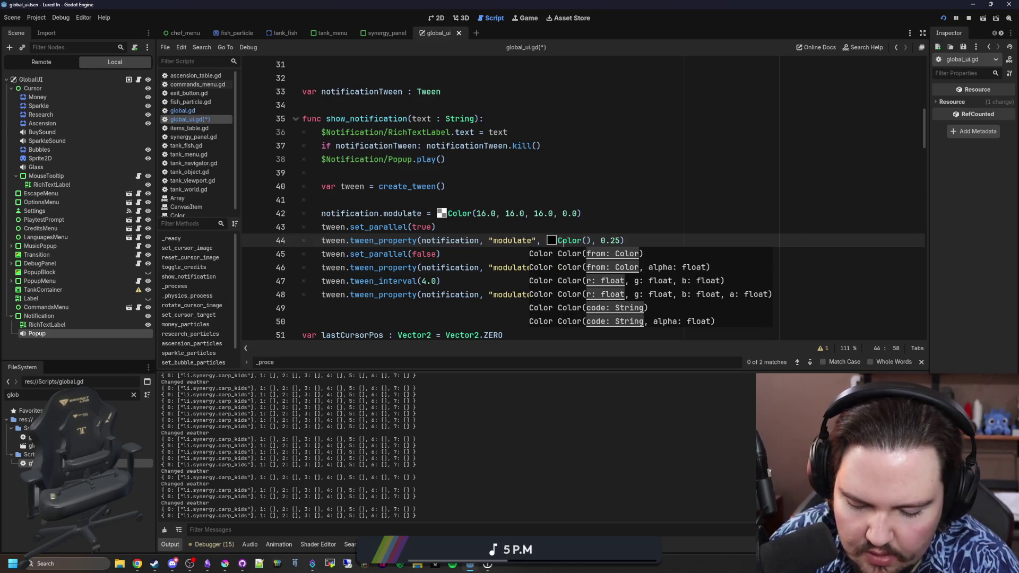
type("8.0")
type(" 8, 8, 1")
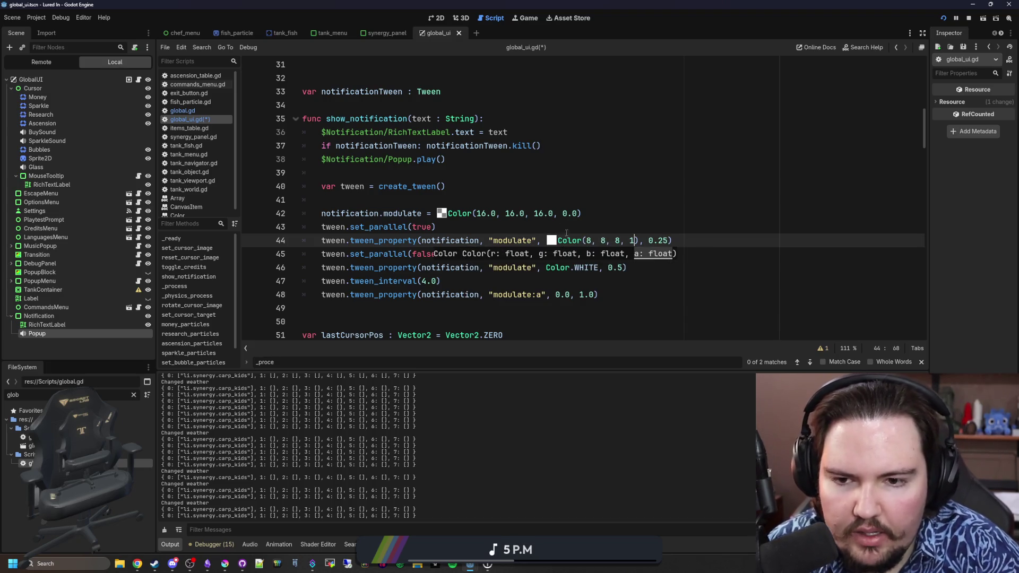
key("Up")
key("Up")
key("shift+Home")
key("BackSpace")
key("BackSpace")
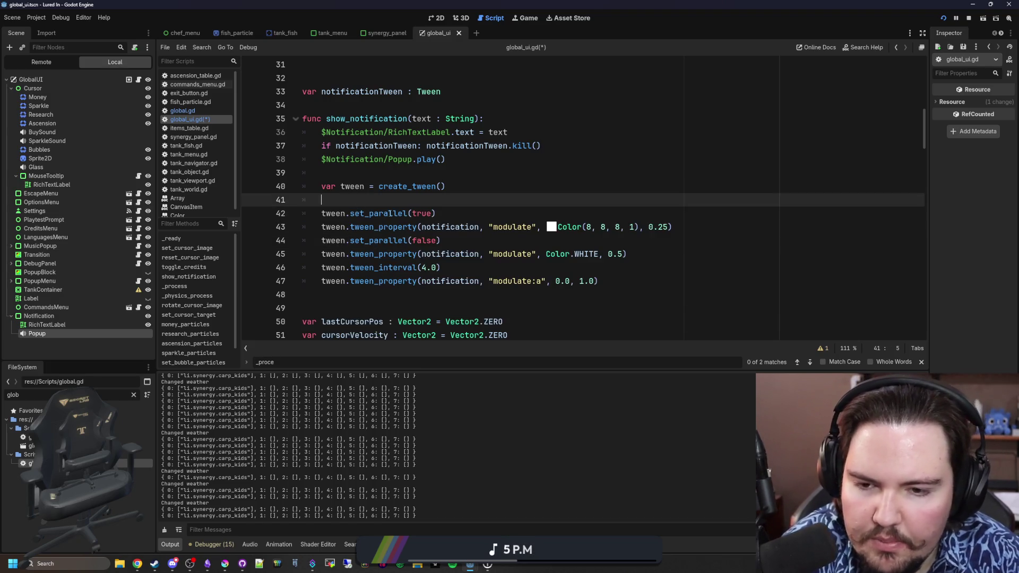
key("BackSpace")
key("BackSpace")
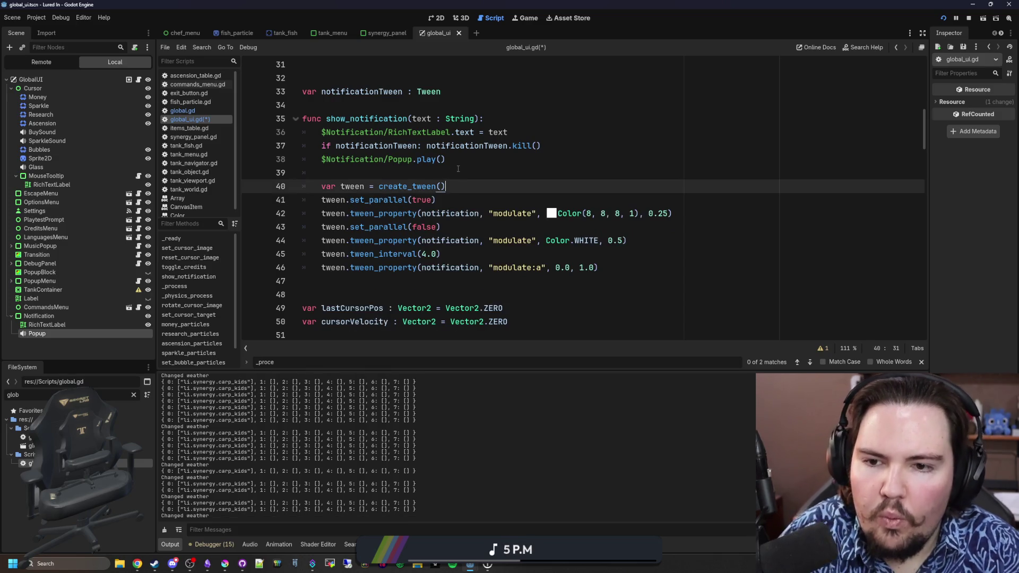
Remove the leftover empty line, save, and view the flash in the running game.
key("Up")
key("ctrl+s")
left_click(616, 227)
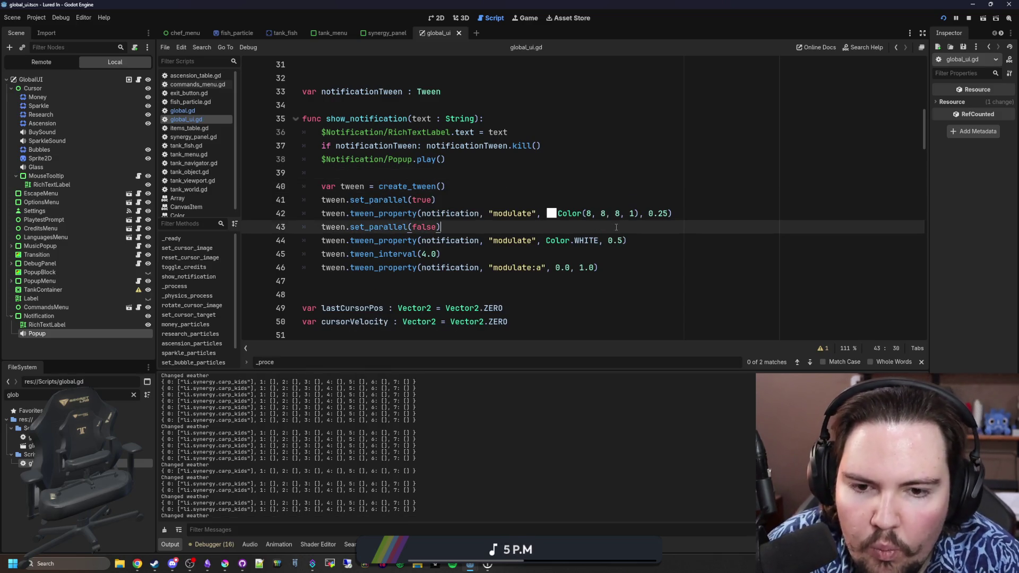
left_click(532, 15)
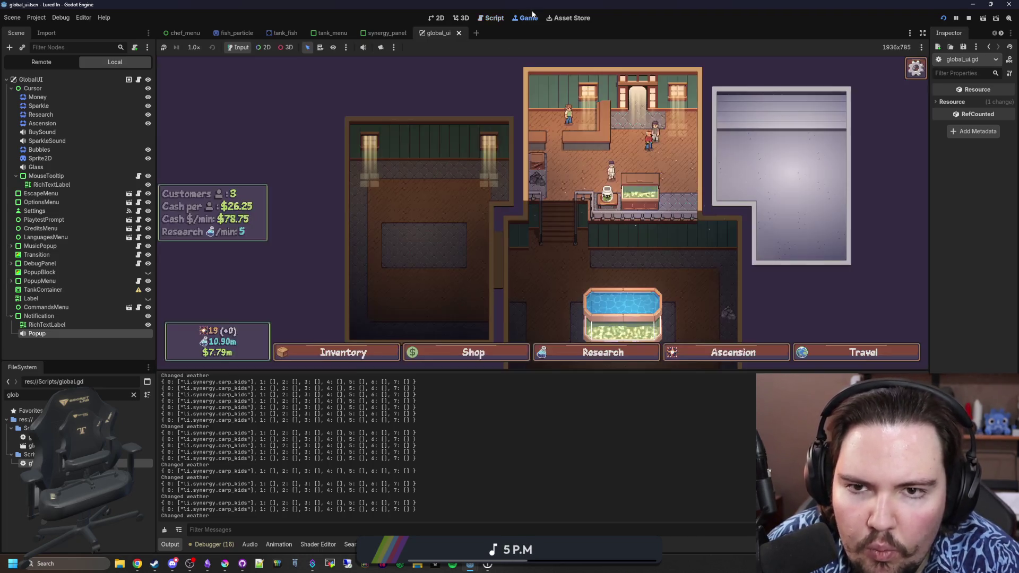
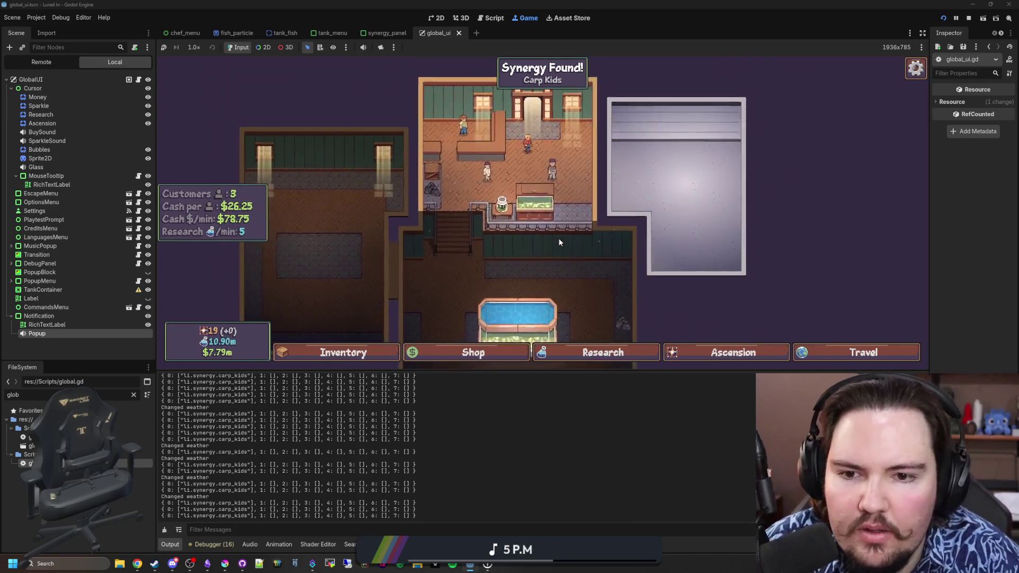
Drag the carp out of Fish Tank 1, then move it back in from the inventory.
scroll(366, 233, "up", 2)
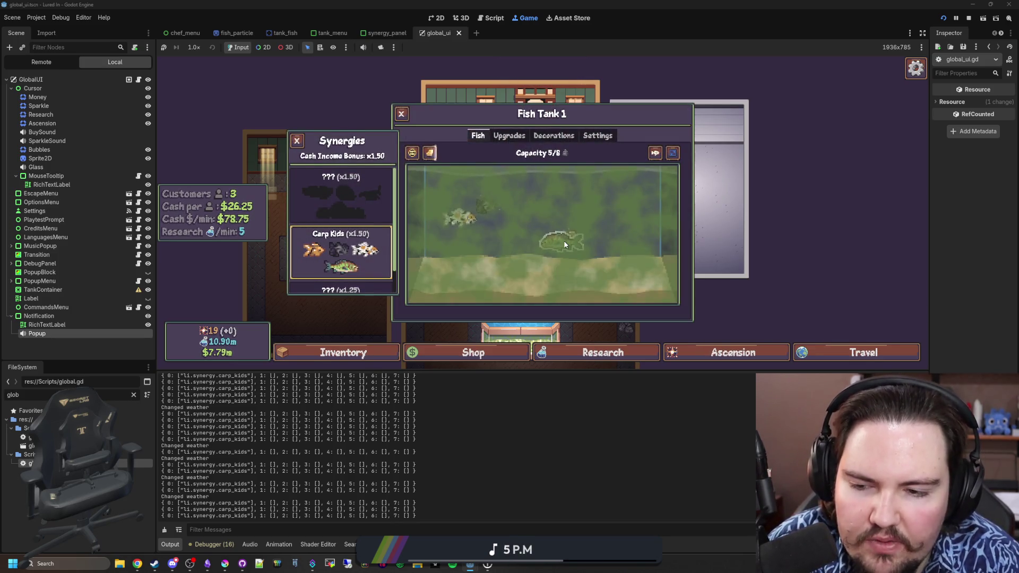
mouse_move(539, 239)
left_mouse_down()
mouse_move(684, 220)
mouse_move(722, 227)
left_mouse_up()
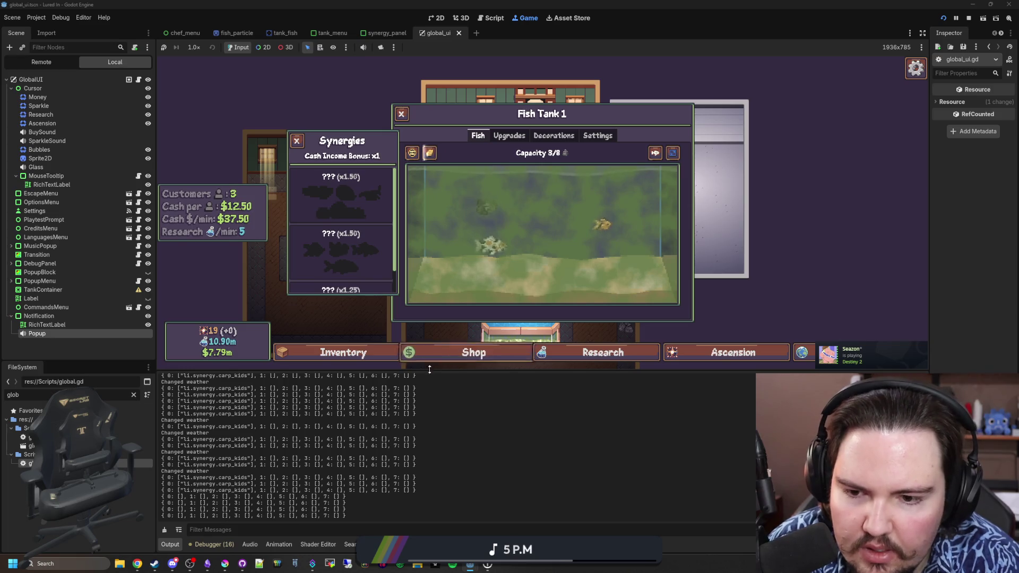
left_click(339, 352)
scroll(461, 276, "down", 2)
scroll(462, 281, "down", 5)
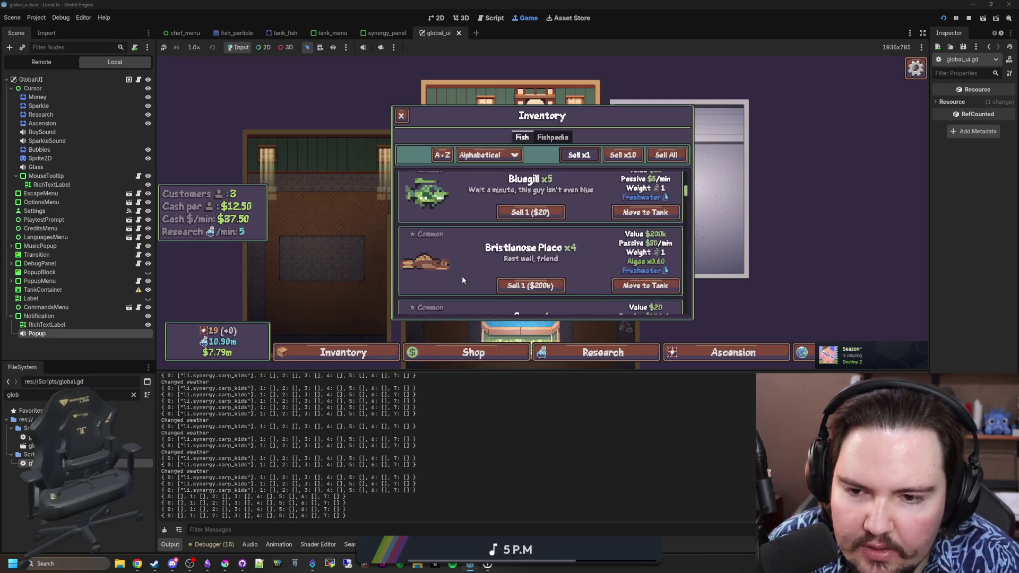
left_click(649, 258)
left_click(536, 159)
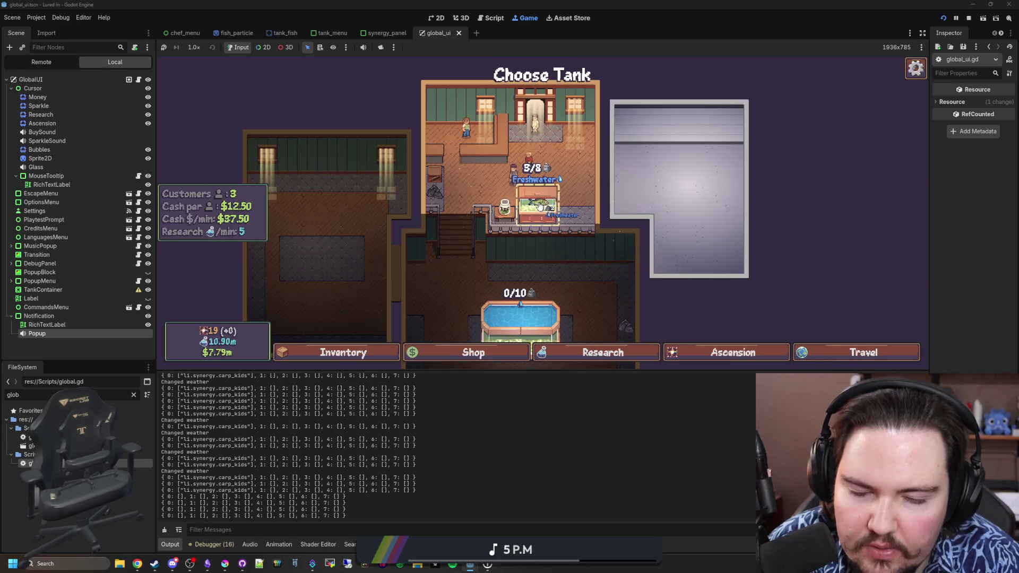
Reopen Fish Tank 1 and sponge its murky water clean.
left_click(585, 79)
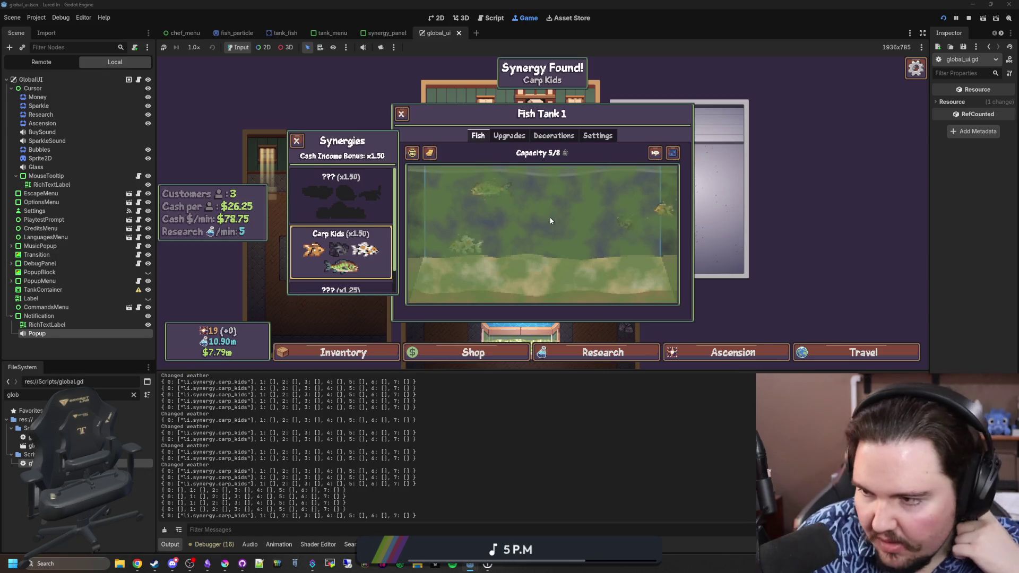
scroll(388, 216, "down", 1)
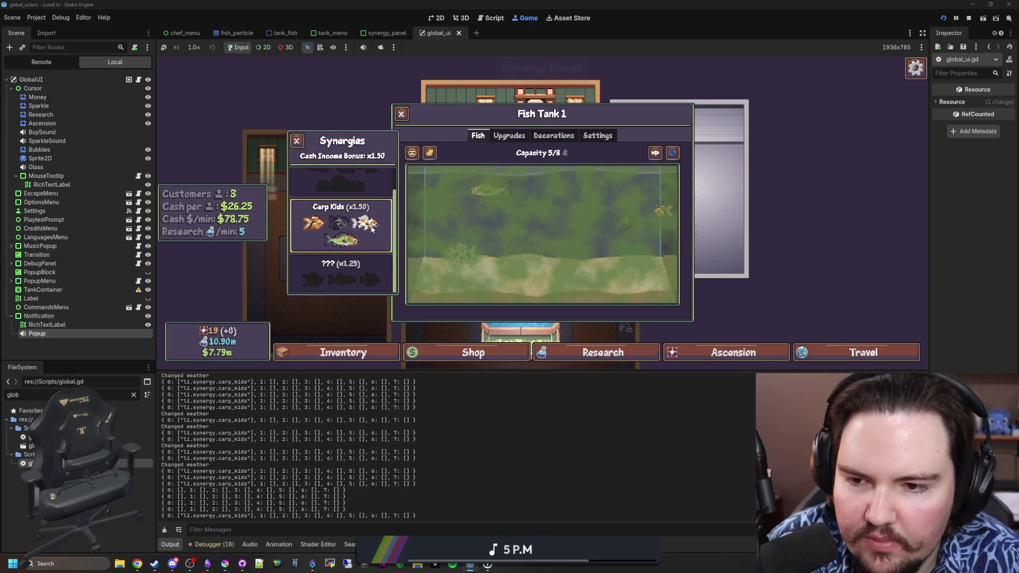
scroll(378, 204, "up", 1)
left_click(429, 153)
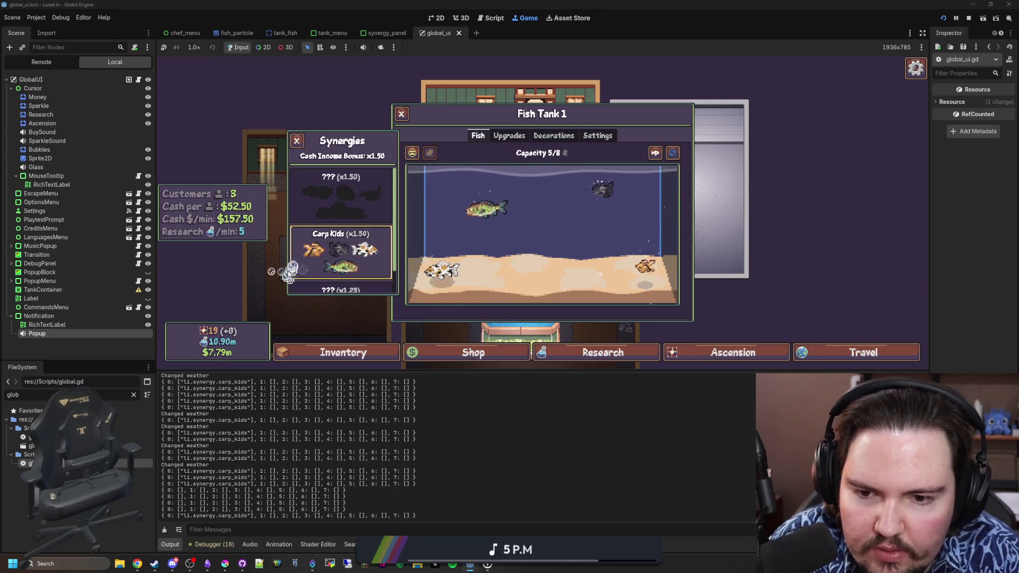
Buy two Tank Capacity upgrade levels for Fish Tank 1, raising capacity to 14.
key("Escape")
scroll(485, 207, "up", 3)
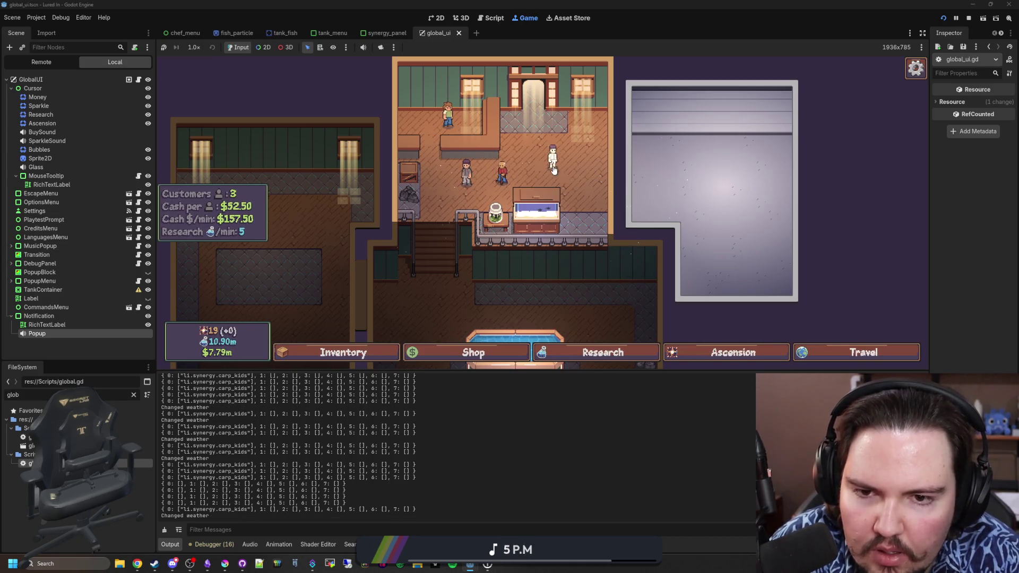
scroll(467, 314, "down", 3)
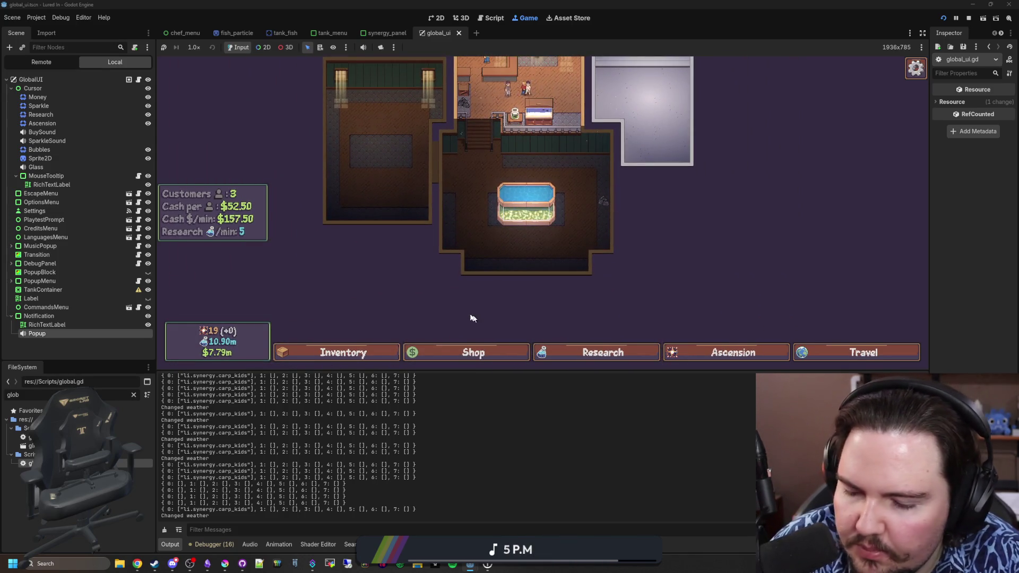
scroll(471, 290, "up", 2)
left_click(472, 290)
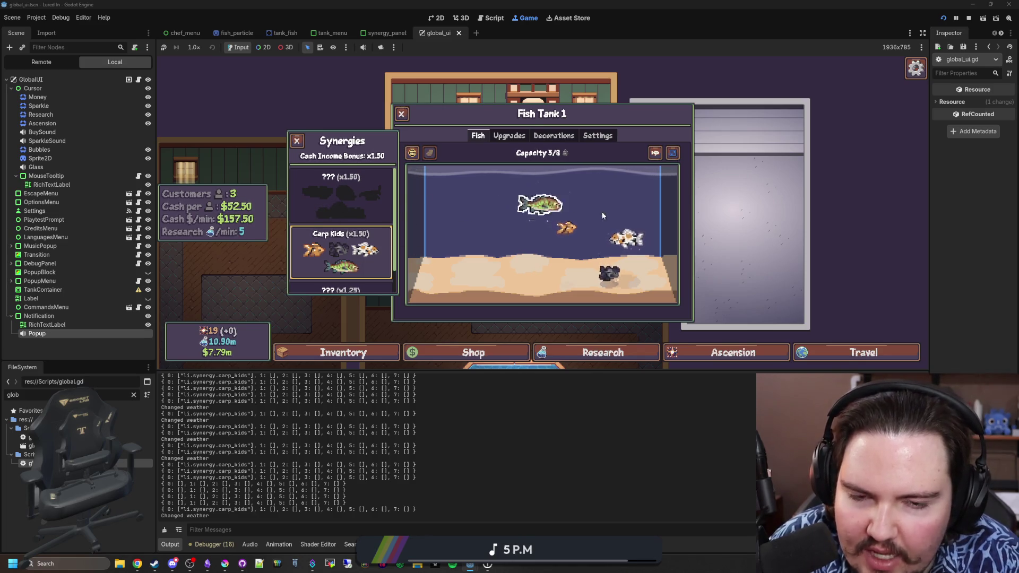
left_click(522, 136)
left_click(649, 162)
left_click(648, 163)
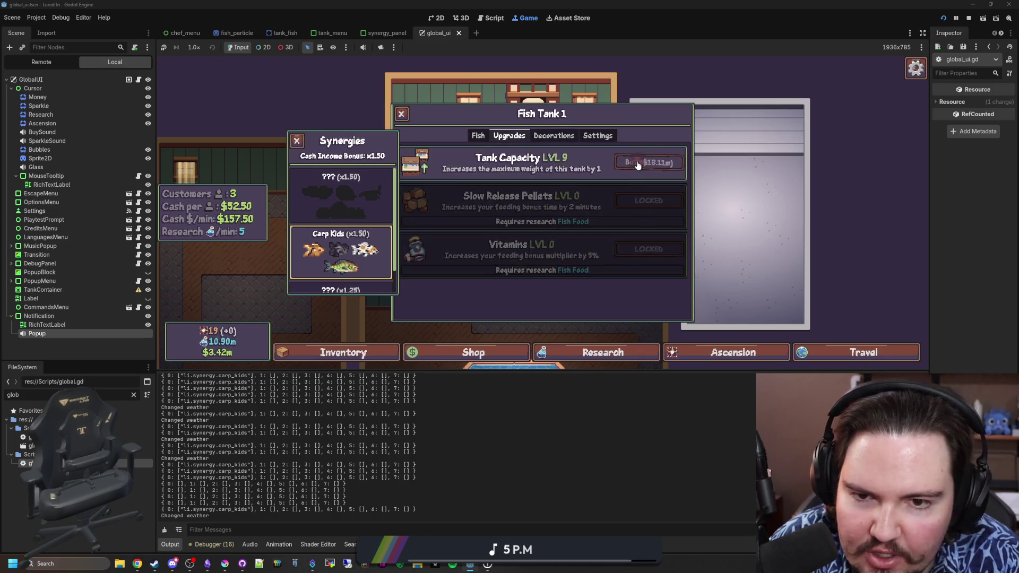
Move a Bluegill from the inventory into Fish Tank 1.
left_click(477, 136)
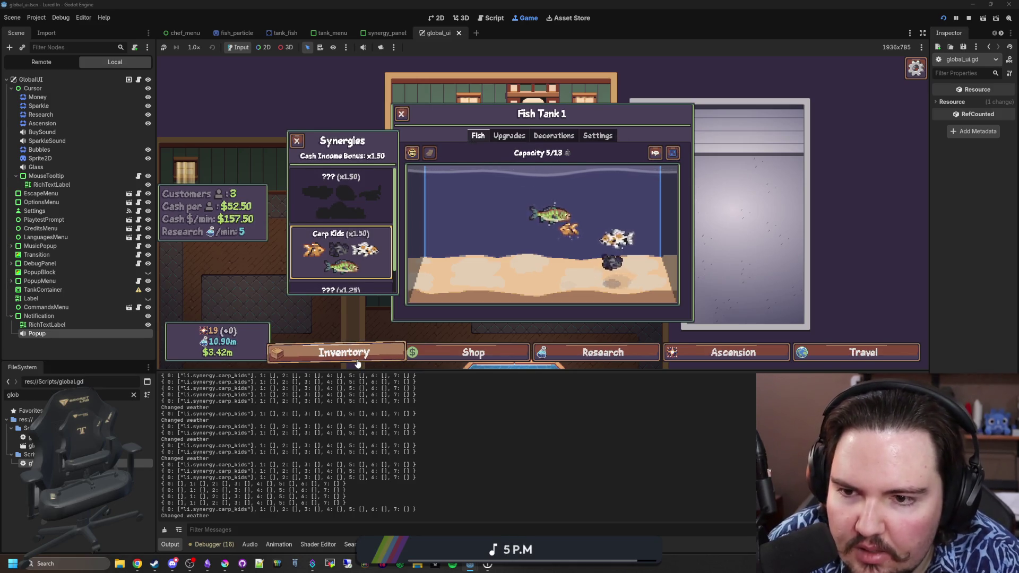
left_click(358, 361)
scroll(522, 240, "up", 3)
scroll(562, 237, "up", 2)
scroll(562, 237, "down", 5)
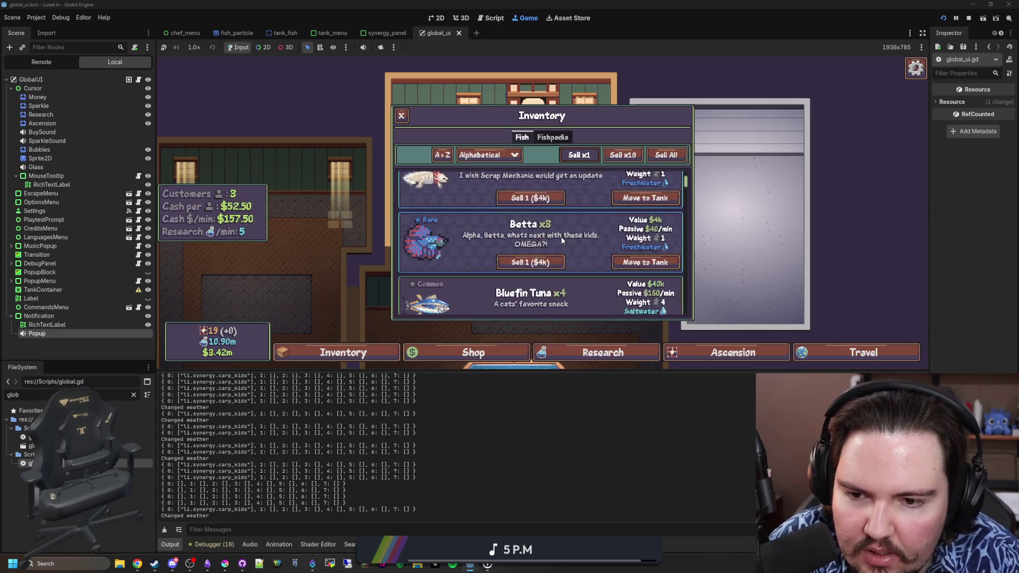
scroll(562, 237, "up", 1)
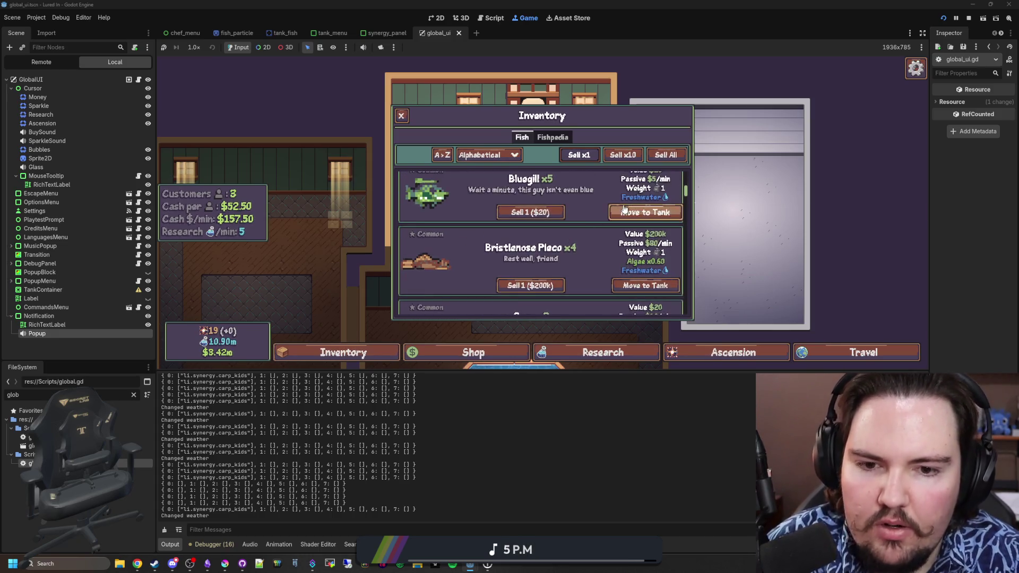
left_click(645, 212)
left_click(537, 249)
Add a Minnow to Fish Tank 1 and check the new Fish and Cheaps synergy.
scroll(575, 257, "down", 10)
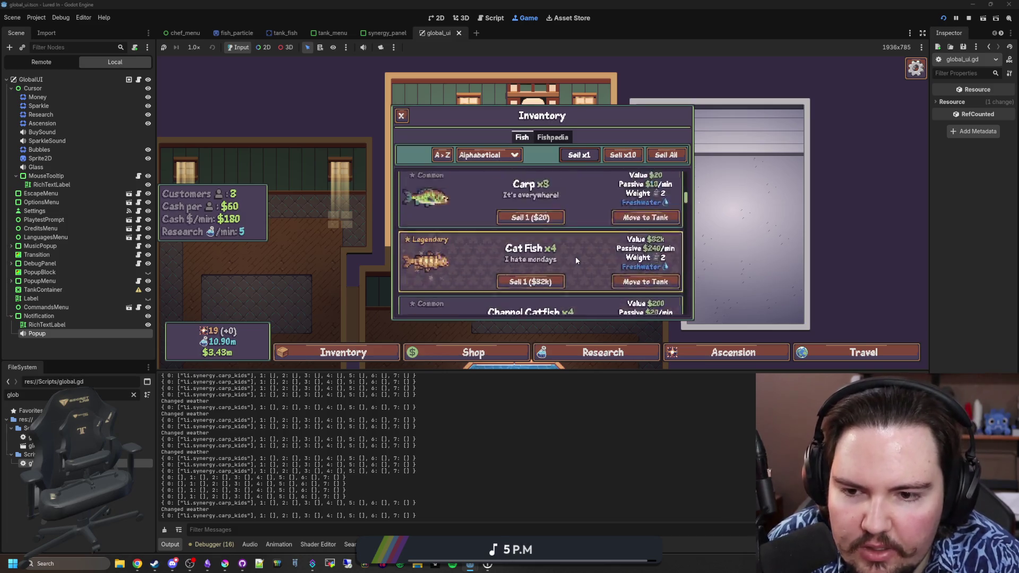
scroll(576, 258, "down", 15)
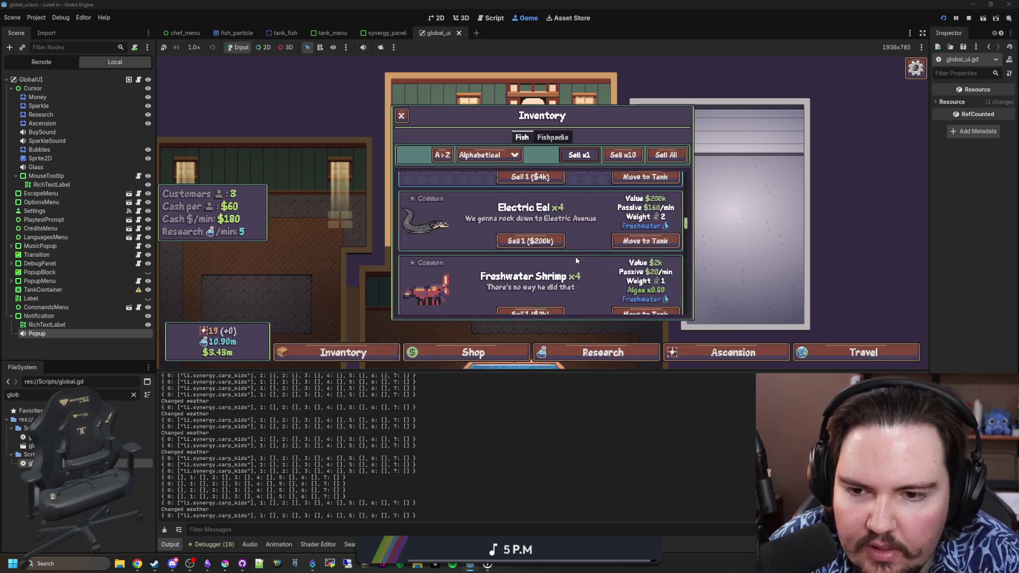
scroll(576, 256, "down", 10)
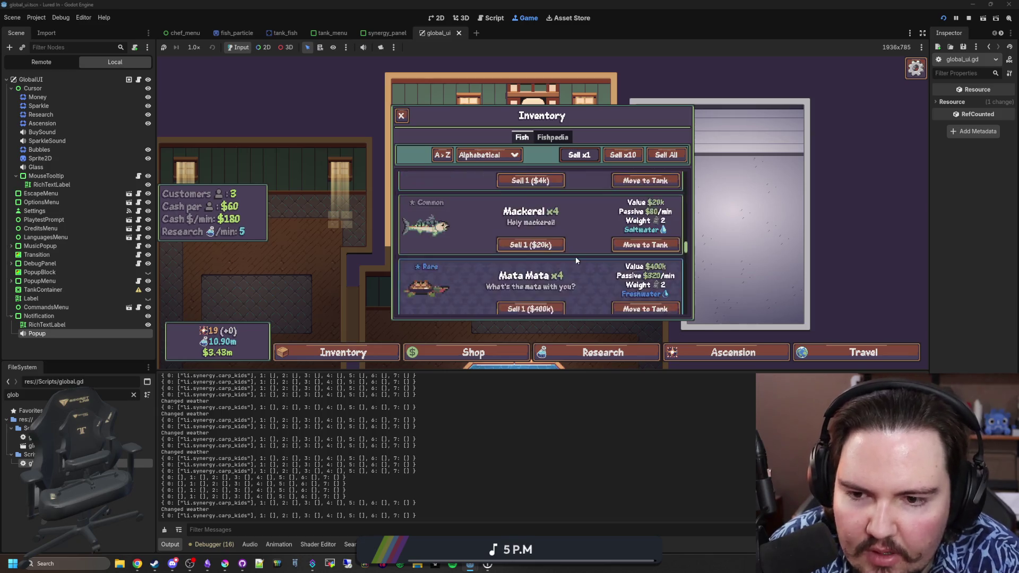
left_click(611, 247)
left_click(533, 236)
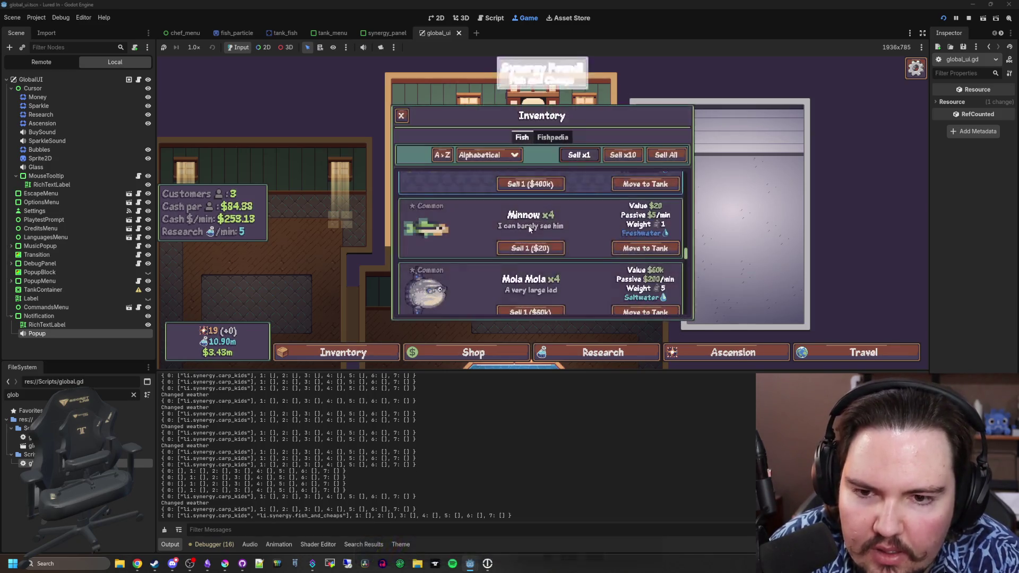
left_click(570, 78)
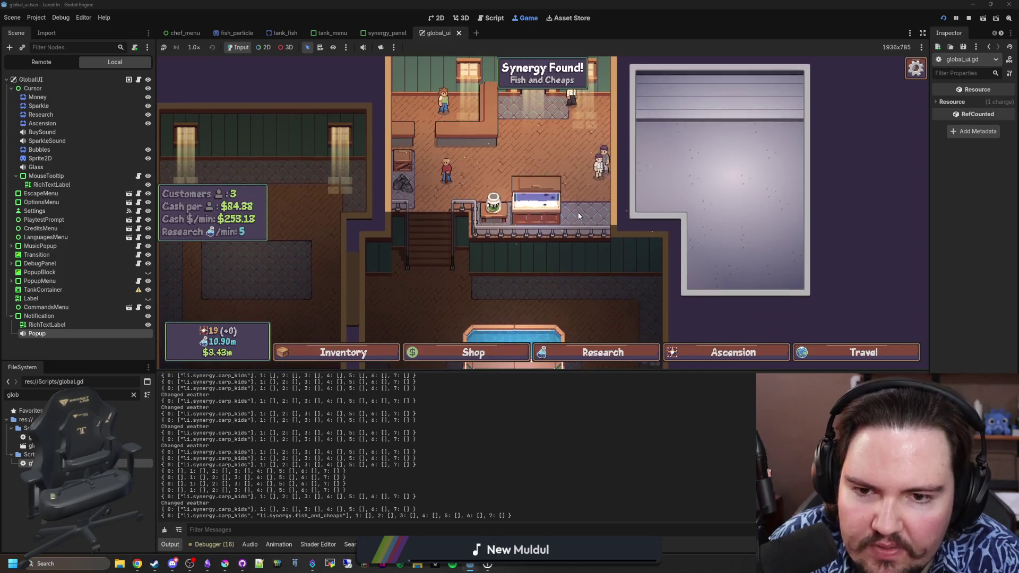
scroll(364, 256, "down", 2)
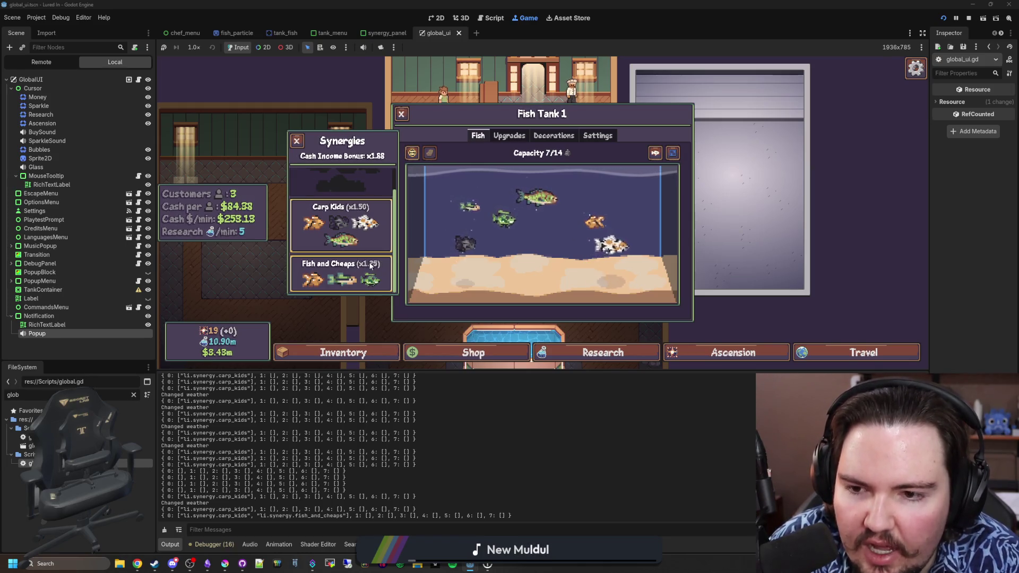
left_click(57, 564)
Launch Windows Calculator from the system search and enter 1.5*25.
type("calculator")
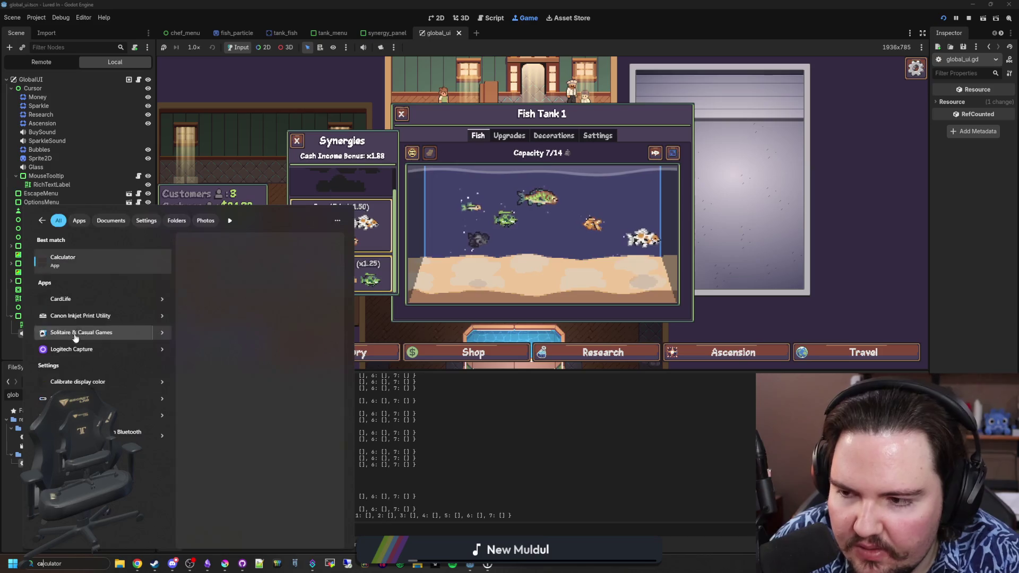
left_click(83, 272)
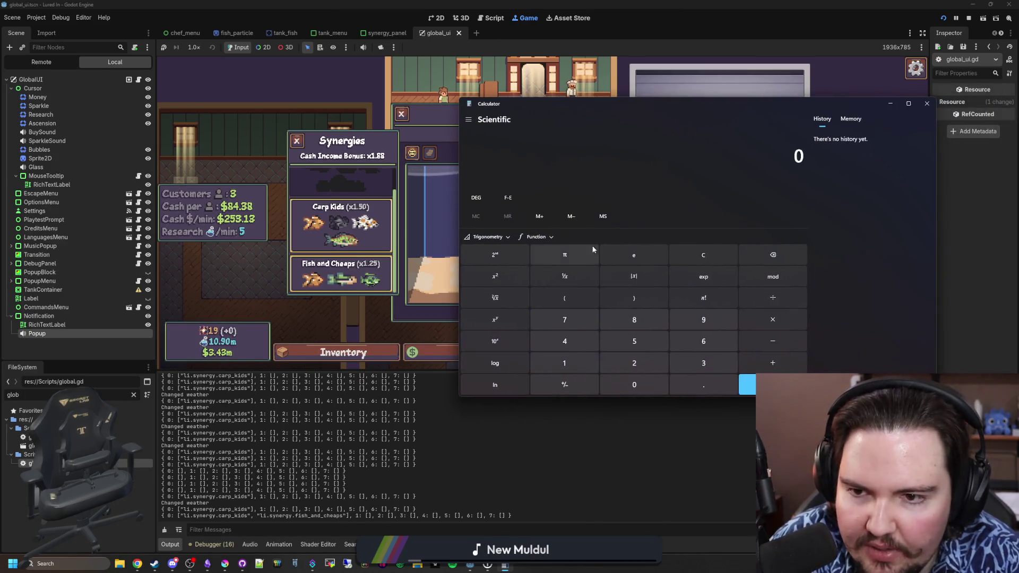
type("1.5*")
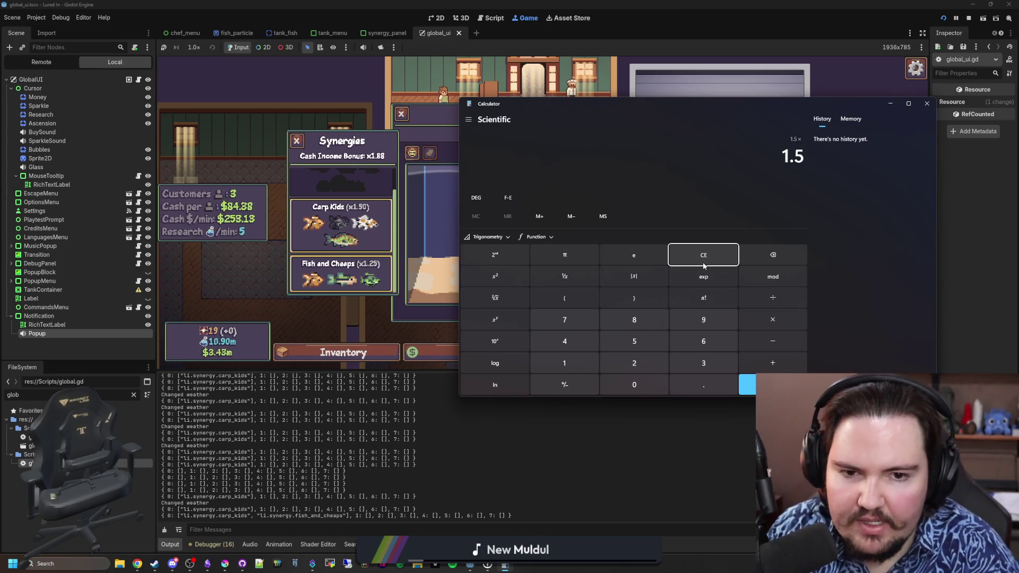
type("25 =")
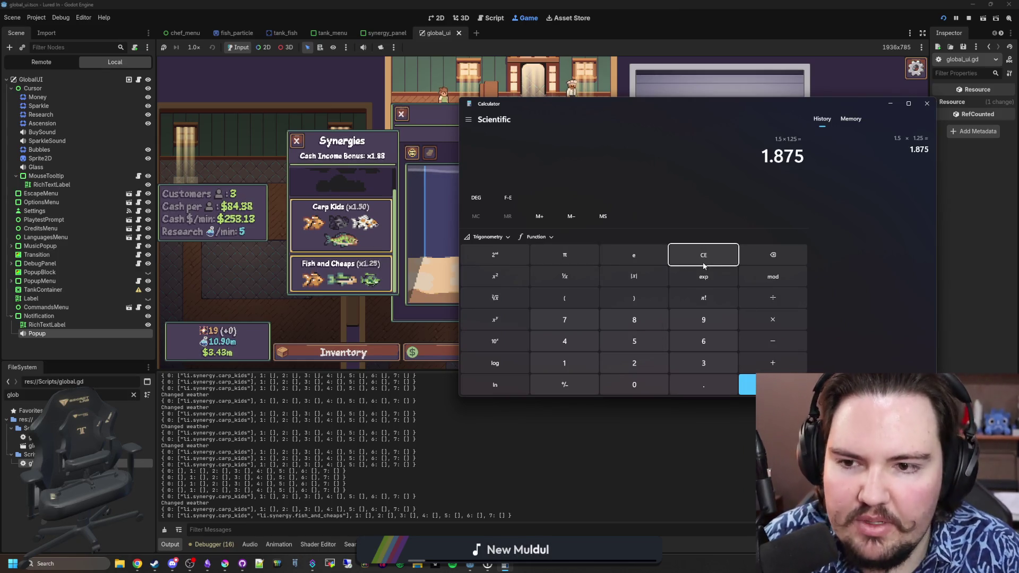
scroll(312, 247, "up", 1)
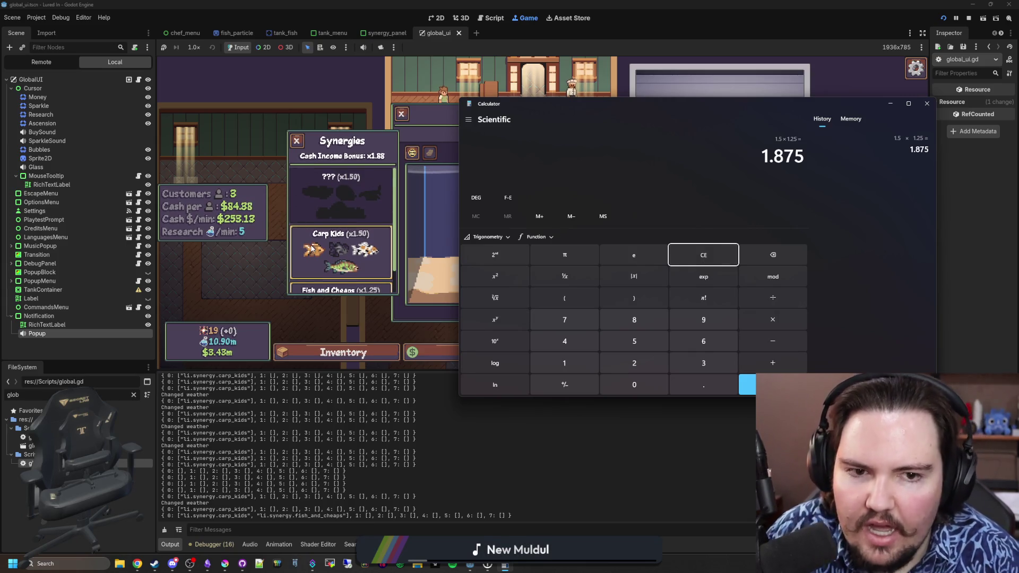
Multiply the running total by 1.5 eight times, fixing a mistyped *41.5 entry along the way.
type("*1.5")
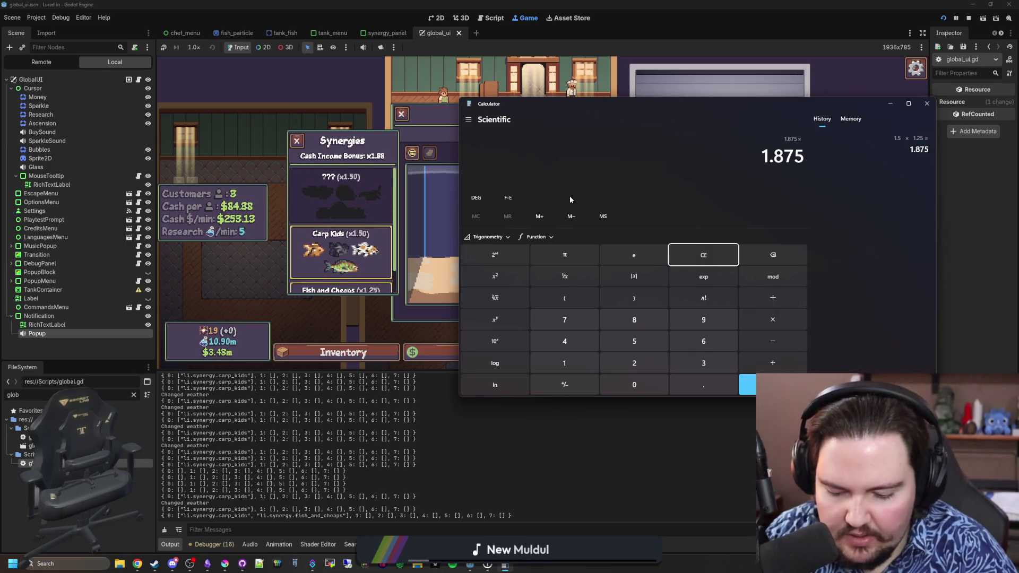
key("Return")
type("*1.5")
key("Return")
type("*1.5")
key("Return")
type("*41.5")
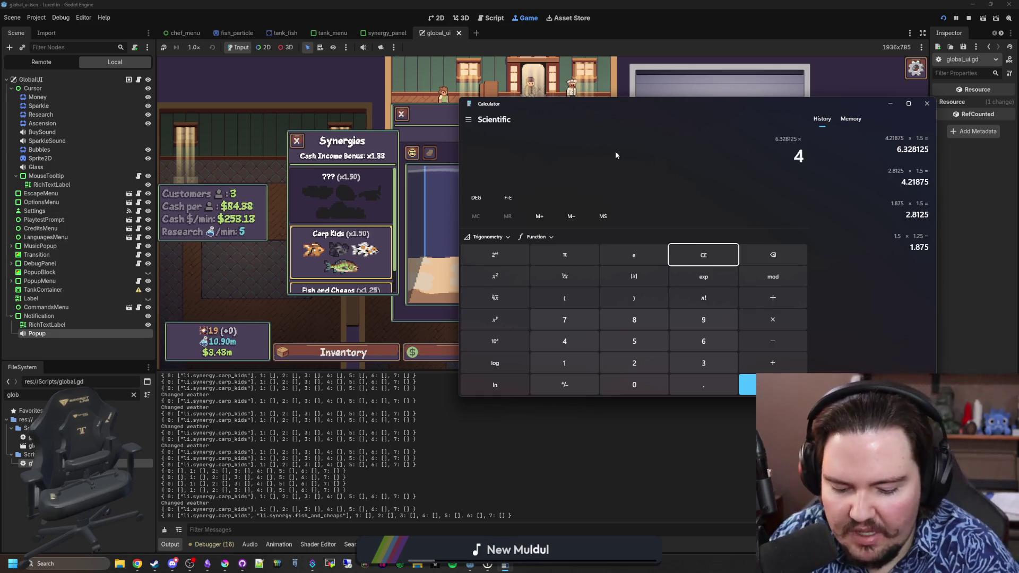
key("BackSpace")
key("BackSpace")
type(".5")
key("Return")
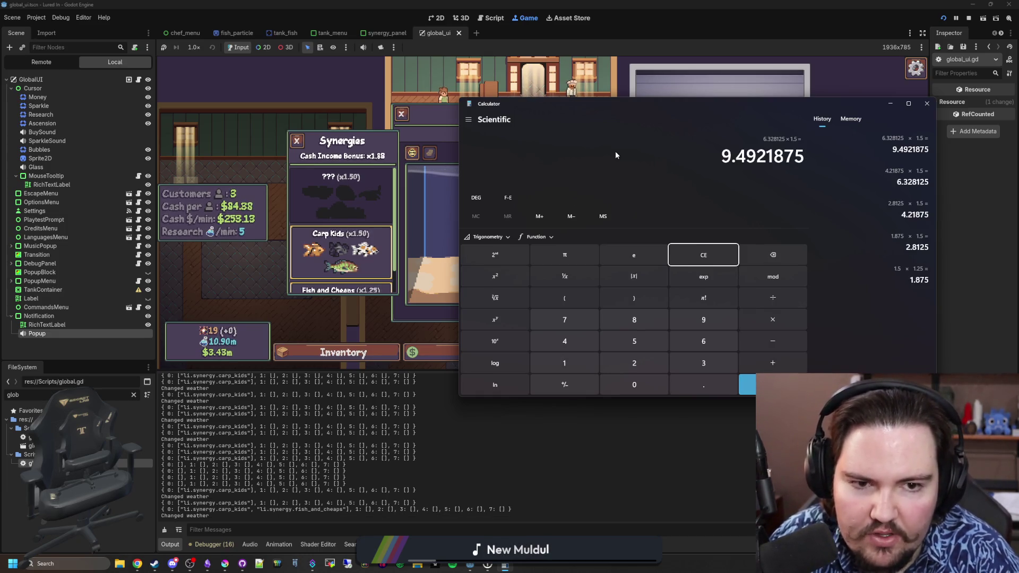
type("*1.5")
key("Return")
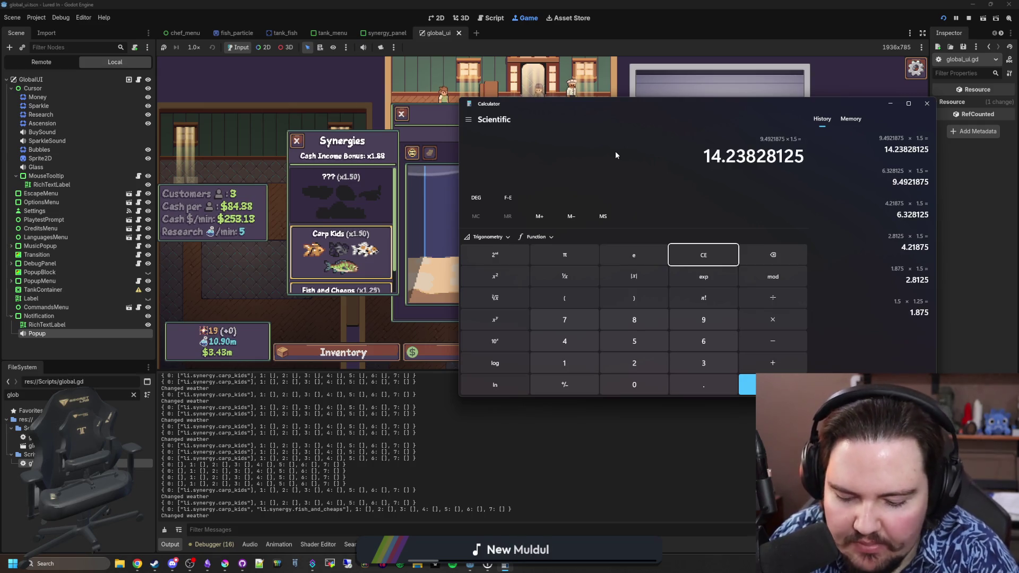
type("*1.5")
key("Return")
type("*1.5")
key("Return")
type("*1.5")
key("Return")
Multiply by 1.5 three more times to reach 162.18292236328125, then minimize Calculator.
type("*1.5")
key("Return")
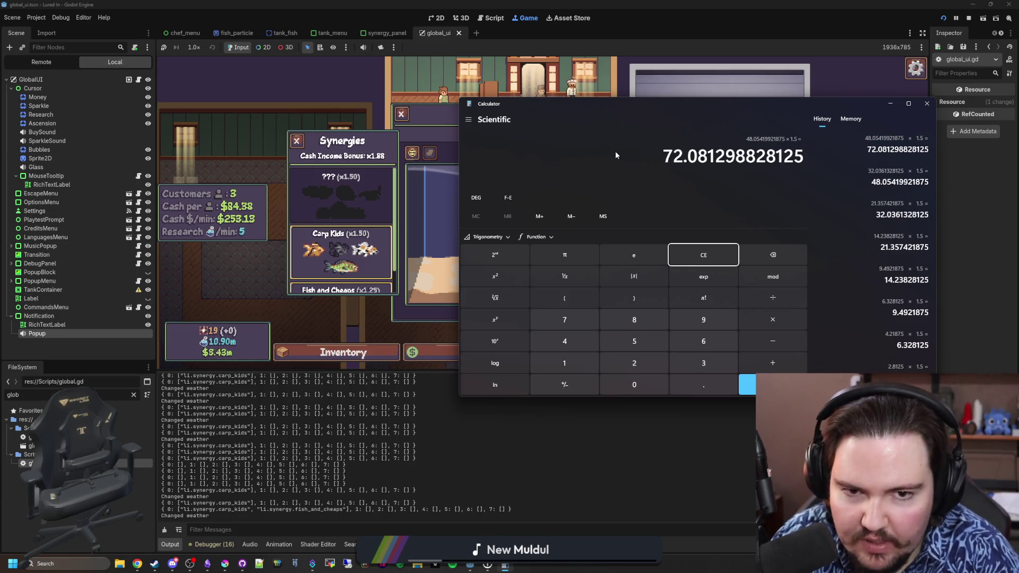
type("*1.5")
key("Return")
type("*1.5")
key("Return")
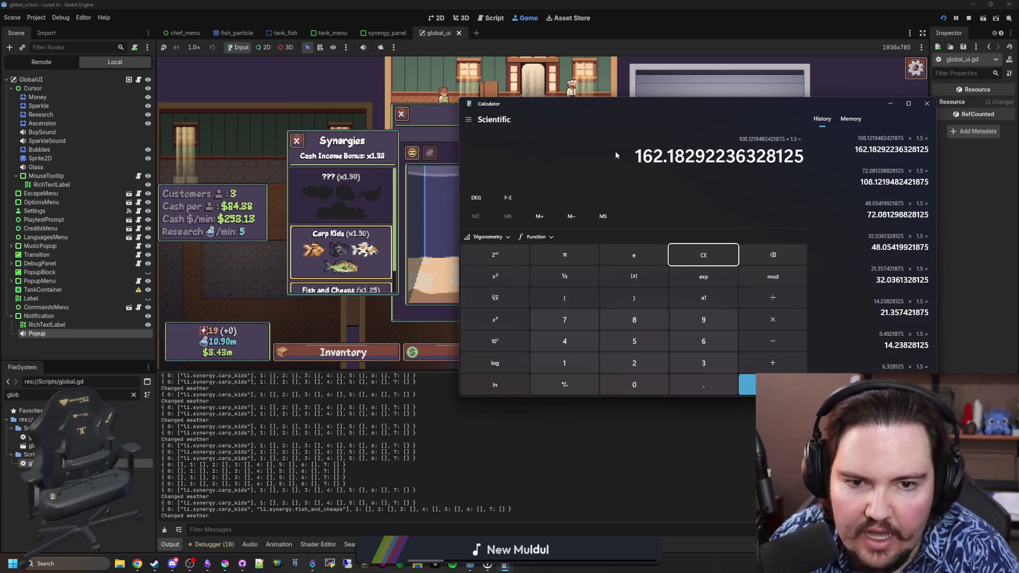
left_click(897, 108)
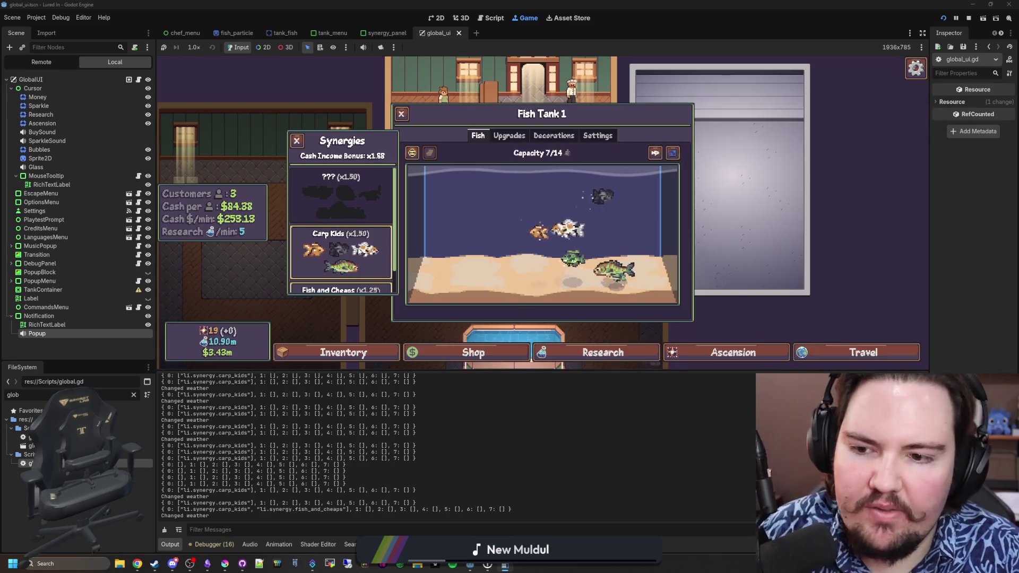
scroll(384, 225, "down", 1)
scroll(374, 229, "up", 1)
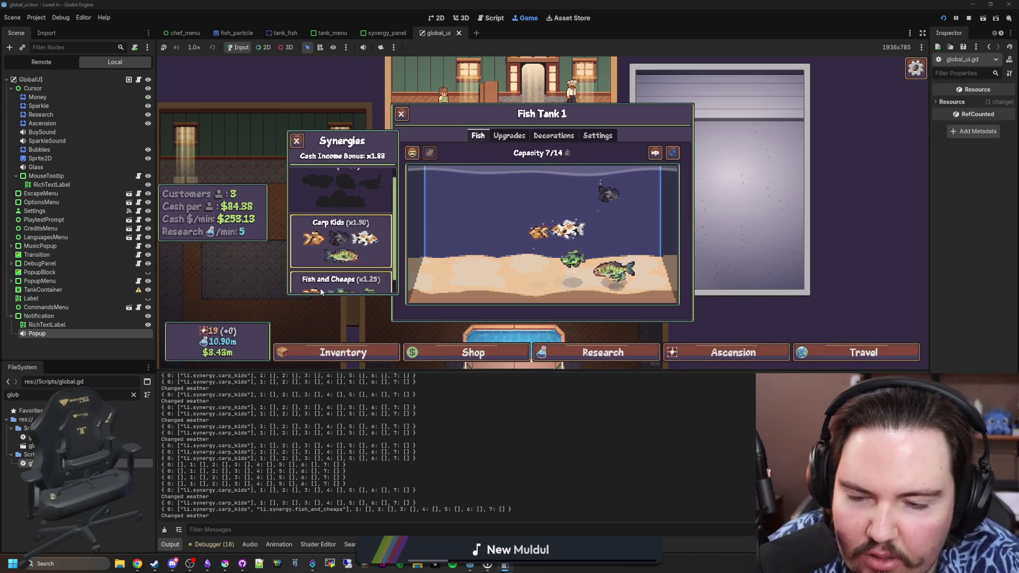
scroll(381, 220, "down", 1)
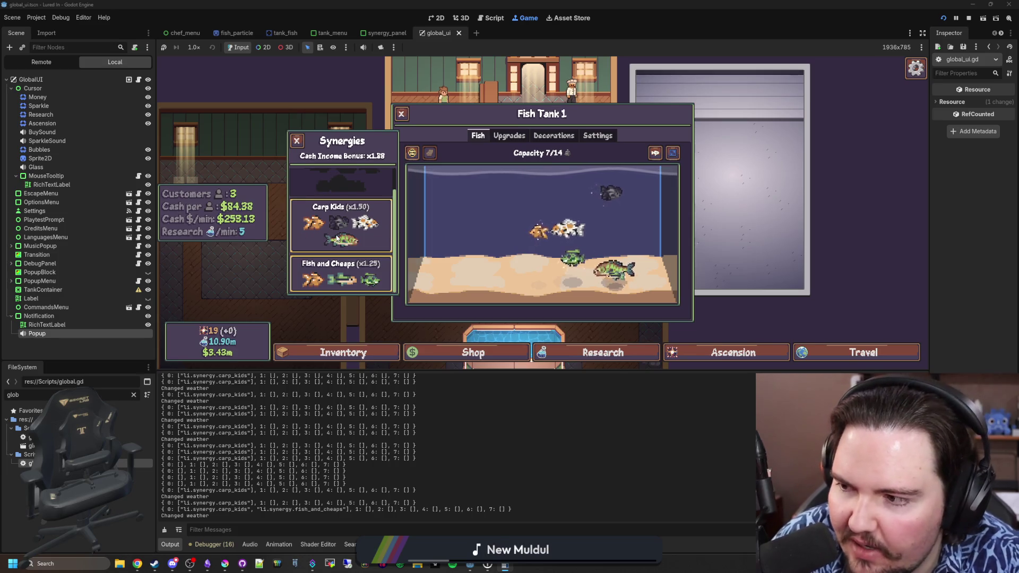
scroll(338, 233, "up", 1)
scroll(345, 210, "down", 1)
scroll(345, 205, "up", 1)
scroll(374, 190, "down", 1)
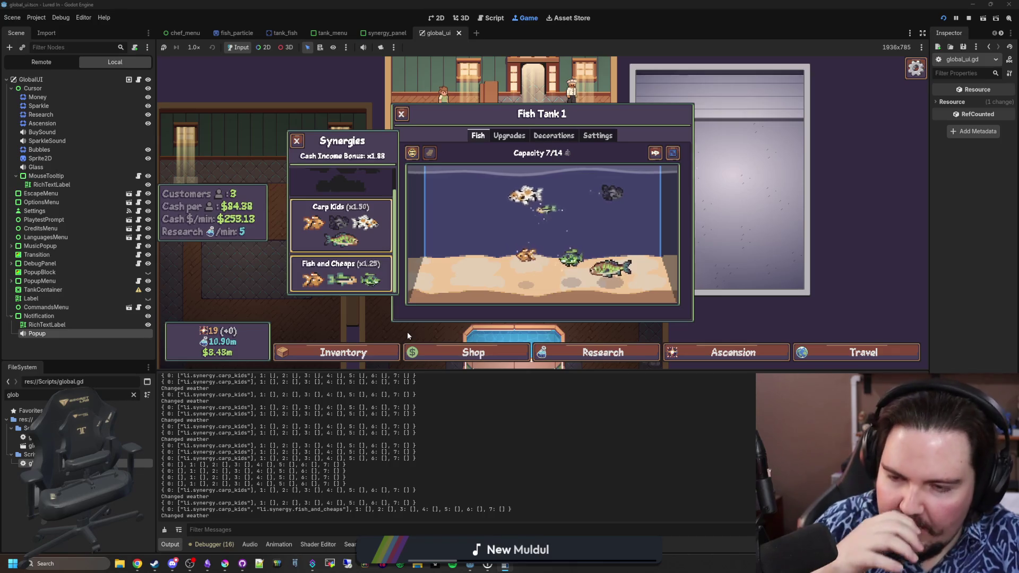
scroll(337, 254, "up", 1)
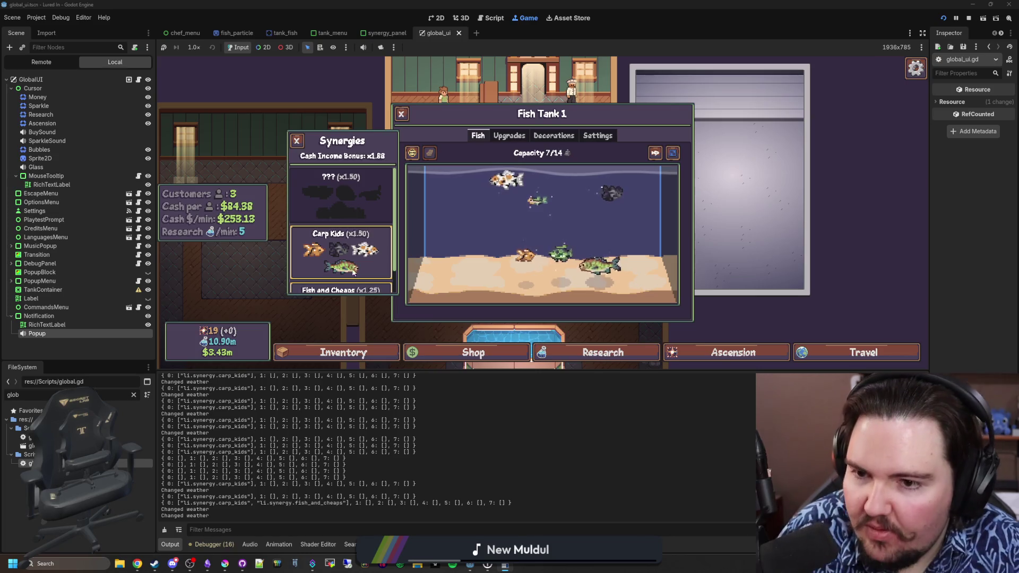
Keep the inventory sorted alphabetically and move its first fish into the freshwater tank.
left_click(351, 358)
scroll(486, 256, "up", 10)
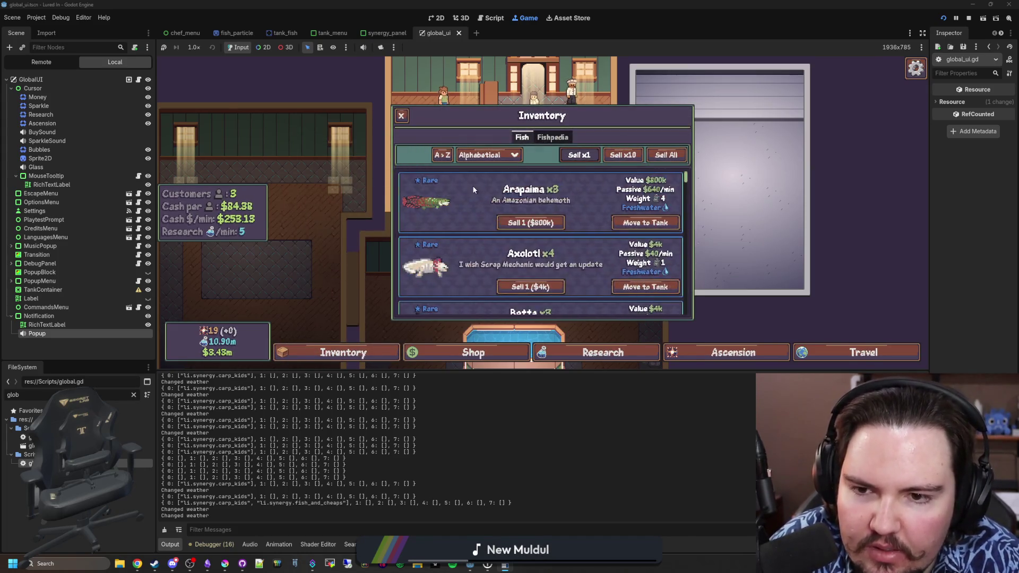
left_click(507, 153)
left_click(507, 154)
scroll(483, 204, "down", 6)
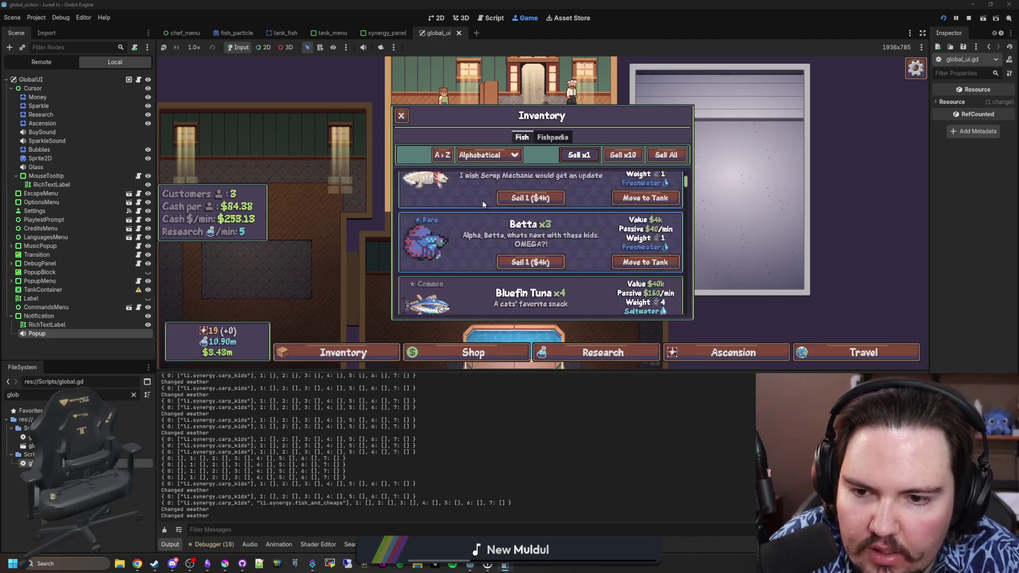
left_click(635, 270)
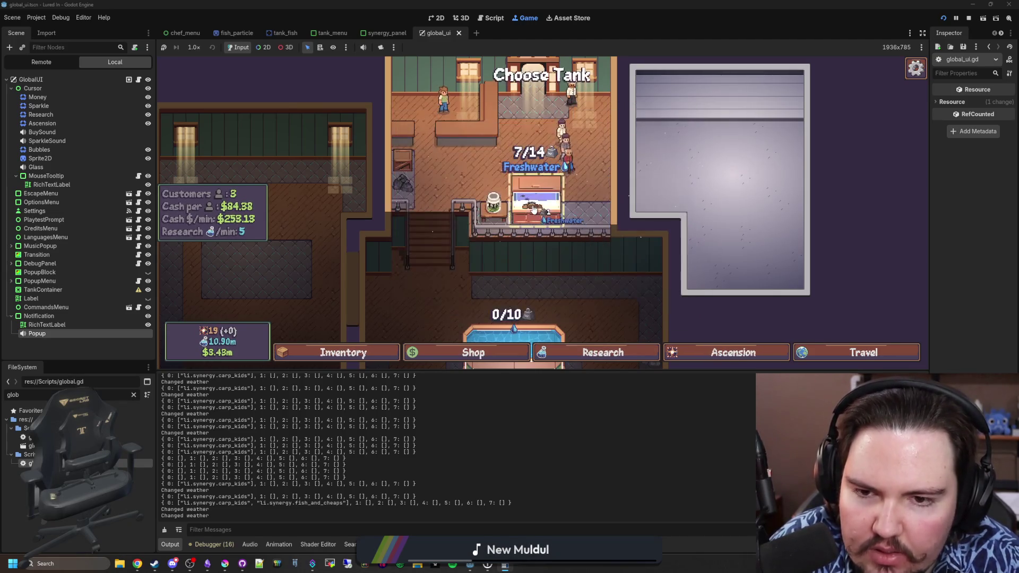
left_click(480, 240)
Move the Freshwater Snail and Freshwater Shrimp into the freshwater tank.
scroll(480, 240, "down", 5)
scroll(480, 241, "down", 10)
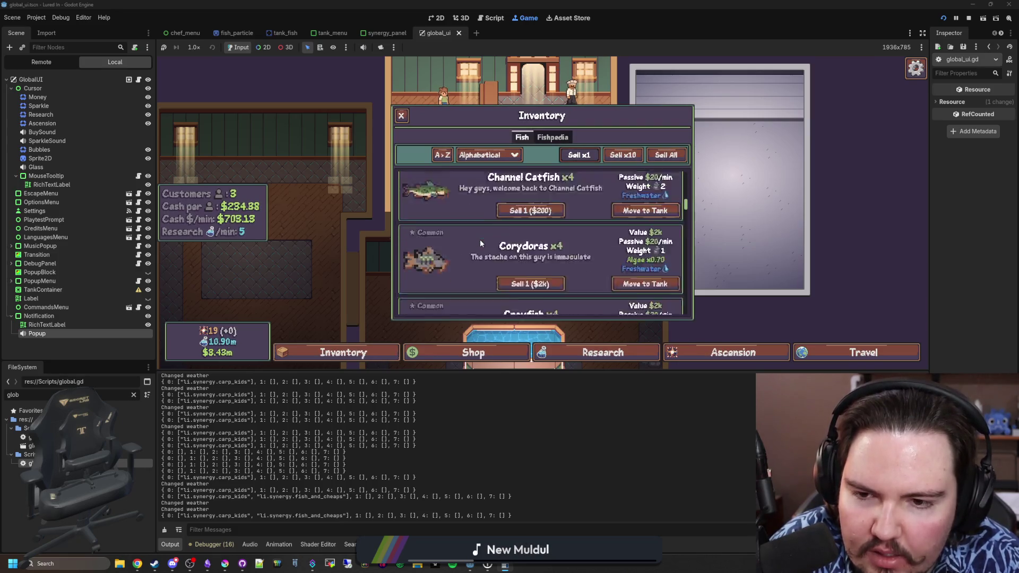
scroll(490, 227, "down", 6)
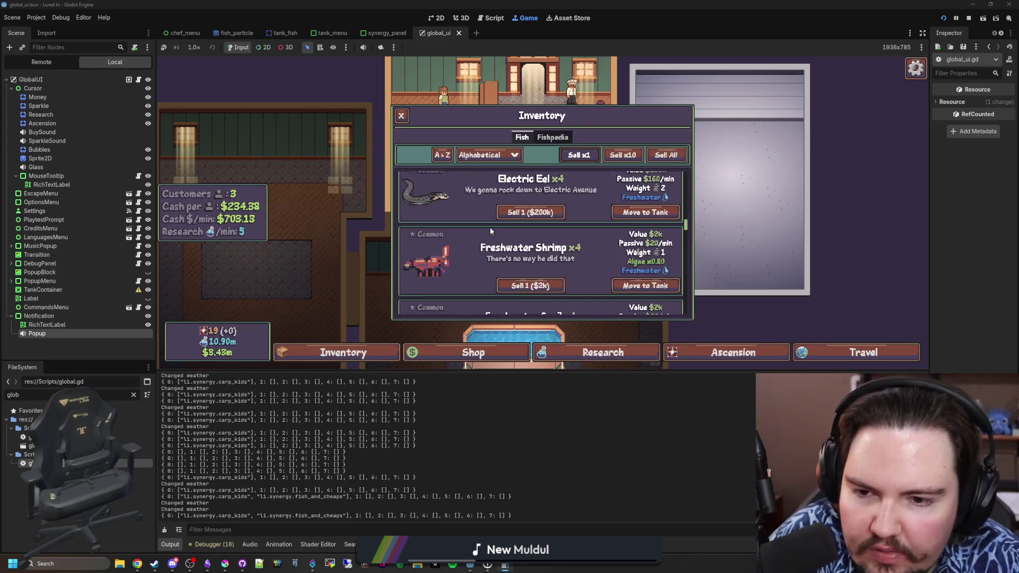
left_click(635, 271)
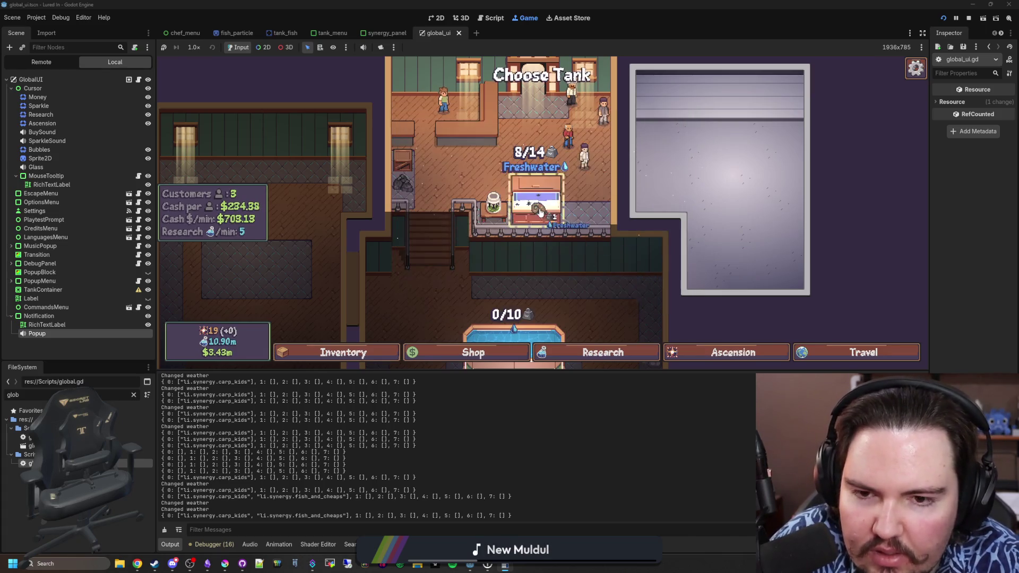
left_click(536, 220)
scroll(537, 229, "up", 1)
left_click(640, 230)
left_click(533, 222)
Add the Tadpole to the freshwater tank, bringing Fish Tank 1 to 11/14.
scroll(476, 239, "down", 5)
scroll(477, 242, "down", 8)
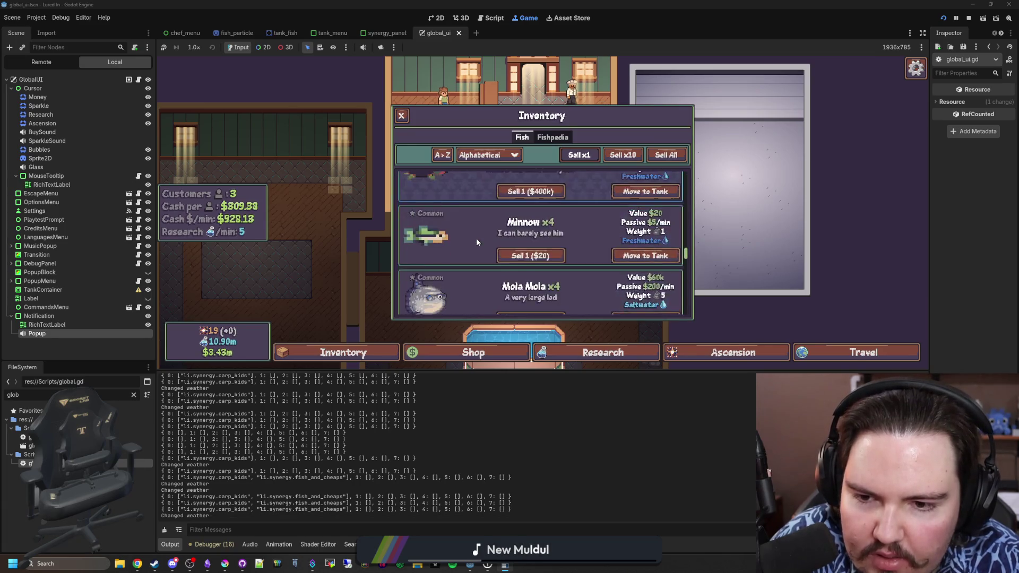
scroll(476, 242, "down", 10)
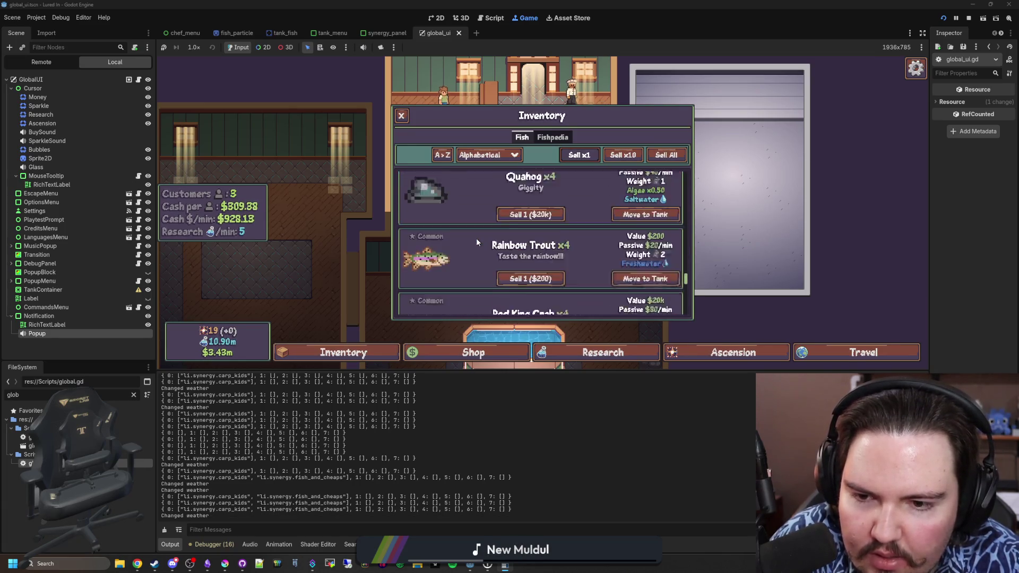
scroll(476, 242, "down", 3)
scroll(476, 242, "up", 1)
left_click(645, 253)
left_click(535, 223)
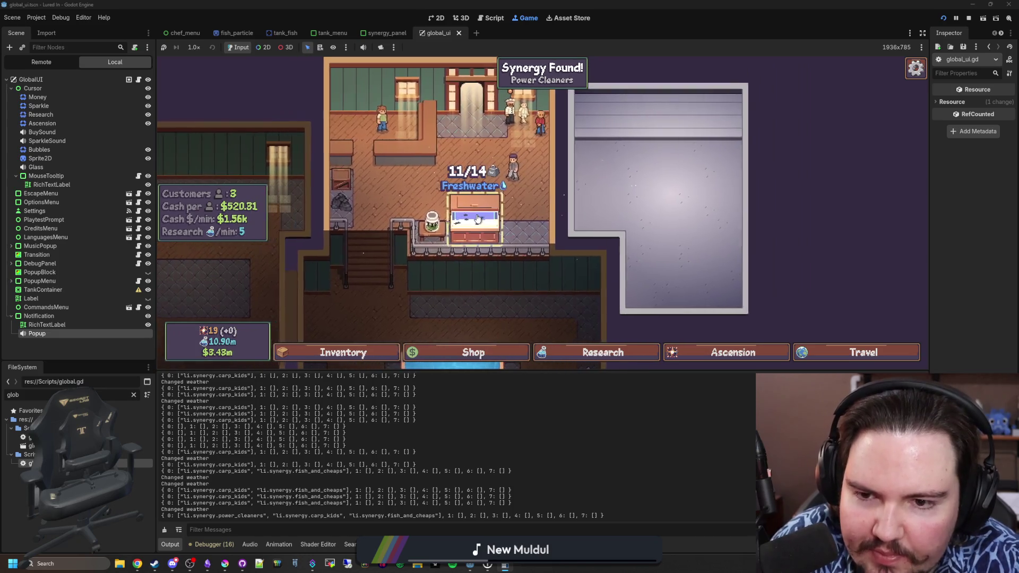
left_click(477, 218)
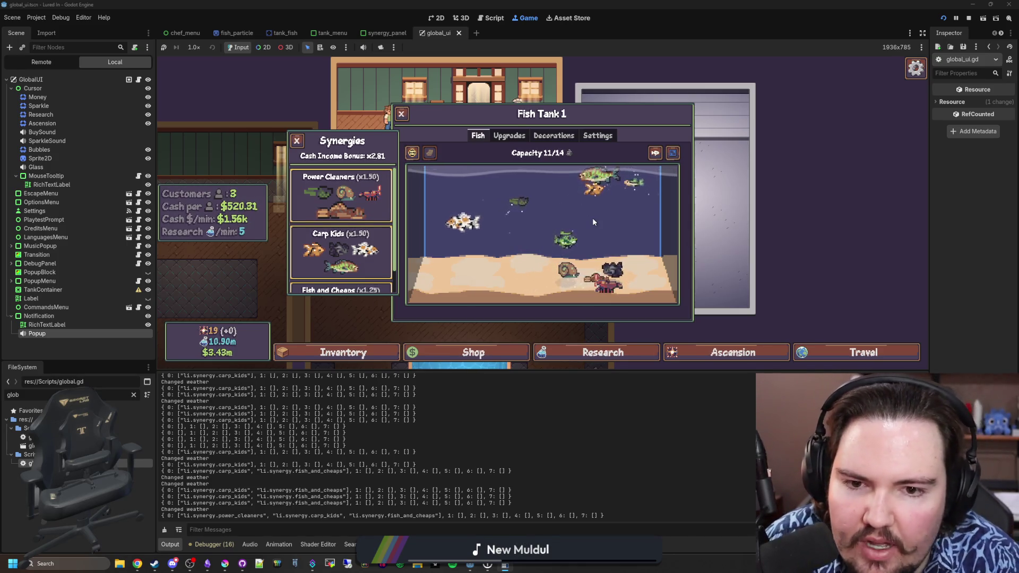
Inspect the stats of the Bristlenose Pleco, Carp, Koi, Minnow, Tadpole and Goldfish.
left_click(633, 286)
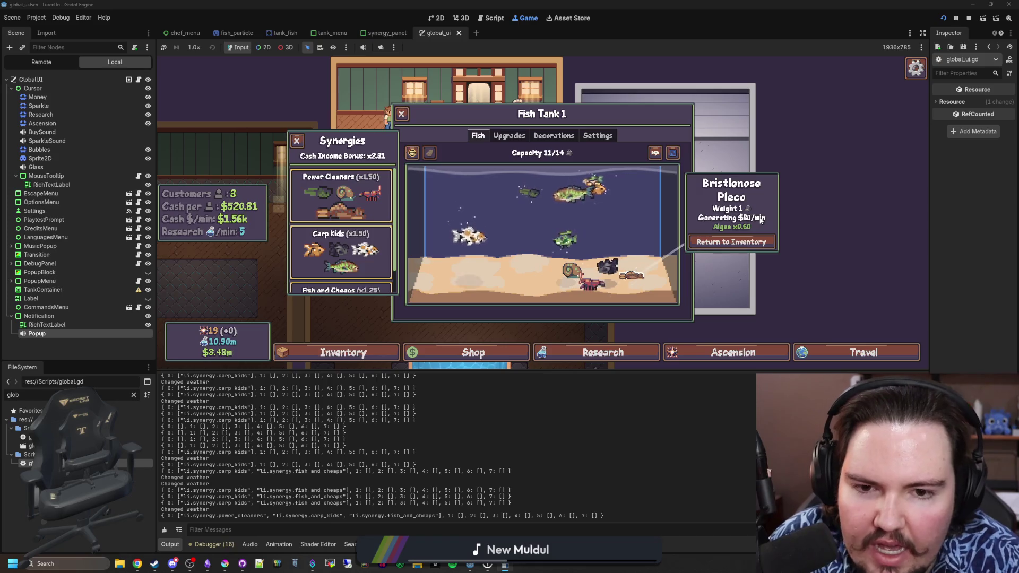
left_click(547, 211)
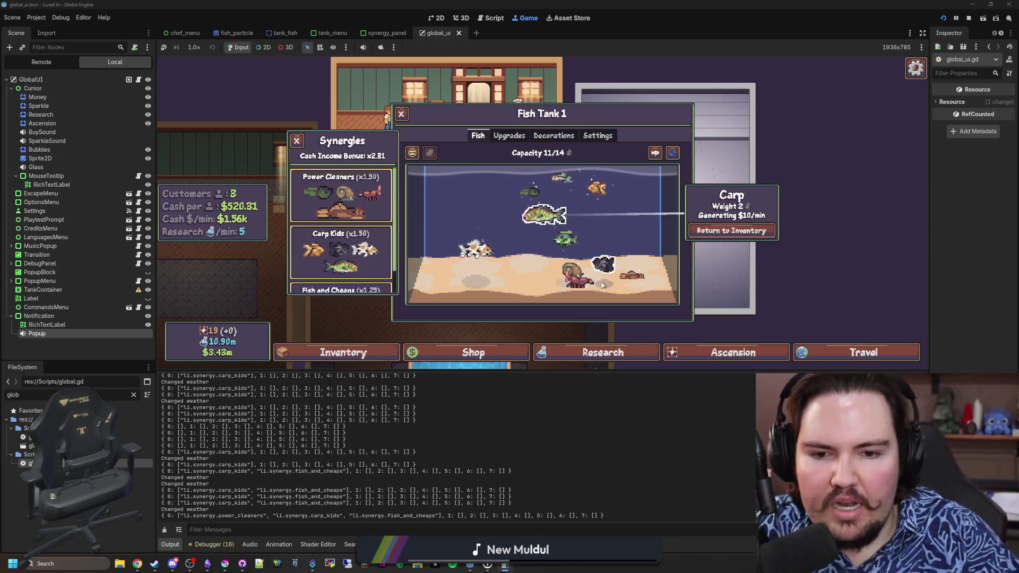
left_click(465, 277)
left_click(476, 249)
left_click(510, 178)
left_click(528, 191)
left_click(598, 189)
left_click(632, 275)
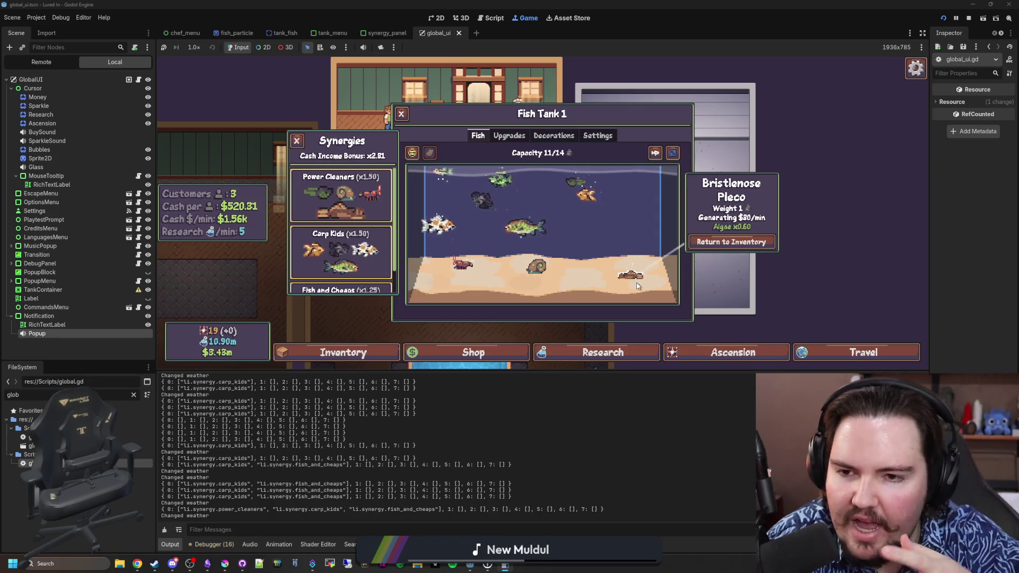
scroll(367, 265, "down", 1)
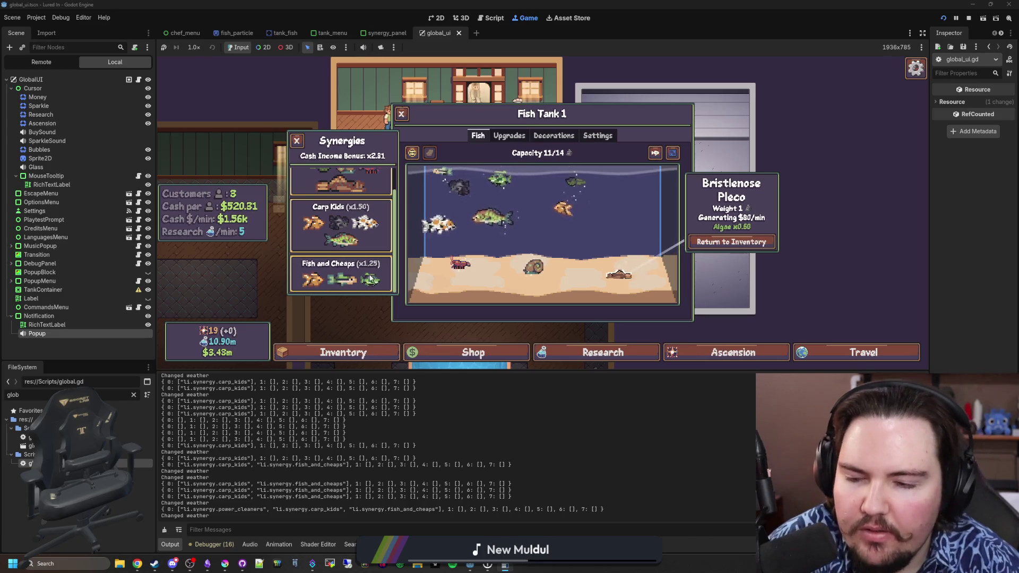
scroll(374, 282, "up", 1)
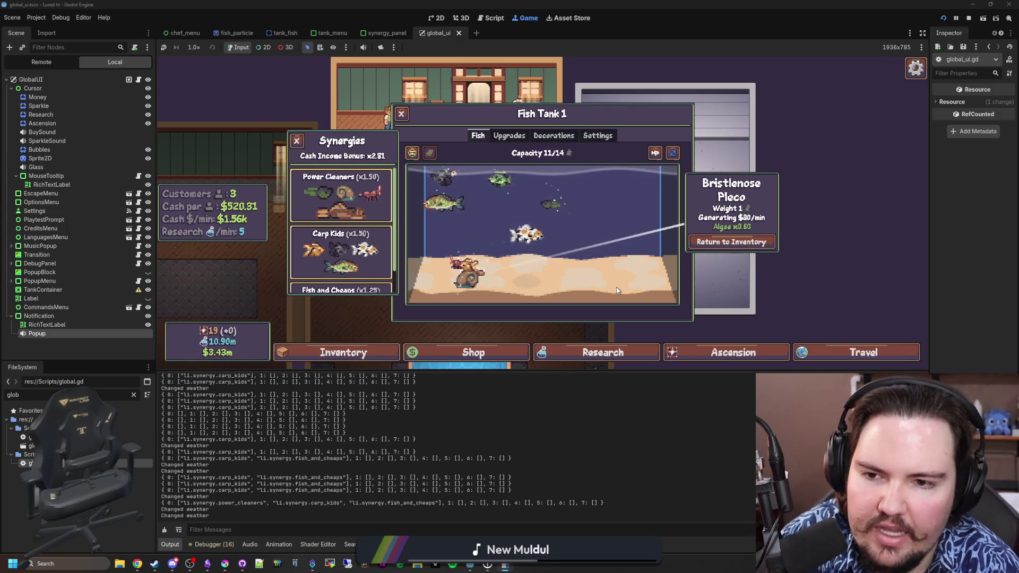
scroll(340, 239, "down", 2)
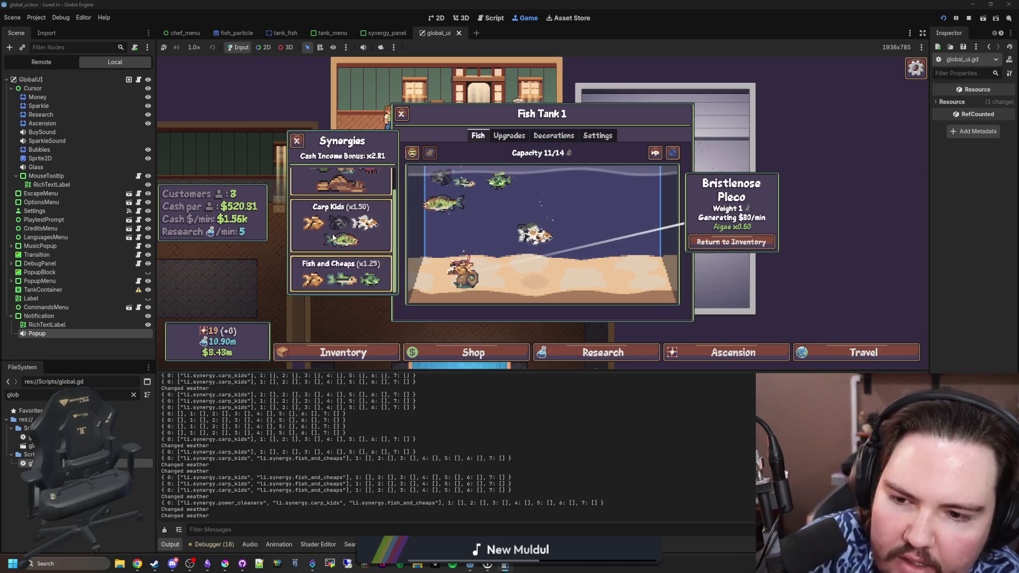
scroll(333, 237, "up", 2)
Return the Tadpole to the inventory, leaving the tank at 10/14, and close the Synergies panel.
left_click(493, 258)
left_click(700, 235)
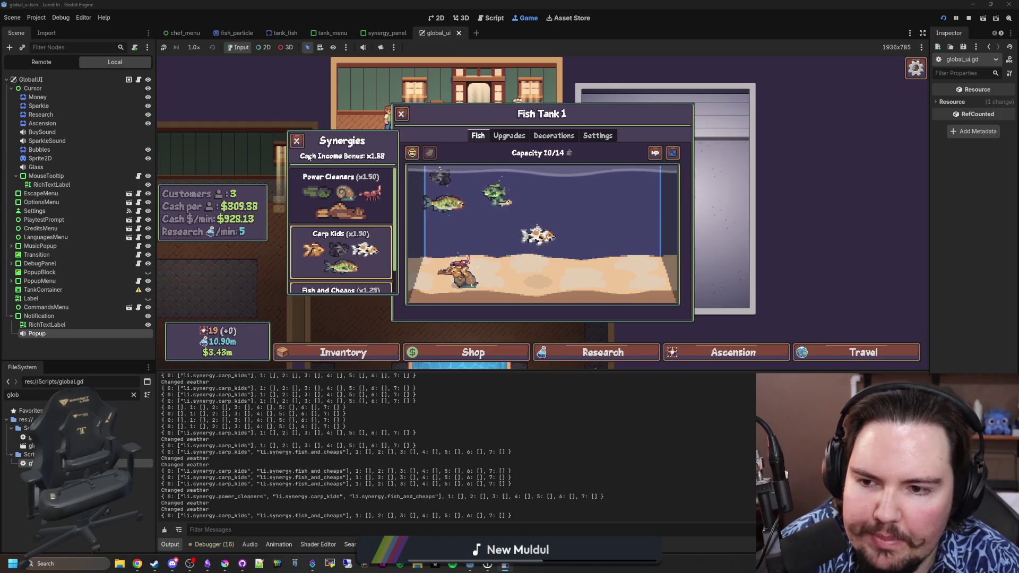
left_click(292, 143)
left_click(509, 136)
left_click(480, 136)
left_click(413, 154)
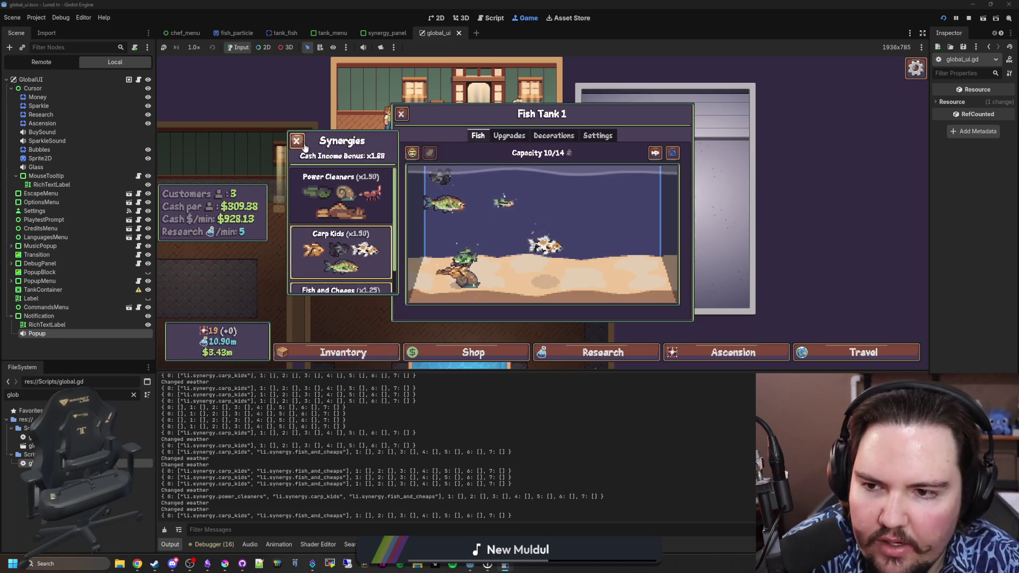
scroll(330, 212, "down", 2)
left_click(342, 133)
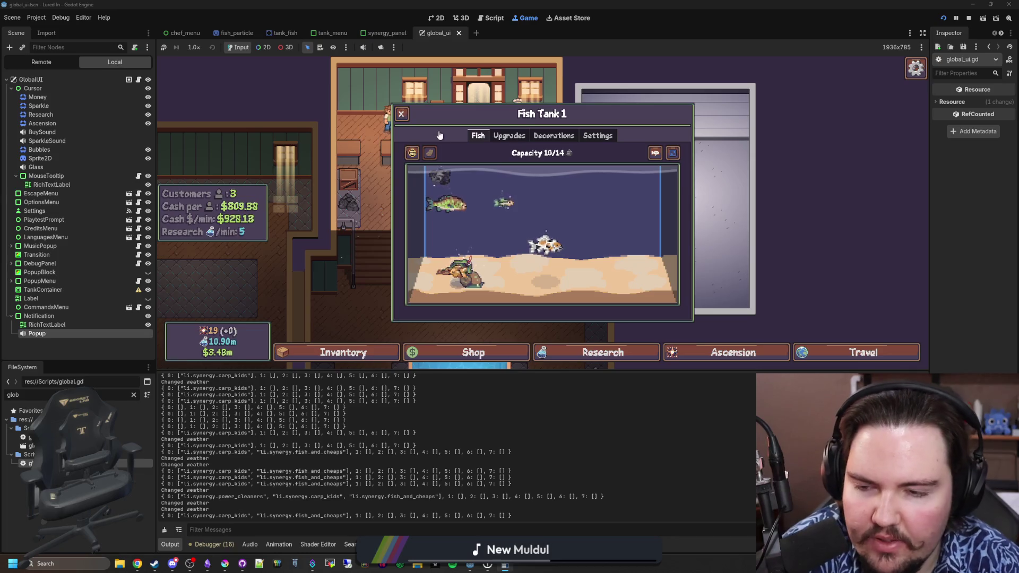
Put the Tadpole back into Fish Tank 1 at 11/14 and close the inventory.
left_click(429, 153)
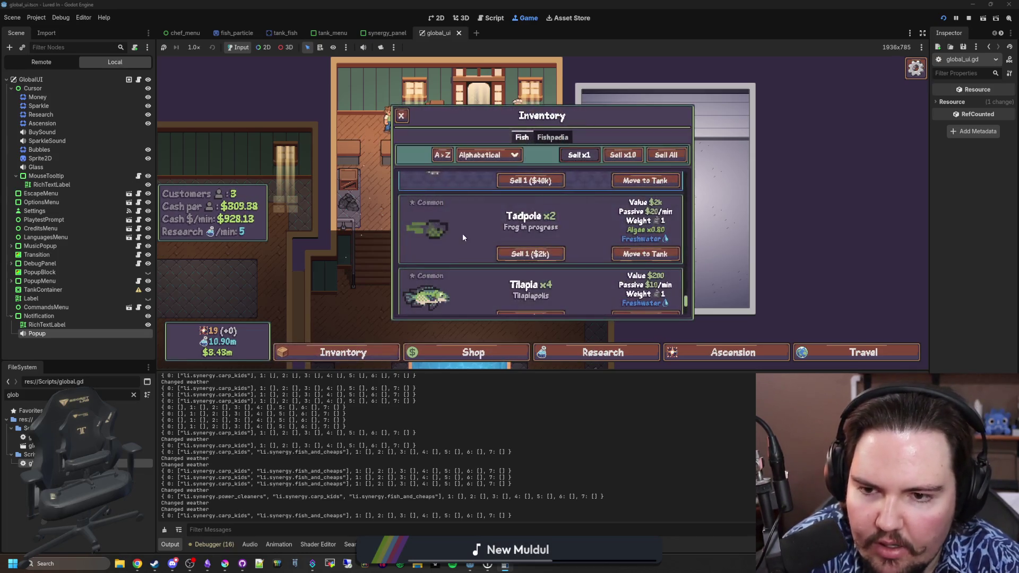
left_click(580, 256)
left_click(482, 220)
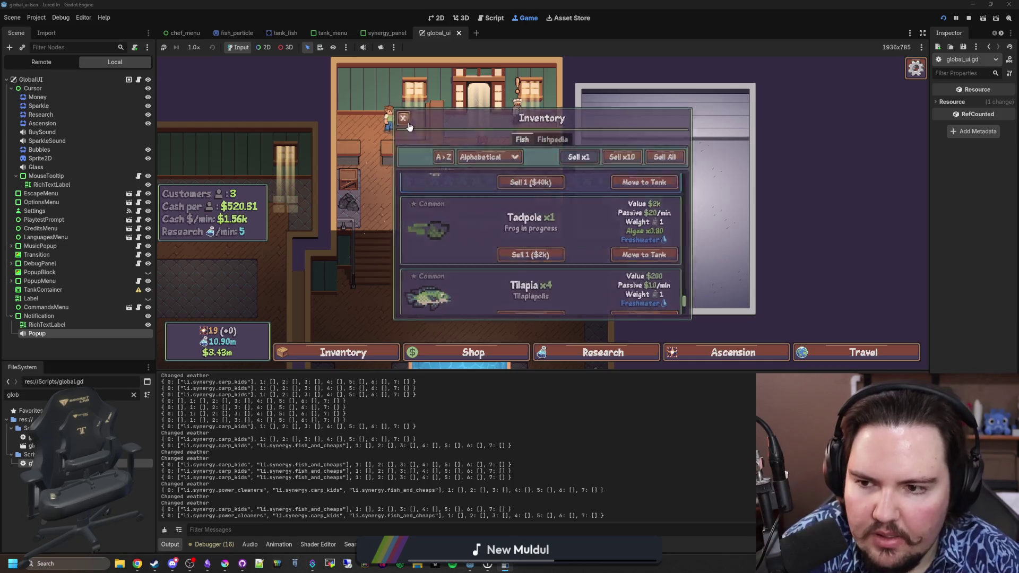
key("Escape")
left_click(482, 220)
left_click_drag(535, 261, 677, 227)
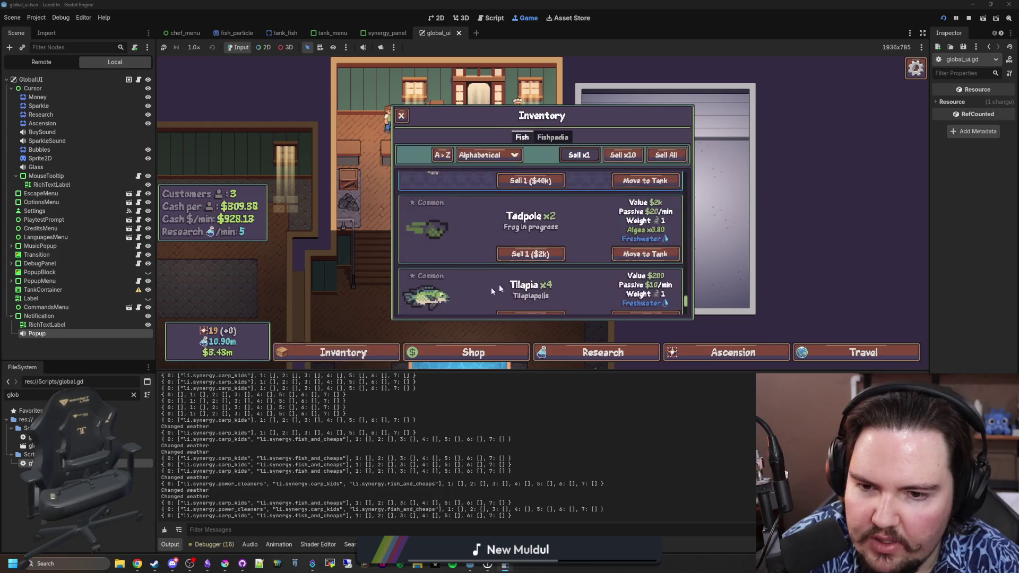
left_click(534, 252)
left_click(417, 260)
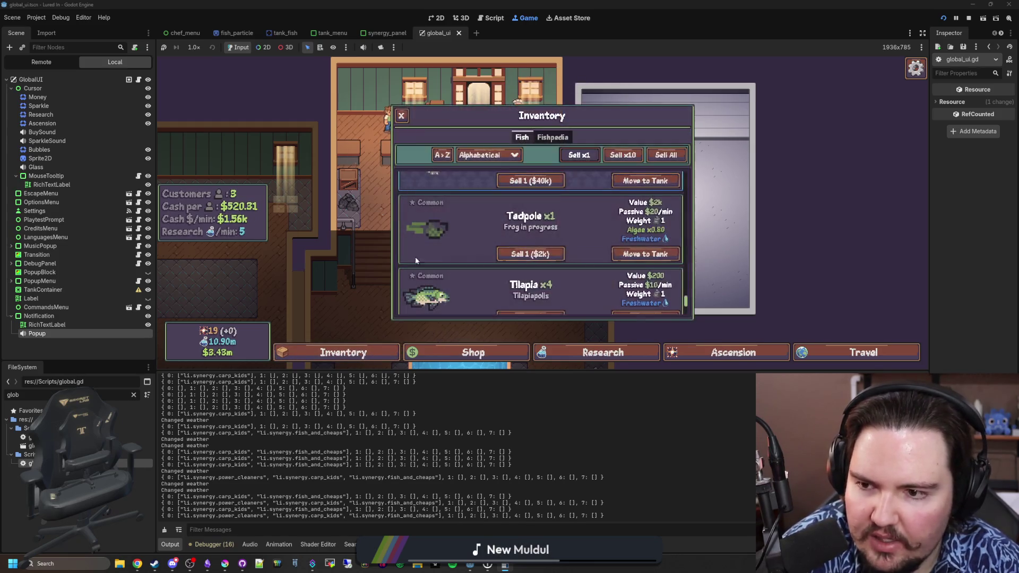
left_click(402, 116)
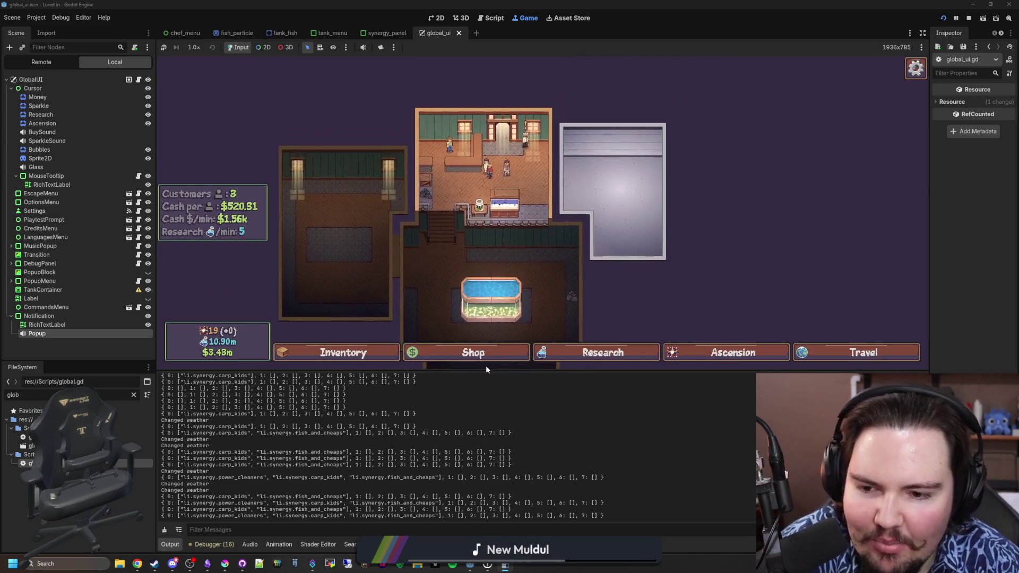
Look through the Shop, then the Fish Tank panel's fish details and synergies.
left_click(483, 355)
scroll(537, 234, "down", 2)
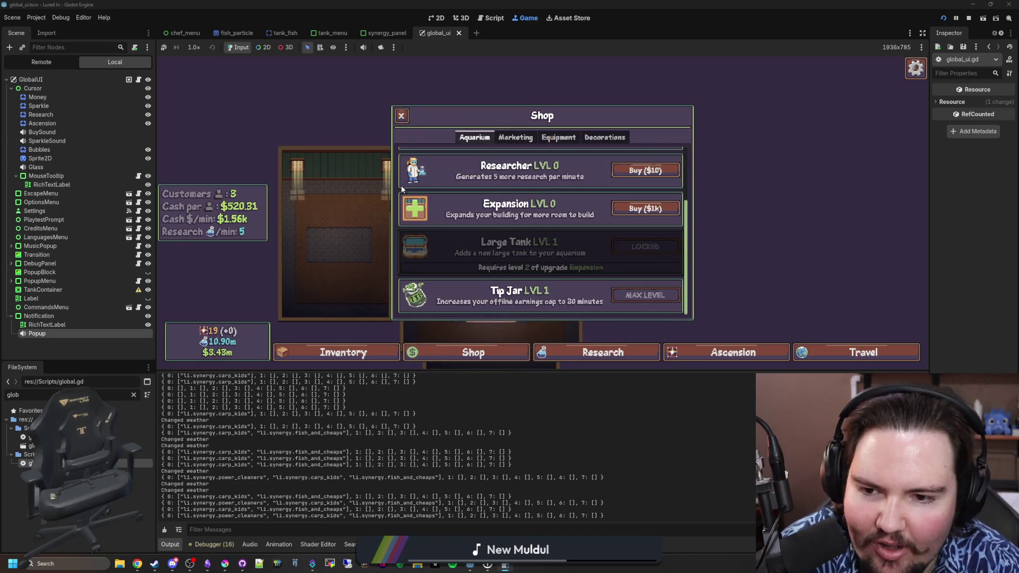
left_click(402, 115)
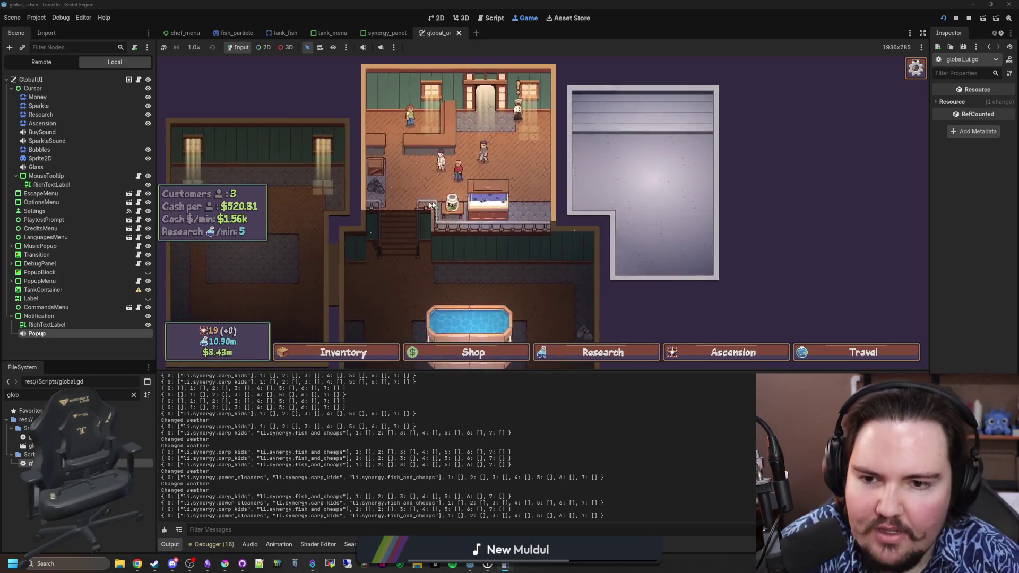
left_click(486, 202)
left_click(435, 229)
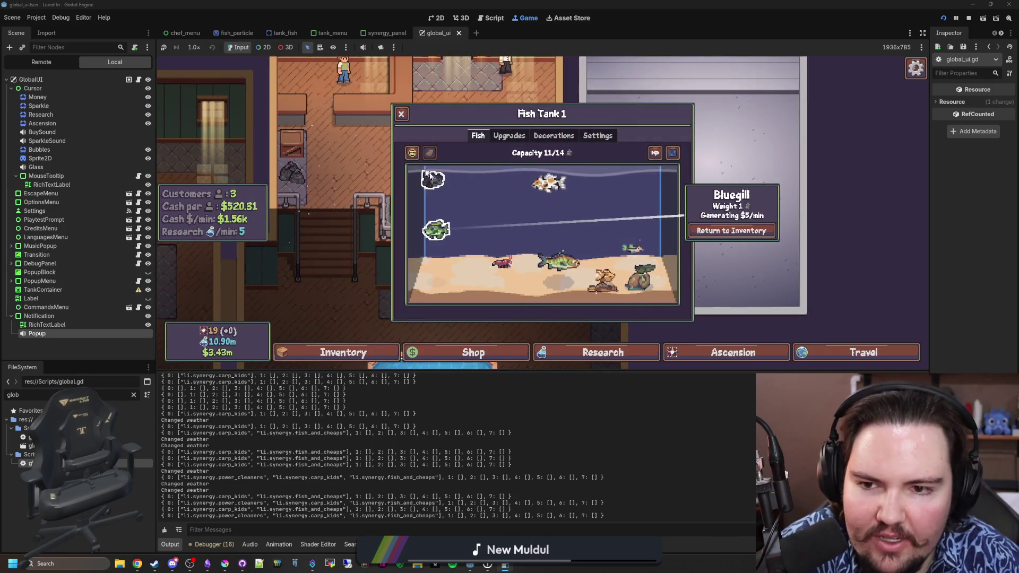
left_click(412, 153)
left_click(402, 114)
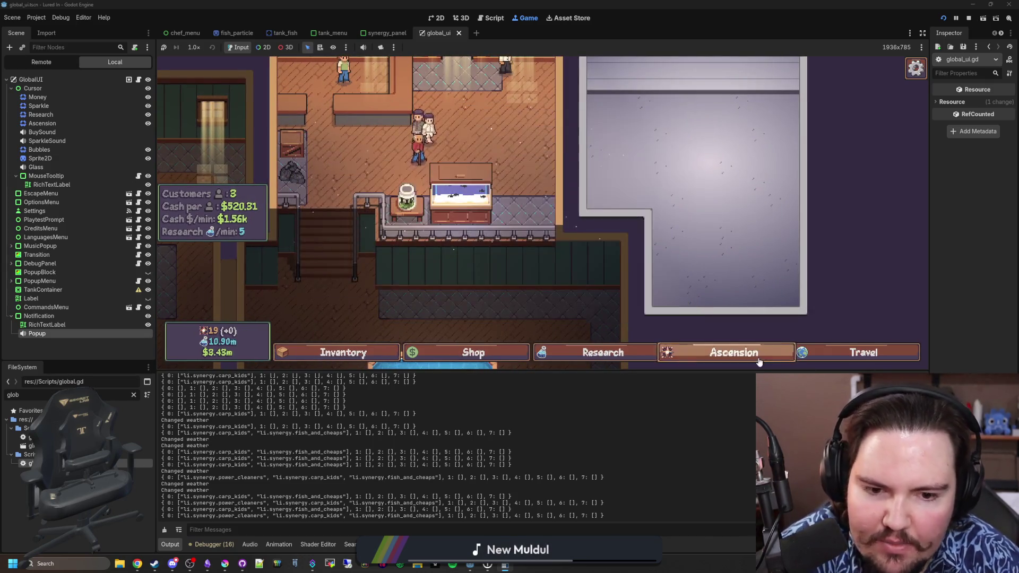
Check the Ascension tree, then travel to the Pond for free.
left_click(759, 360)
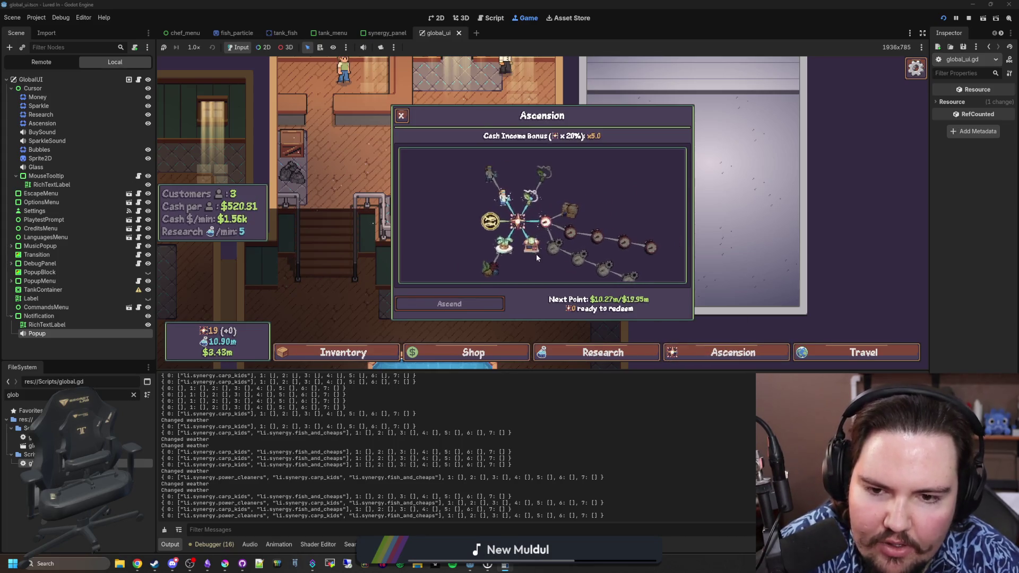
left_click(849, 352)
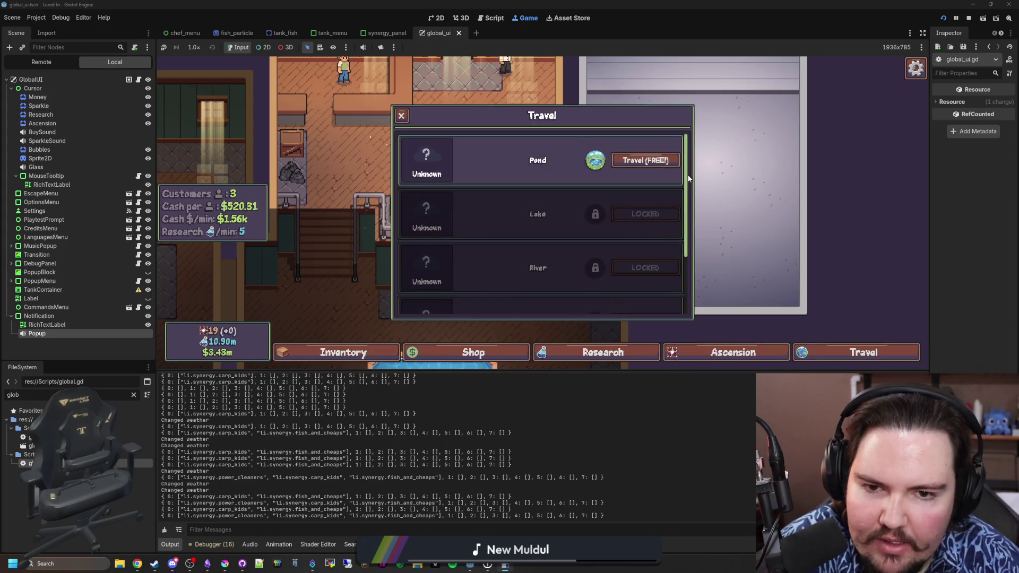
left_click(662, 162)
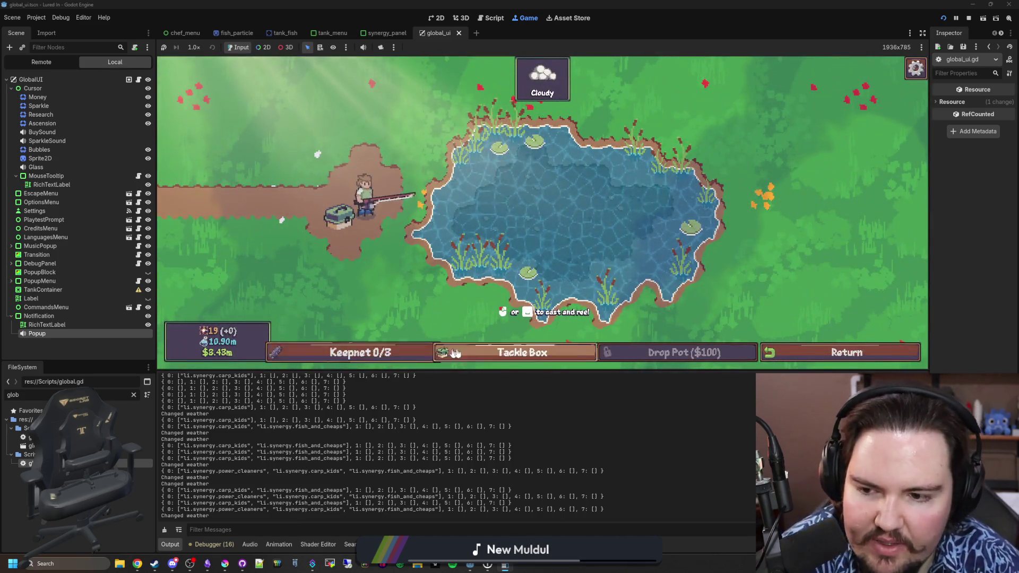
Review the Tackle Box's Bait and Lures lists.
left_click(456, 353)
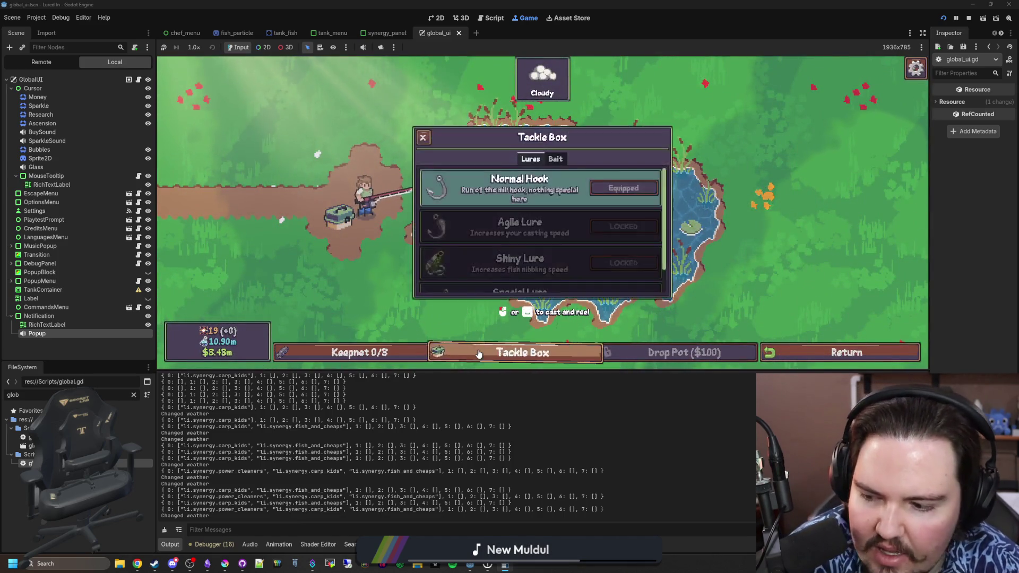
left_click(558, 160)
left_click(533, 159)
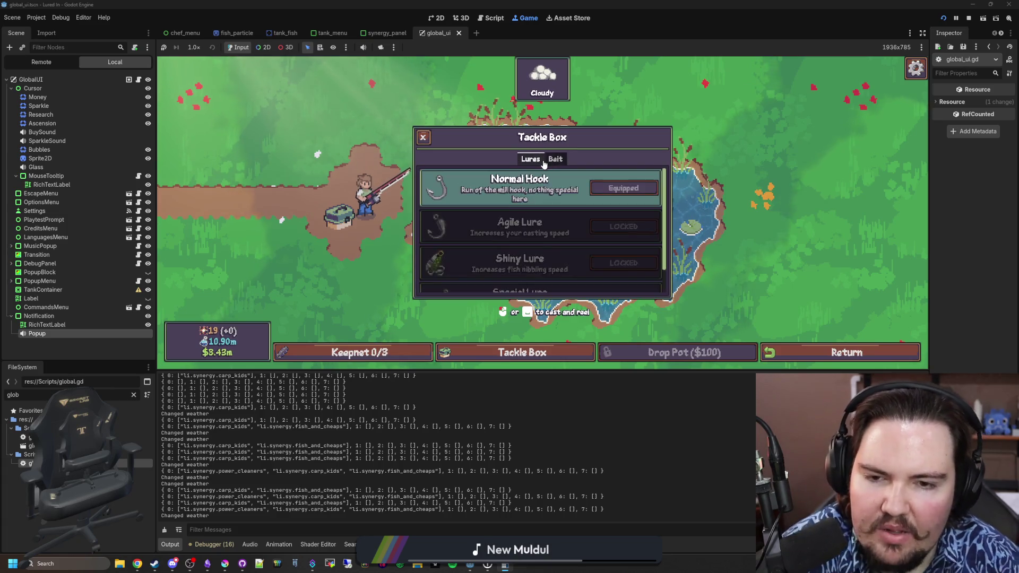
scroll(528, 228, "down", 2)
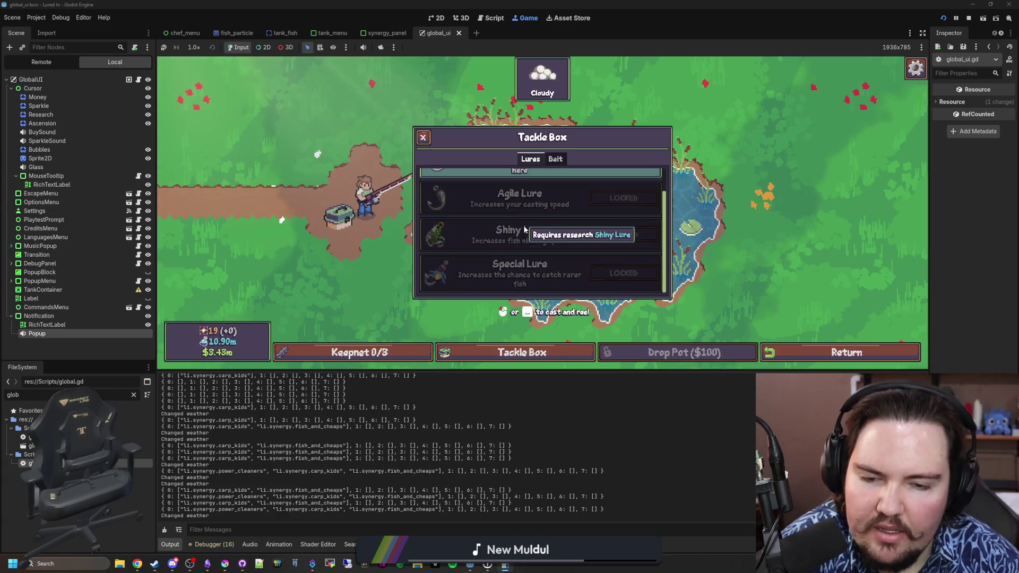
scroll(495, 229, "up", 2)
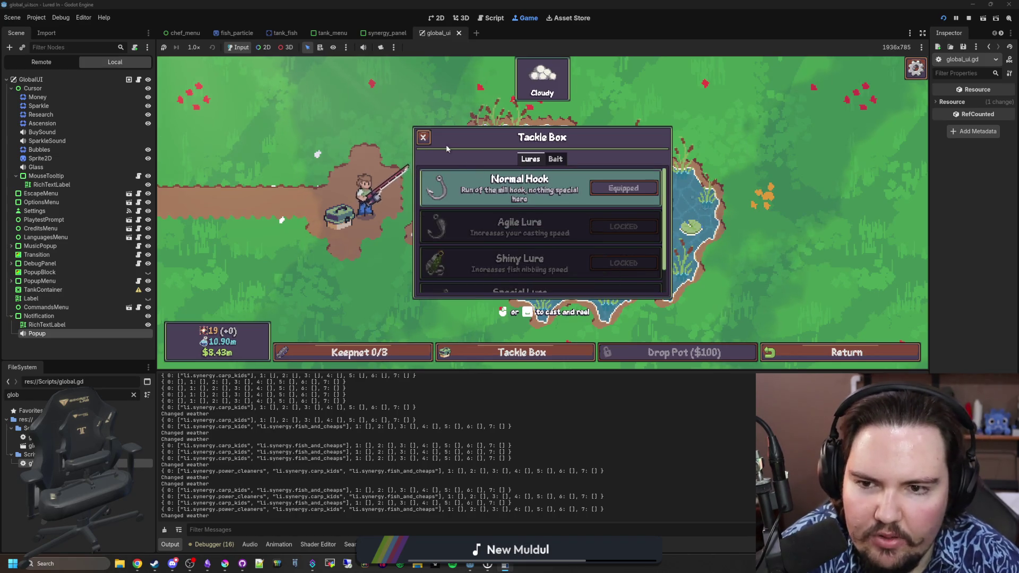
left_click(567, 347)
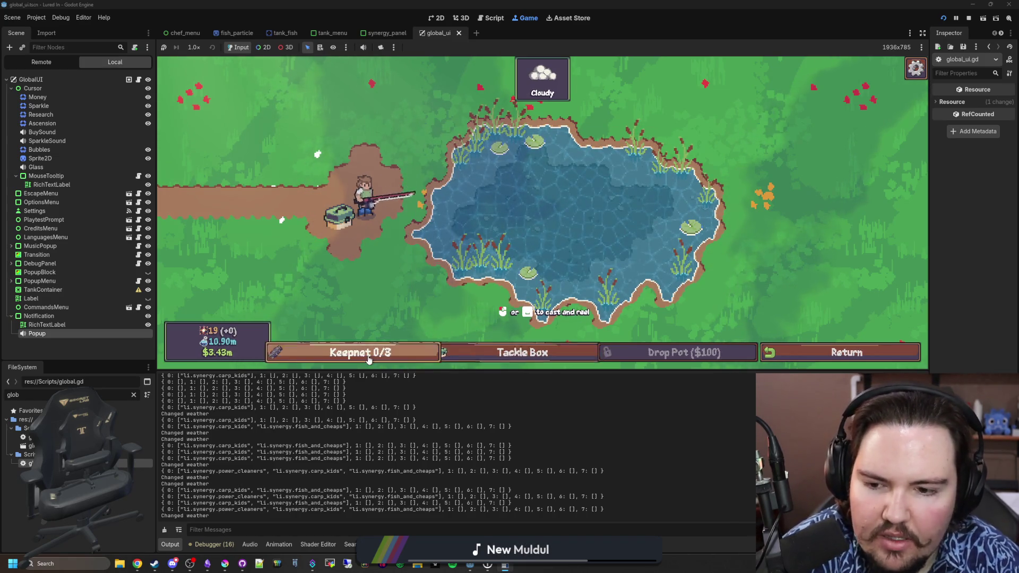
Check the Keepnet, then return to the restaurant and pan to the fish tank room.
left_click(361, 353)
left_click(455, 155)
left_click(855, 351)
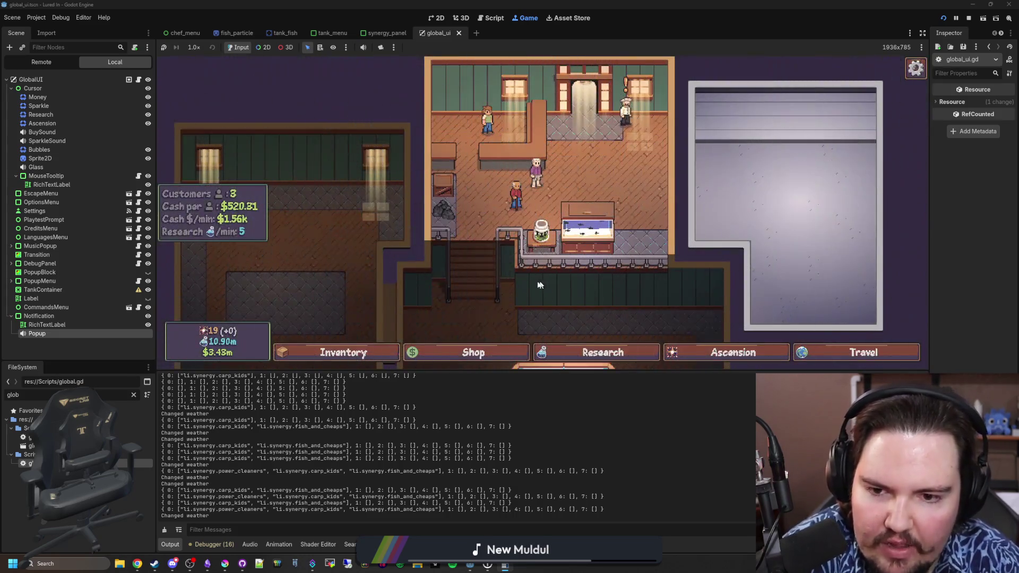
mouse_move(540, 285)
left_mouse_down()
mouse_move(459, 239)
mouse_move(439, 161)
mouse_move(445, 202)
left_mouse_up()
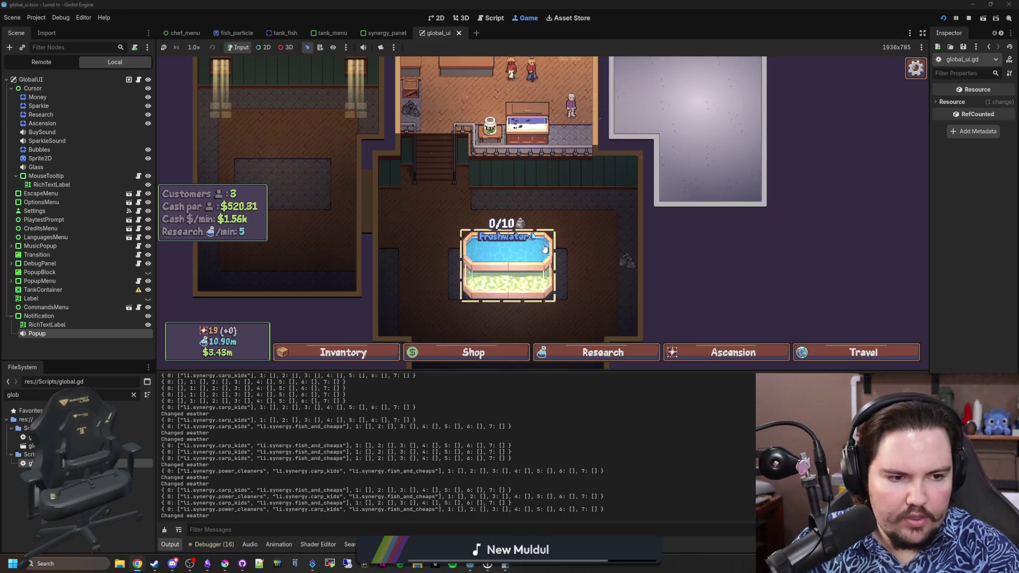
Pan the game view and briefly check the inventory, shop, research and Ascension panels.
left_click_drag(574, 210, 562, 290)
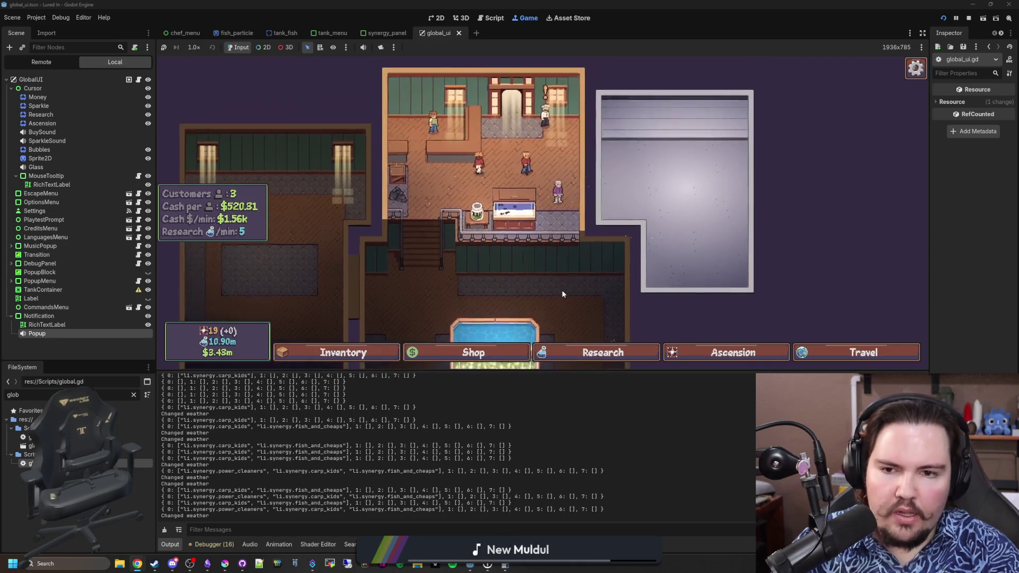
scroll(369, 217, "up", 2)
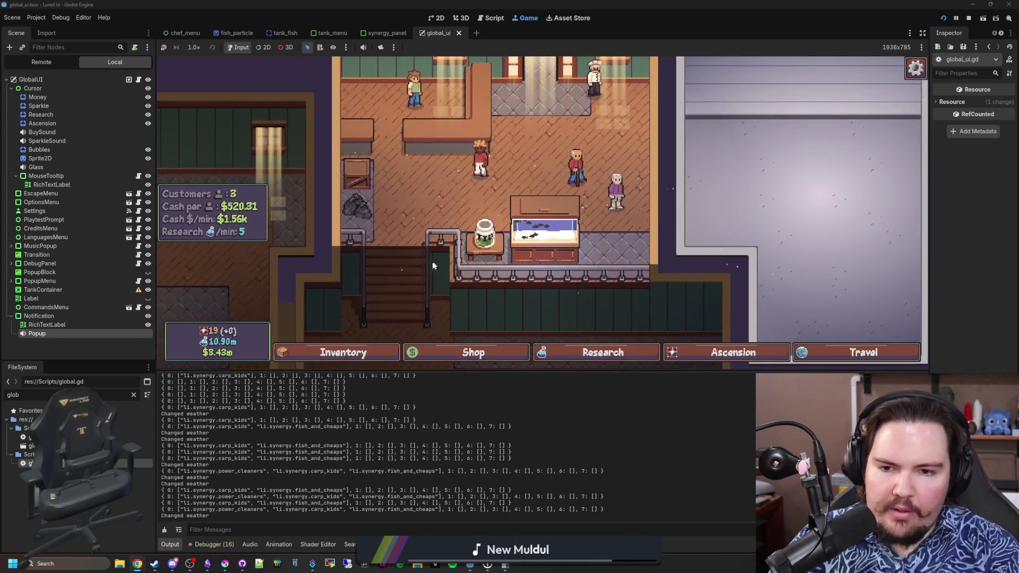
scroll(379, 322, "down", 2)
left_click(343, 352)
left_click(343, 353)
left_click(473, 352)
left_click(602, 353)
left_click(602, 352)
left_click(683, 345)
left_click(714, 352)
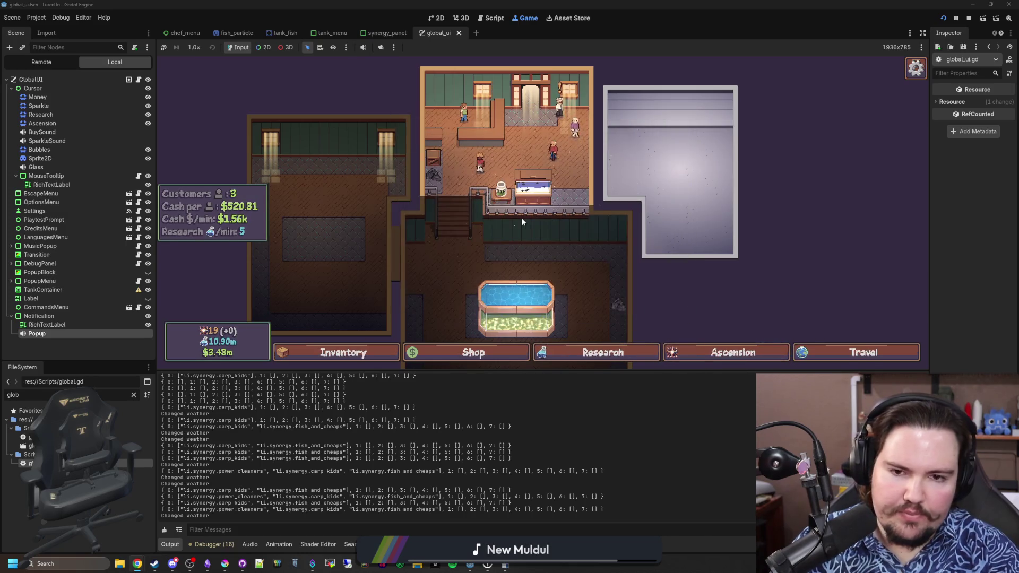
Peek at the rock decoration's edit options, then bring up the shop with Researcher and Expansion.
scroll(617, 277, "up", 5)
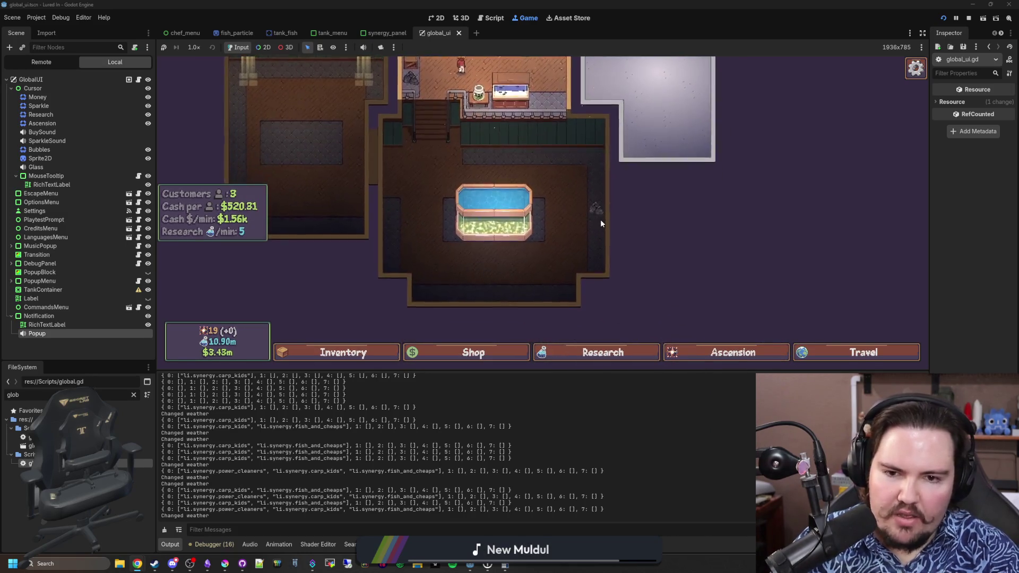
scroll(663, 204, "down", 3)
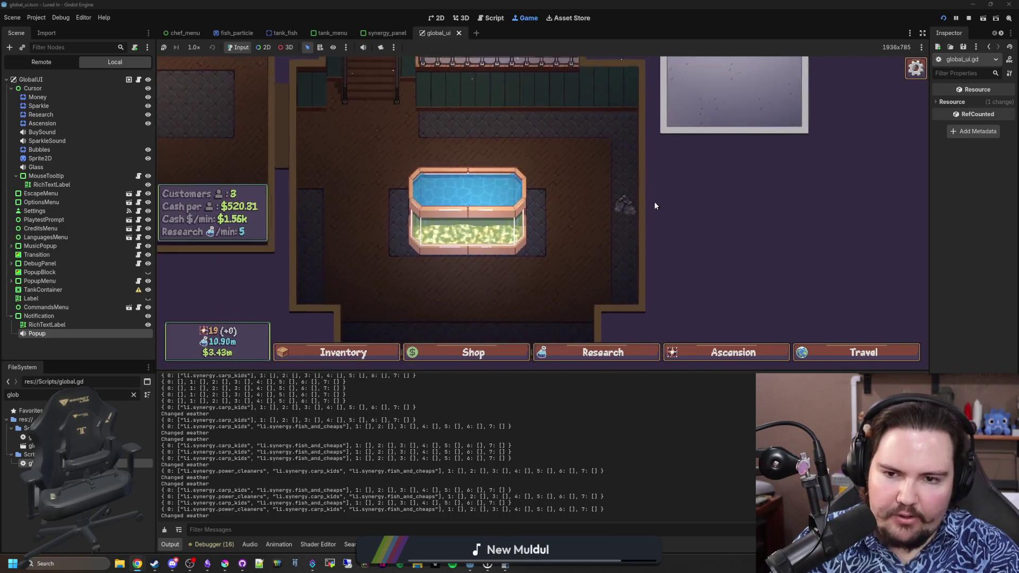
left_click(621, 206)
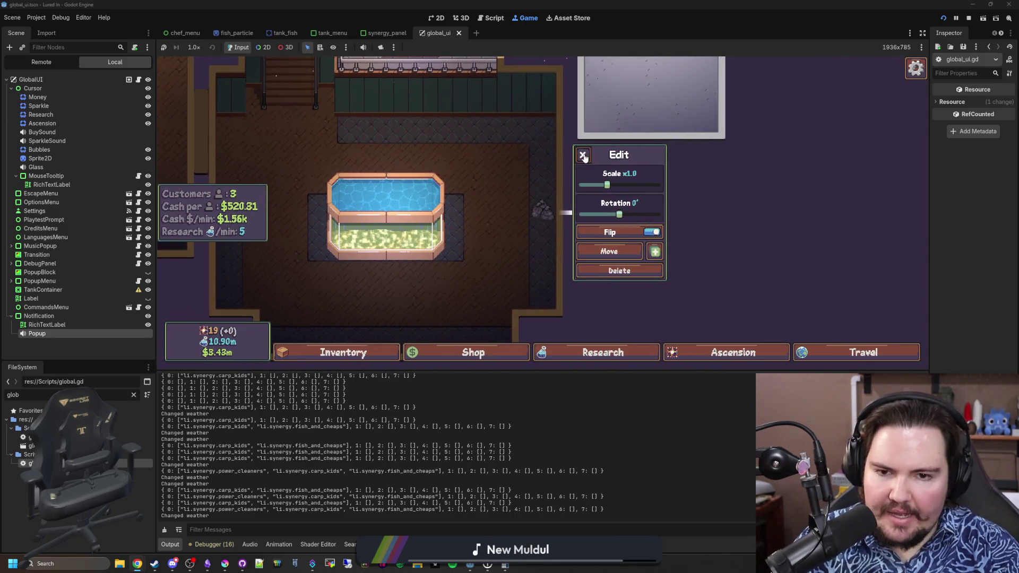
left_click(577, 158)
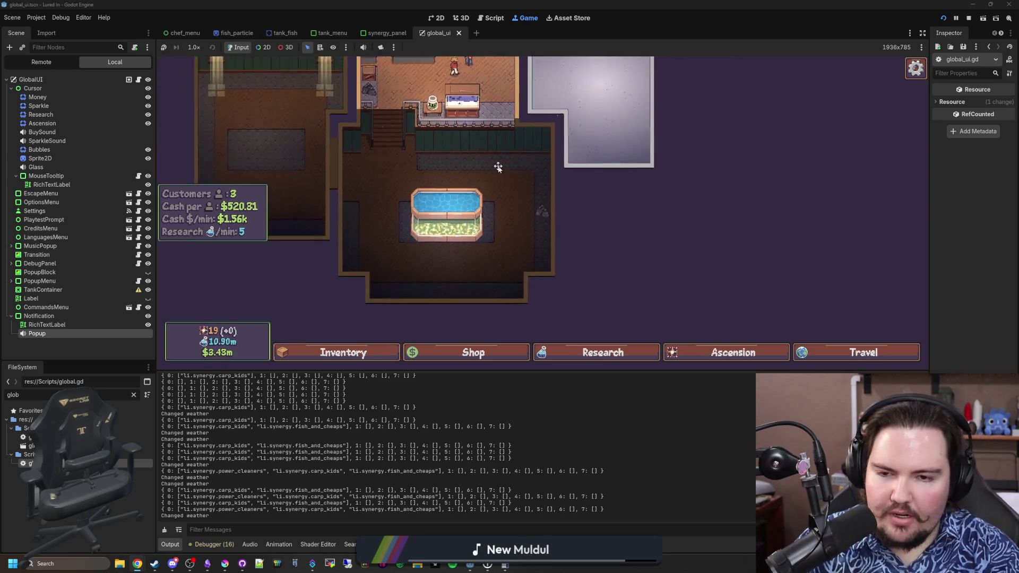
left_click(499, 355)
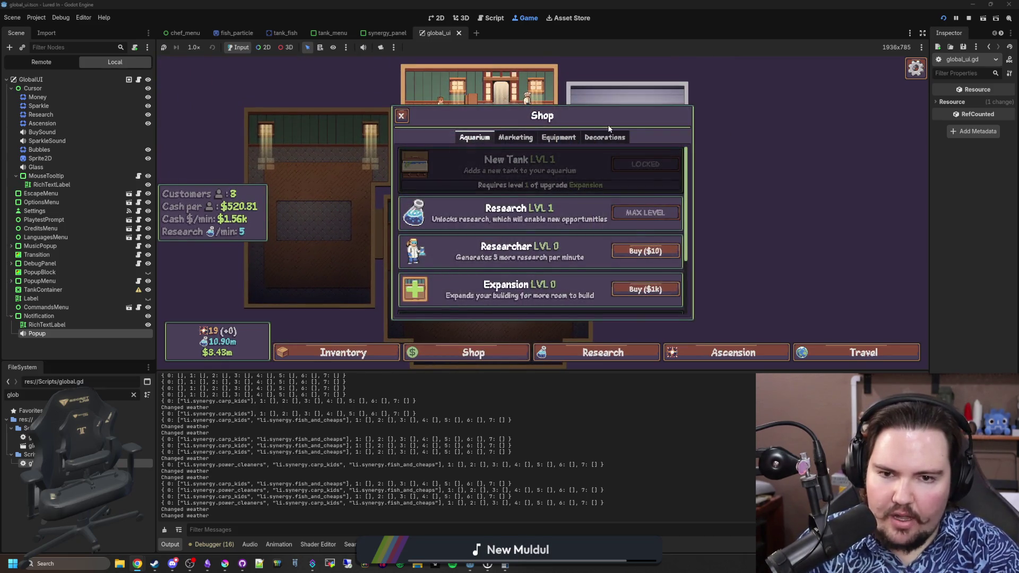
Buy a $5 Crate from the shop's Decorations section.
left_click(605, 137)
scroll(649, 227, "down", 1)
left_click(647, 218)
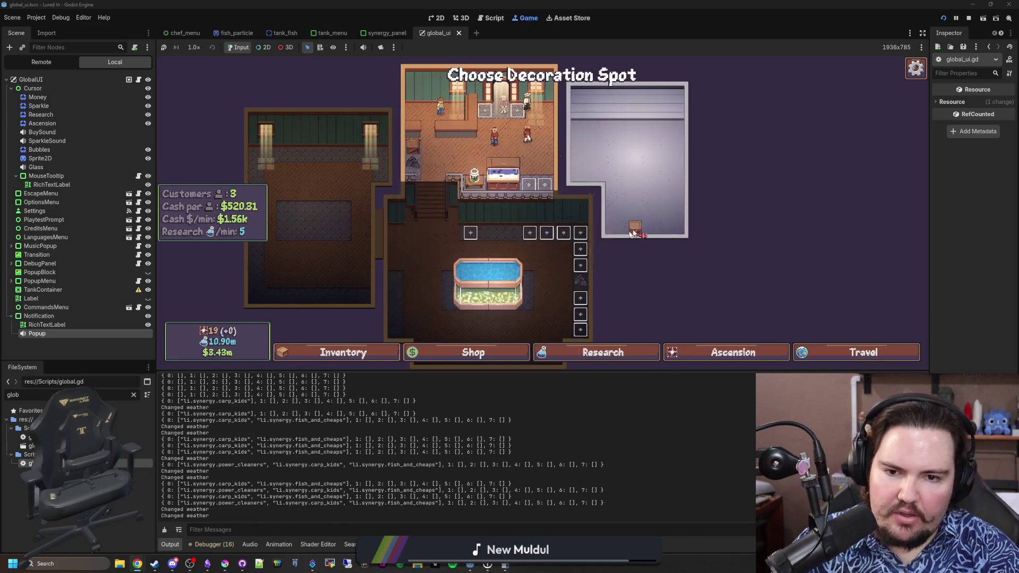
scroll(506, 270, "down", 5)
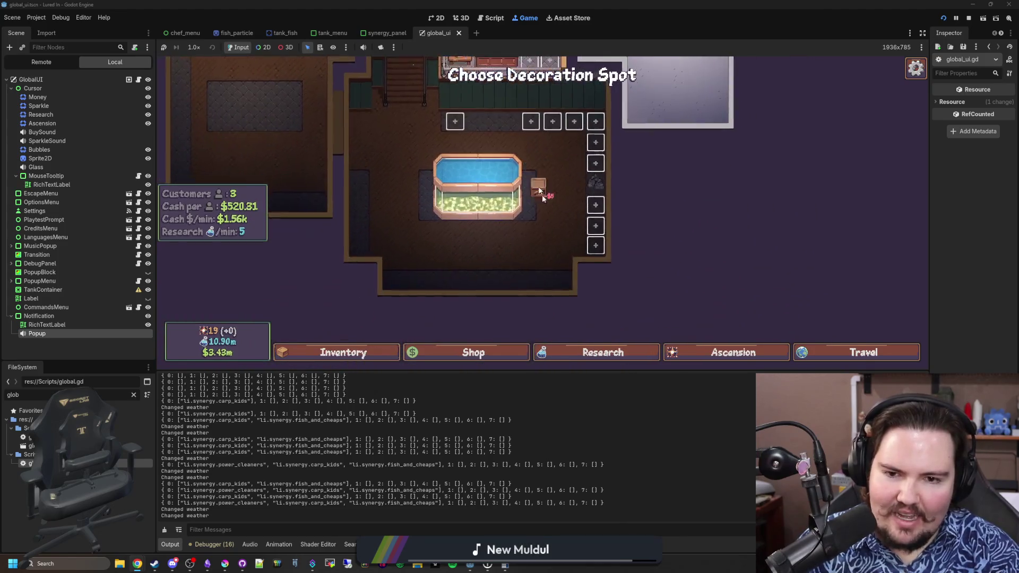
scroll(552, 165, "down", 2)
Place crates on three decoration spots, stop placing, and show the debugger's Stack Trace.
left_click(611, 168)
left_click(583, 117)
left_click(424, 117)
scroll(499, 237, "up", 3)
scroll(499, 237, "up", 2)
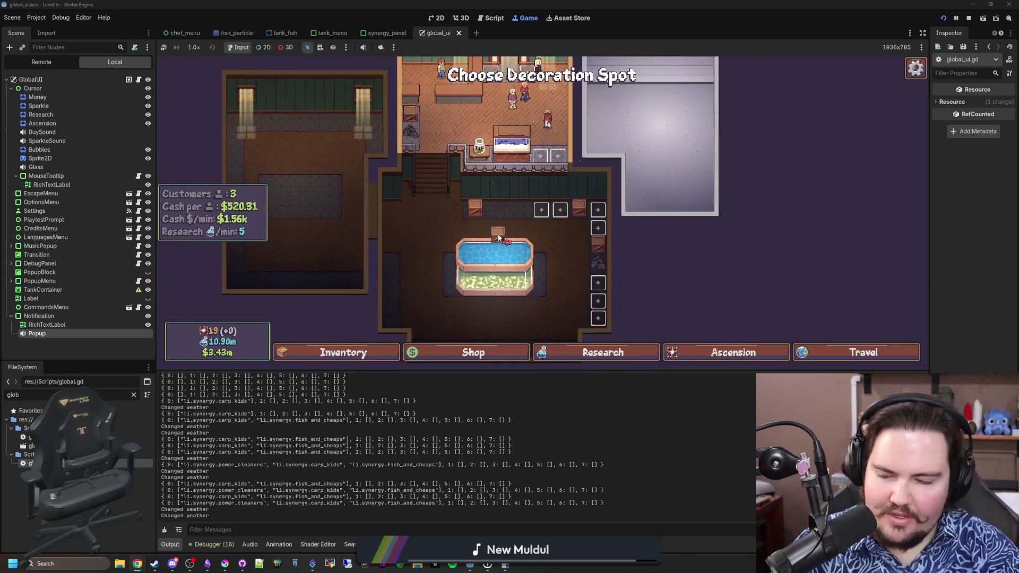
right_click(509, 232)
left_click_drag(510, 230, 532, 211)
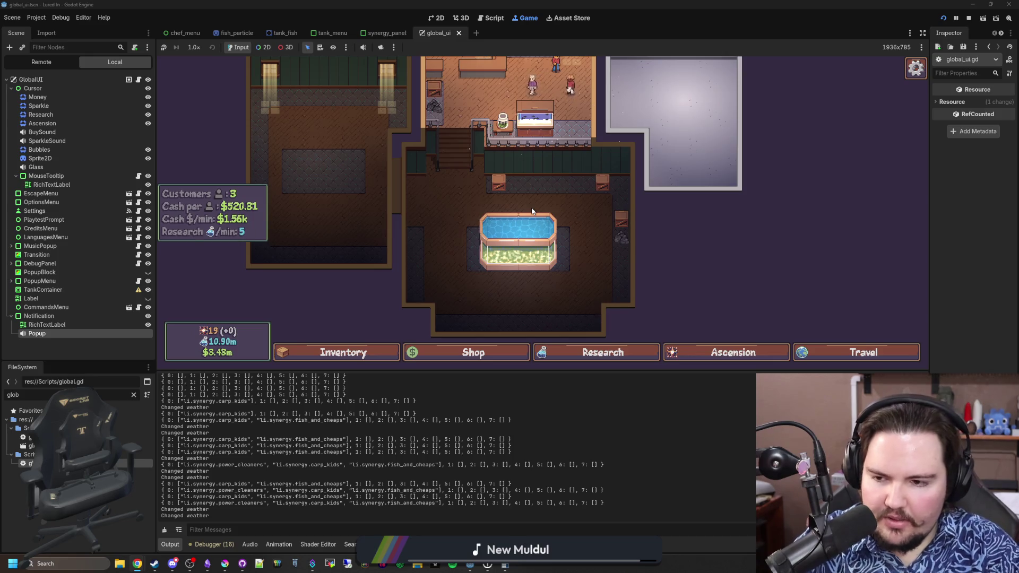
left_click(211, 545)
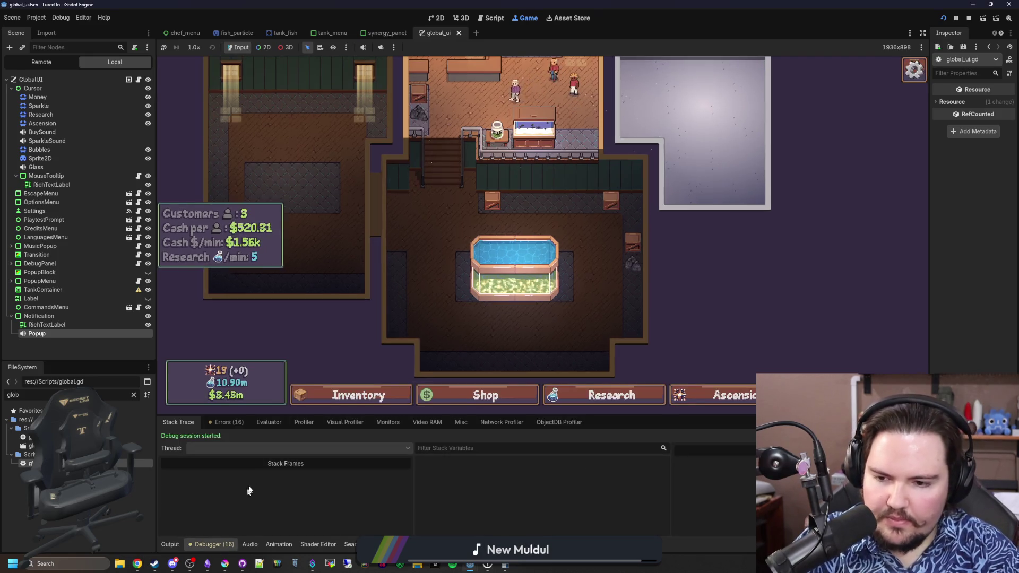
Open the Errors (16) list and jump from the last warning to line 13 of global_ui.gd.
left_click(226, 422)
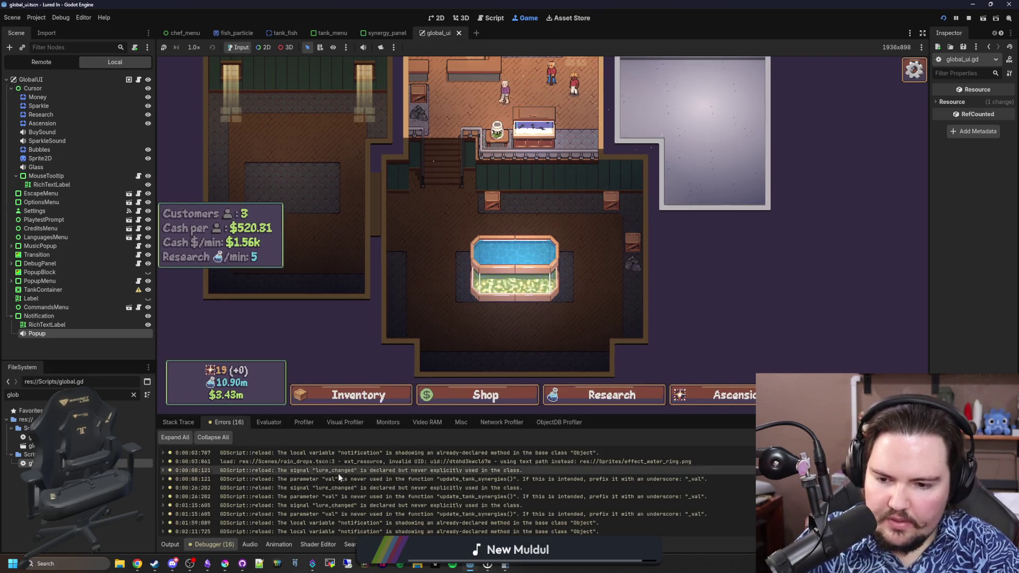
double_click(426, 529)
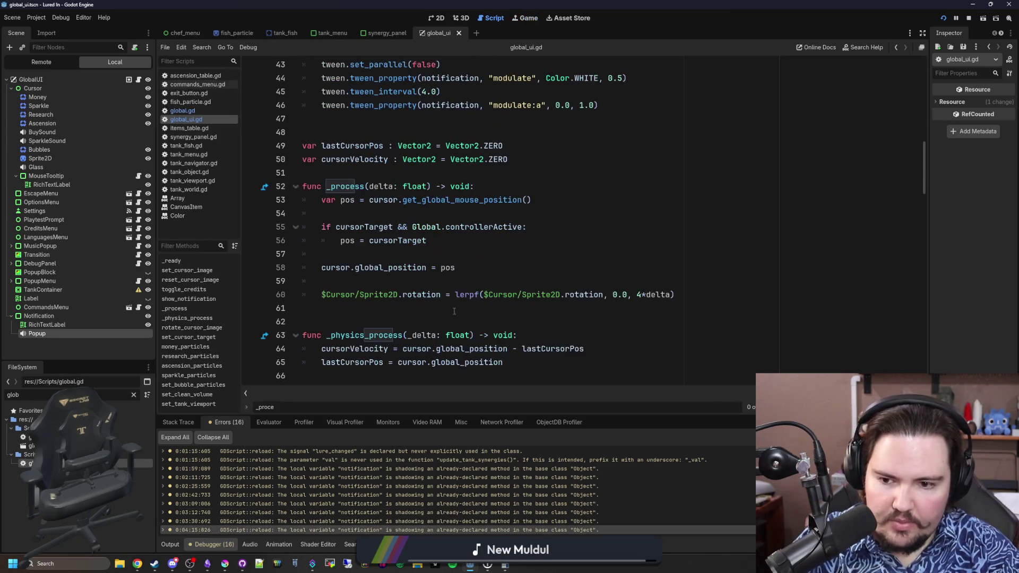
double_click(514, 531)
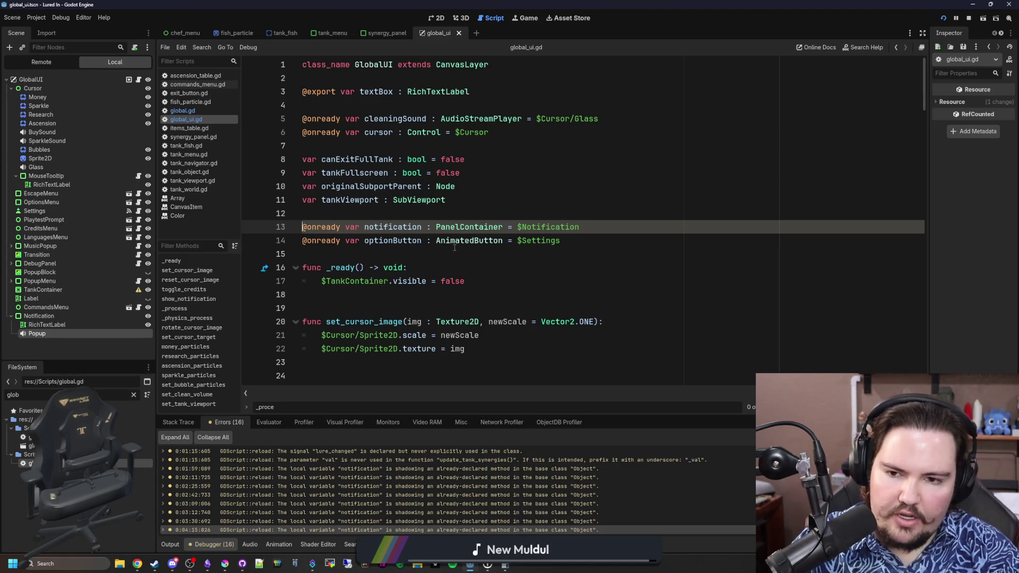
scroll(456, 507, "up", 2)
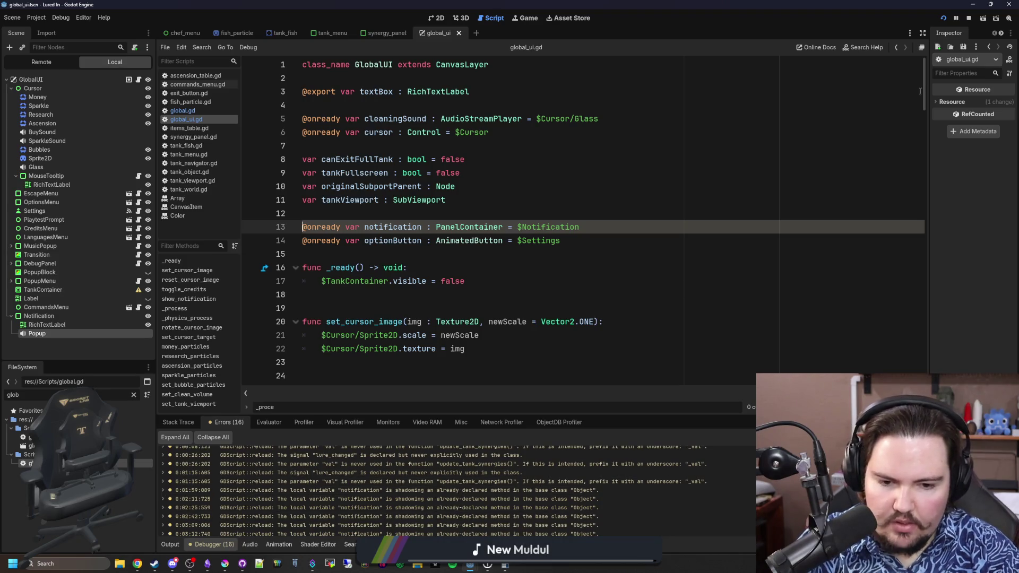
Stop the game and jump to the unused lure_changed signal at global.gd line 112.
left_click(969, 19)
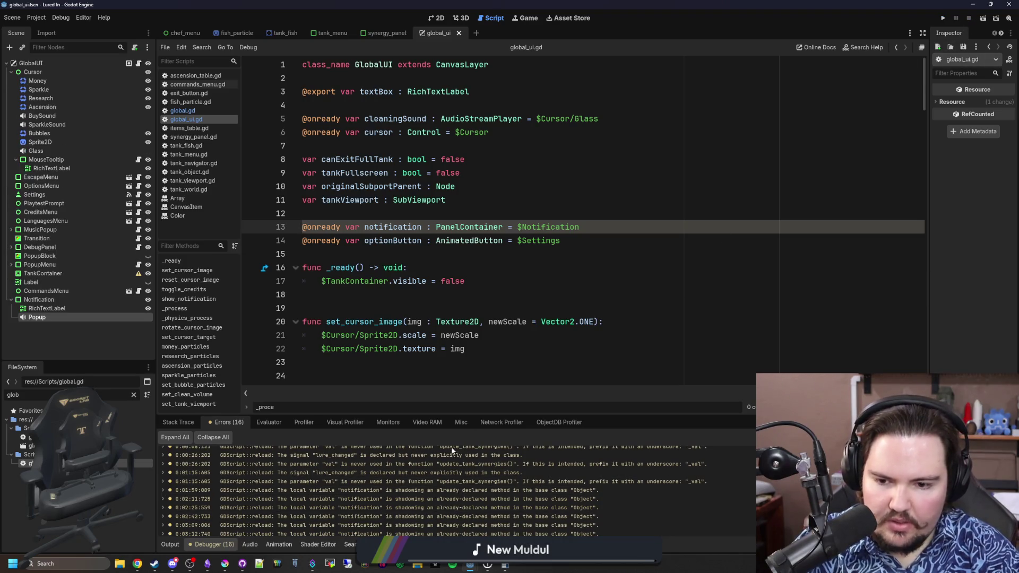
left_click(389, 481)
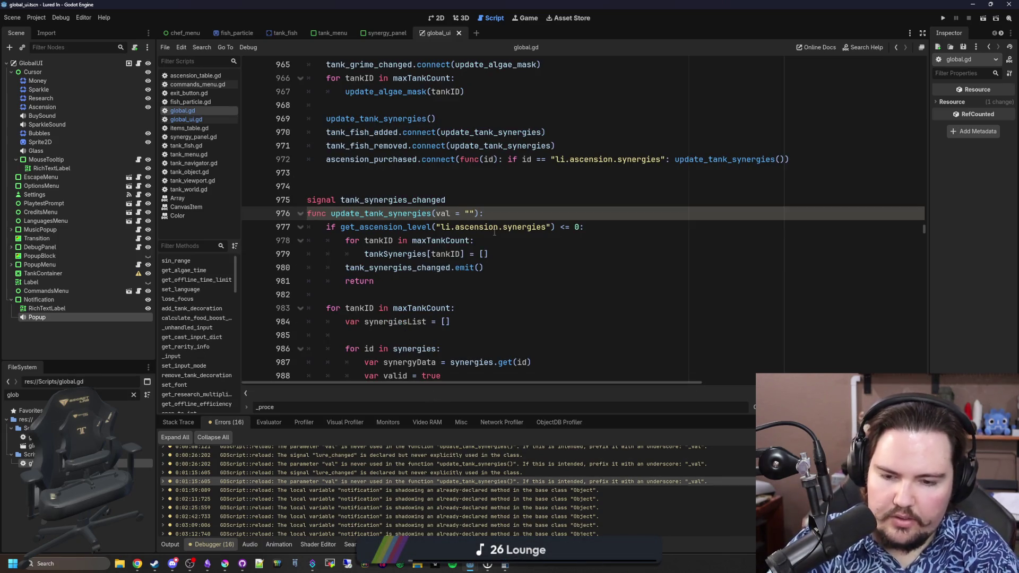
left_click(388, 473)
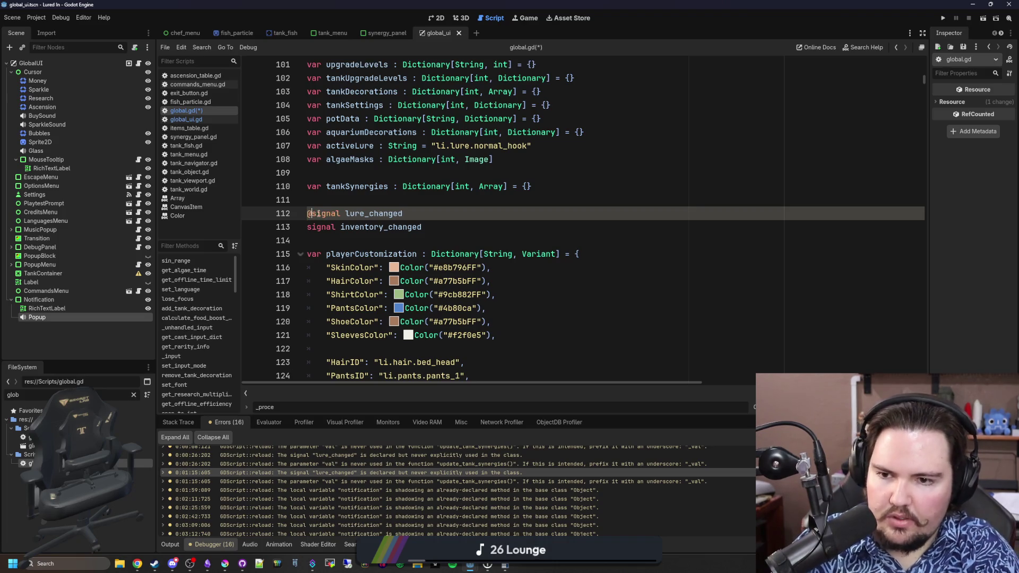
type("warning_ignore(")
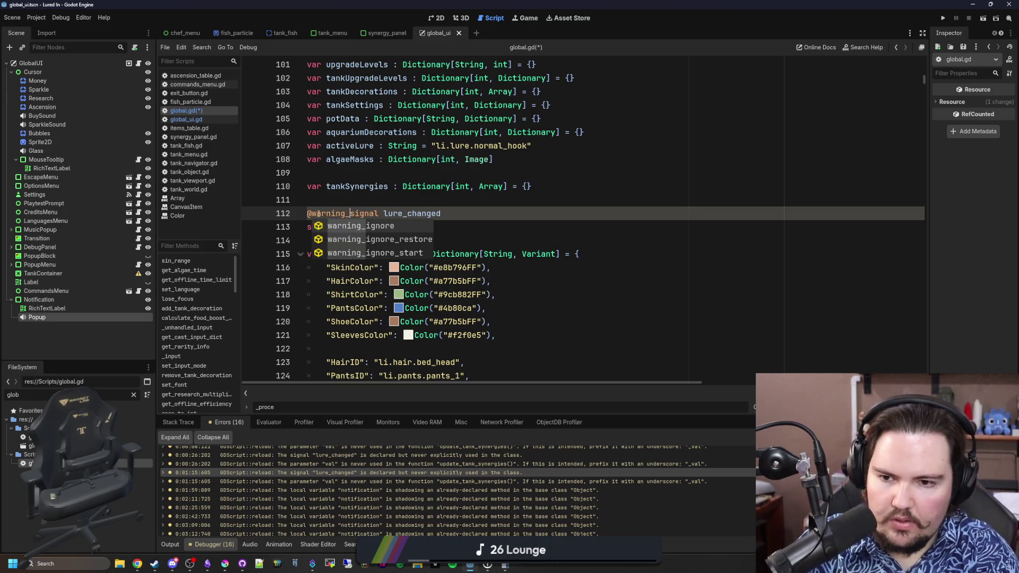
type(")")
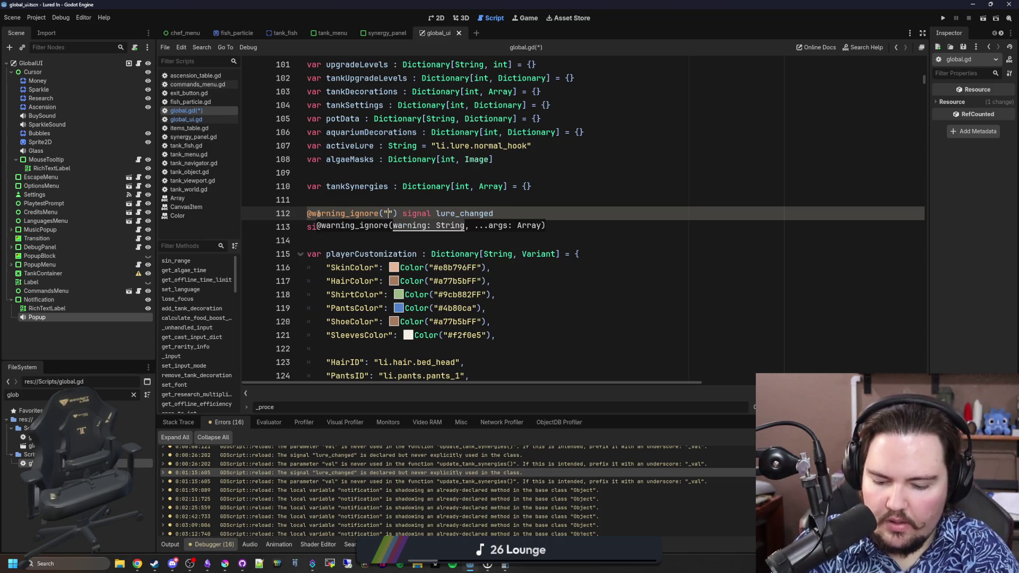
type(" use")
key("Down")
key("Down")
key("Down")
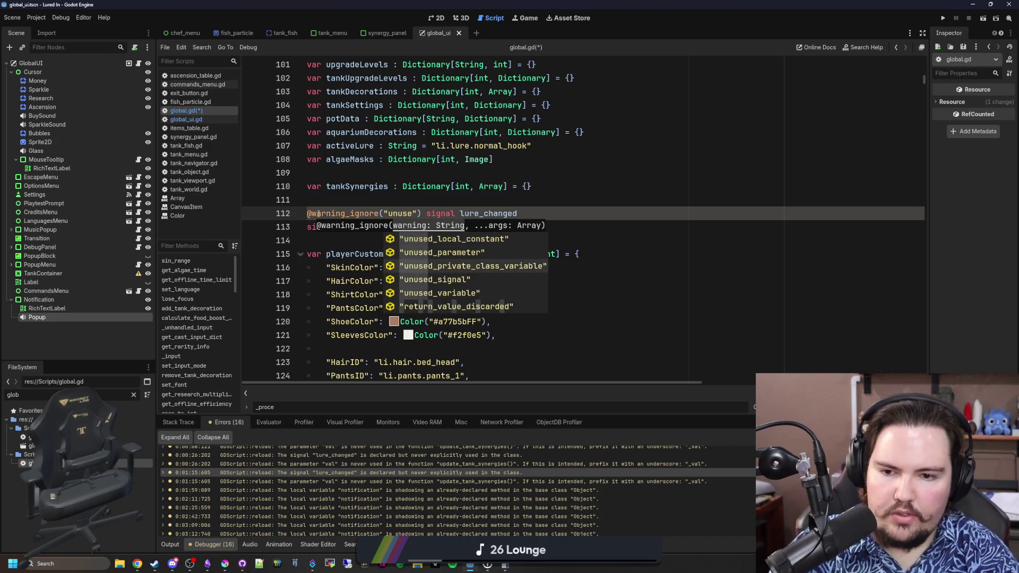
key("Return")
left_click(546, 194)
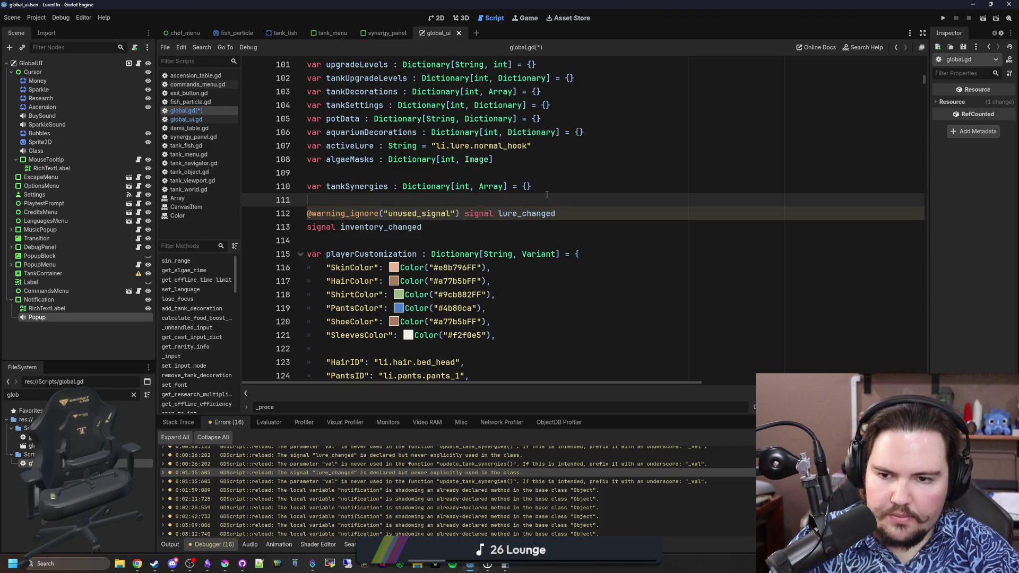
scroll(365, 477, "up", 3)
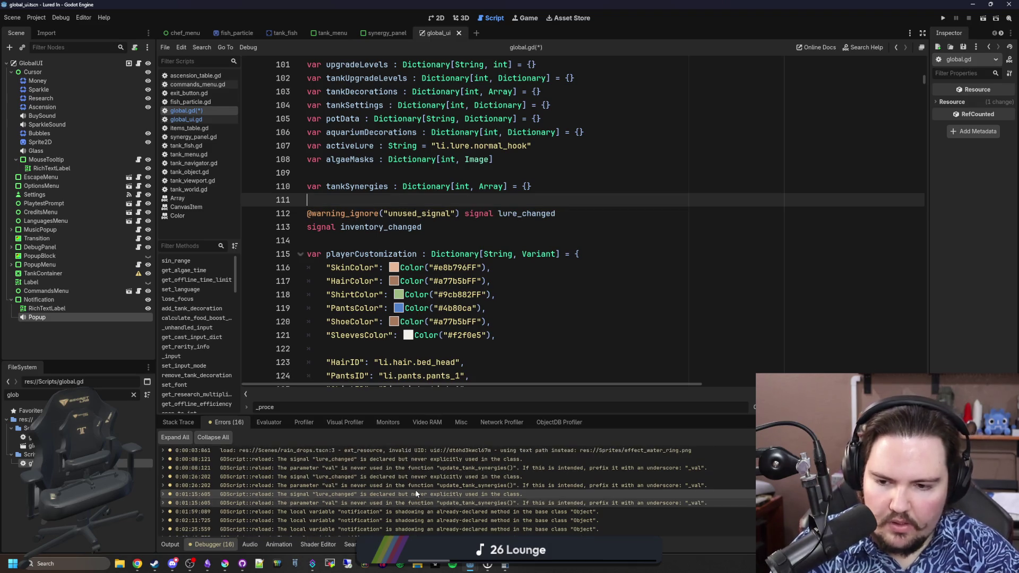
key("ctrl+s")
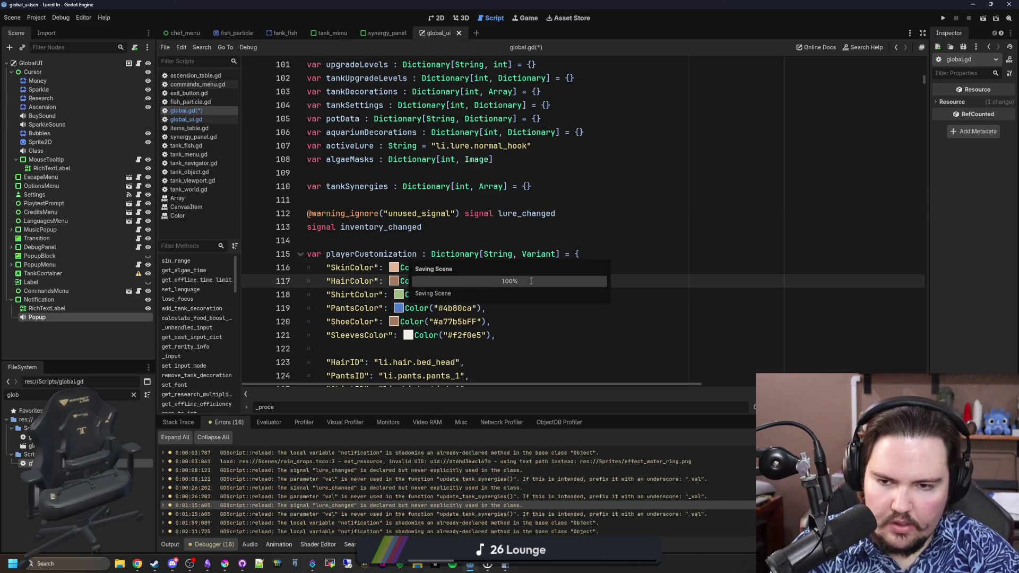
left_click(340, 454)
Rename the line 13 variable from notification to notificationPanel and copy the new name.
double_click(414, 227)
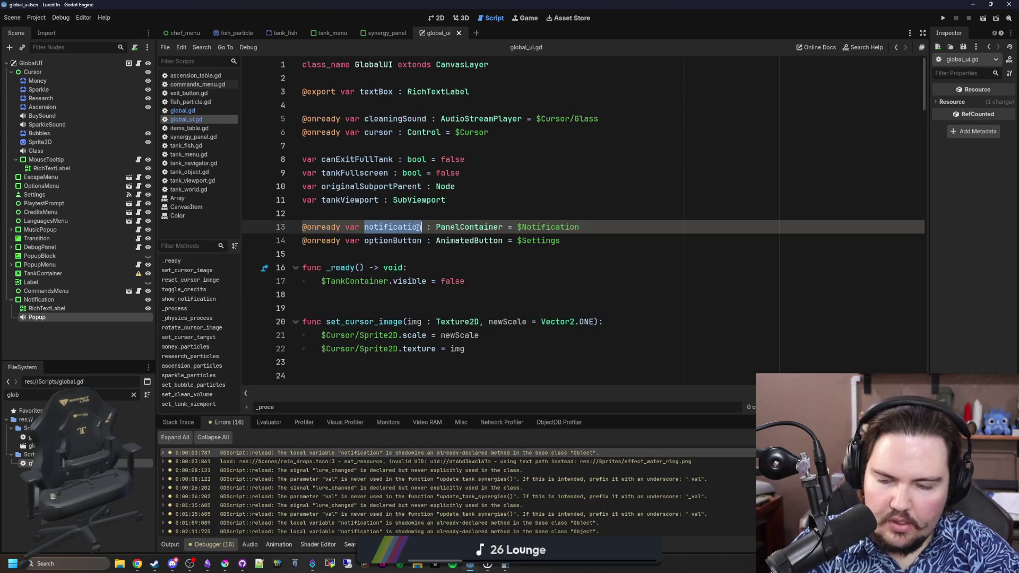
type("noti")
type("ficationPanel")
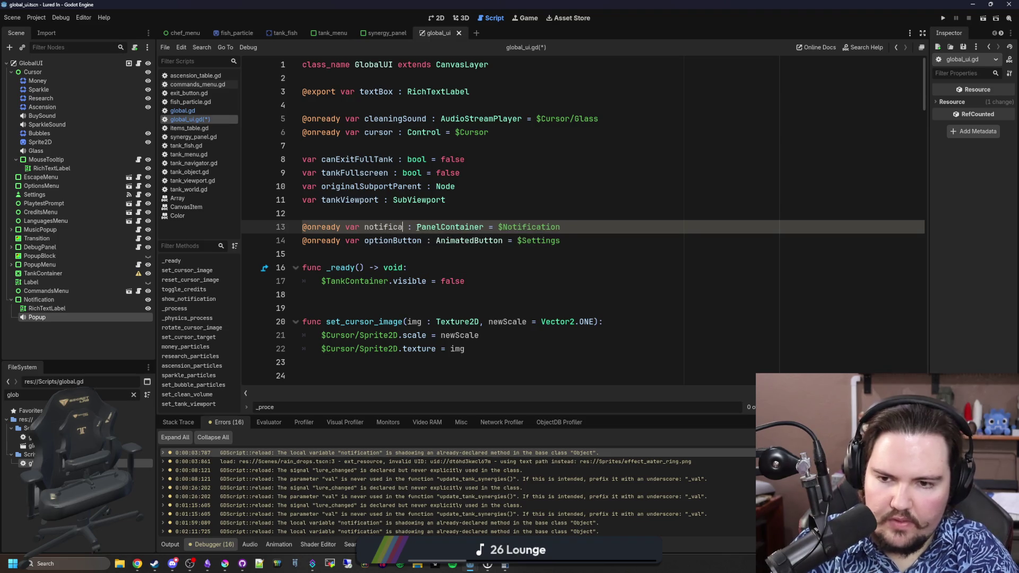
double_click(418, 226)
key("ctrl+c")
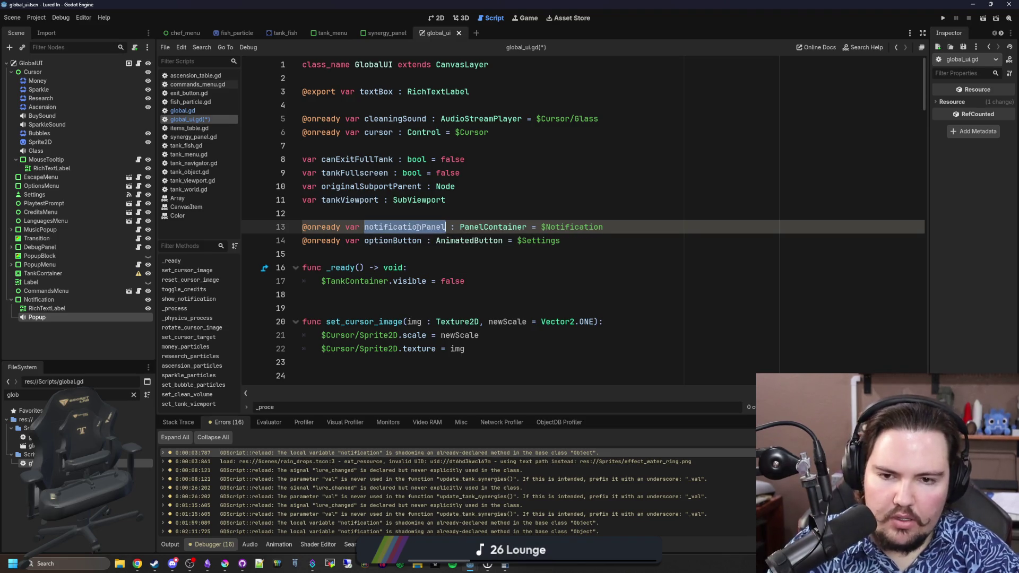
Replace notification with notificationPanel in the tween calls on lines 42, 44 and 46, then save.
left_click(443, 395)
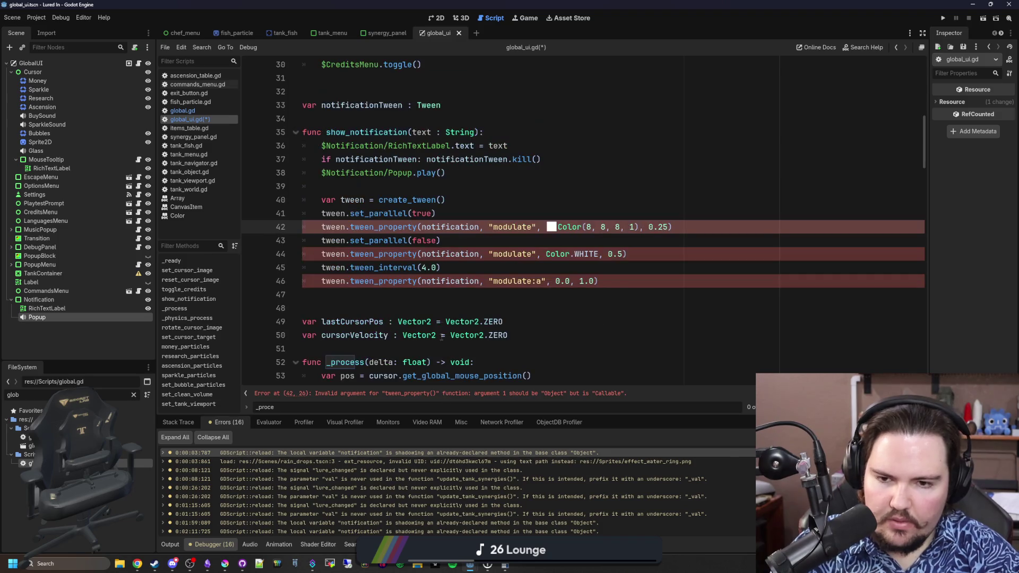
double_click(451, 226)
key("ctrl+v")
double_click(451, 254)
key("ctrl+v")
double_click(452, 281)
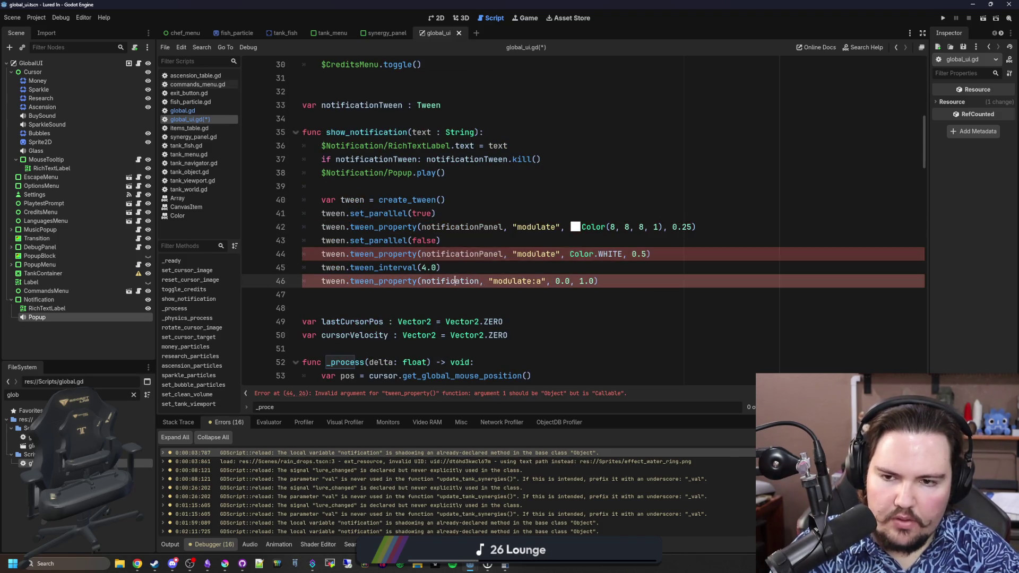
key("ctrl+v")
left_click(475, 213)
key("ctrl+s")
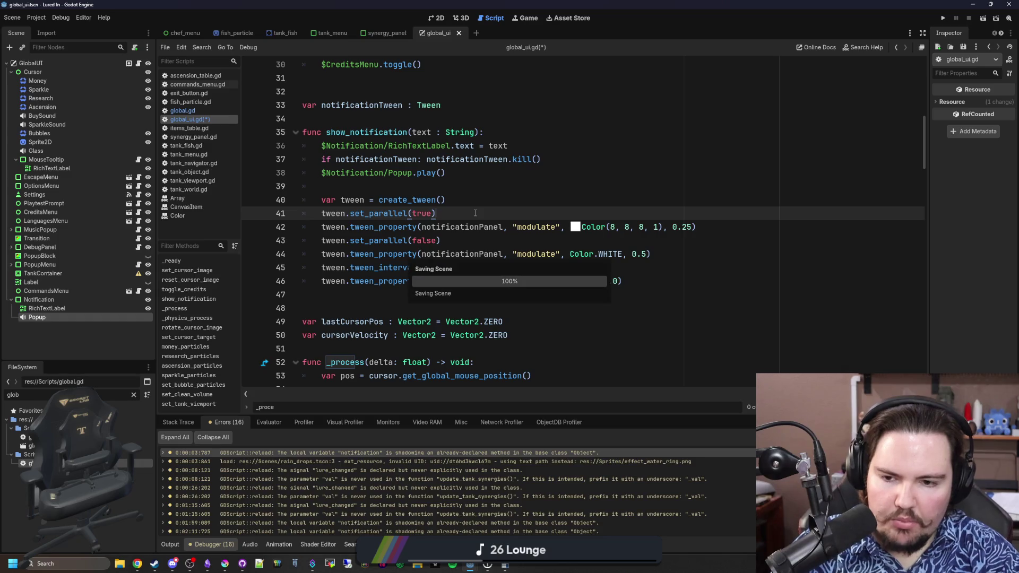
Search the script for remaining 'notification' references and save global_ui.gd again.
left_click(501, 188)
key("ctrl+f")
type("notification")
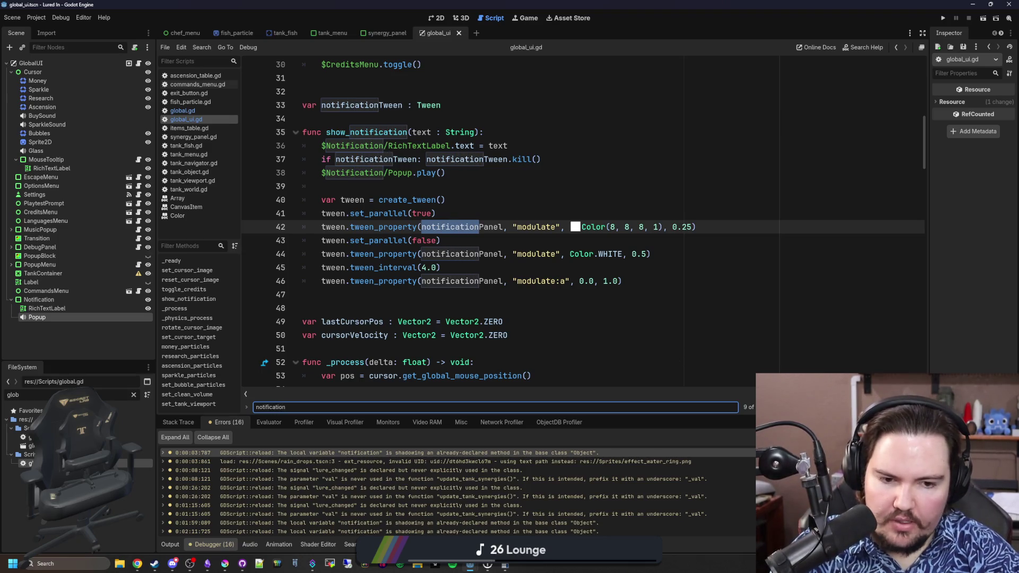
key("Return")
key("Return")
key("Return")
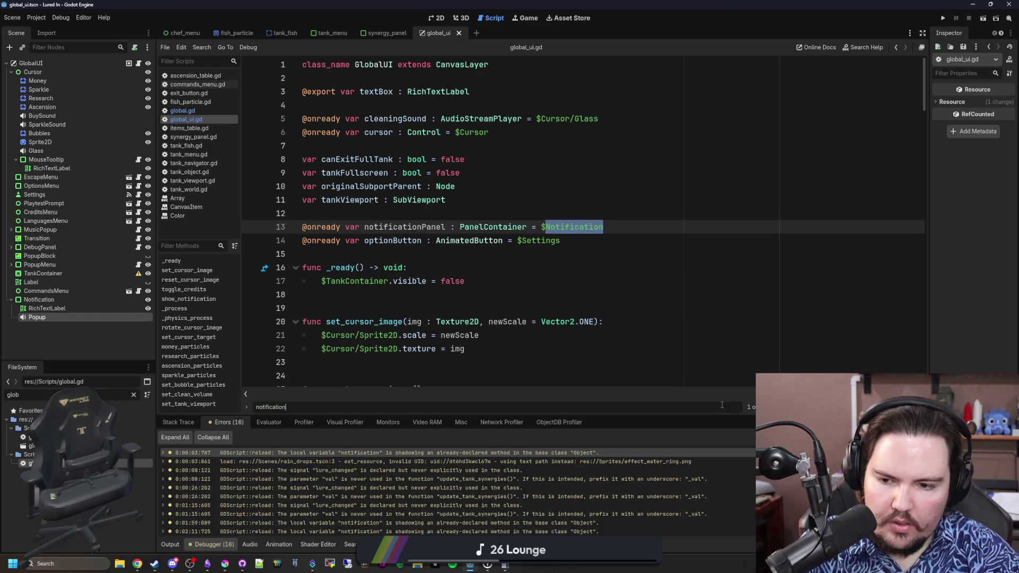
key("Escape")
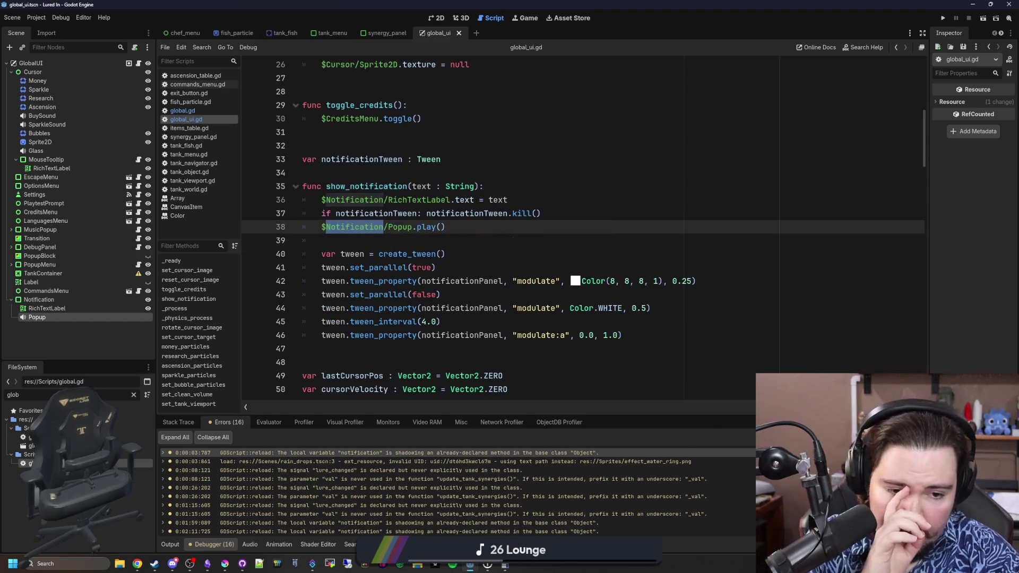
left_click(743, 307)
left_click(427, 235)
key("ctrl+s")
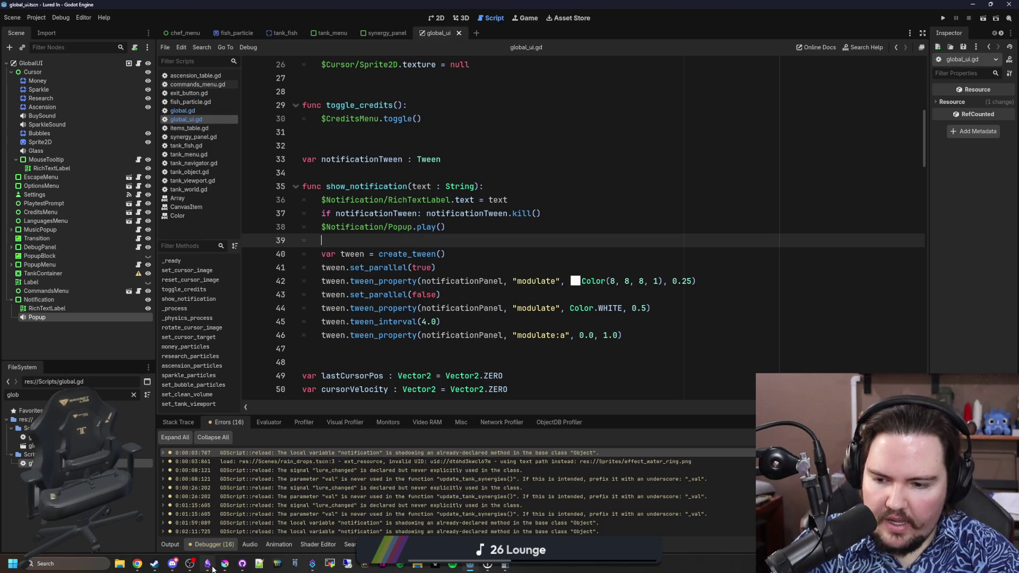
key("alt+Tab")
Add 'Added fish synergy bonuses (a new ascension unlock)' under Changelog Additions, then return to Godot.
double_click(278, 422)
scroll(357, 257, "down", 3)
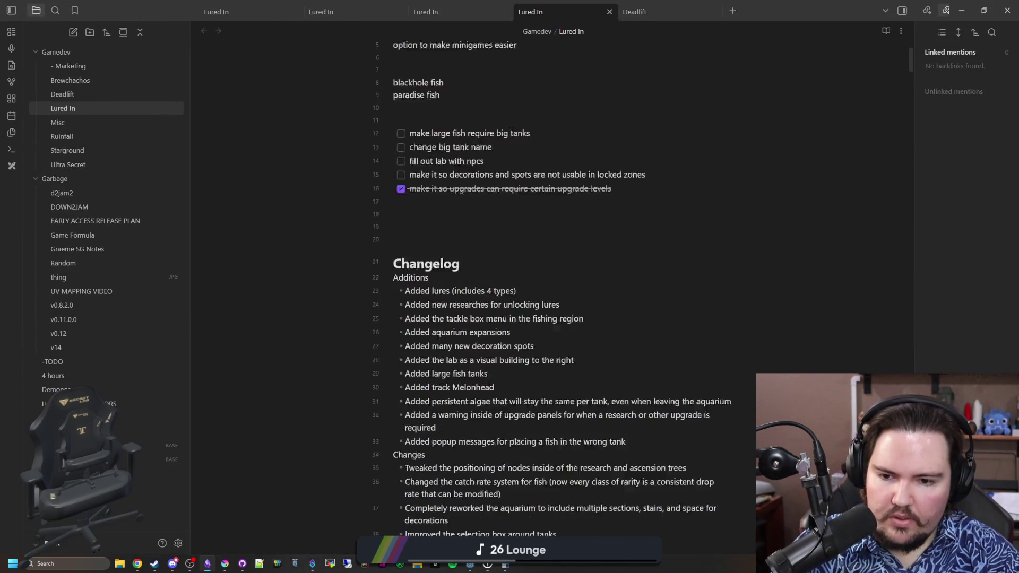
key("Return")
type("A")
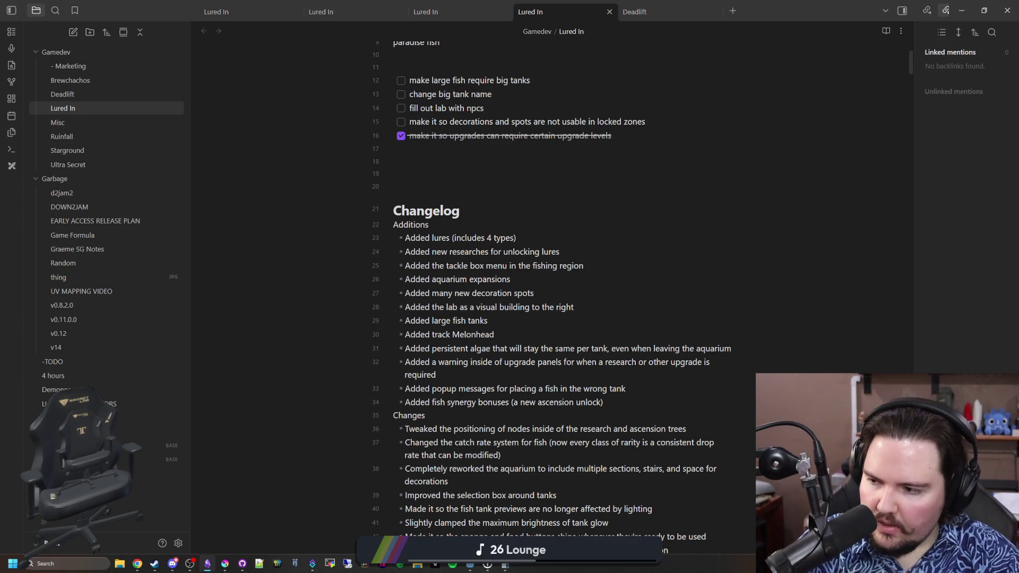
mouse_move(293, 4)
left_mouse_down()
mouse_move(584, 214)
mouse_move(492, 421)
left_mouse_up()
left_click(542, 227)
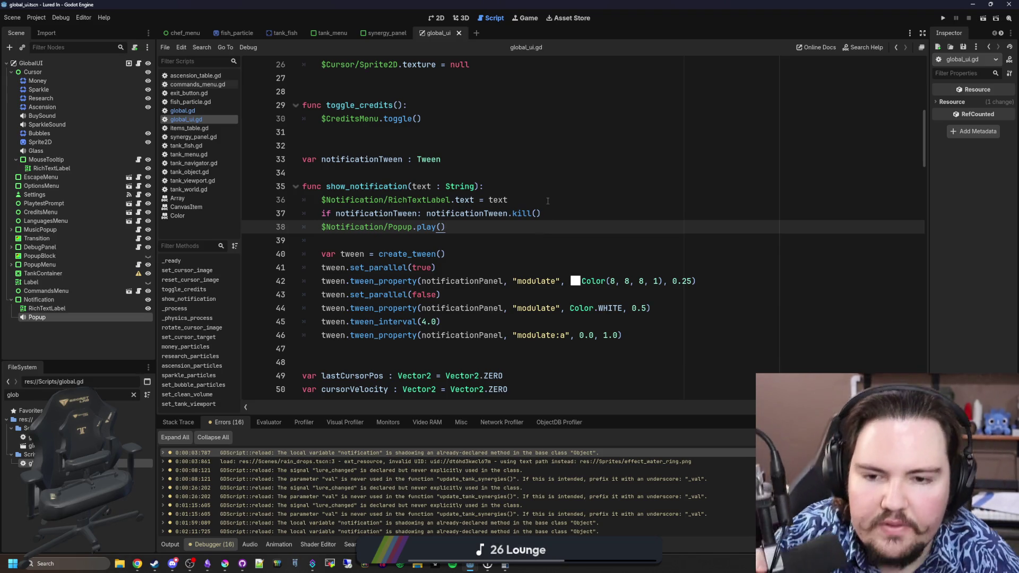
Delete the blank line 32 above notificationTween and save global_ui.gd.
key("Up")
key("Up")
key("Down")
key("Down")
key("Down")
left_click(388, 140)
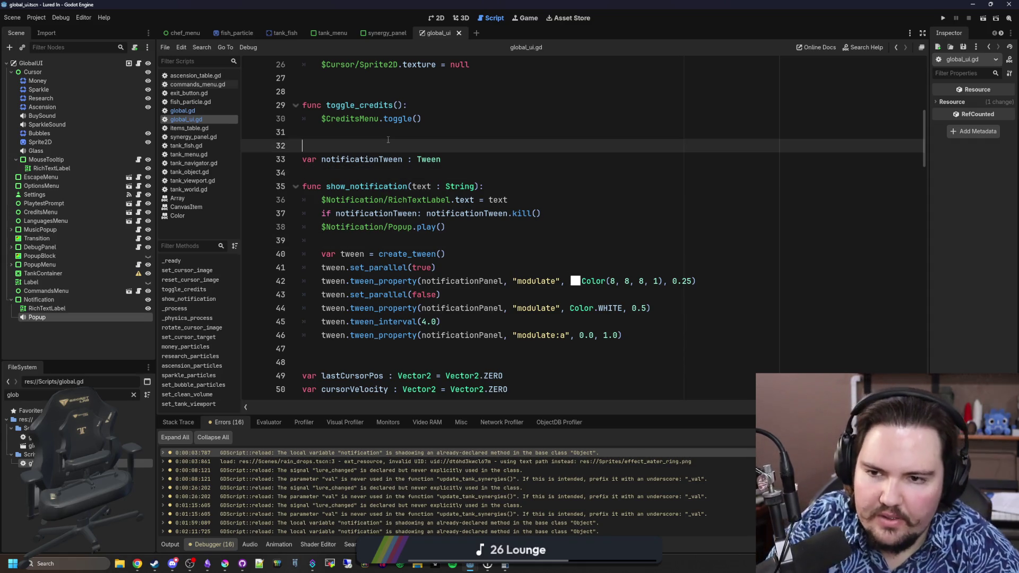
key("BackSpace")
key("Down")
key("Down")
key("ctrl+s")
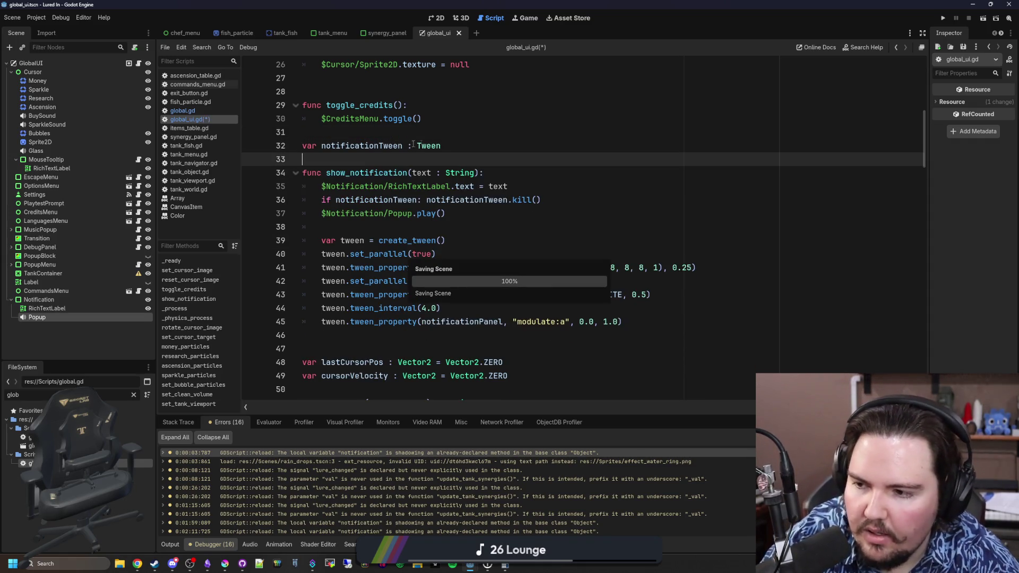
Switch to the Game workspace and run the project to its title menu.
left_click(525, 18)
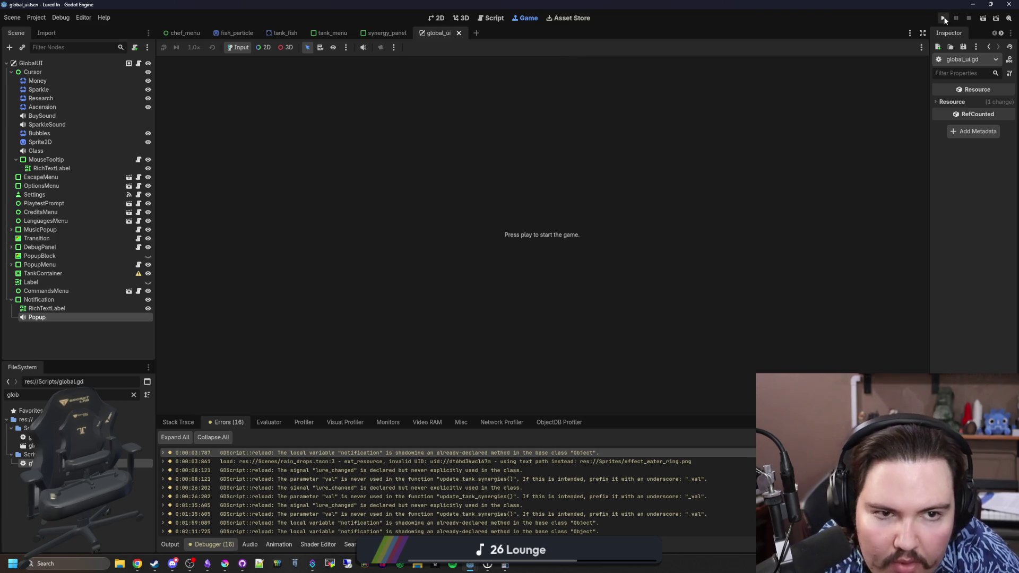
left_click(944, 20)
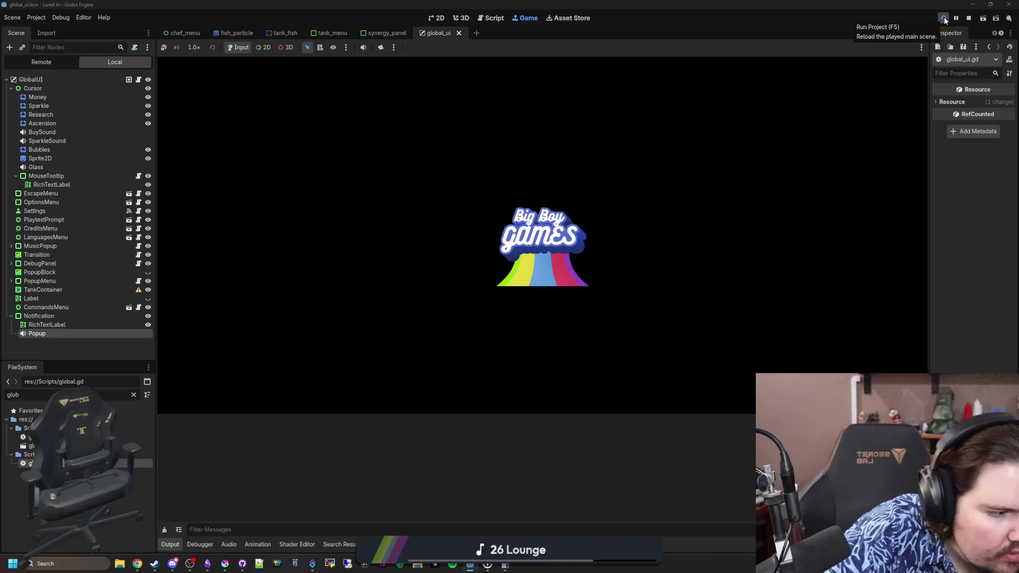
left_click(945, 19)
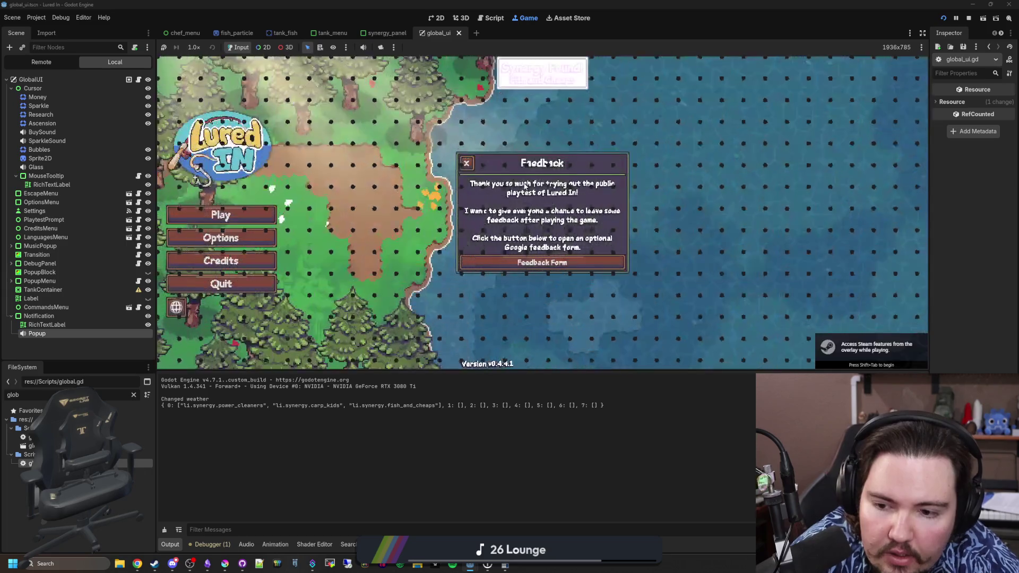
Close the Feedback popup, start playing, and dismiss the Welcome Back popup.
left_click(466, 164)
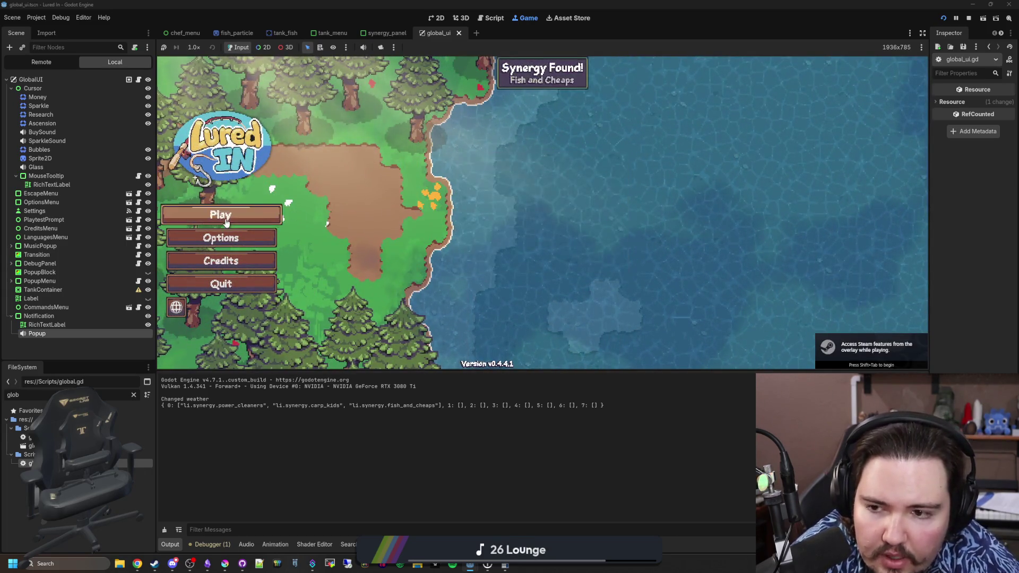
left_click(226, 222)
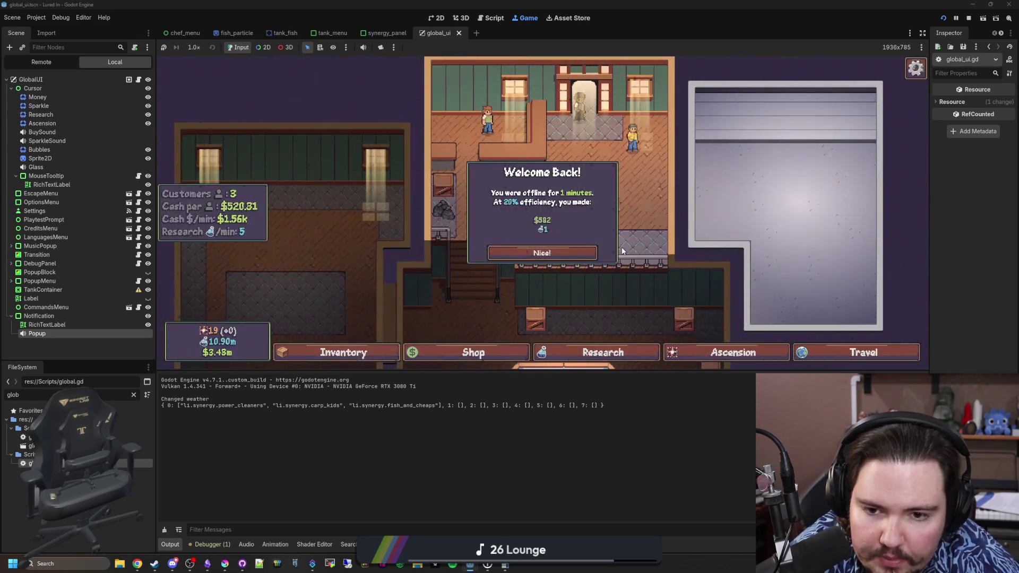
left_click(541, 257)
scroll(504, 146, "up", 3)
Open the Freshwater tank's panel and review its synergies list.
left_click(503, 146)
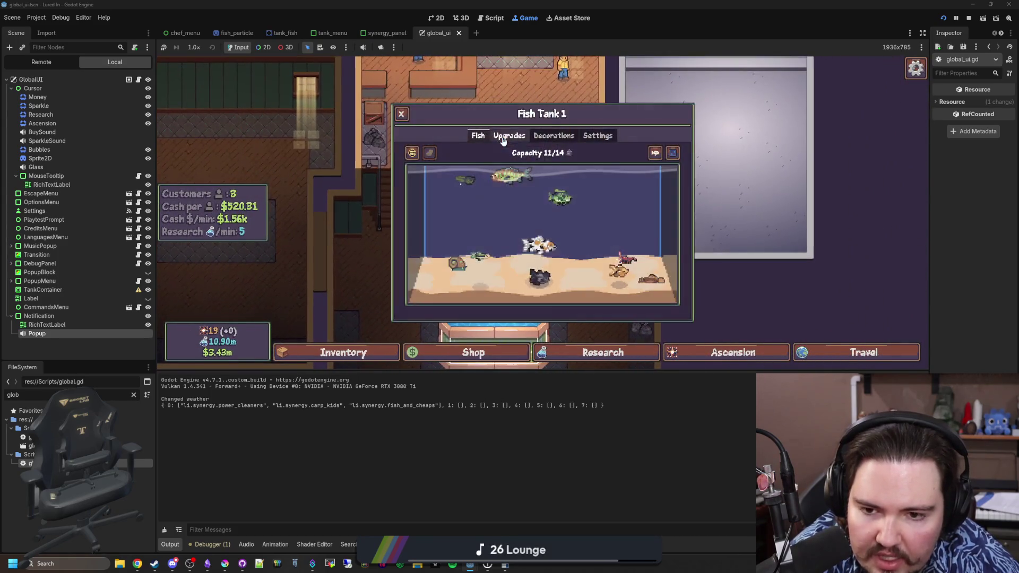
left_click(412, 153)
scroll(354, 219, "down", 2)
scroll(353, 219, "up", 2)
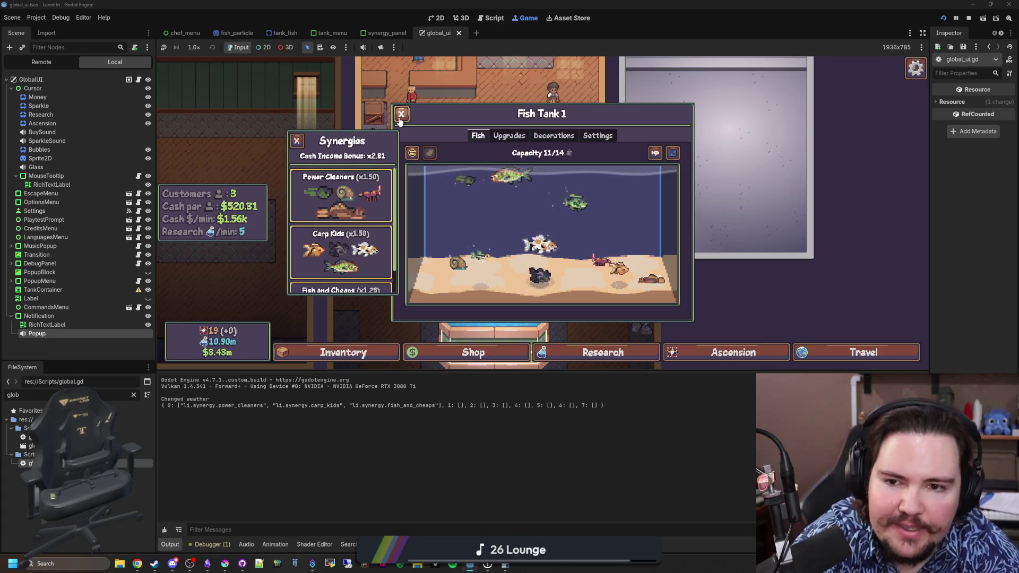
left_click(401, 115)
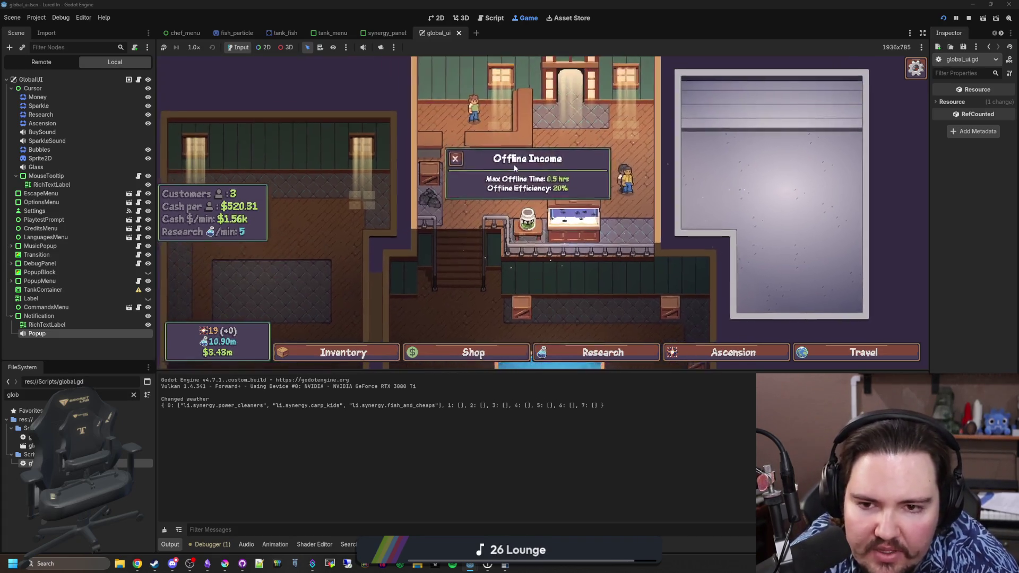
Reopen Fish Tank 1 and glance at the Ascension upgrade tree before closing it.
left_click(530, 198)
left_click(418, 153)
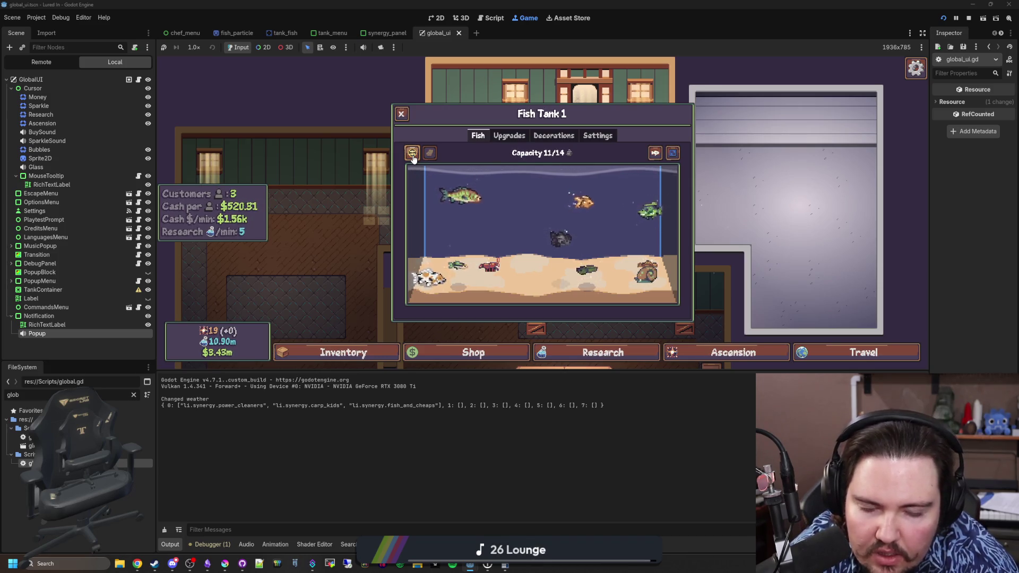
left_click(732, 353)
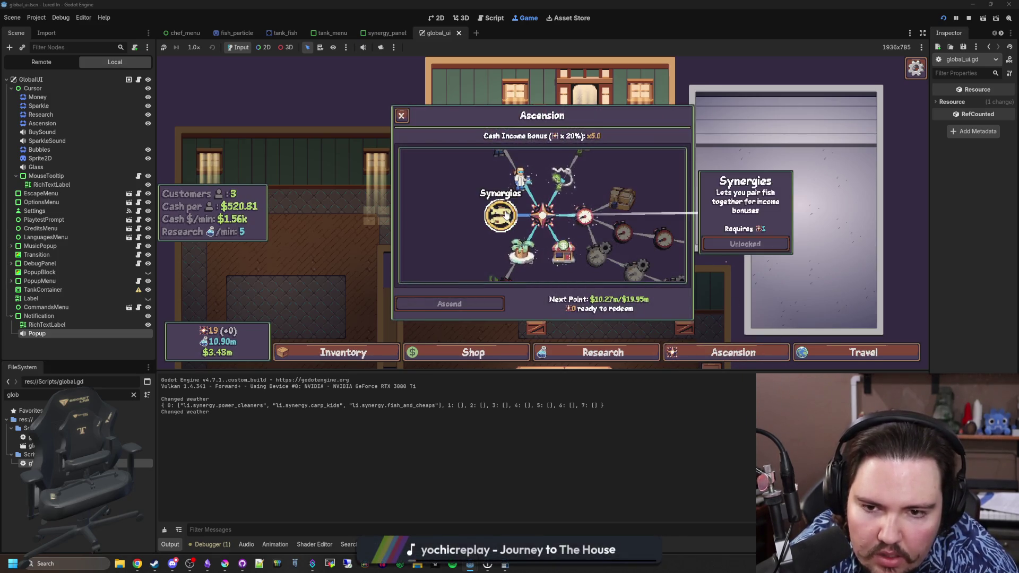
left_click(672, 351)
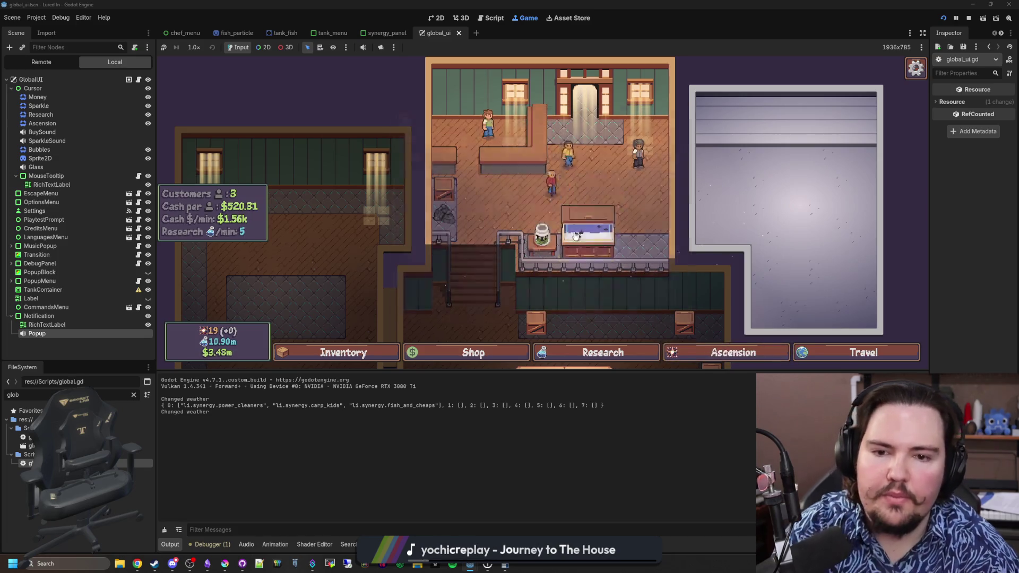
Close the Fish Tank 1 synergies list and its tank window.
left_click(588, 234)
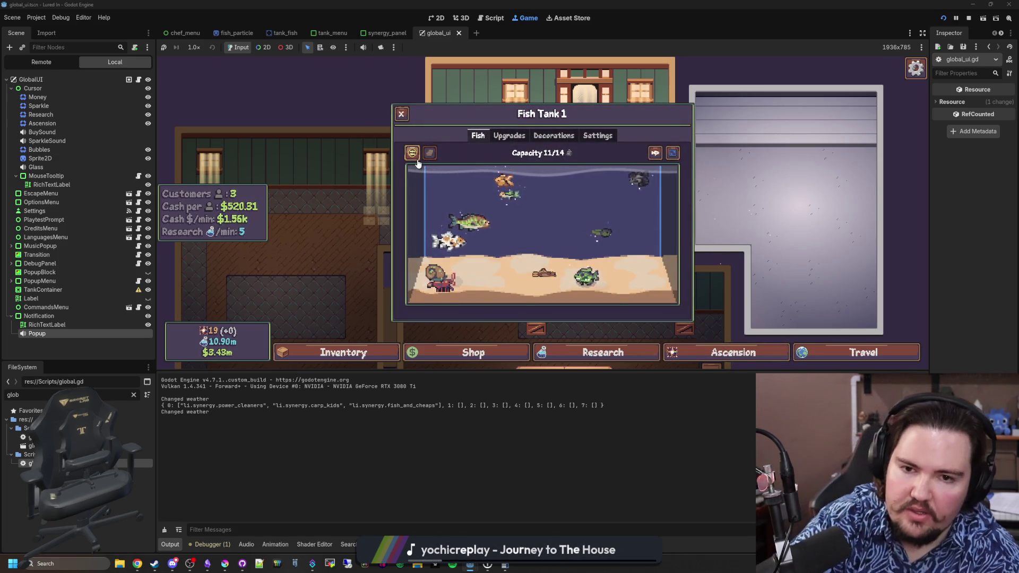
mouse_move(418, 163)
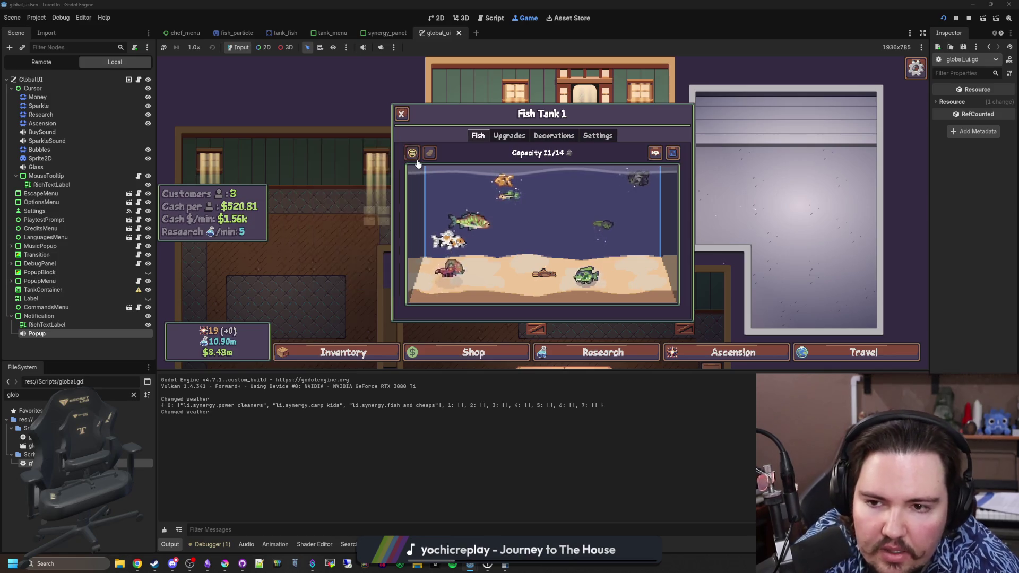
scroll(343, 197, "down", 1)
scroll(343, 197, "up", 1)
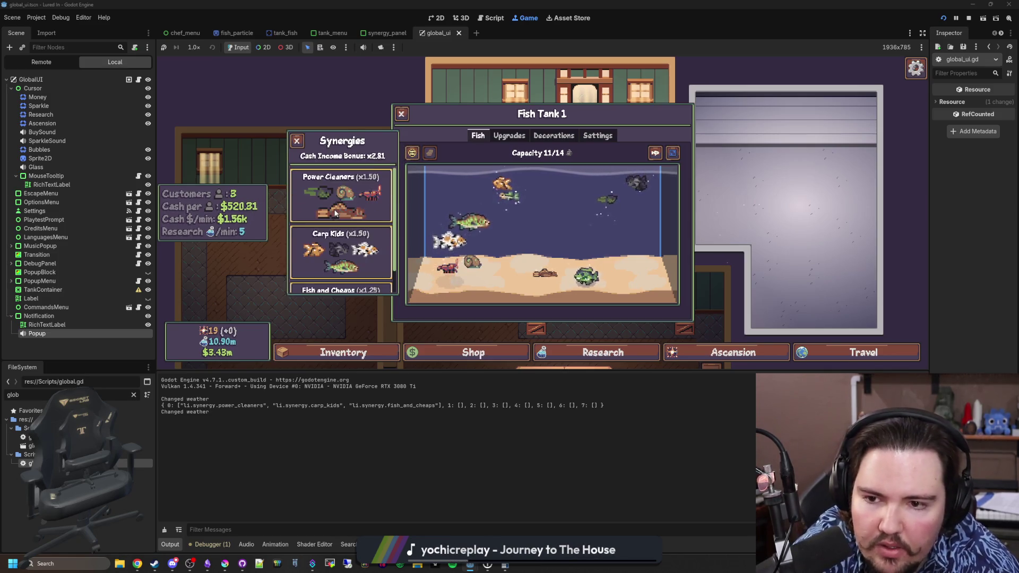
left_click(296, 140)
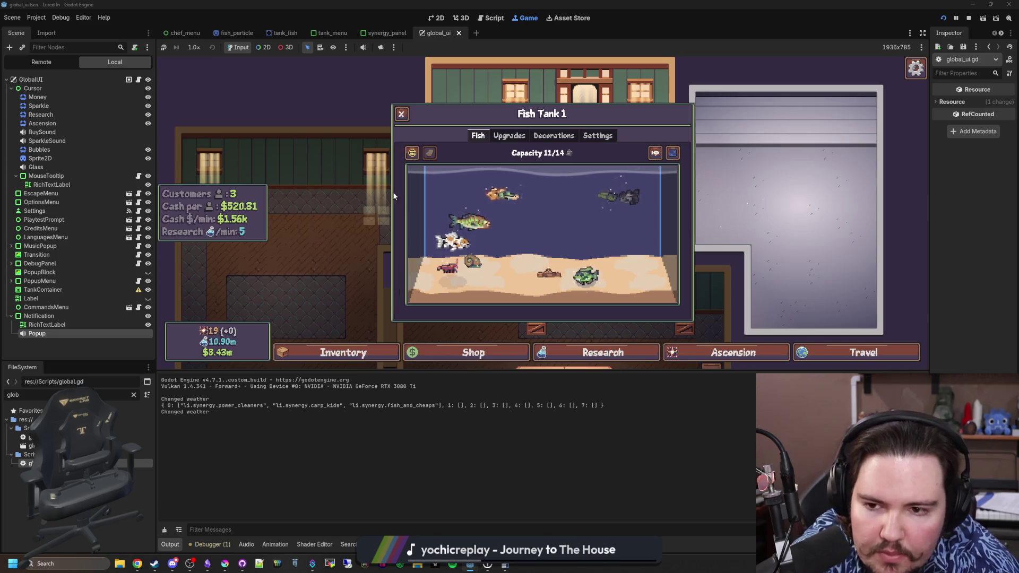
left_click(401, 113)
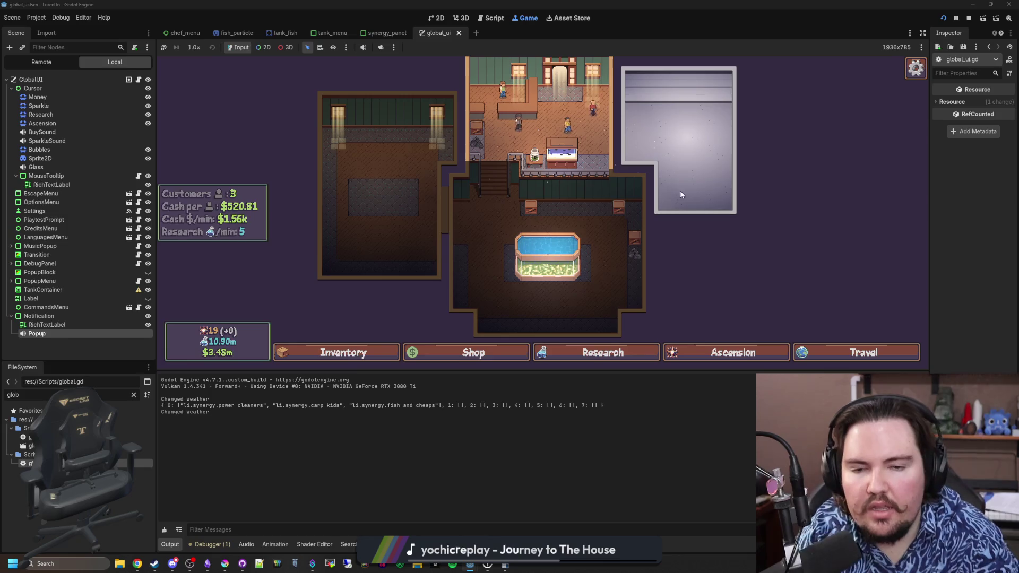
scroll(611, 218, "up", 3)
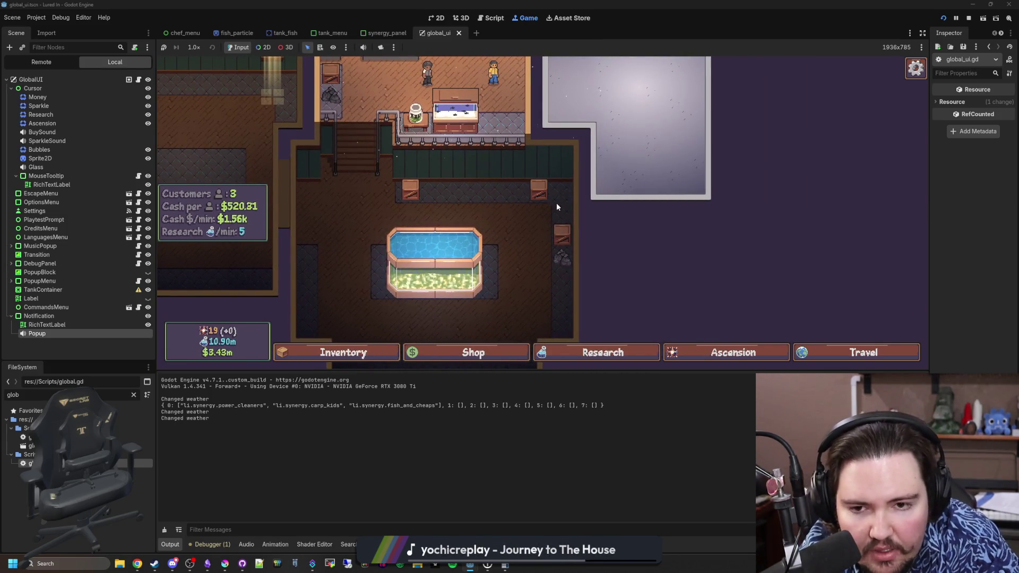
scroll(550, 204, "down", 2)
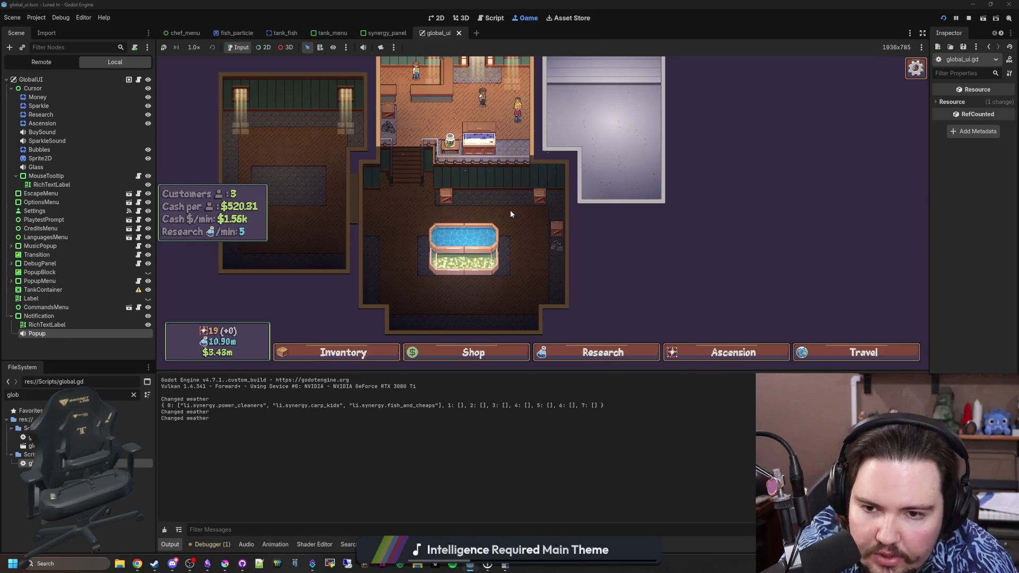
Stop the game, return to the 2D editor, and clear the FileSystem search filter.
left_click(968, 18)
left_click(436, 17)
scroll(416, 81, "down", 5)
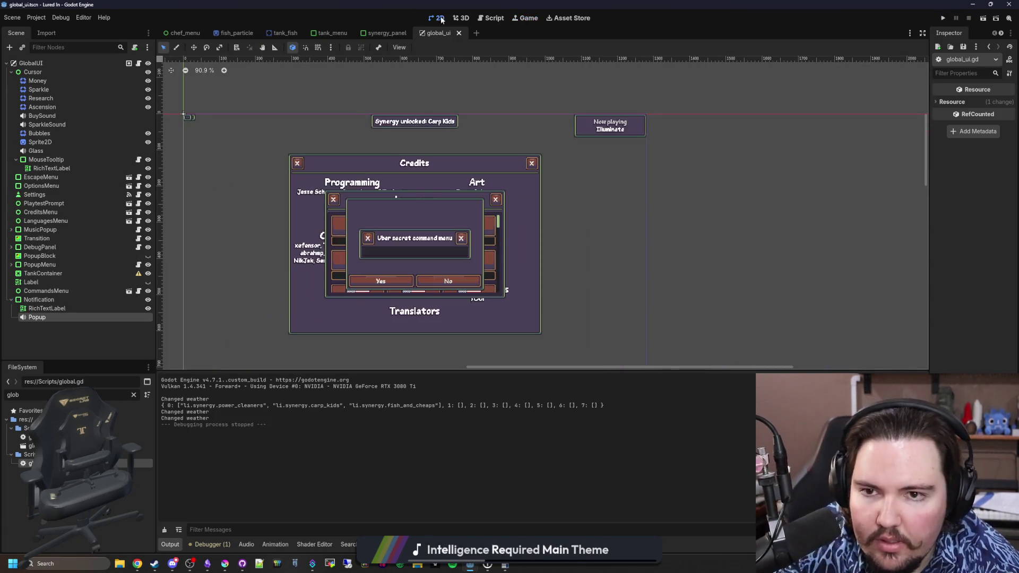
left_click(135, 396)
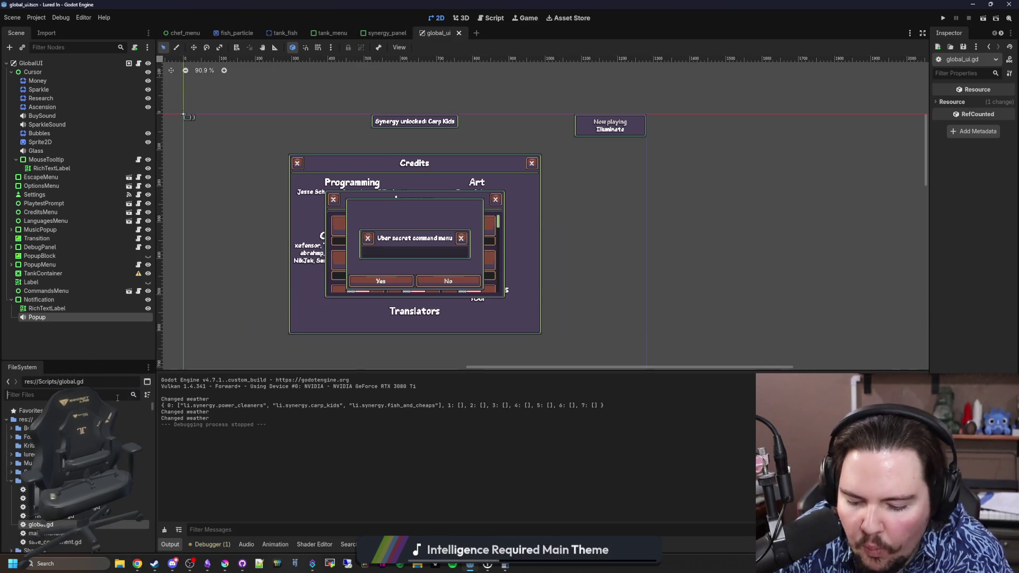
Filter the FileSystem by 'aquar', open aquarium.tscn, and save it.
type("aquar")
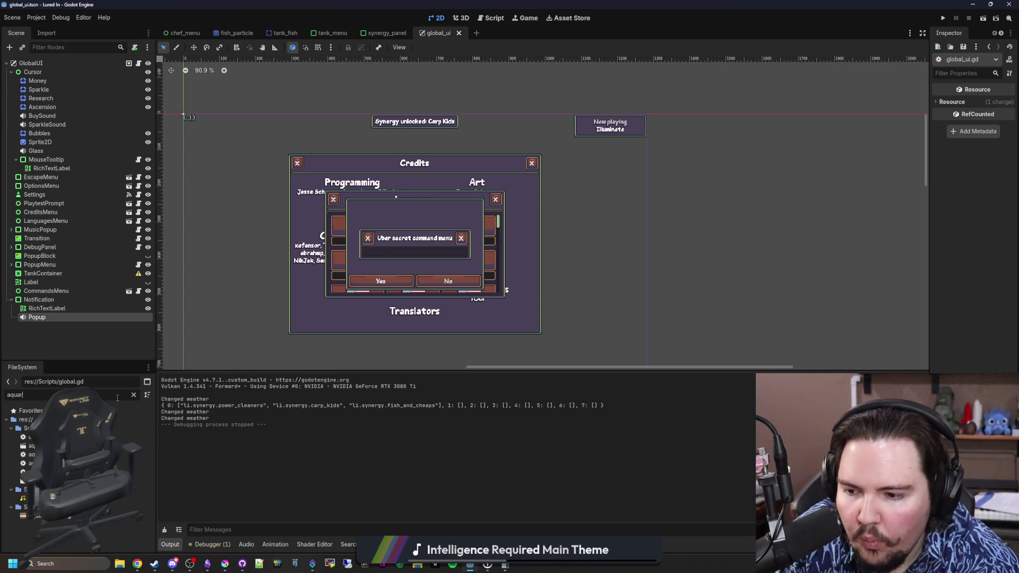
key("Down")
key("Down")
key("Return")
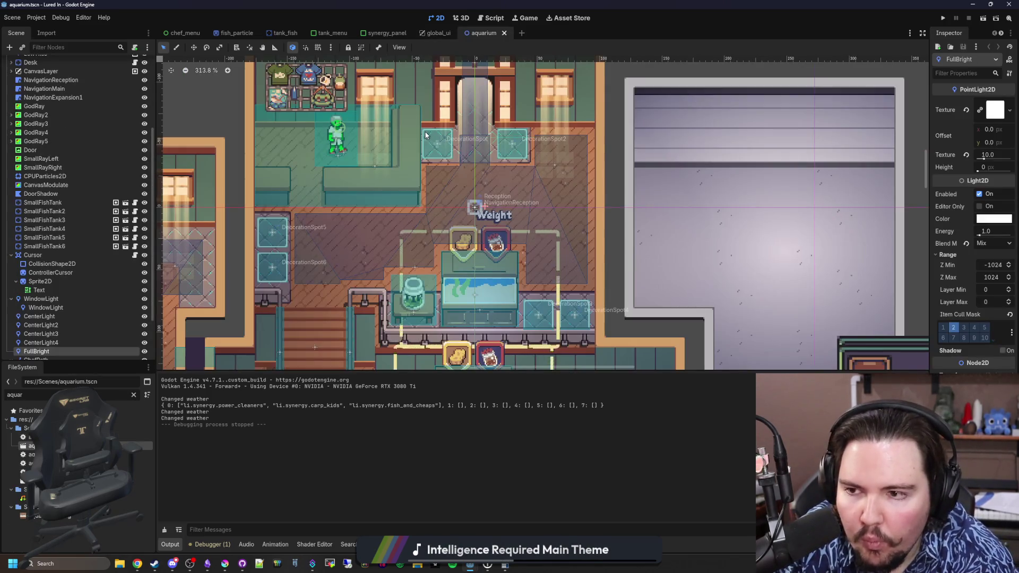
scroll(456, 196, "down", 4)
scroll(442, 216, "up", 5)
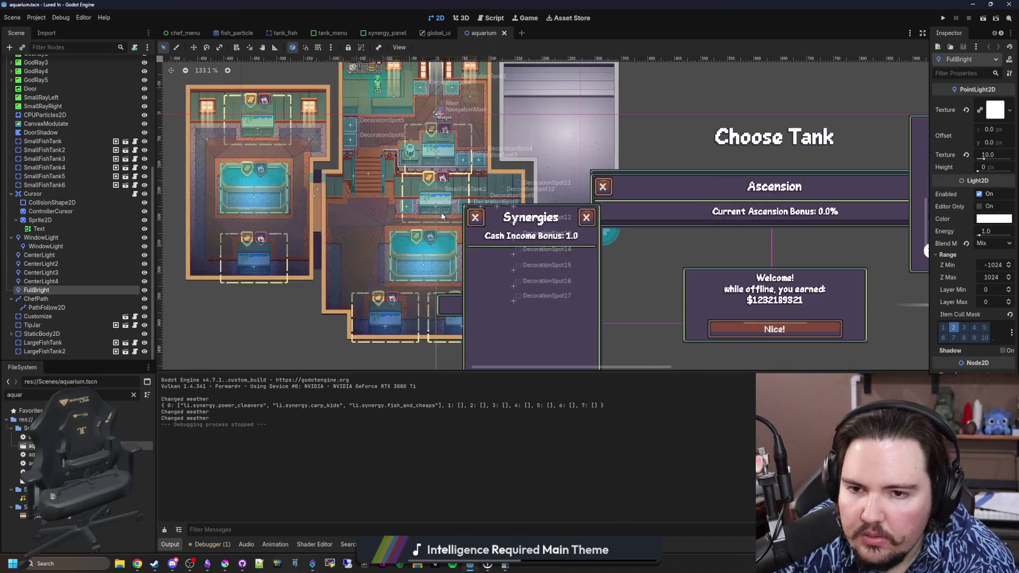
scroll(351, 184, "down", 4)
key("ctrl+s")
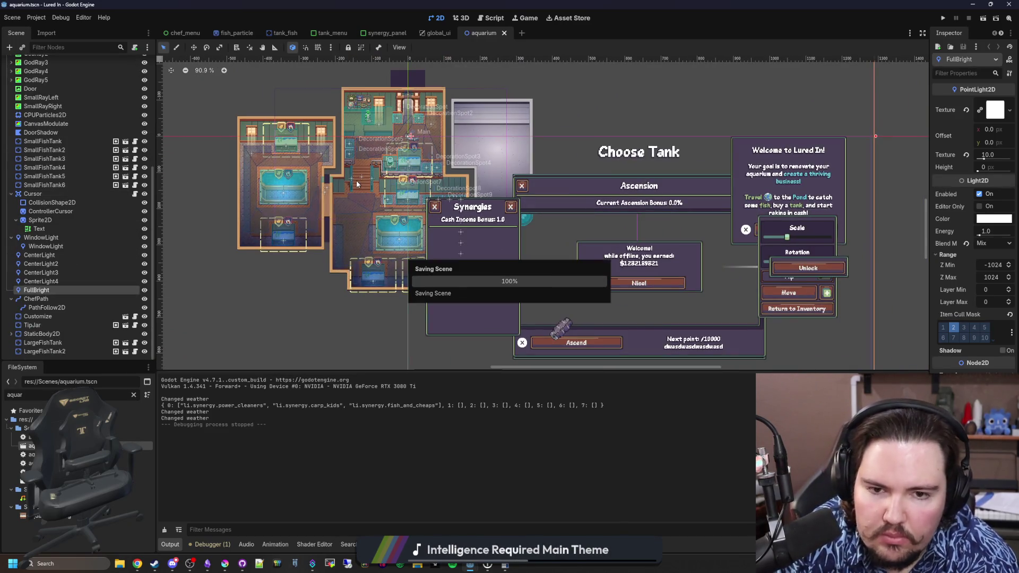
scroll(450, 276, "up", 2)
scroll(450, 276, "down", 2)
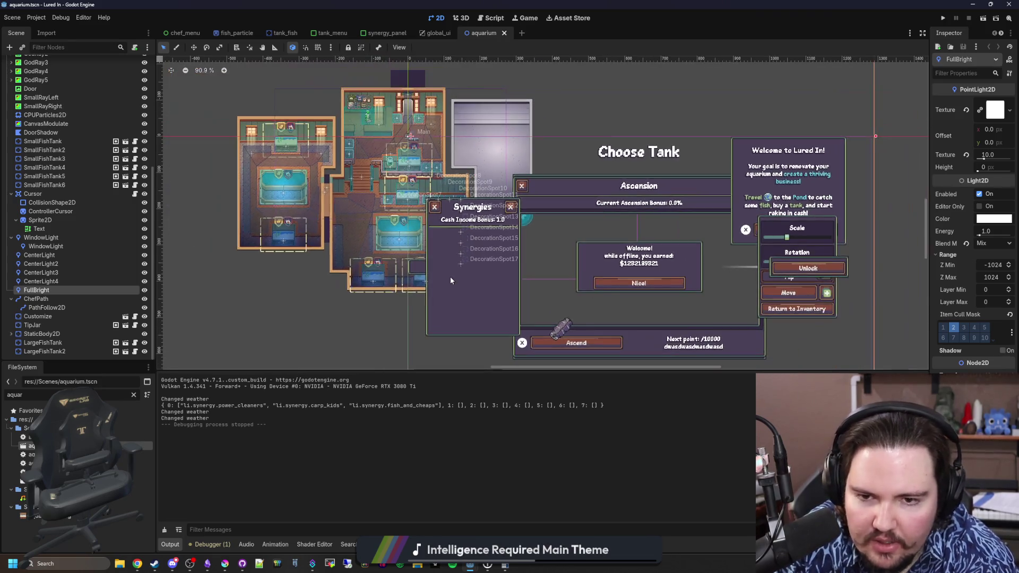
key("ctrl+s")
scroll(393, 212, "up", 4)
key("ctrl+s")
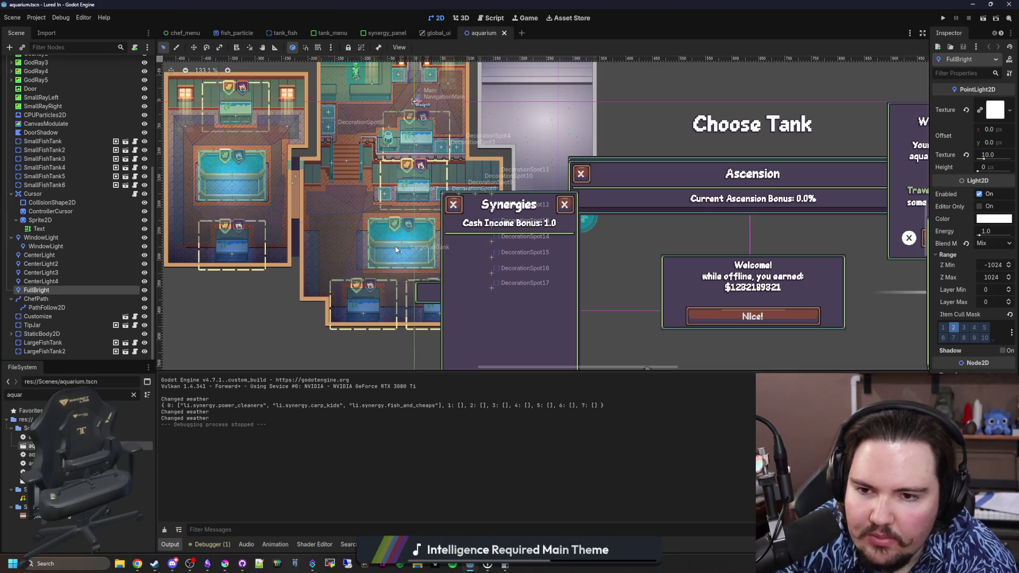
scroll(402, 217, "down", 3)
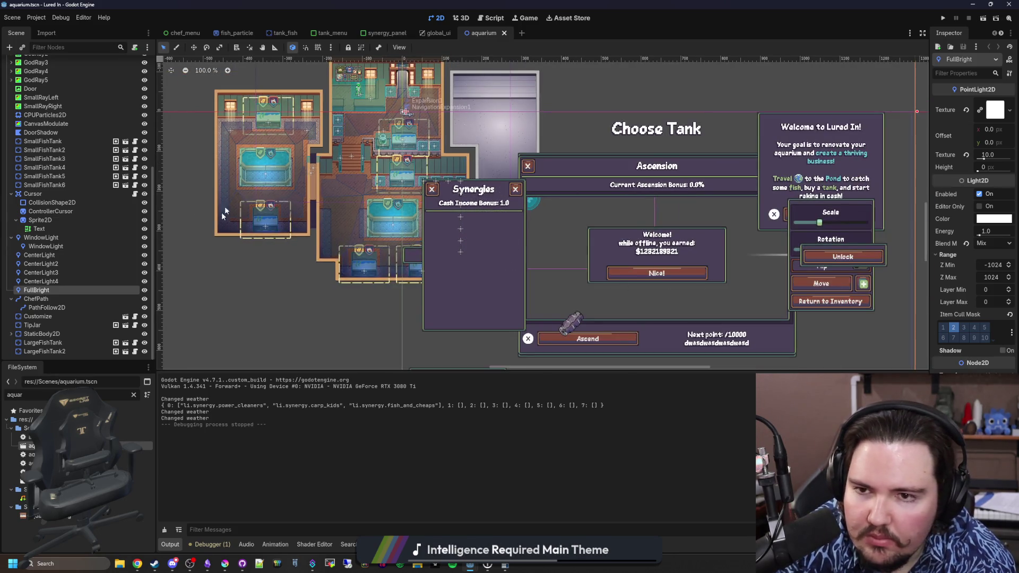
Peek at the tank_menu scene, then return to the aquarium scene's 2D view.
left_click(336, 33)
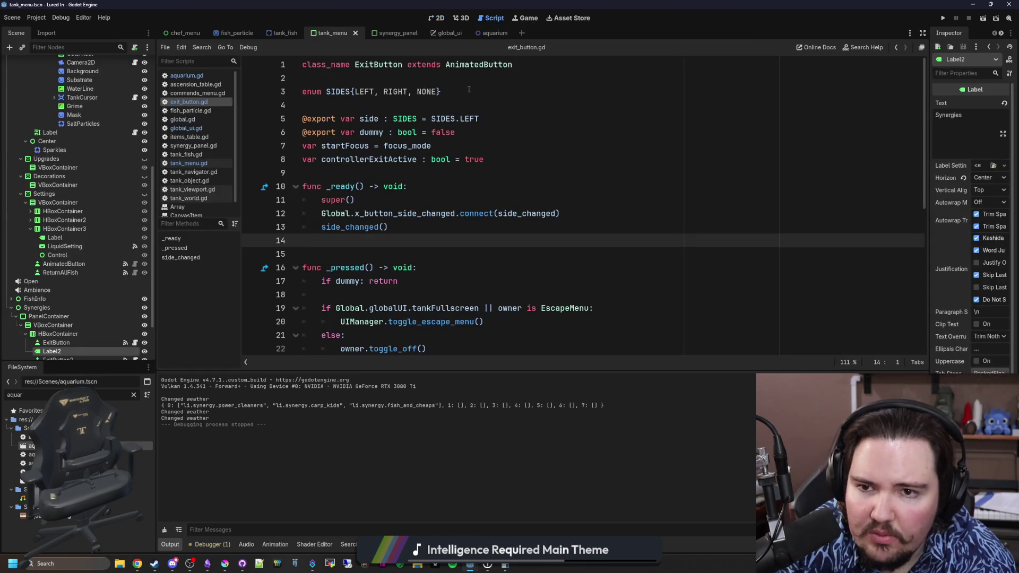
left_click(489, 34)
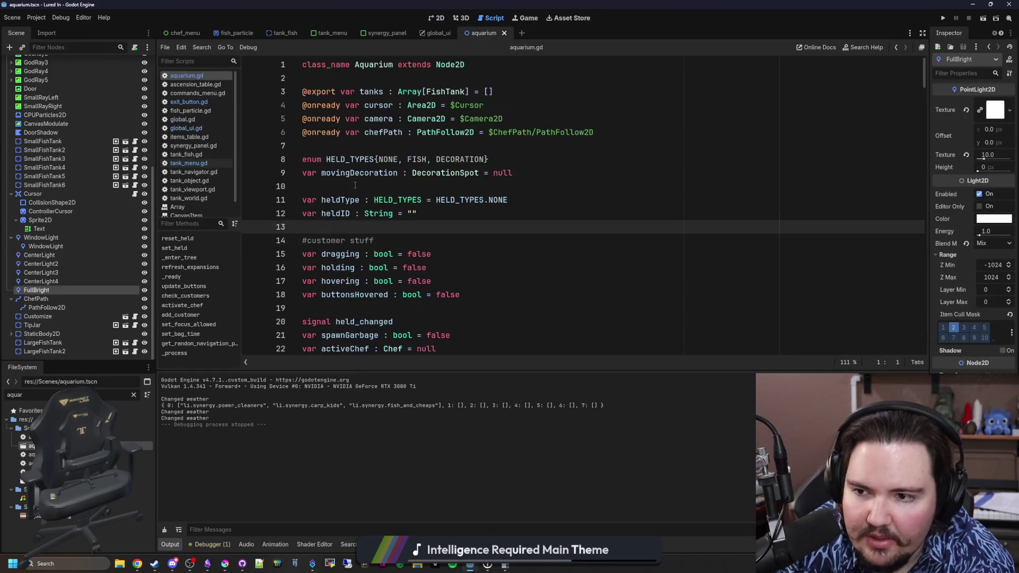
left_click(438, 20)
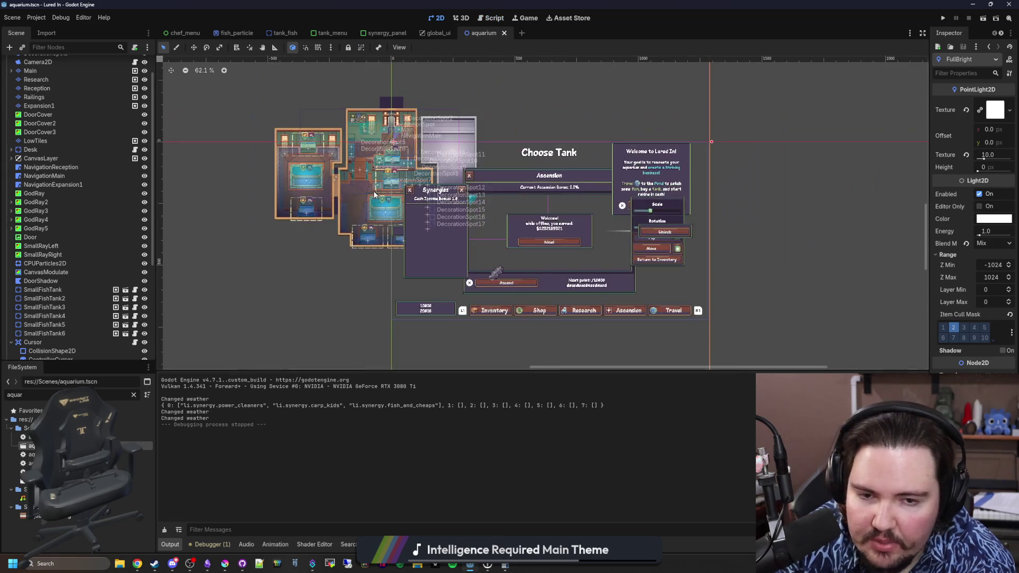
scroll(629, 246, "up", 2)
scroll(93, 236, "down", 5)
scroll(93, 235, "up", 5)
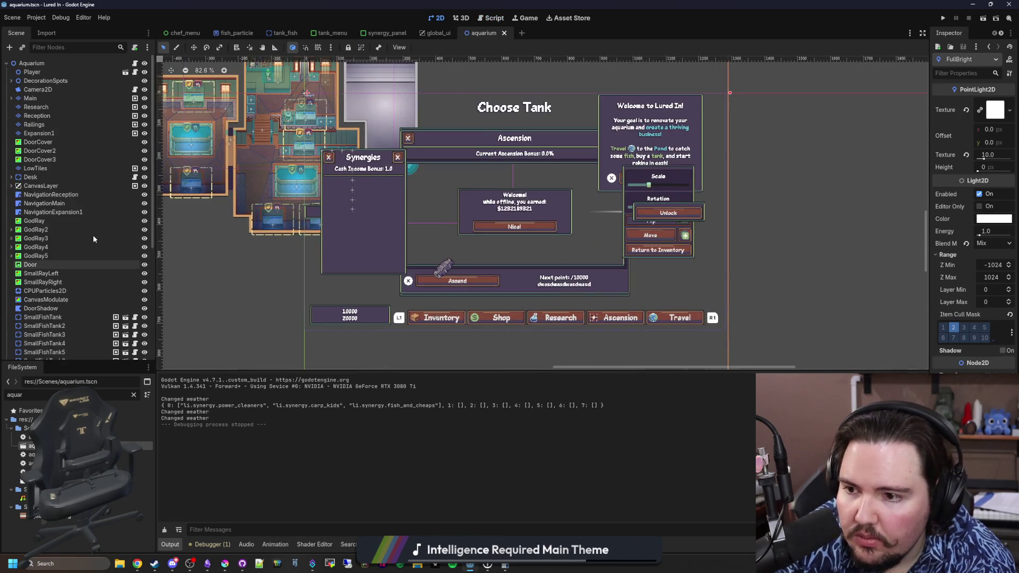
Expand CanvasLayer and hide the TankMenu panels in the editor.
left_click(12, 186)
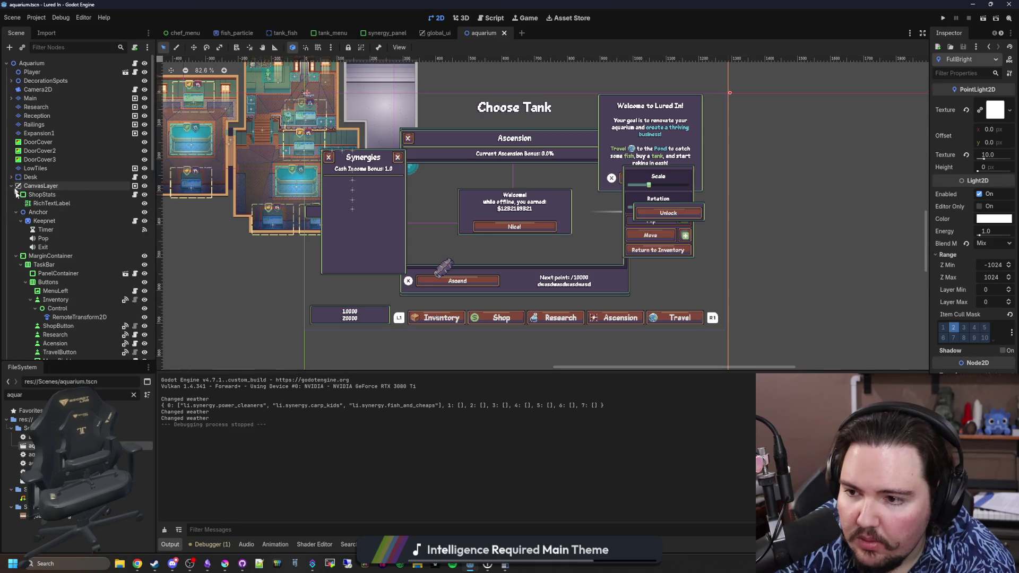
scroll(50, 268, "down", 3)
scroll(50, 271, "down", 2)
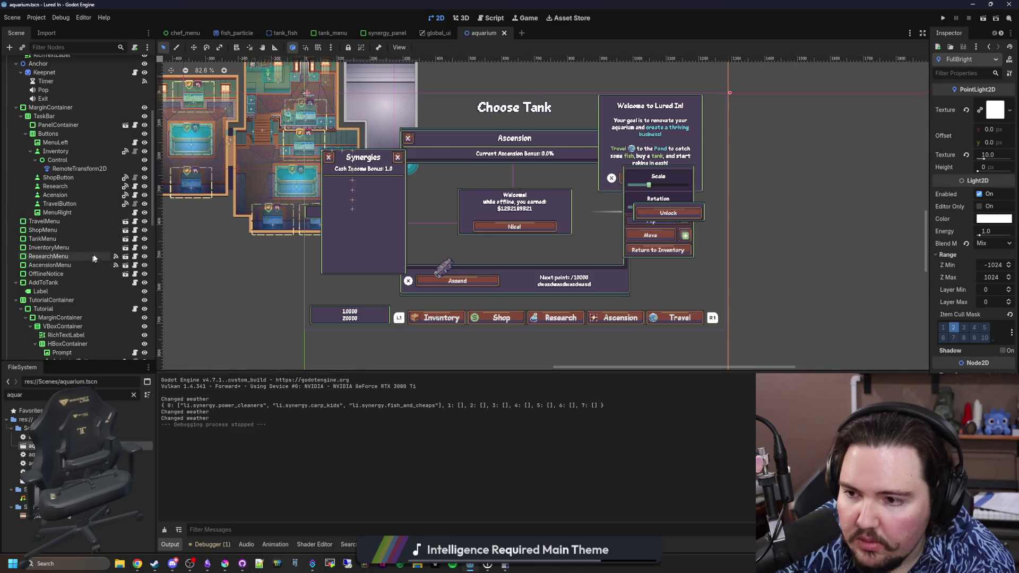
left_click(145, 239)
left_click(144, 239)
left_click(144, 239)
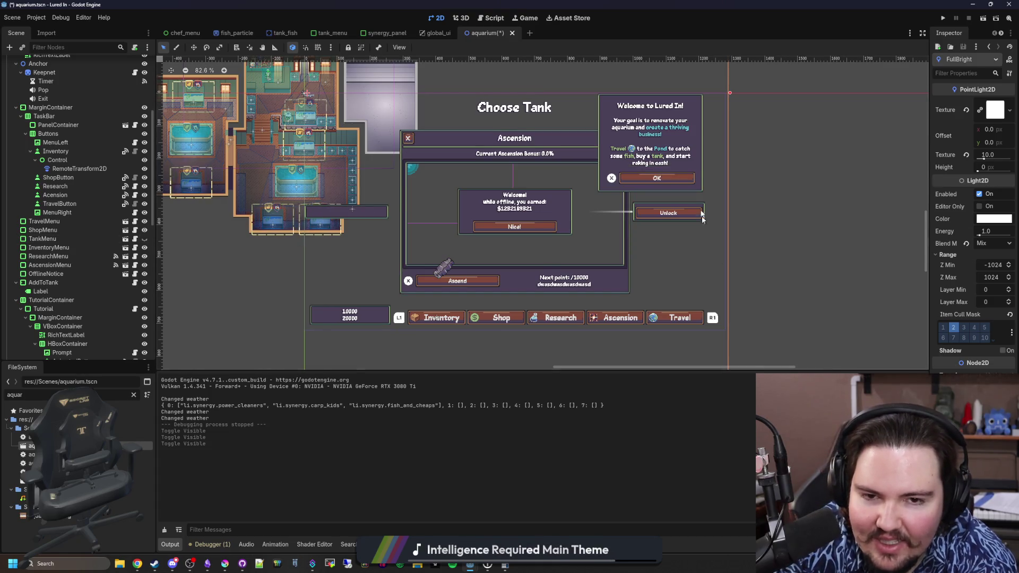
Save the aquarium.tscn scene.
scroll(721, 90, "up", 4)
scroll(616, 143, "up", 1)
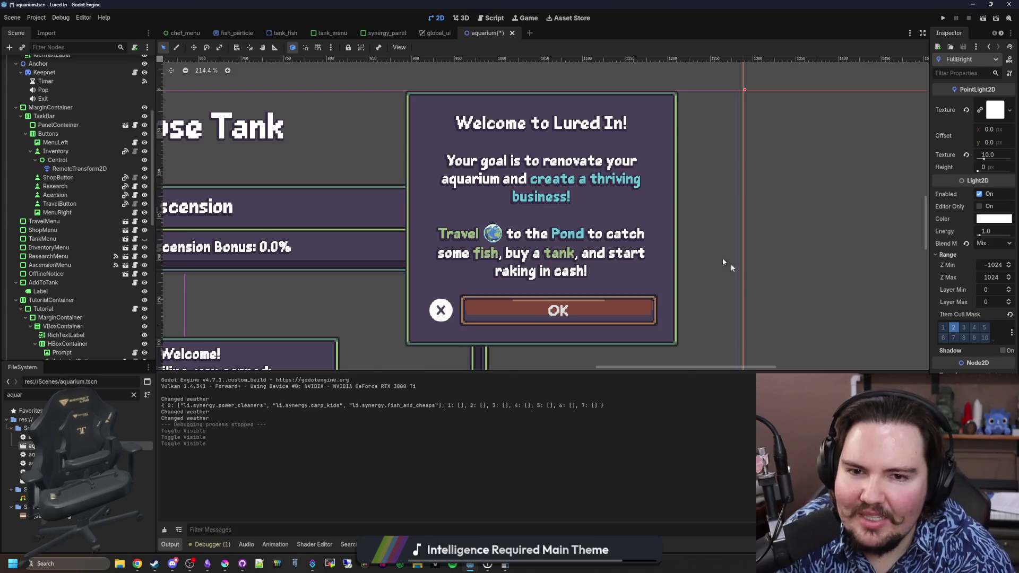
scroll(753, 294, "down", 6)
scroll(486, 291, "up", 4)
key("ctrl+s")
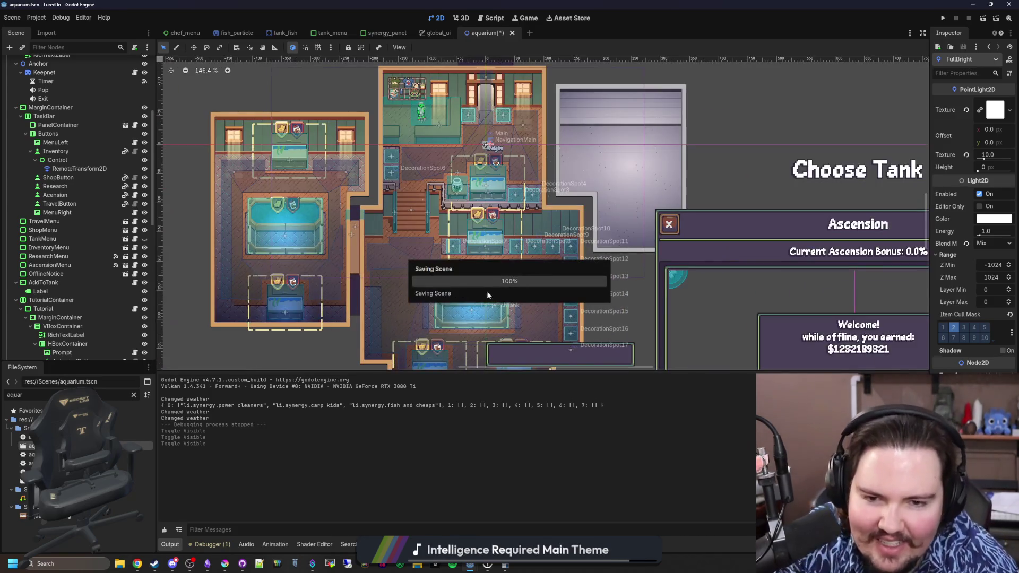
Scroll the Scene dock back to the DecorationSpots group, DecorationSpot through DecorationSpot17.
scroll(415, 206, "up", 2)
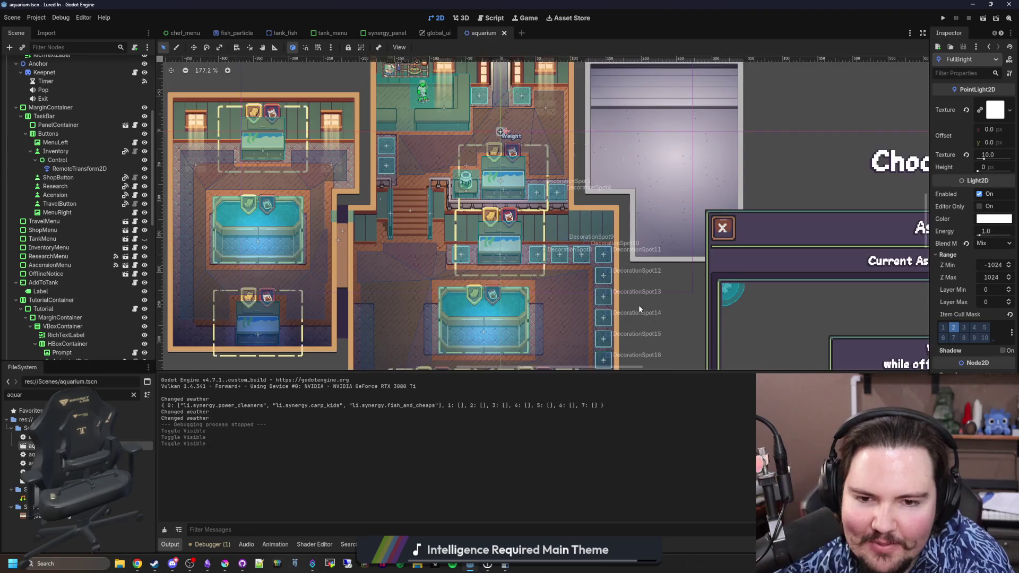
scroll(639, 305, "down", 3)
scroll(429, 175, "down", 3)
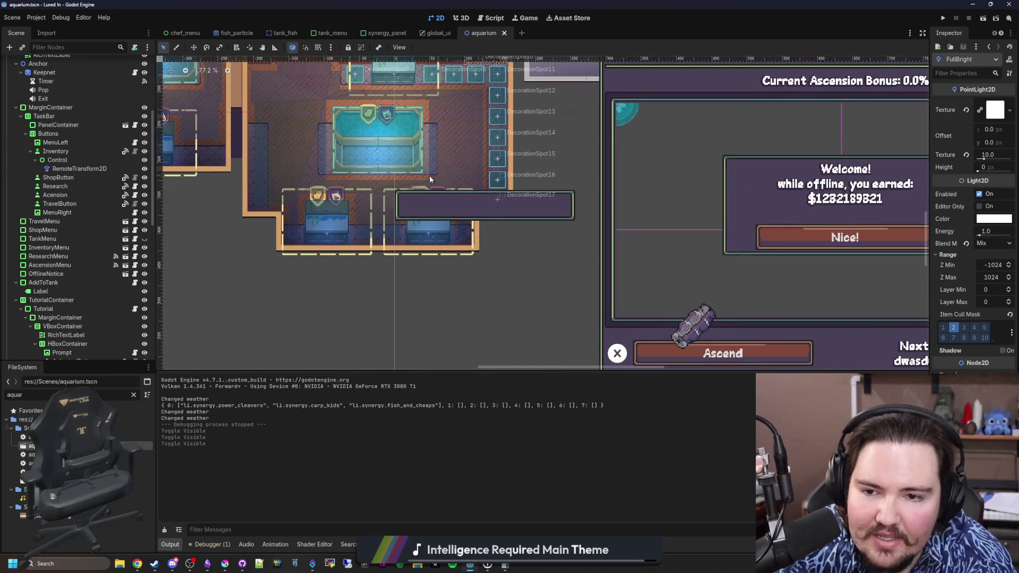
scroll(422, 201, "down", 5)
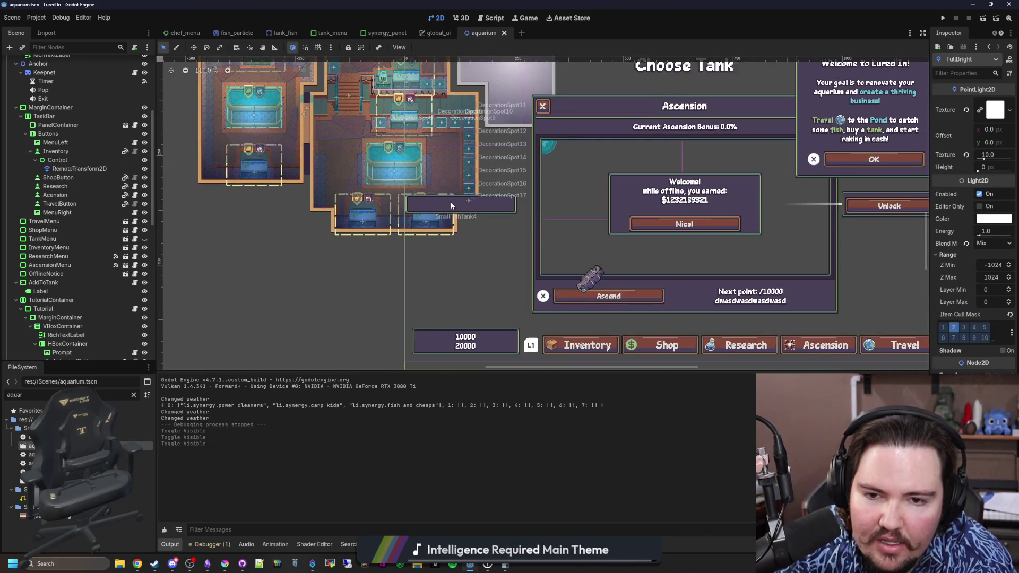
scroll(457, 203, "down", 2)
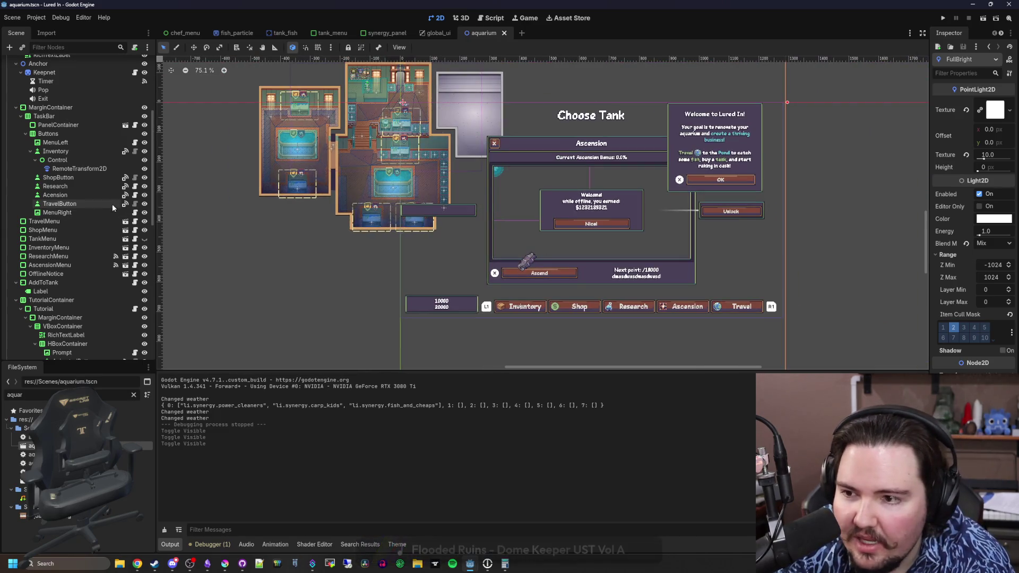
scroll(419, 191, "up", 2)
scroll(476, 248, "up", 2)
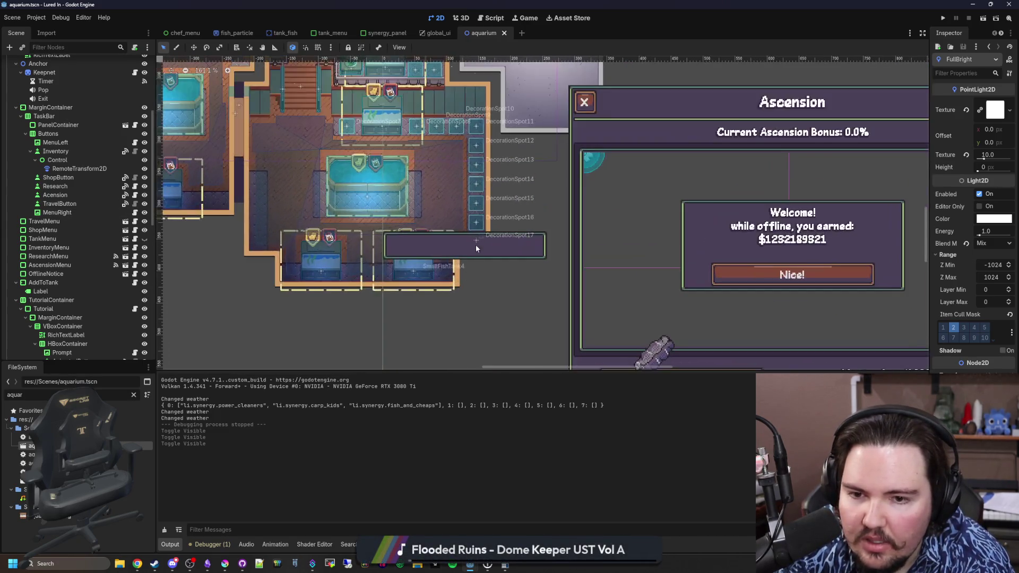
scroll(476, 248, "up", 2)
scroll(45, 176, "down", 10)
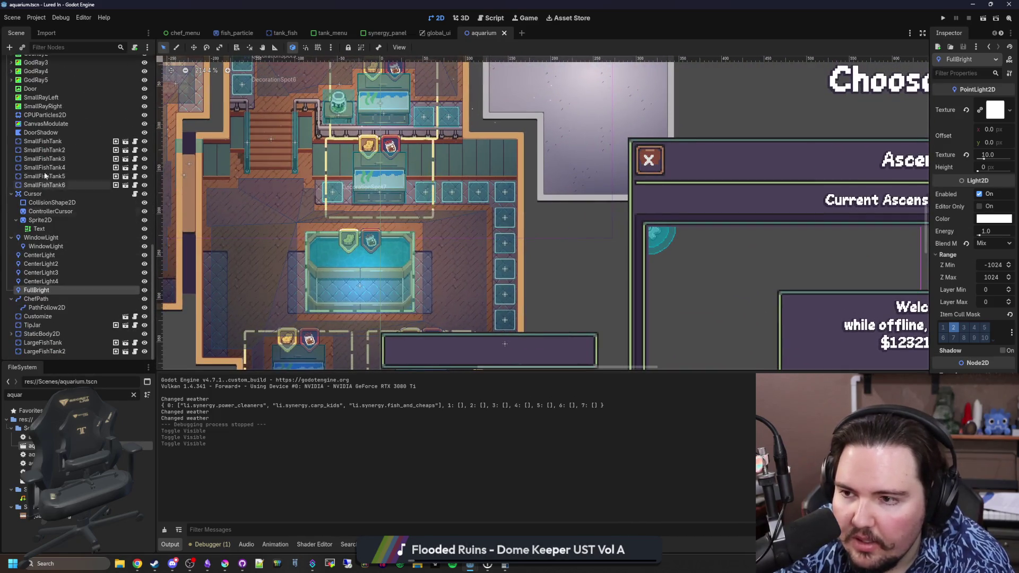
scroll(32, 159, "up", 10)
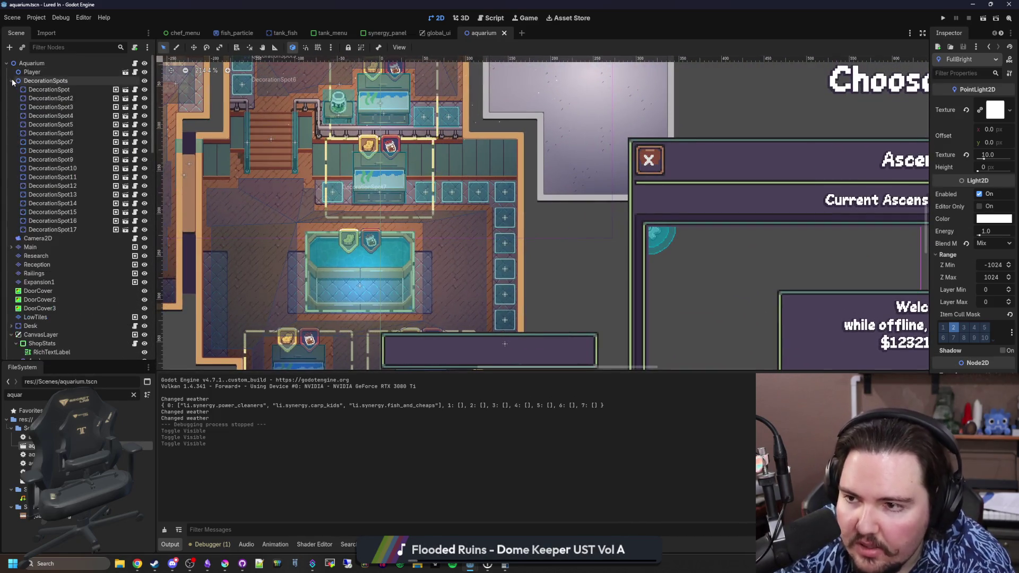
Select DecorationSpot7 and open its decoration_spot.gd script.
left_click(79, 231)
left_click(58, 186)
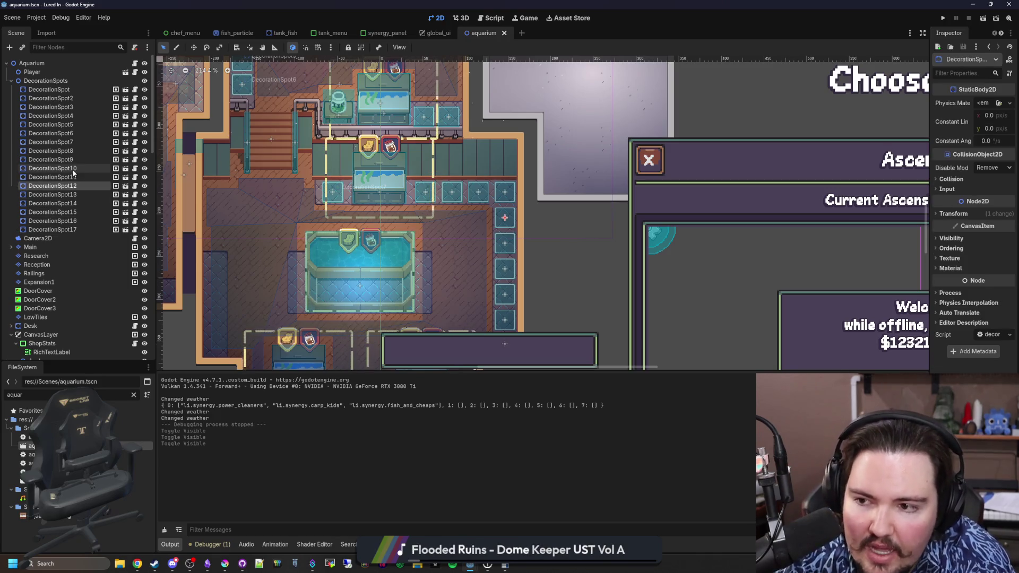
left_click(75, 139)
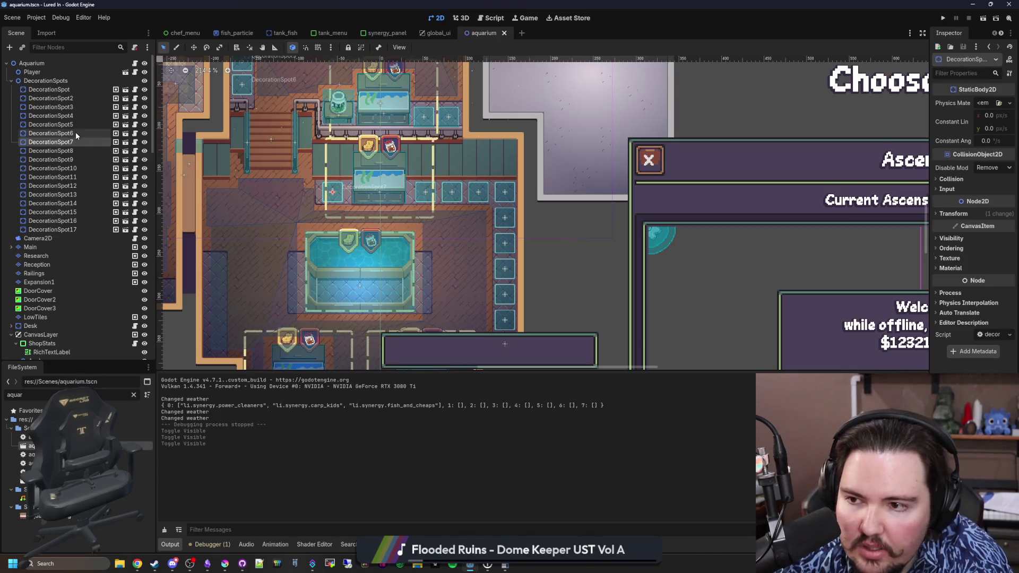
left_click(136, 142)
scroll(440, 157, "up", 5)
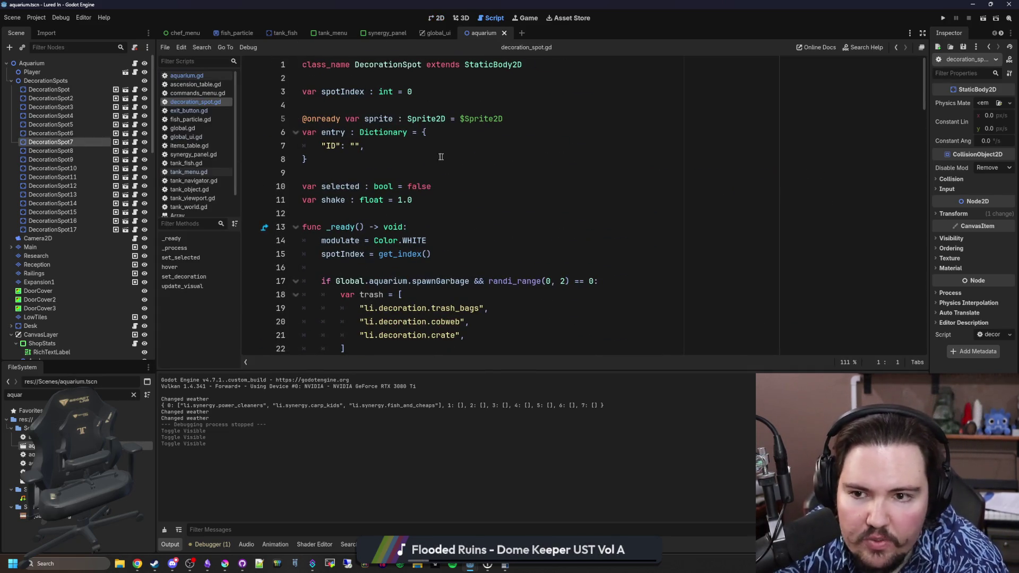
left_click(402, 163)
left_click(403, 110)
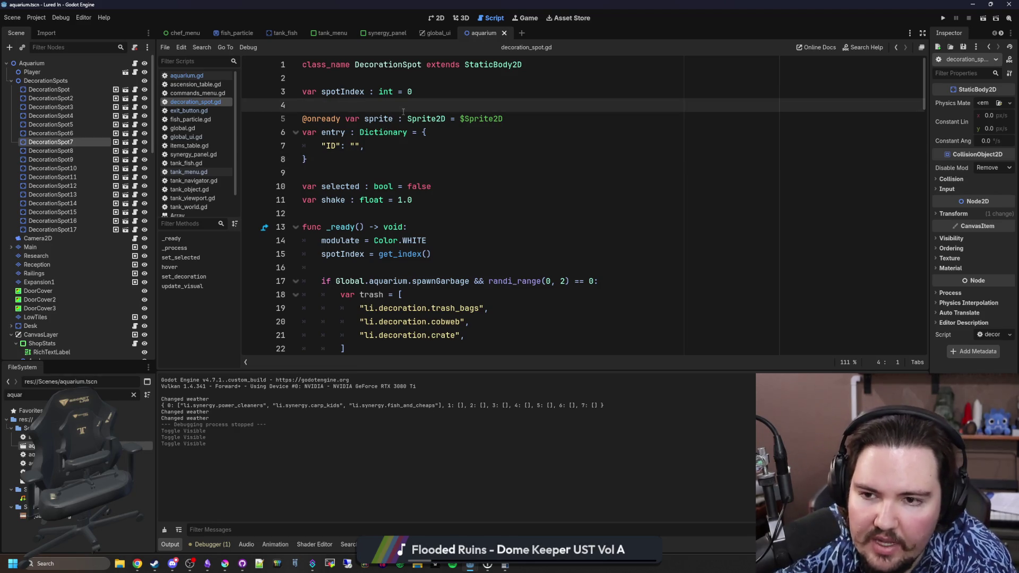
key("Return")
type("@onready var expansionLevel :")
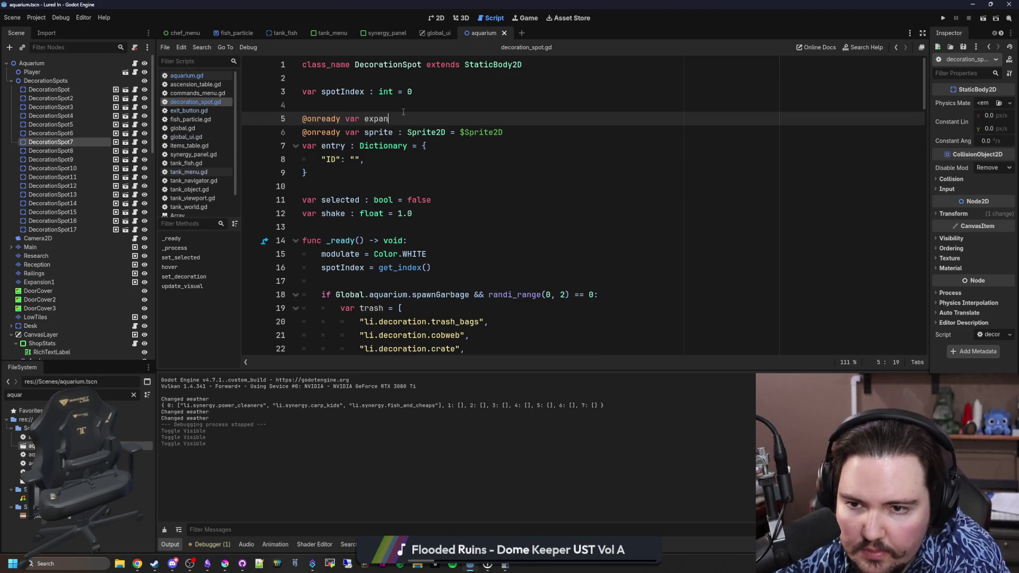
left_click(404, 109)
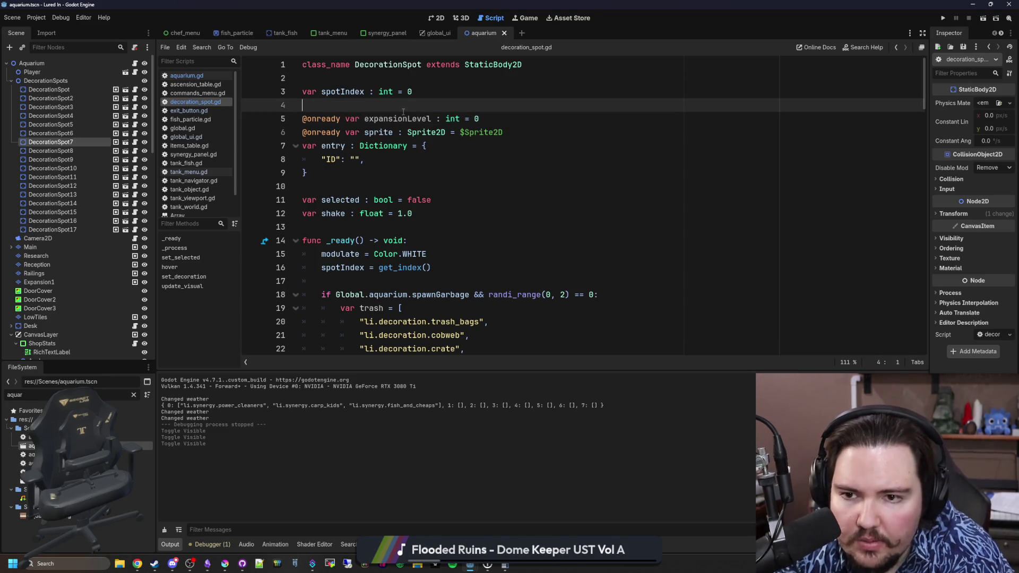
key("ctrl+s")
left_click(437, 18)
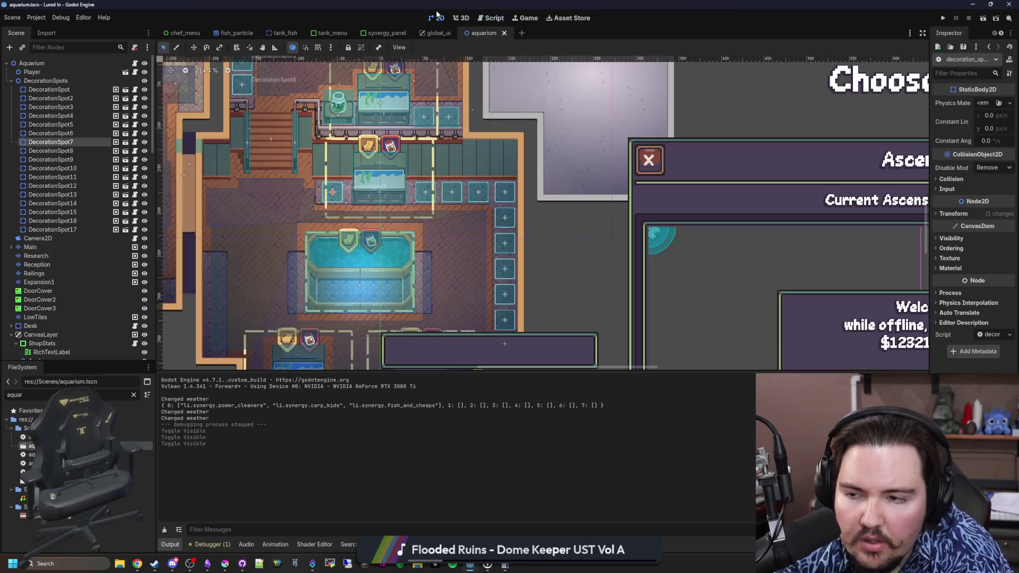
left_click(73, 231, "shift")
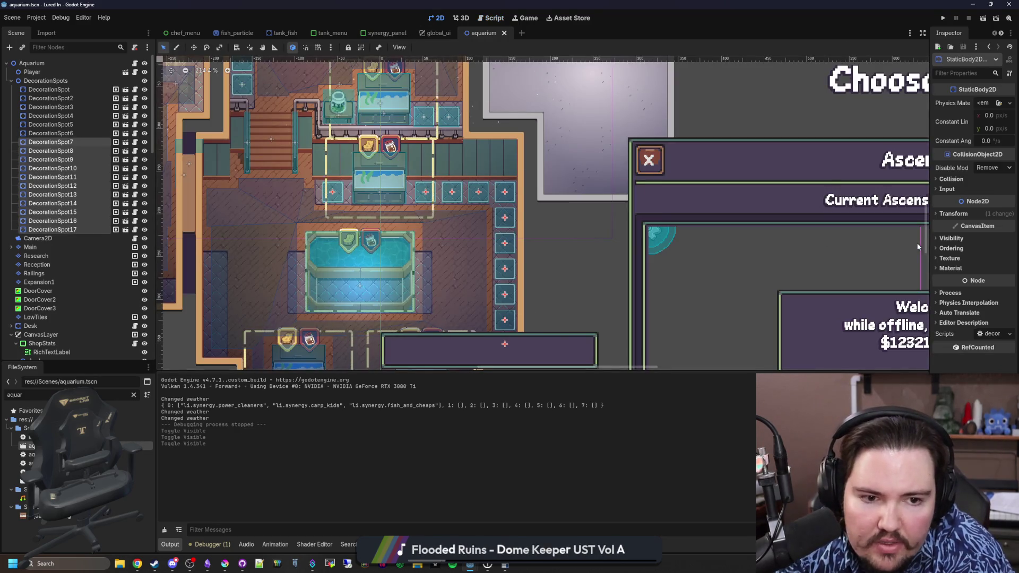
left_click_drag(930, 242, 743, 242)
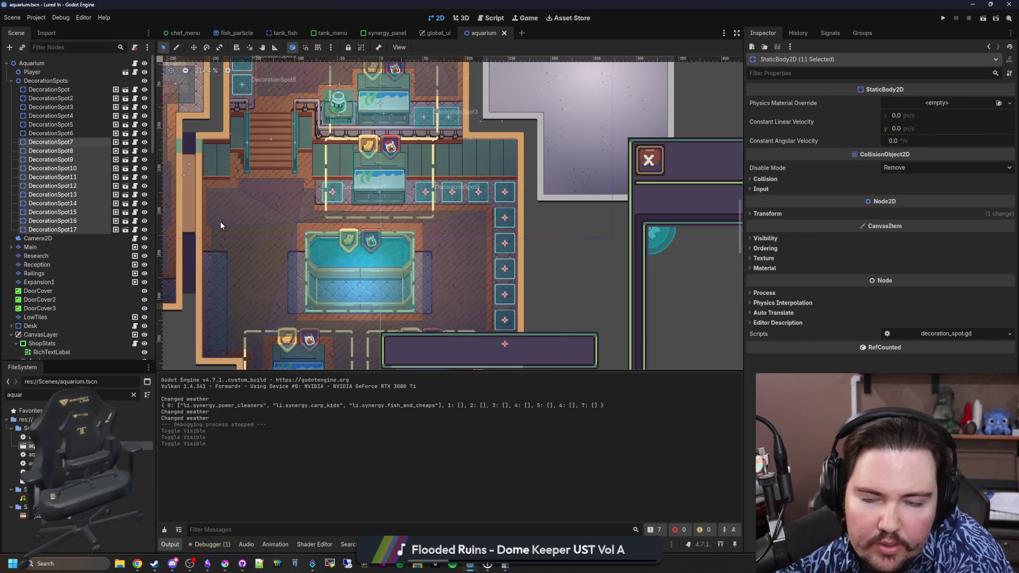
left_click(72, 144)
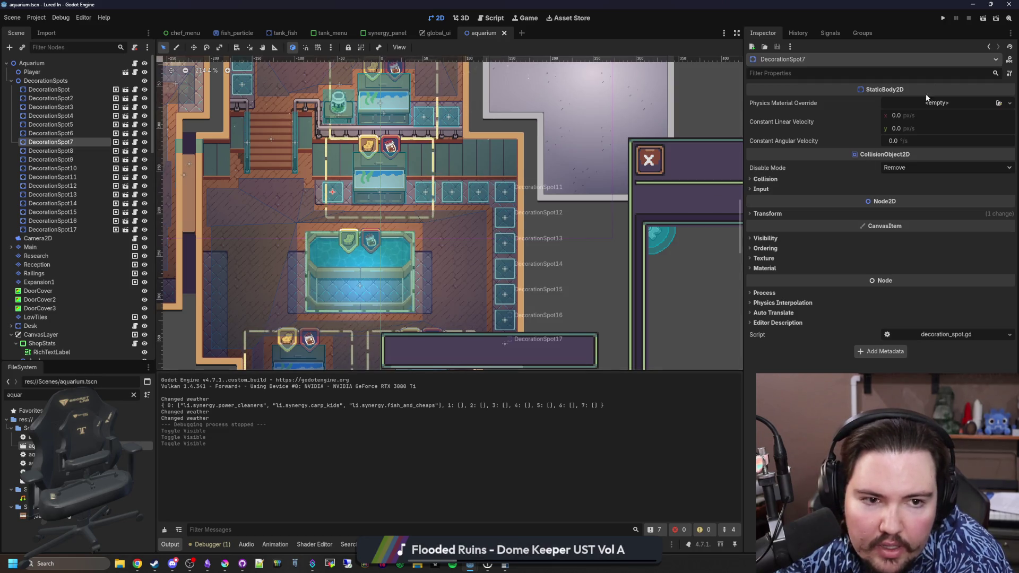
left_click(135, 142)
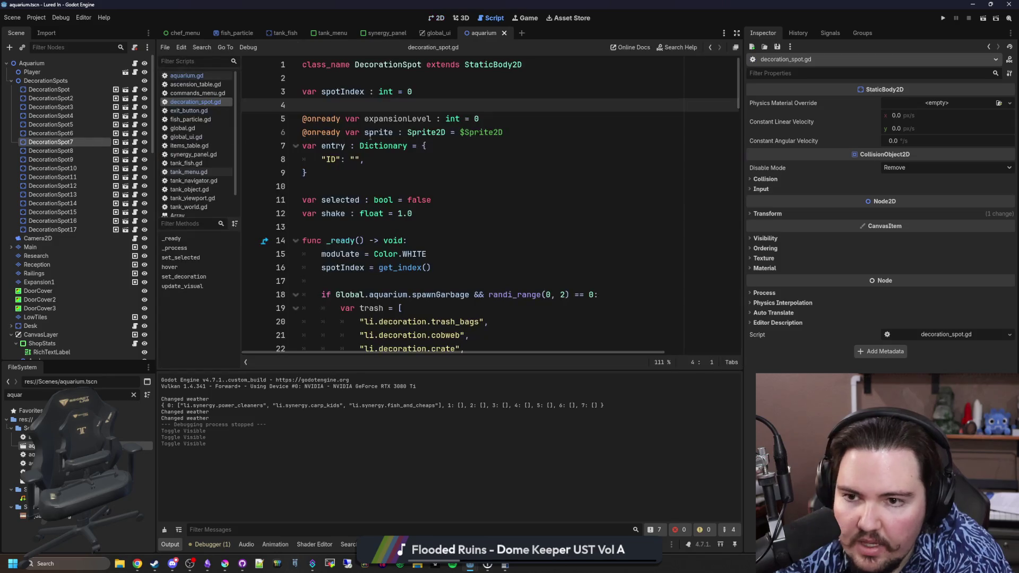
double_click(329, 118)
type("export")
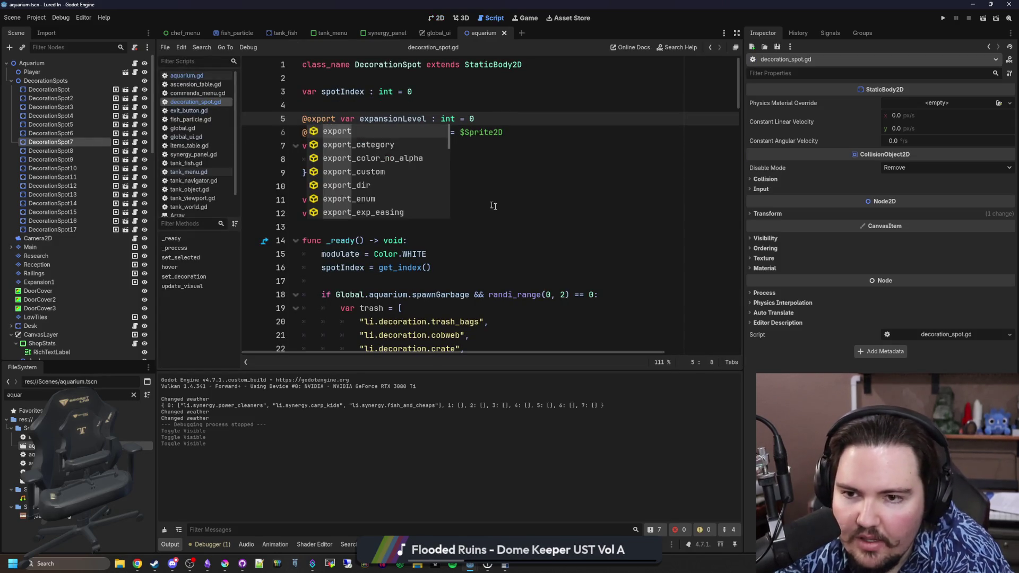
left_click(419, 213)
key("ctrl+s")
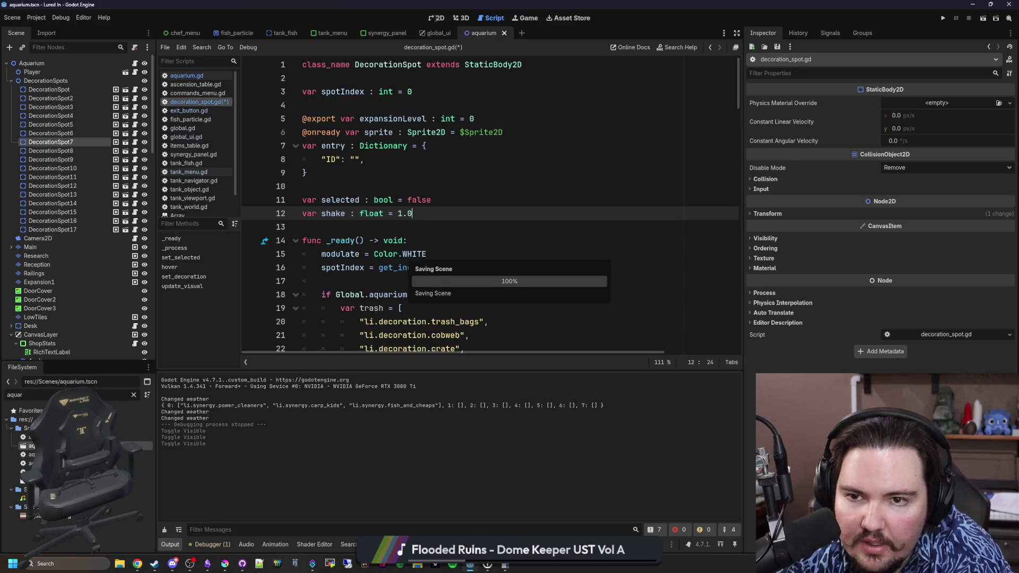
left_click(437, 18)
Set Expansion Level to 1 on DecorationSpot7 through DecorationSpot17 and save the scene.
left_click(76, 232, "shift")
left_click(884, 103)
type("1")
key("Return")
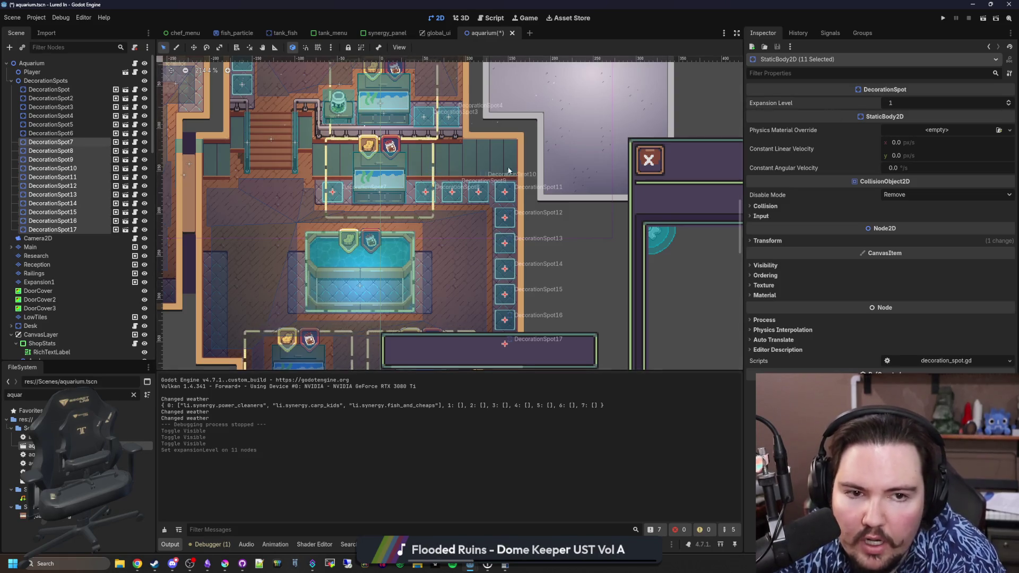
key("ctrl+s")
Reselect only DecorationSpot7, save the scene, and reopen decoration_spot.gd.
scroll(564, 75, "up", 3)
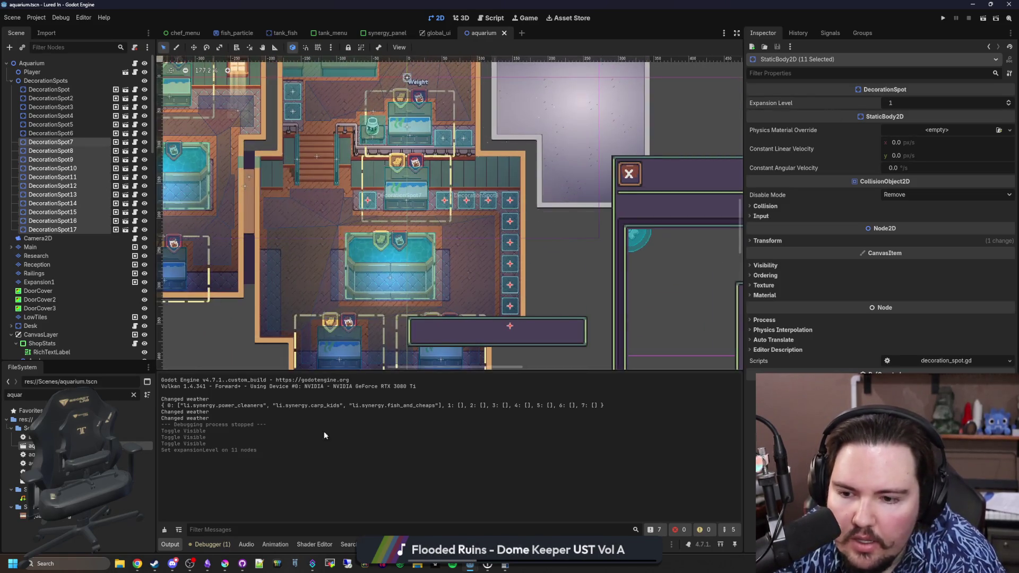
left_click(106, 142)
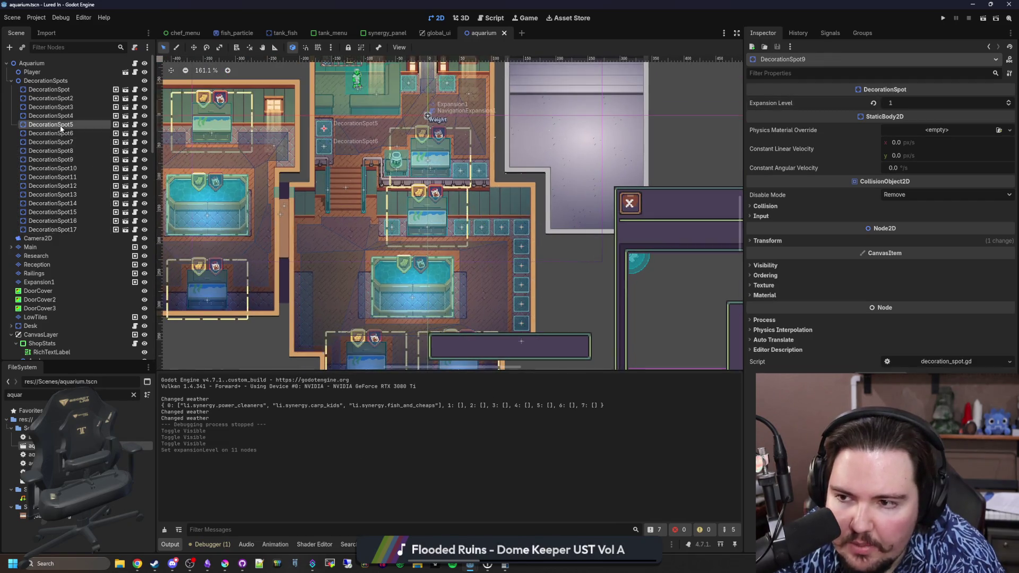
key("ctrl+s")
left_click(134, 142)
Widen the script editor and locate the top of _process.
scroll(401, 269, "down", 2)
scroll(406, 234, "up", 2)
scroll(404, 244, "down", 10)
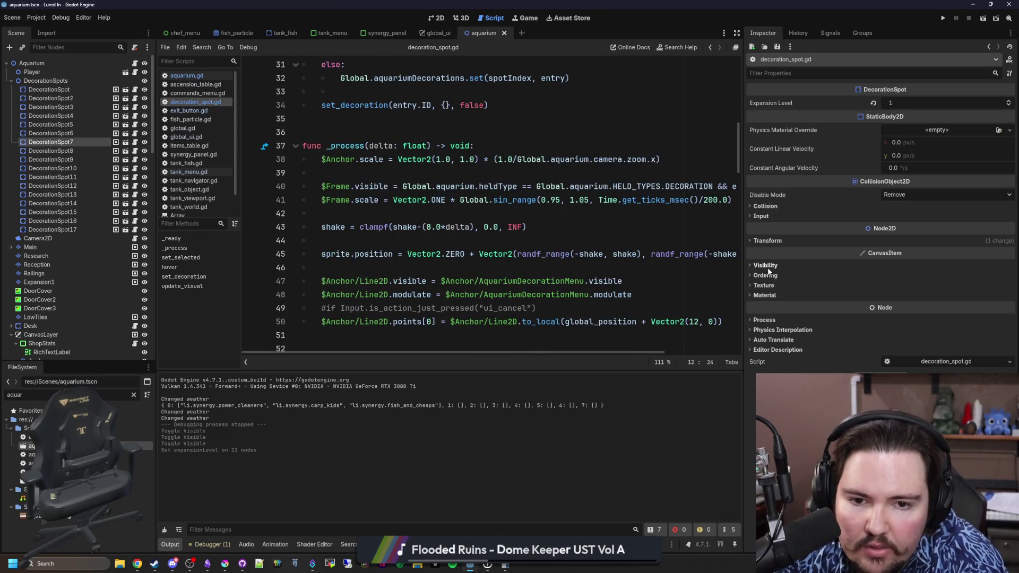
left_click_drag(742, 246, 931, 247)
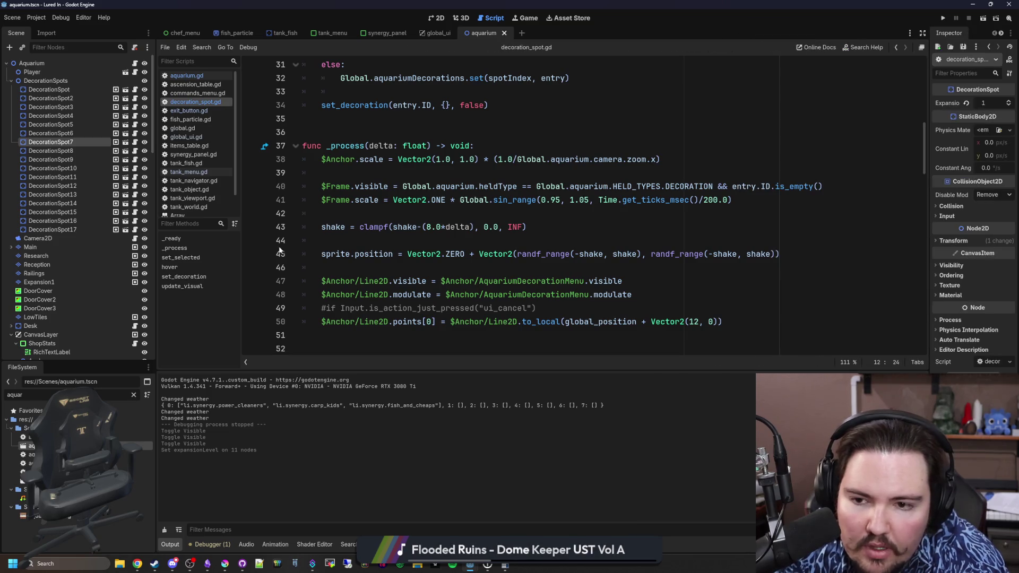
left_click_drag(156, 262, 88, 262)
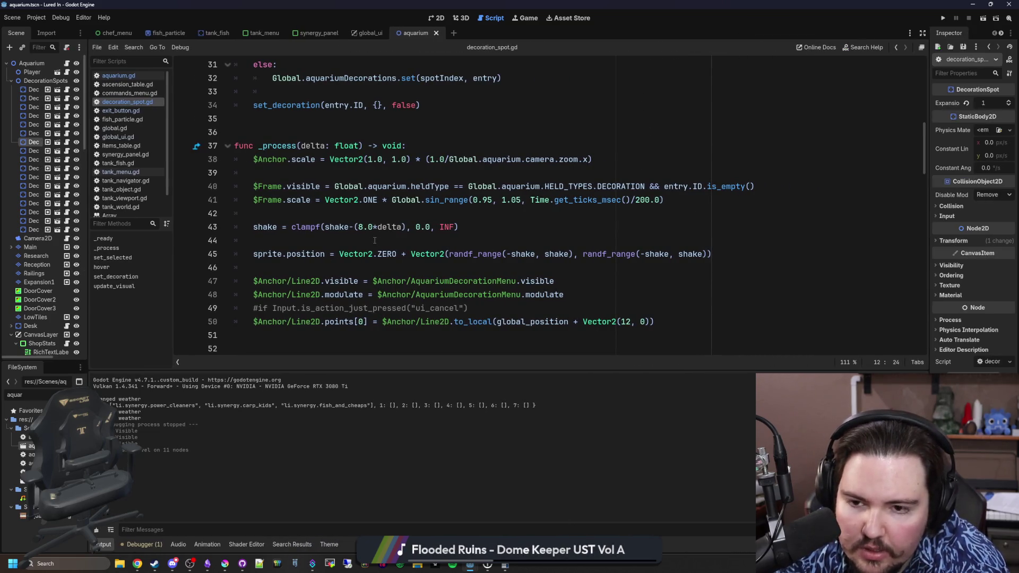
scroll(374, 240, "down", 1)
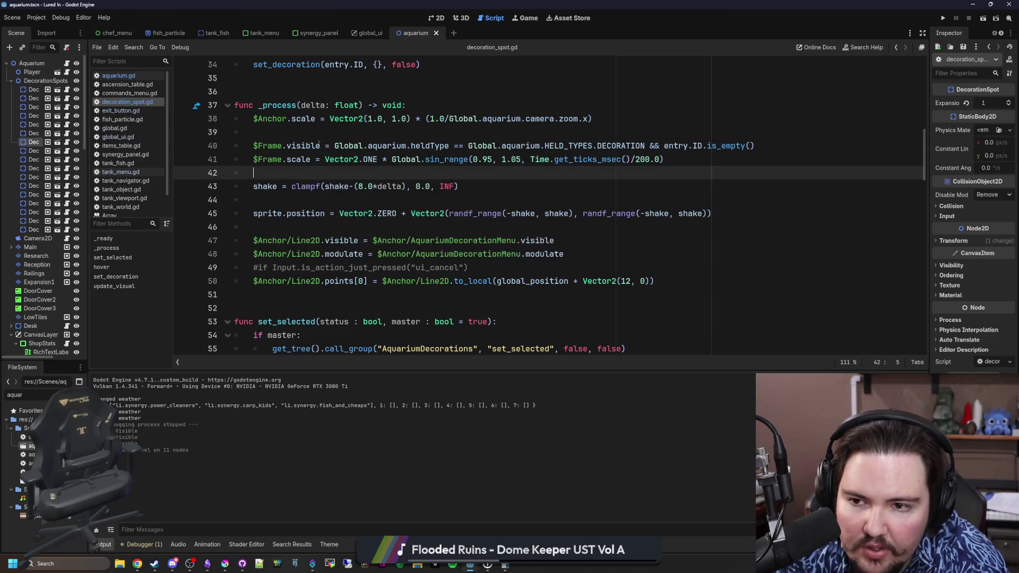
left_click(328, 133)
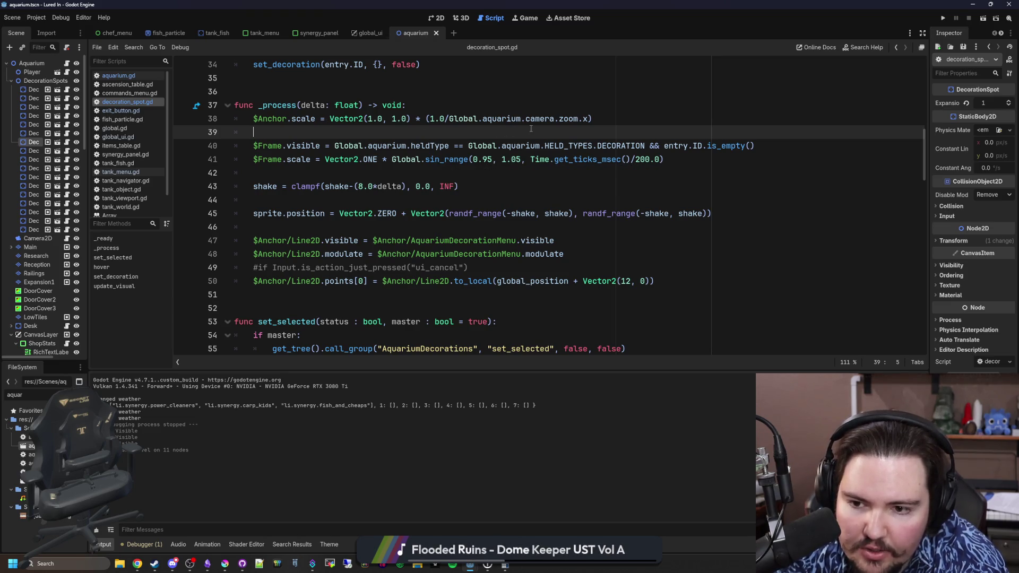
scroll(434, 215, "down", 4)
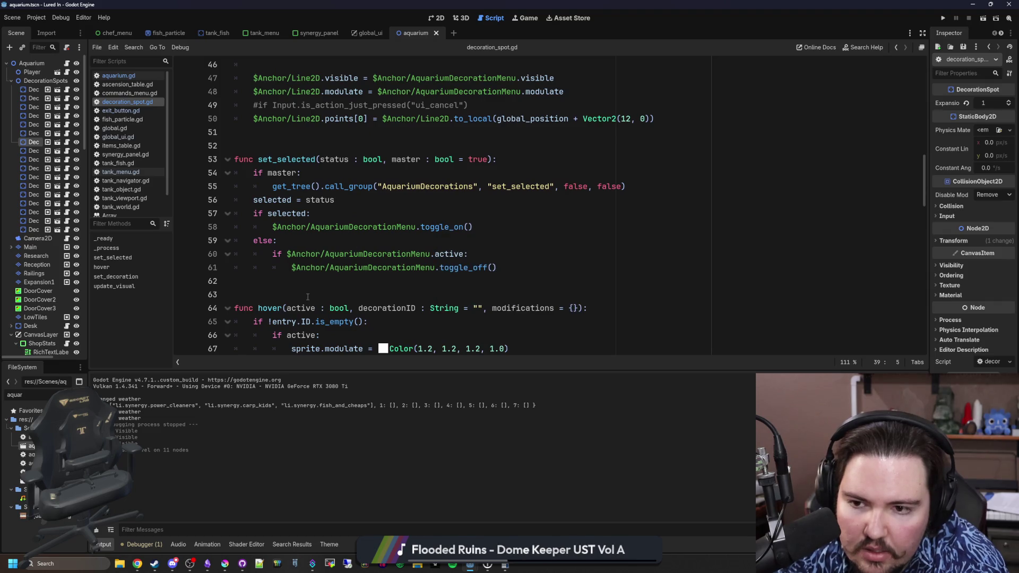
scroll(315, 288, "down", 5)
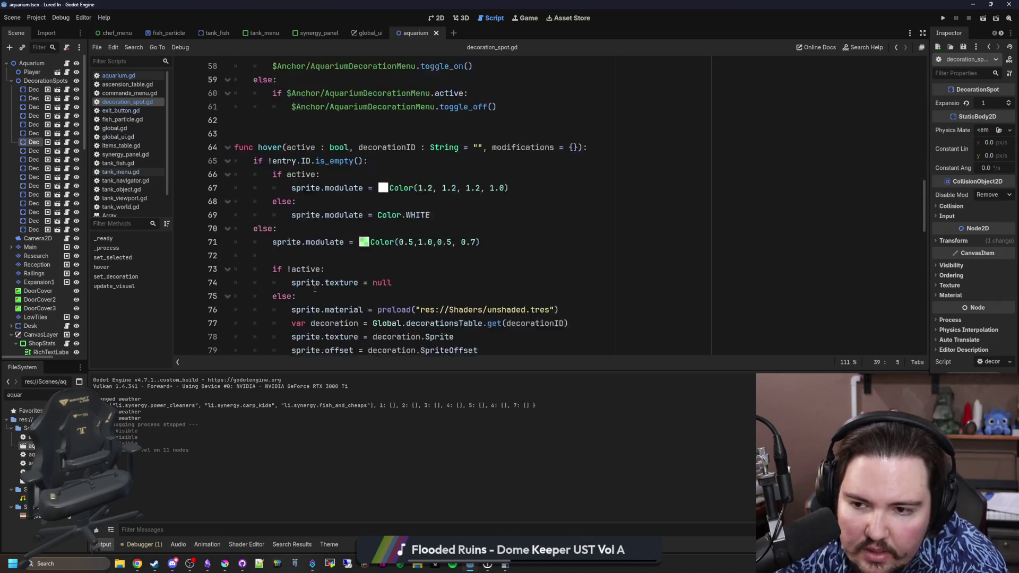
scroll(314, 288, "up", 10)
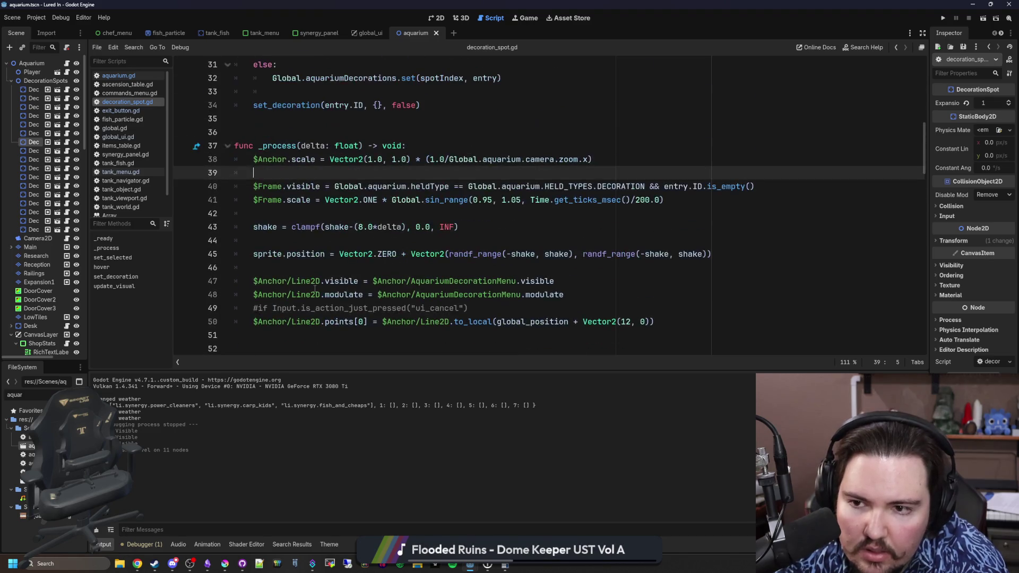
Insert 'var available = Global.get_upgrade_level("li.upgrade.expansion") >= expansionLevel' atop _process and save.
key("Up")
key("ctrl+shift+Return")
key("ctrl+shift+Return")
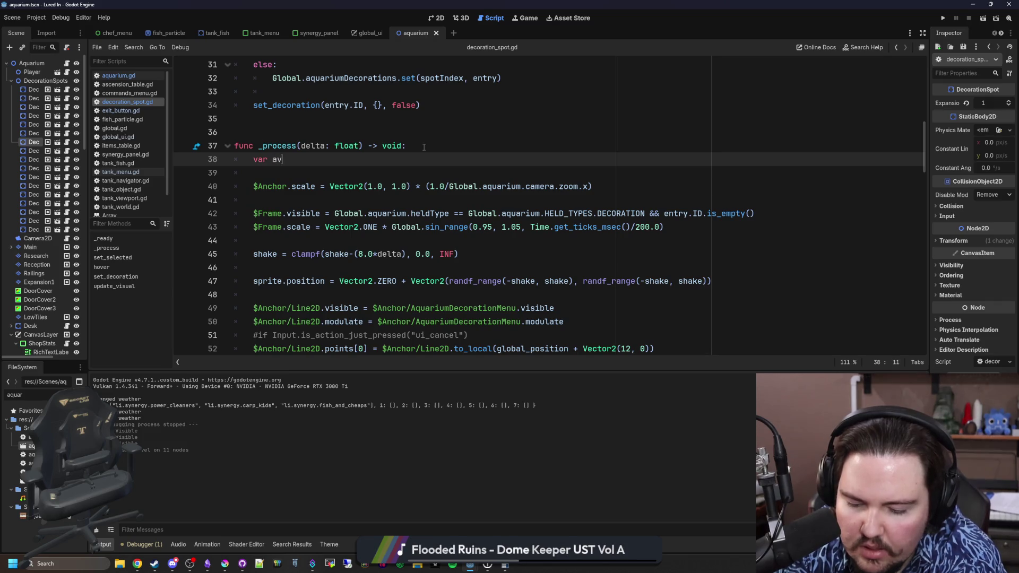
type("ailable = Global.upgrade")
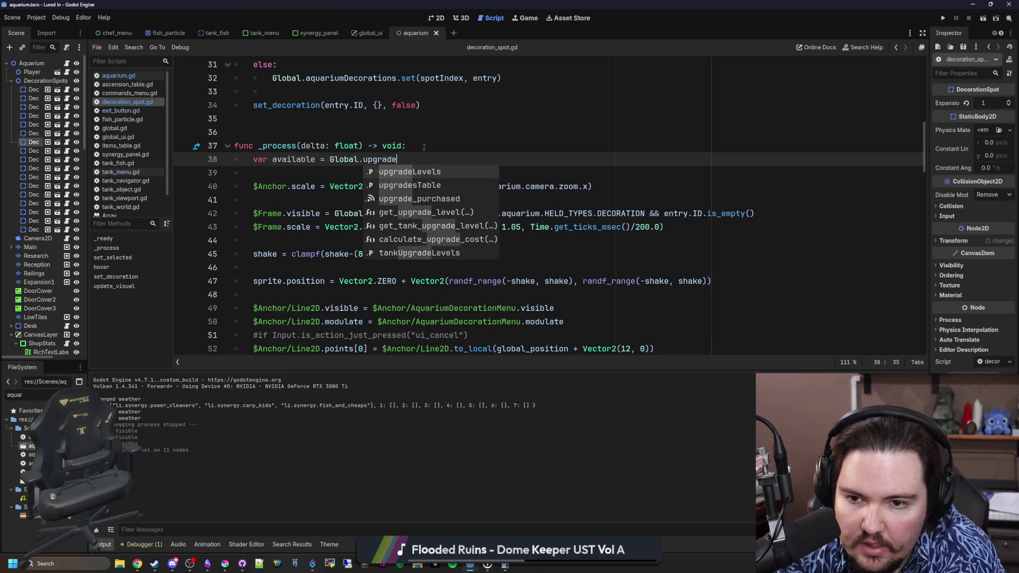
key("Down")
key("Down")
key("Down")
key("Return")
type("\"li.upgrade.expansion\") >= ")
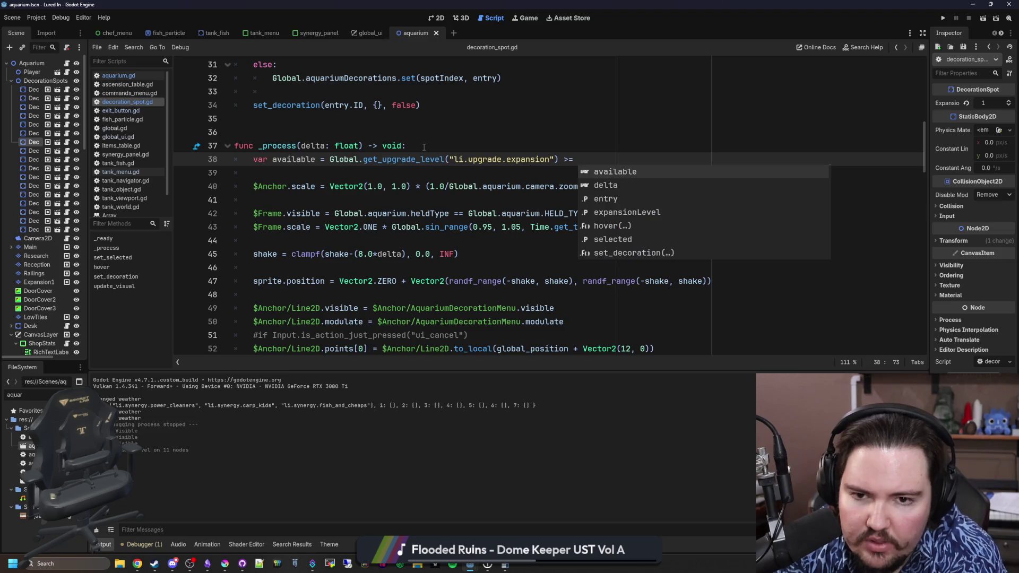
type("e")
key("Down")
key("Return")
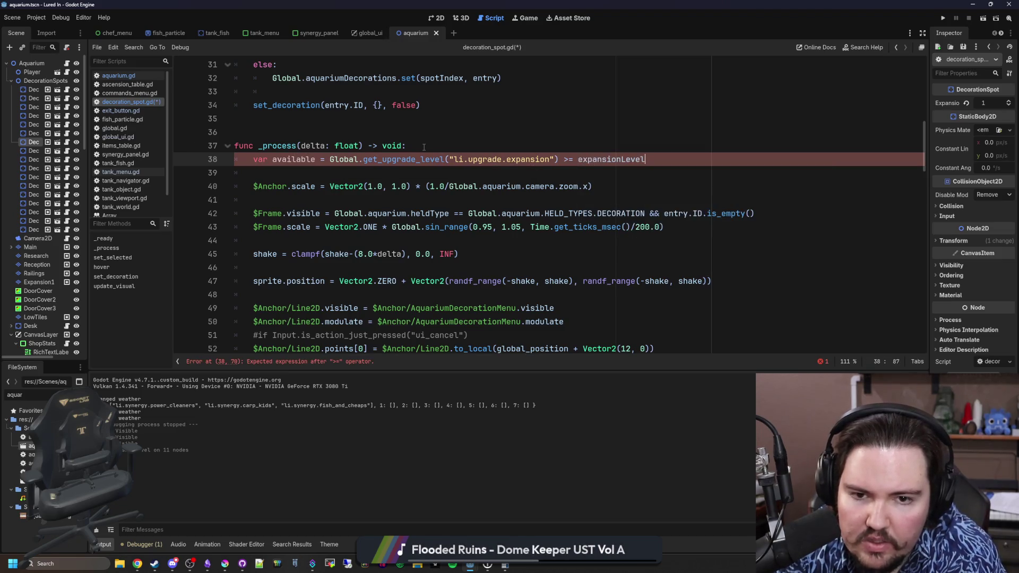
key("ctrl+s")
left_click(424, 147)
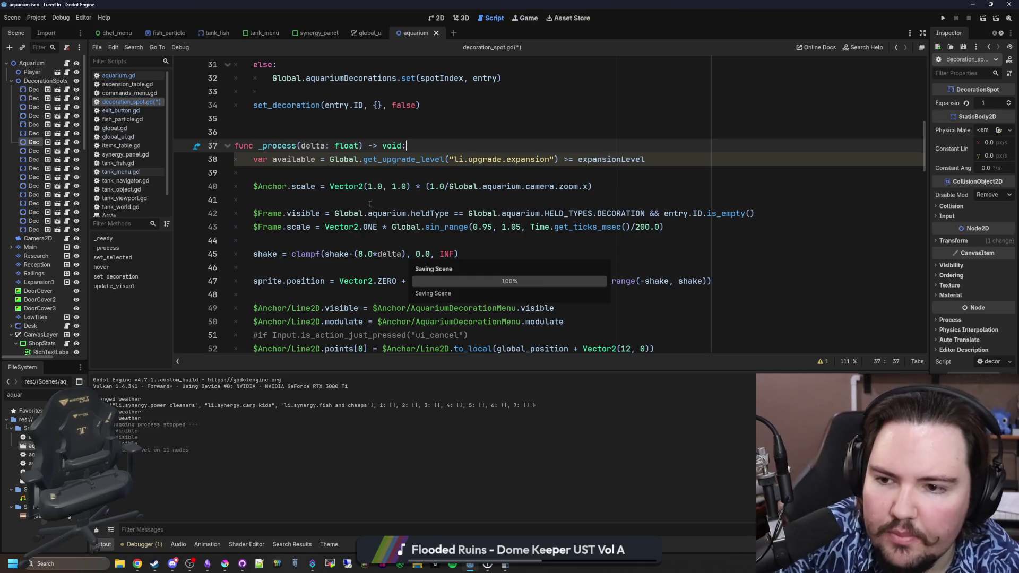
left_click(341, 202)
scroll(341, 202, "down", 1)
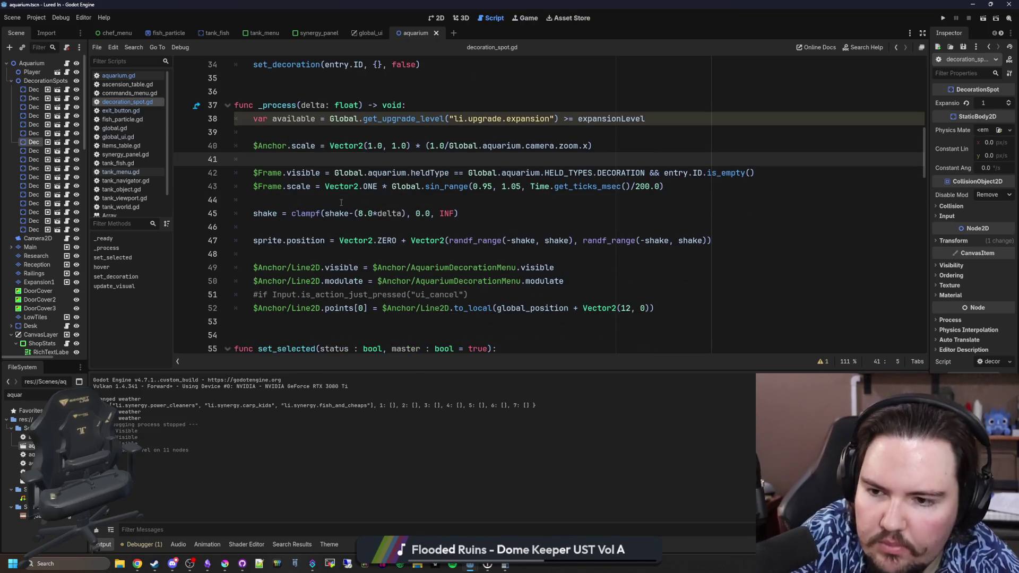
Append '&& available' to the $Frame.visible condition.
scroll(341, 203, "up", 1)
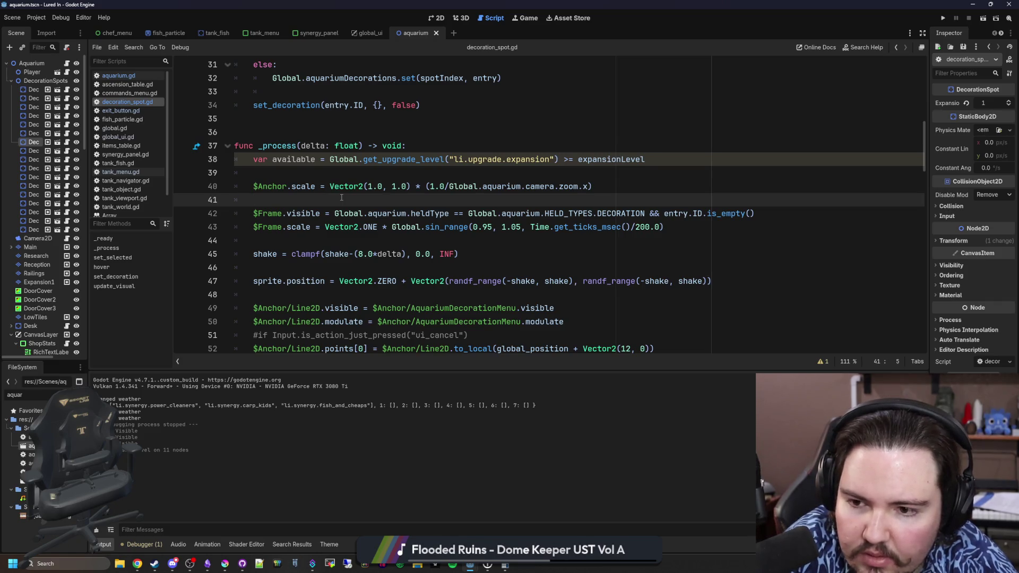
scroll(341, 197, "down", 1)
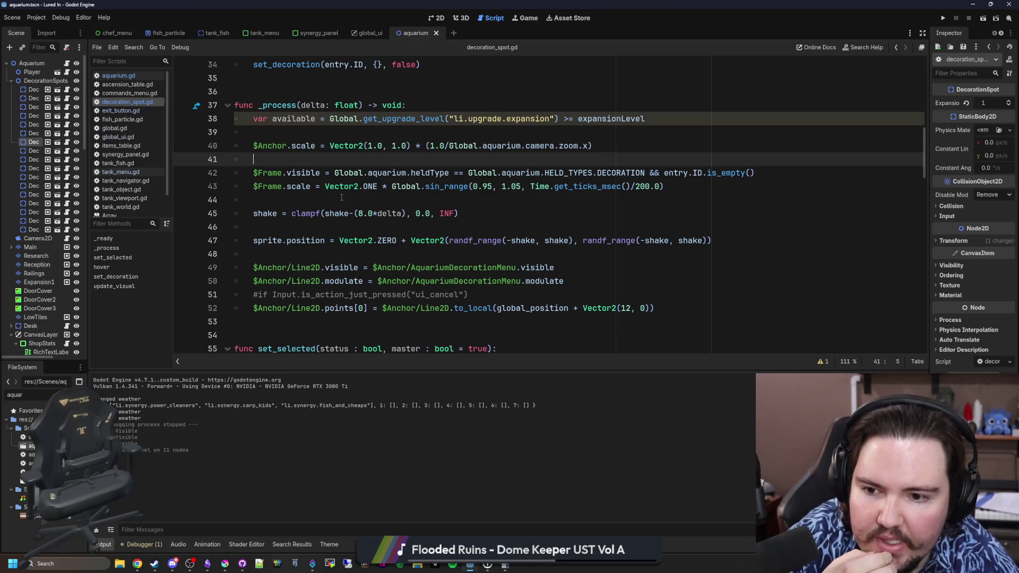
double_click(328, 268)
left_click(538, 251)
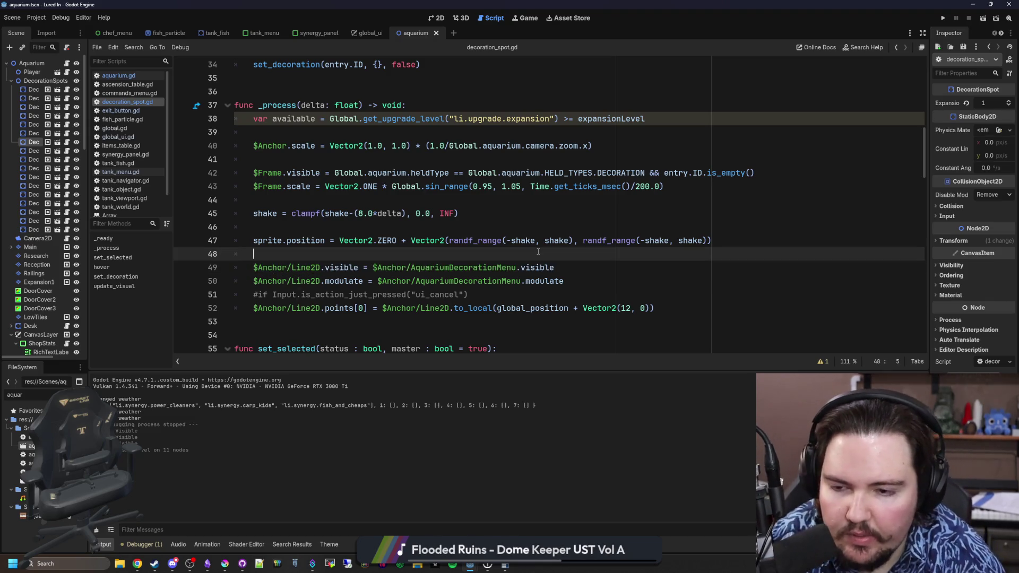
left_click(320, 226)
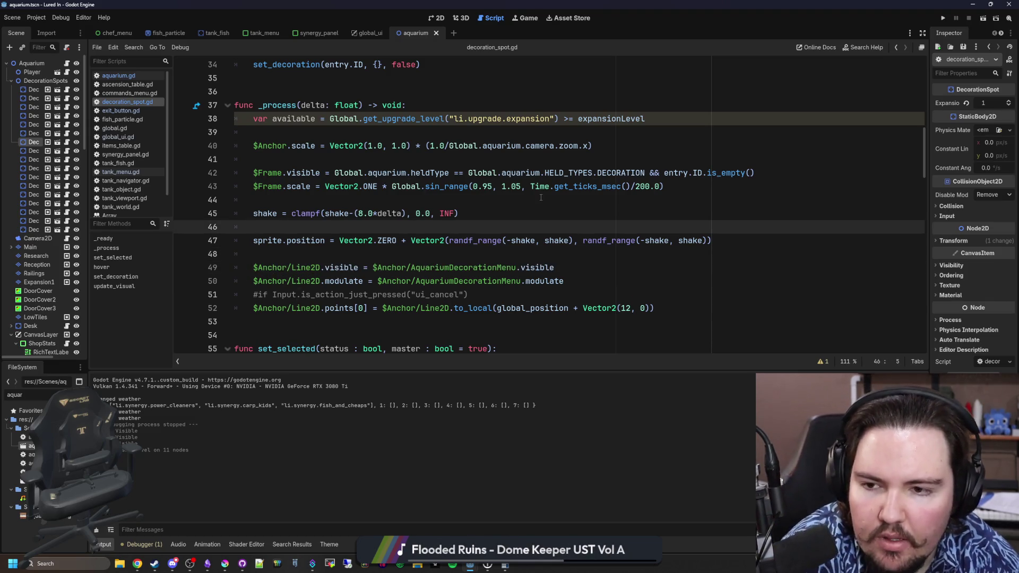
left_click(778, 175)
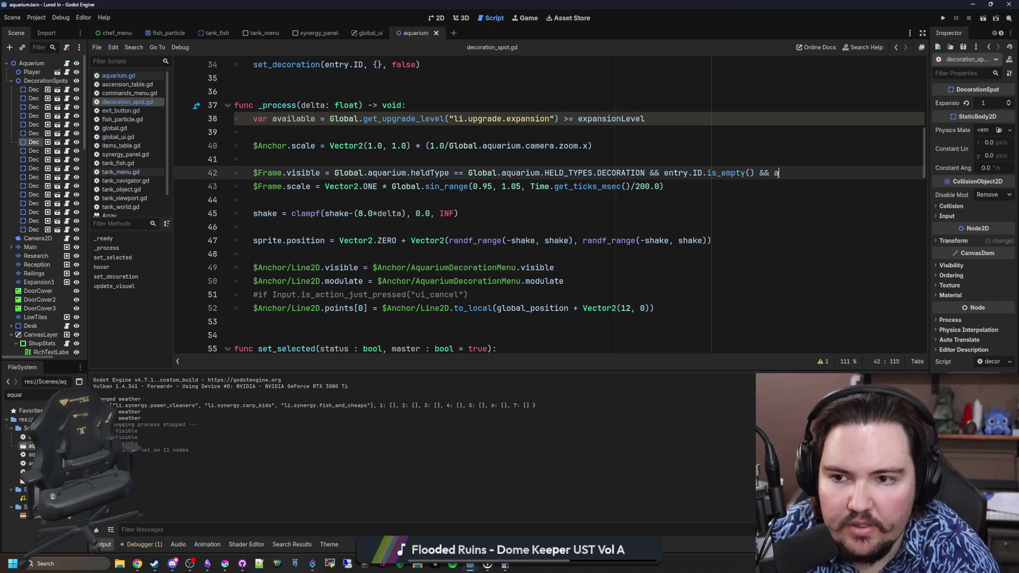
type("vailab")
key("Return")
Save the script and delete the extra blank line 41.
left_click(688, 241)
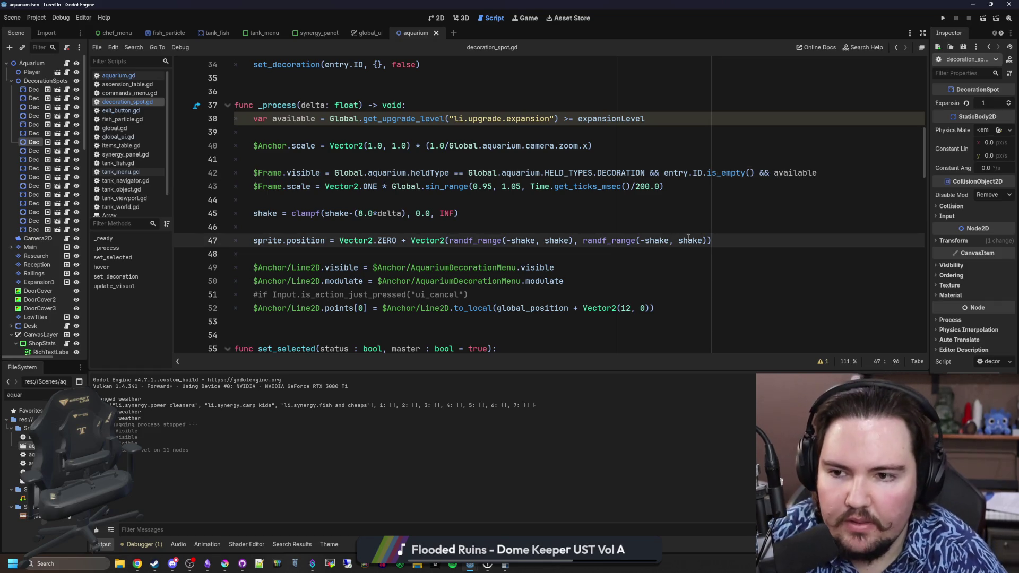
left_click(589, 272)
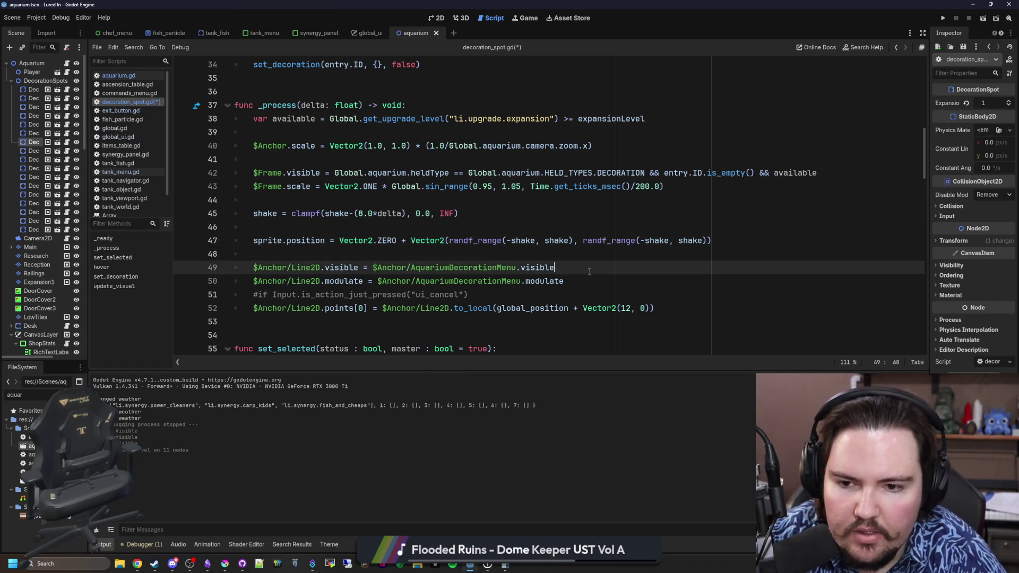
left_click(533, 245)
scroll(403, 218, "up", 1)
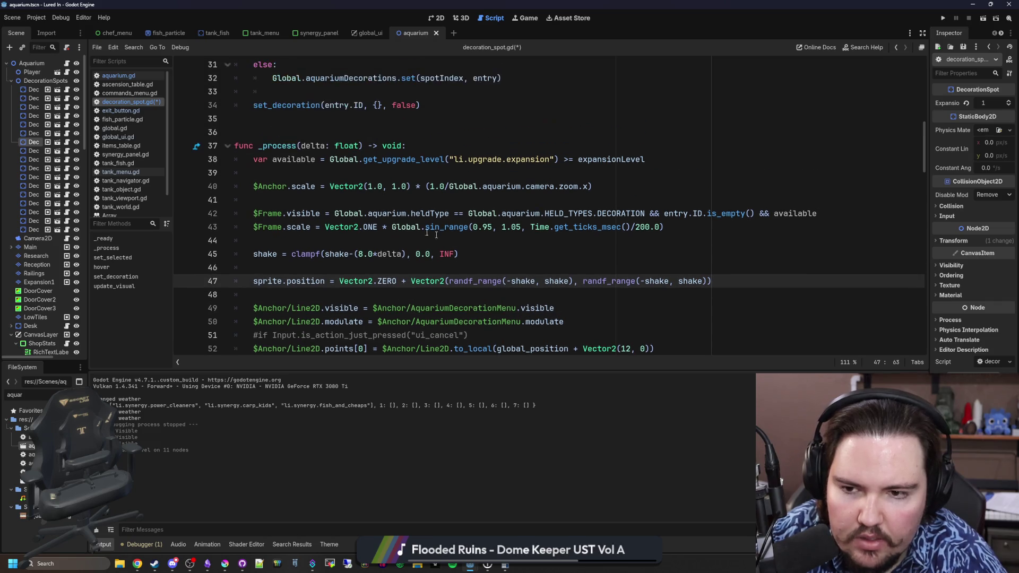
left_click(375, 205)
key("ctrl+s")
key("ctrl+s")
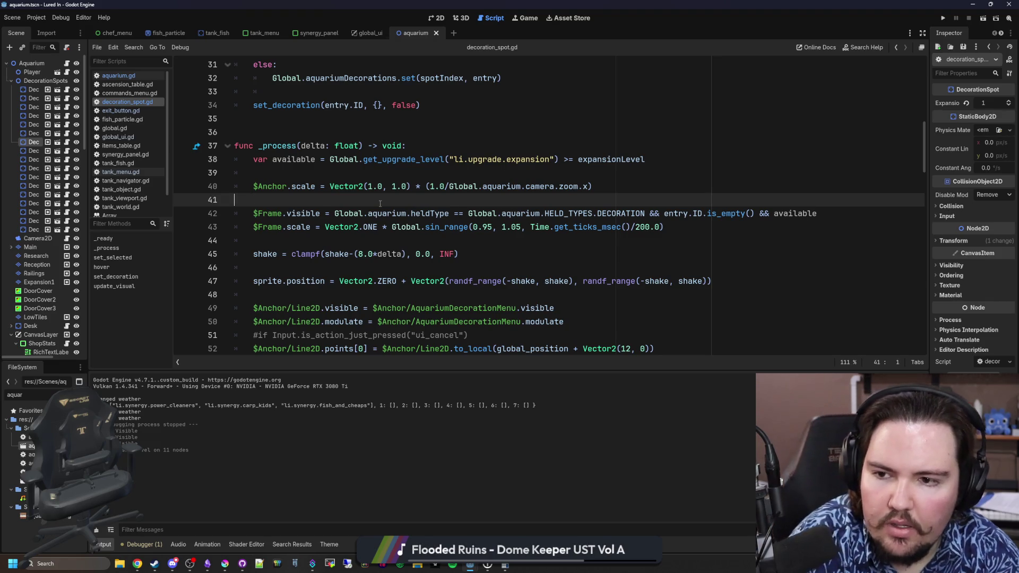
key("BackSpace")
left_click(320, 172)
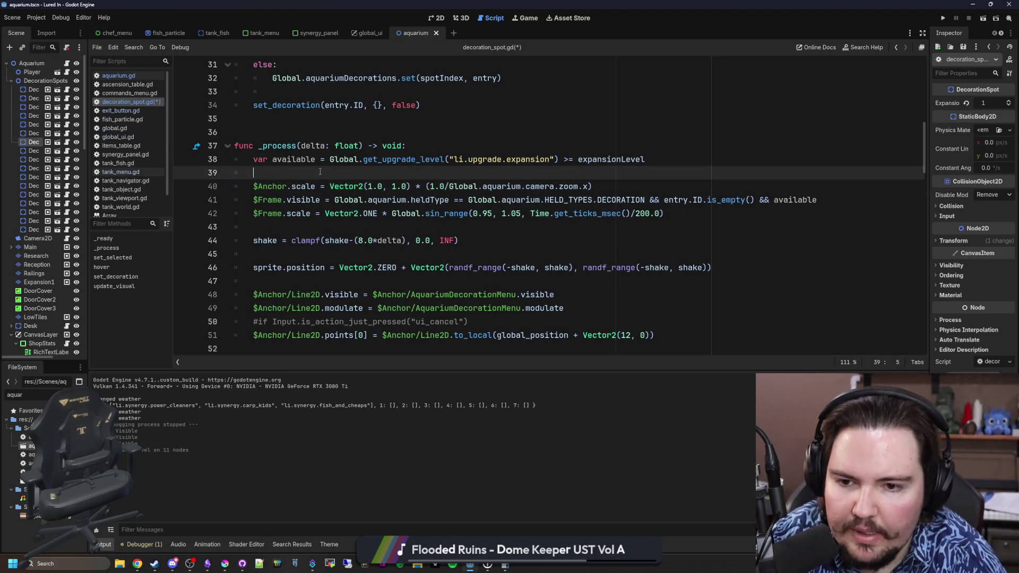
scroll(320, 171, "up", 4)
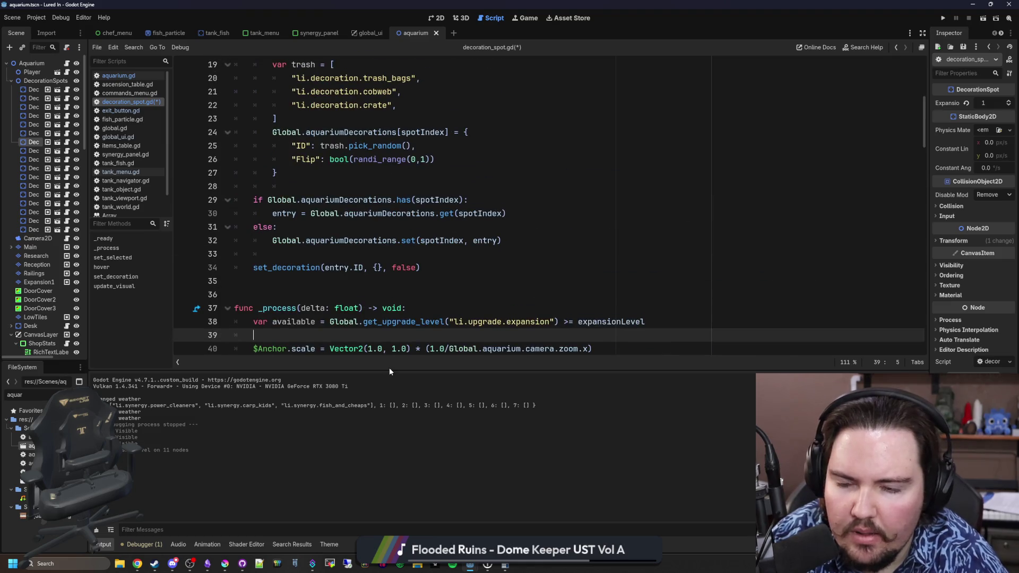
scroll(546, 250, "up", 4)
left_click(546, 250)
key("ctrl+f")
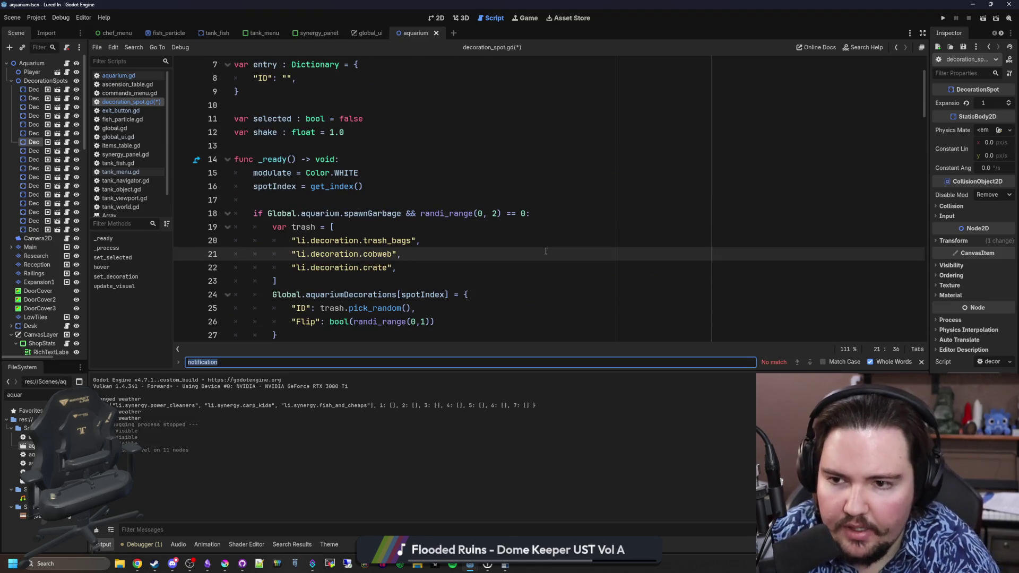
type("modulate")
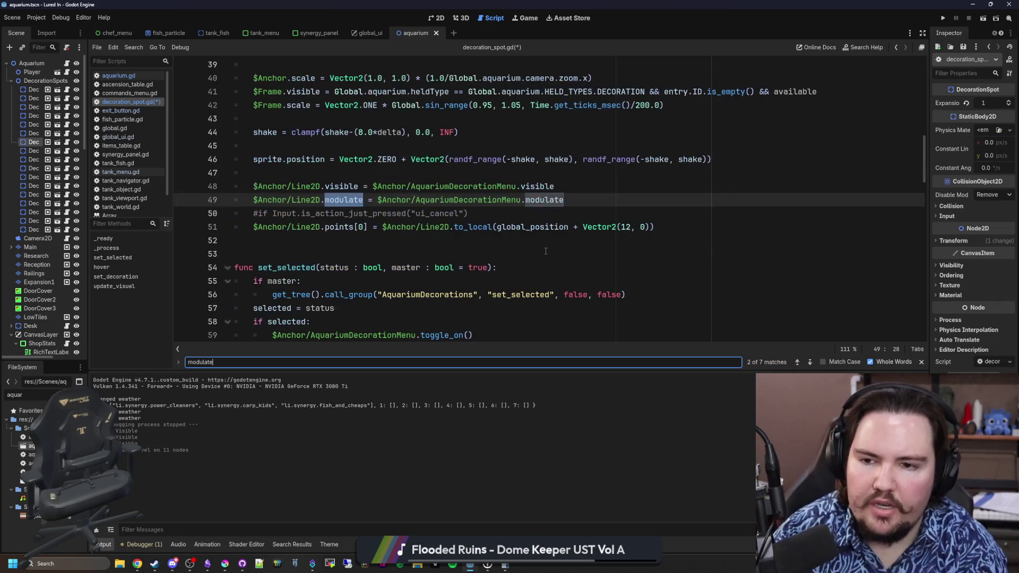
key("Return")
key("Return")
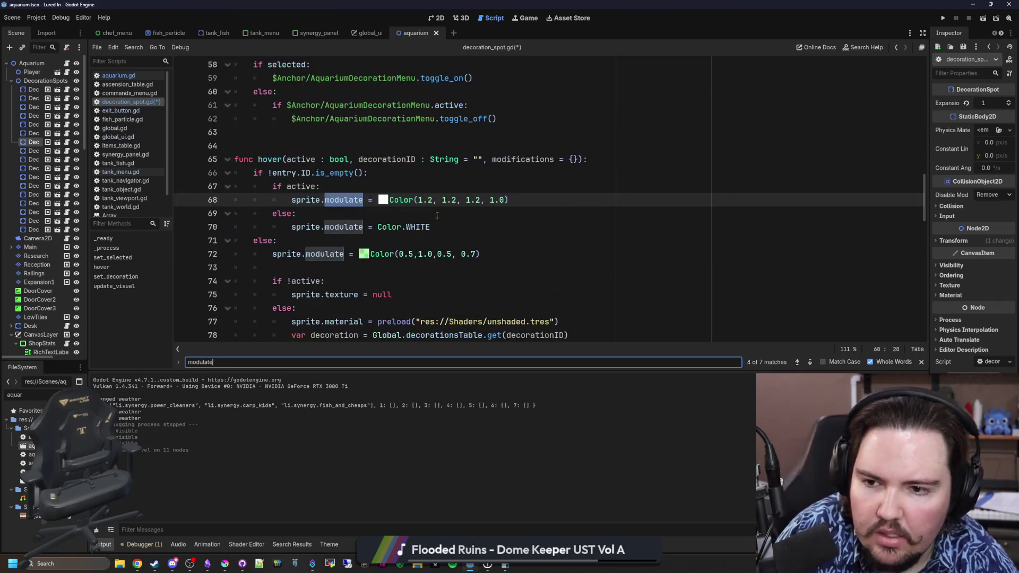
key("Return")
key("Return")
key("Return")
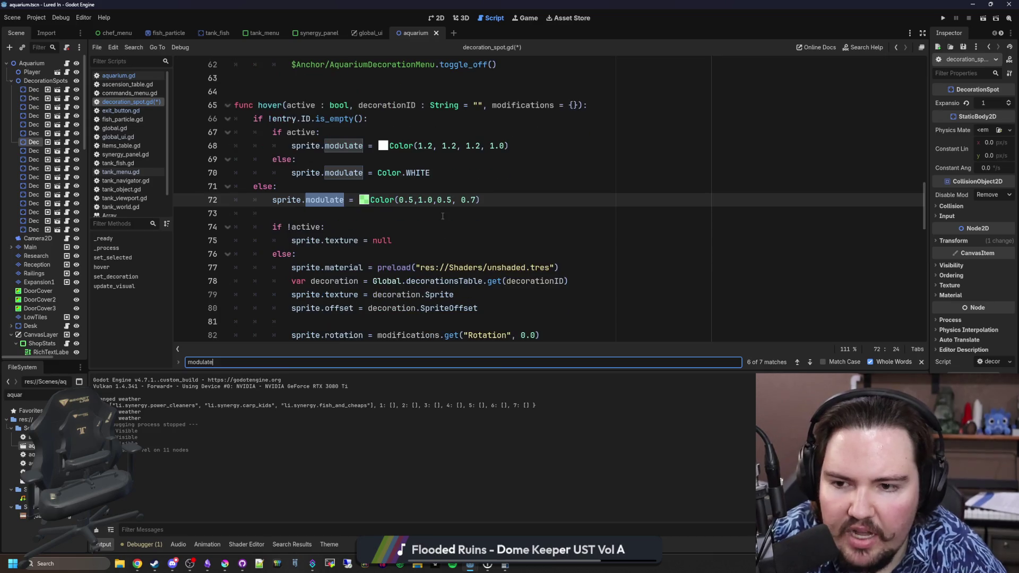
key("Return")
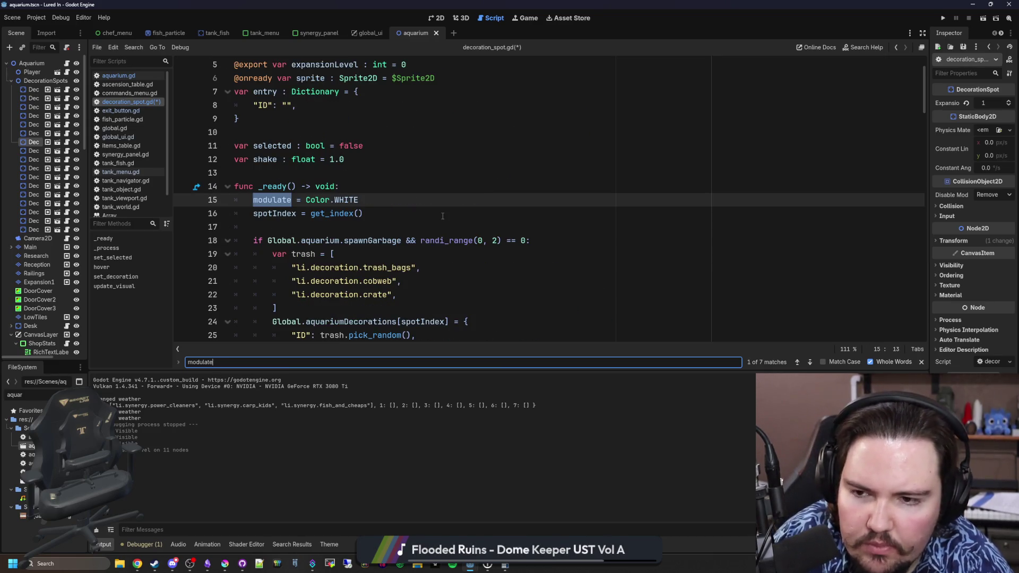
key("Return")
key("Return")
key("Return")
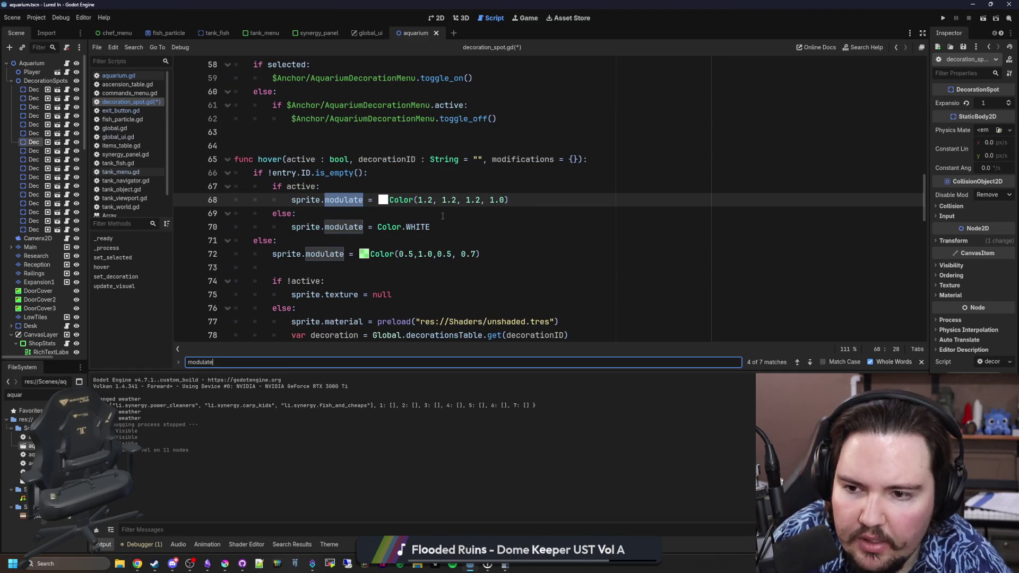
key("Return")
key("Return")
key("Return")
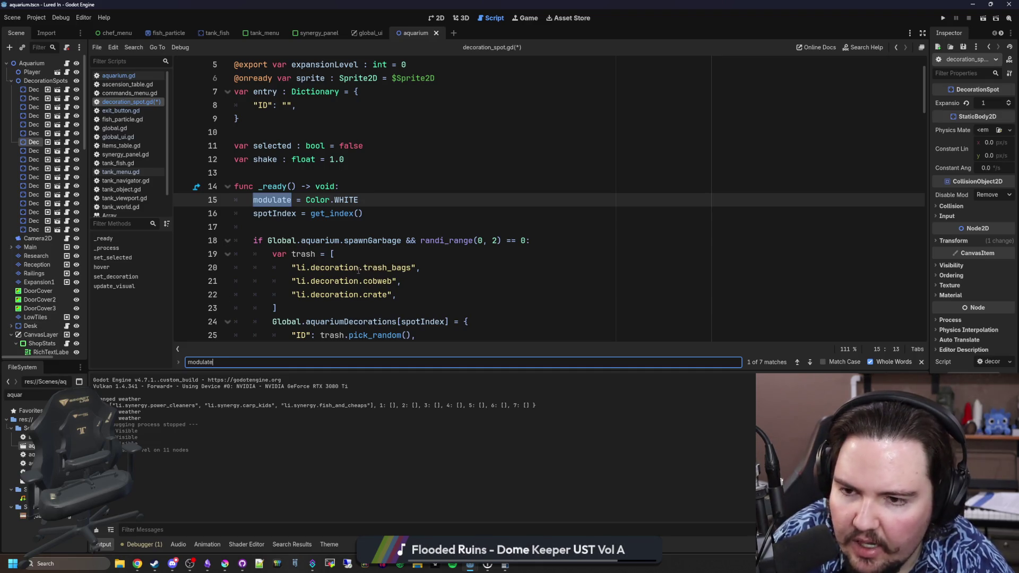
key("Return")
left_click(331, 244)
key("ctrl+f")
type("_process")
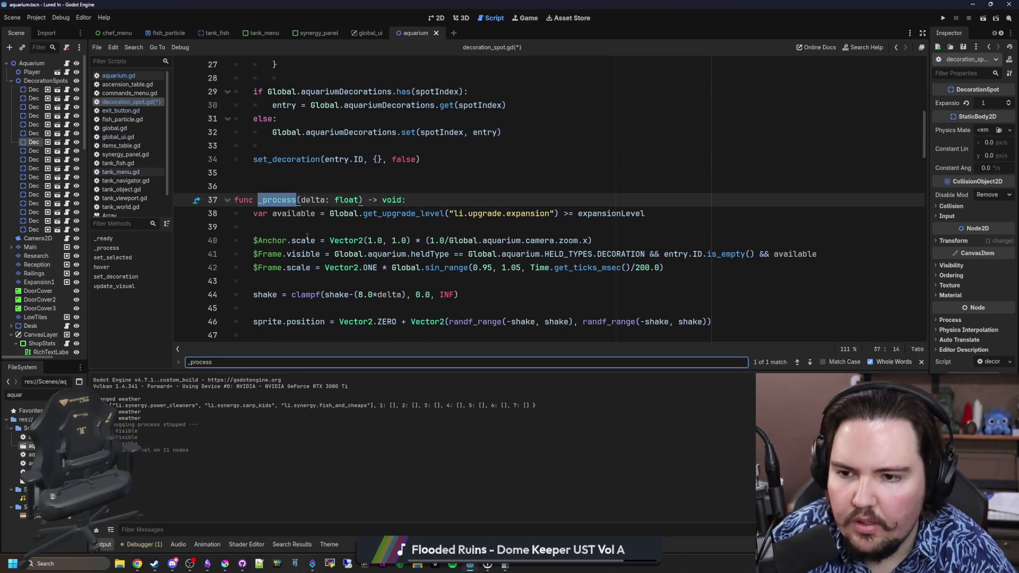
Add an 'if available:' / 'else:' block below the available check in _process.
scroll(307, 238, "down", 1)
left_click(335, 183)
key("Return")
key("Return")
key("Up")
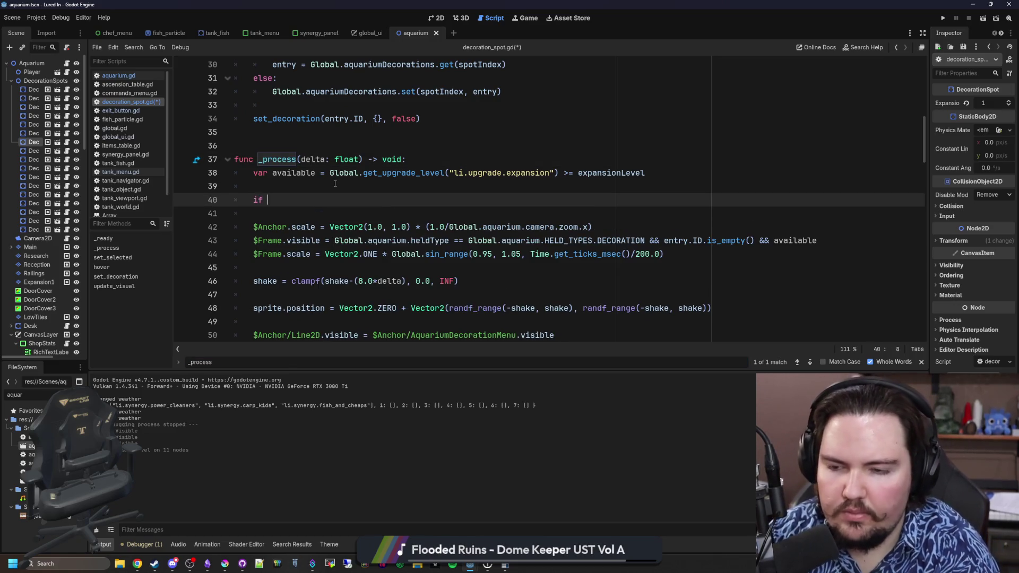
type("ilable:")
key("Return")
key("Return")
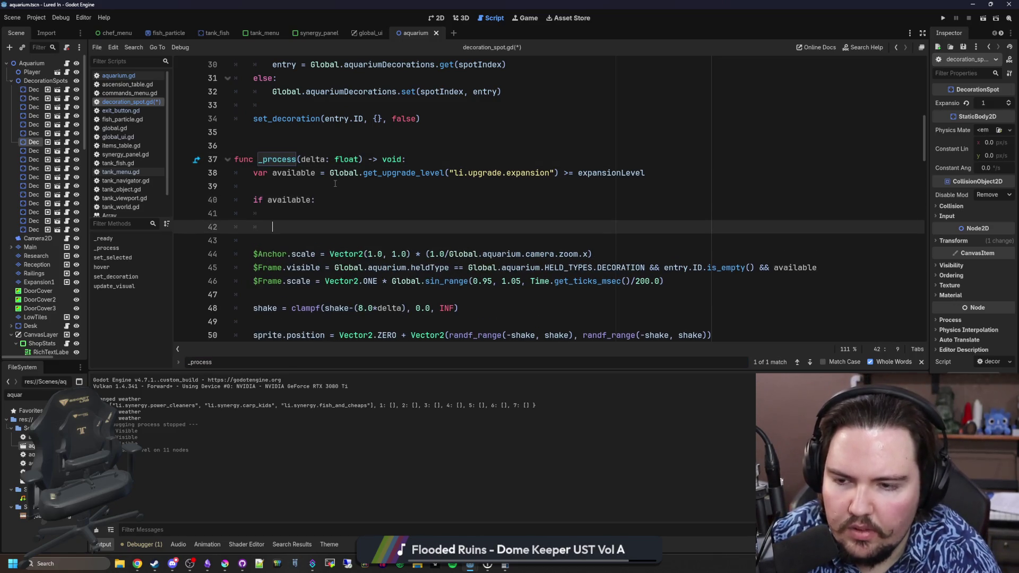
type("se:")
key("Return")
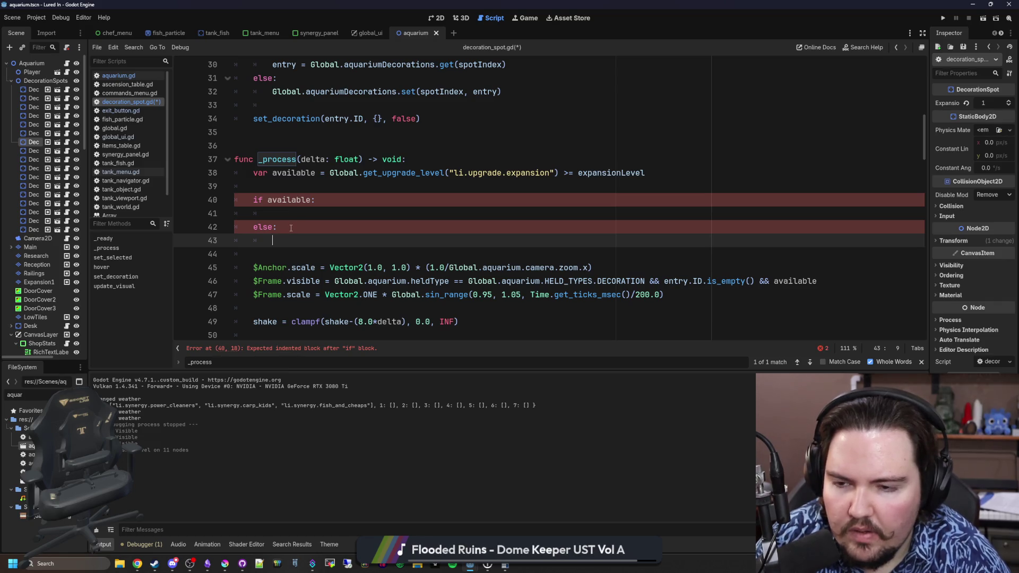
Set modulate = Color.GRAY in the else branch.
scroll(296, 239, "up", 3)
left_click(358, 253)
key("ctrl+f")
type("self_modulate")
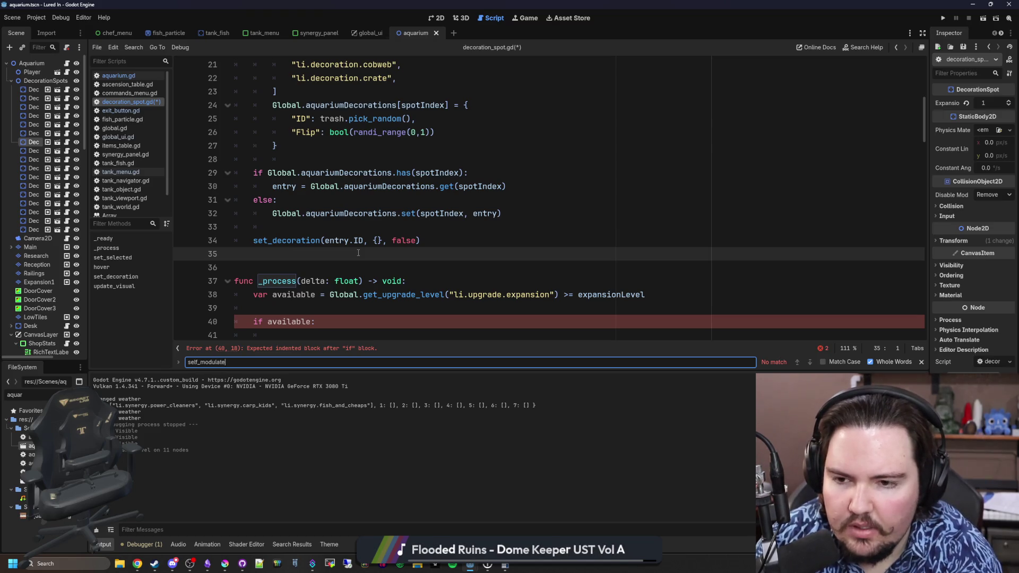
scroll(329, 266, "down", 2)
left_click(309, 282)
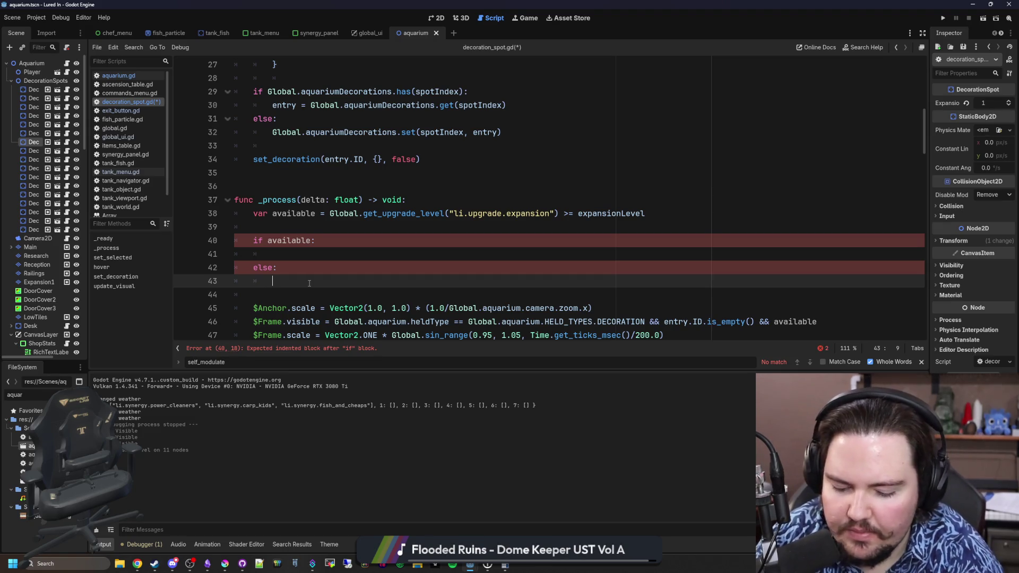
key("BackSpace")
type("modulate = g")
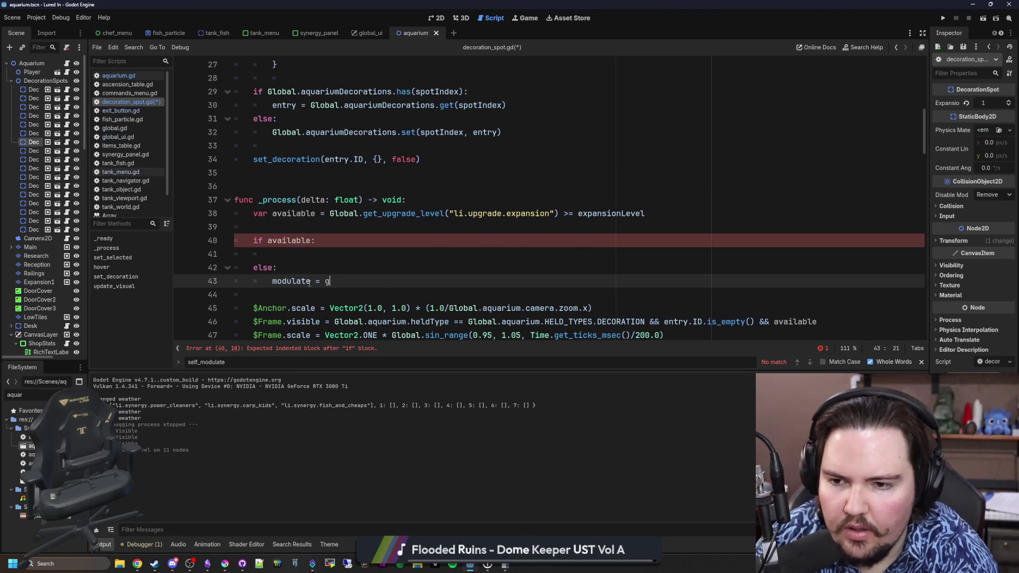
key("BackSpace")
type("C")
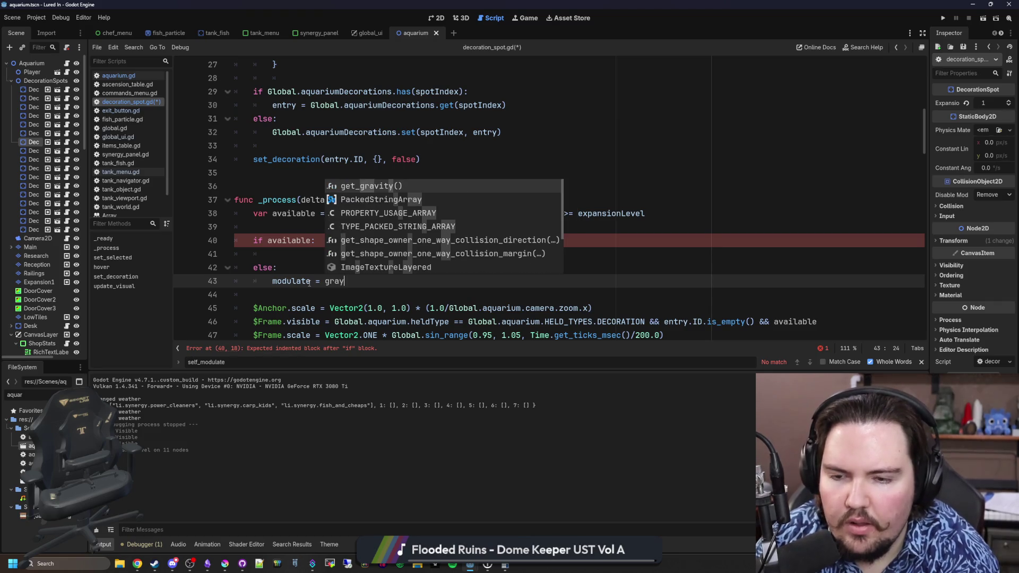
type("olor.GRAY")
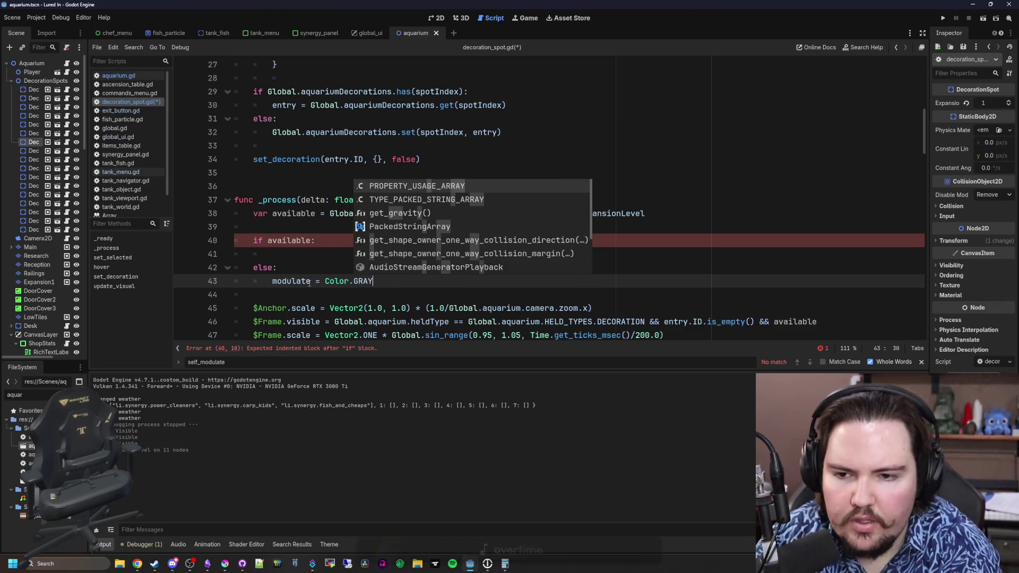
Copy the modulate line under 'if available:' and change it to Color.WHITE.
left_click_drag(391, 278, 273, 281)
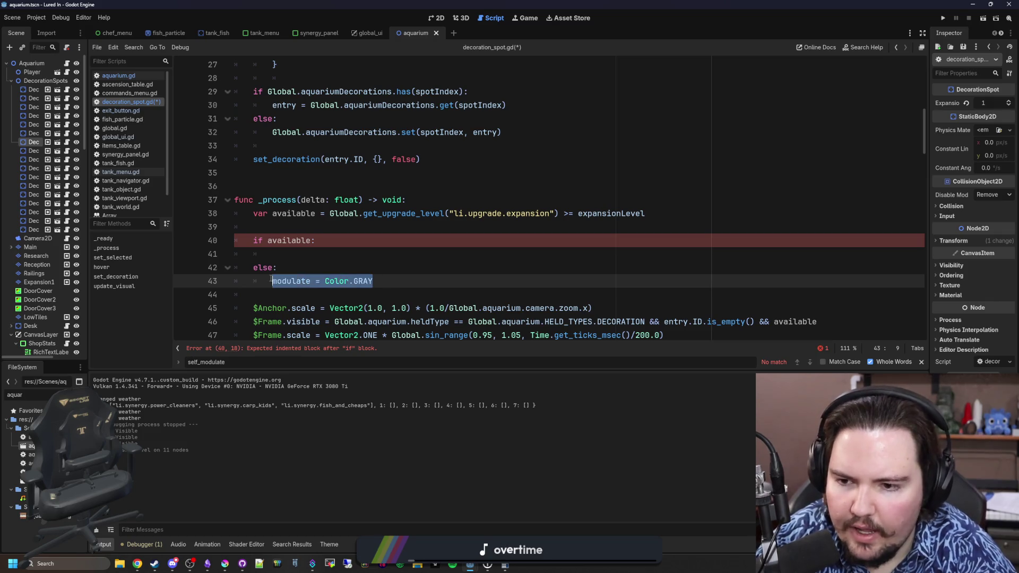
key("ctrl+c")
left_click(309, 254)
key("ctrl+v")
double_click(363, 255)
type("whi")
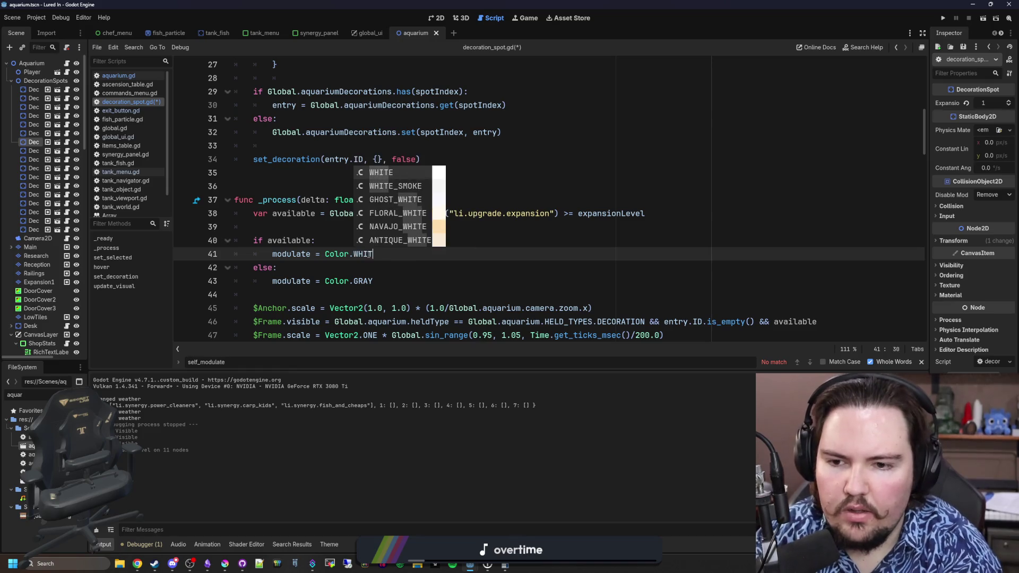
key("Return")
key("Down")
Save decoration_spot.gd with the white/gray modulate logic.
left_click(307, 223)
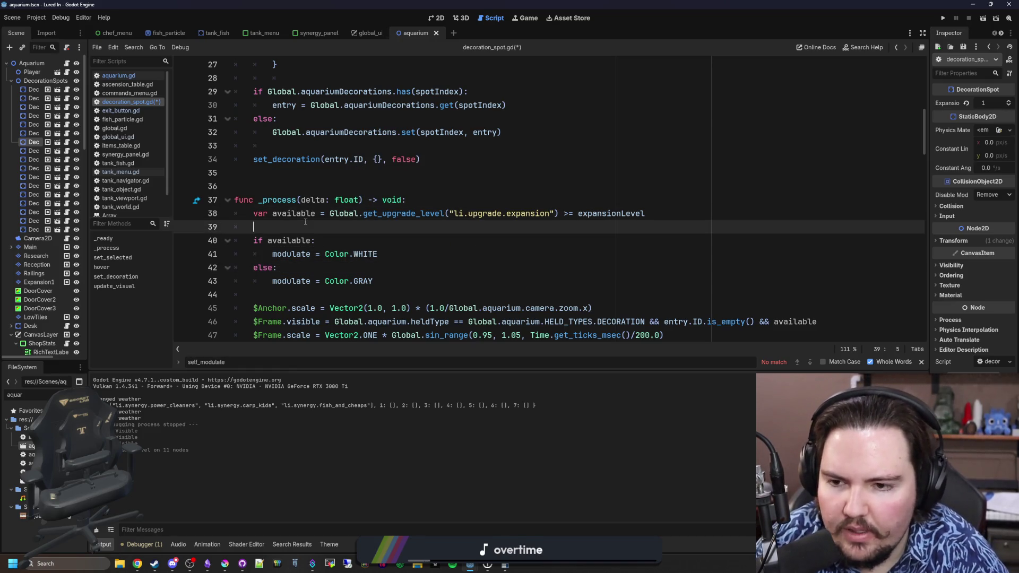
scroll(307, 220, "down", 2)
key("ctrl+s")
left_click(317, 217)
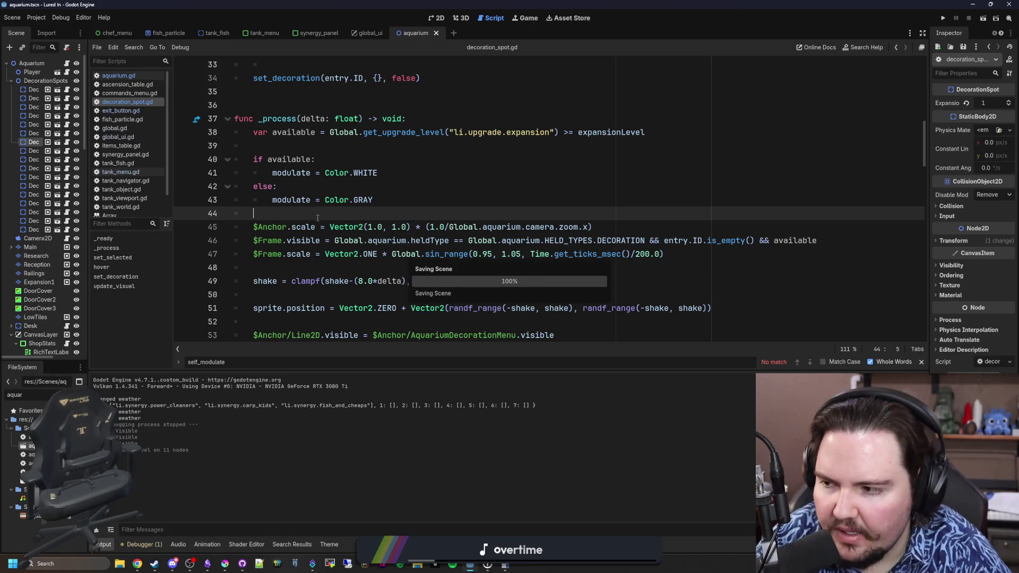
scroll(317, 218, "down", 3)
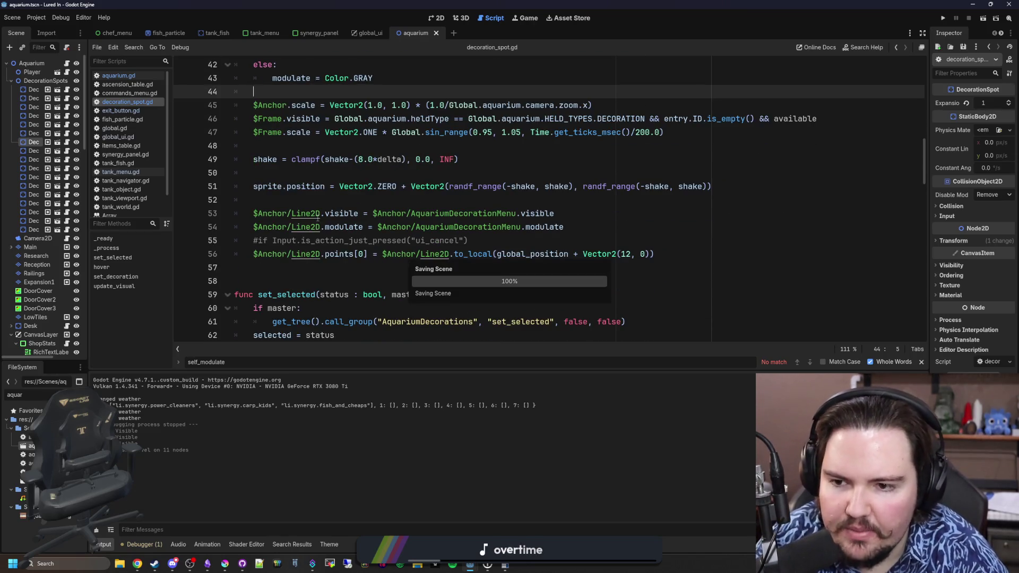
scroll(350, 202, "up", 3)
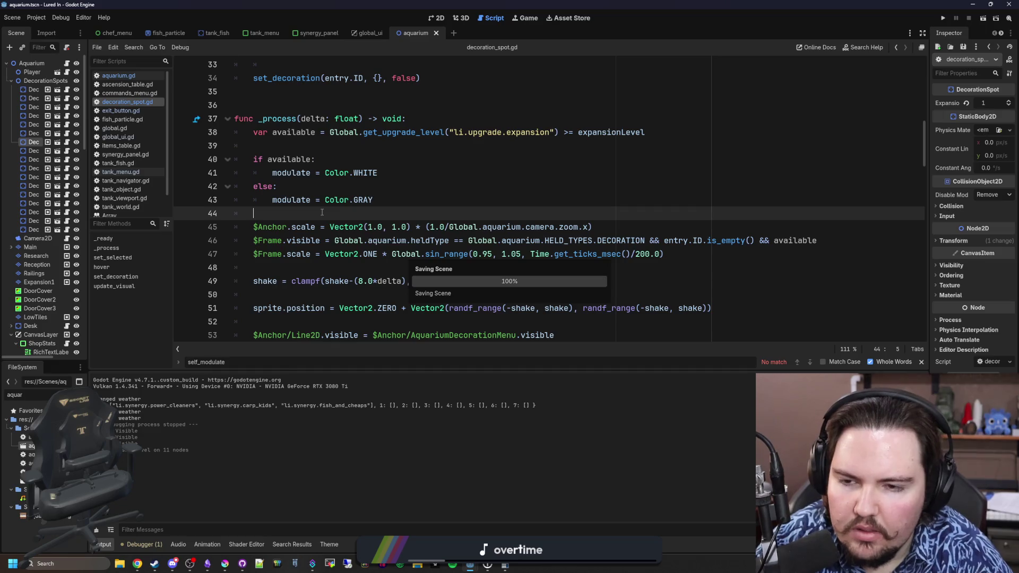
scroll(322, 212, "down", 2)
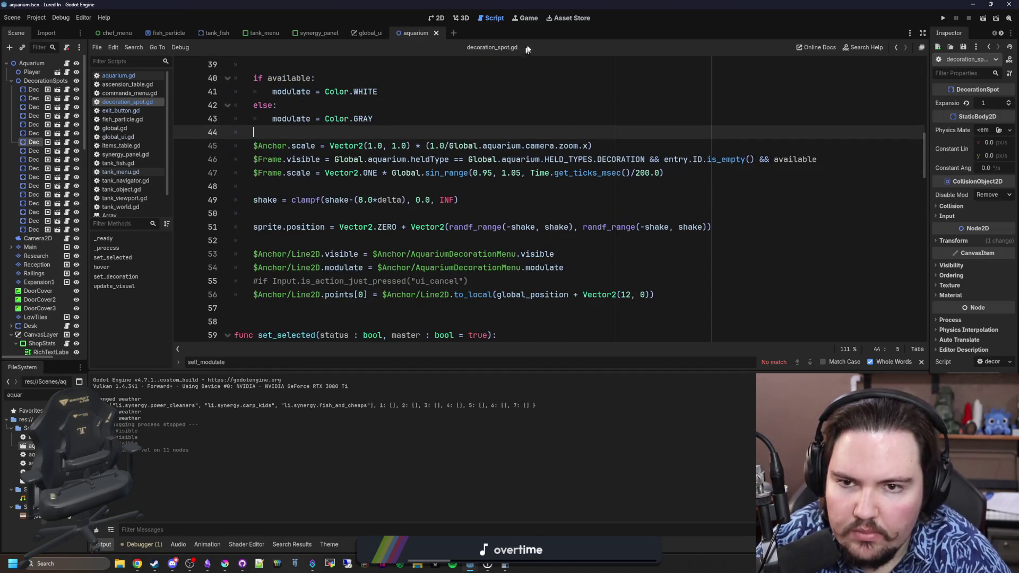
Run the project, press Play, and click a decoration spot in the aquarium to check its tint.
left_click(942, 19)
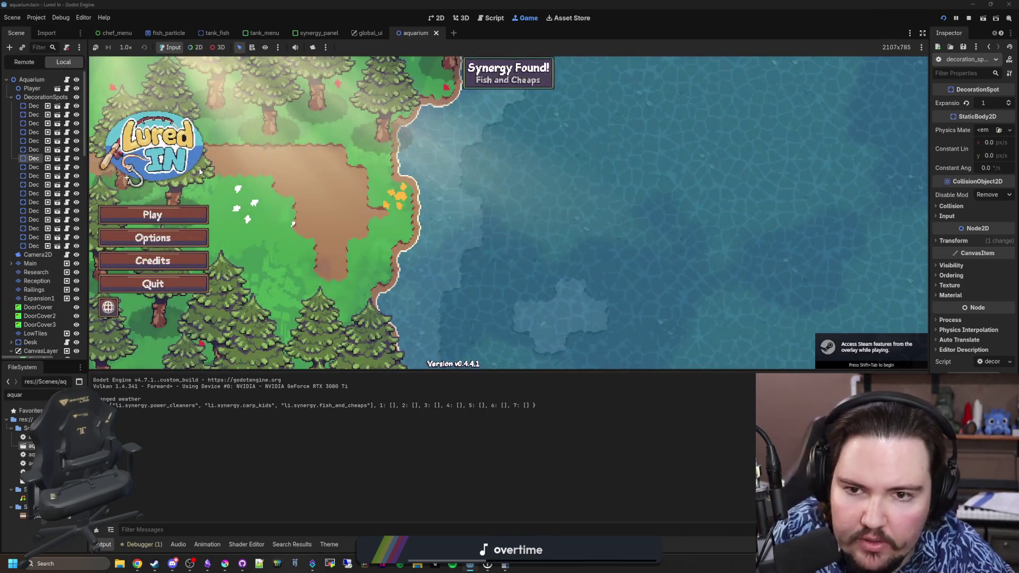
left_click(172, 210)
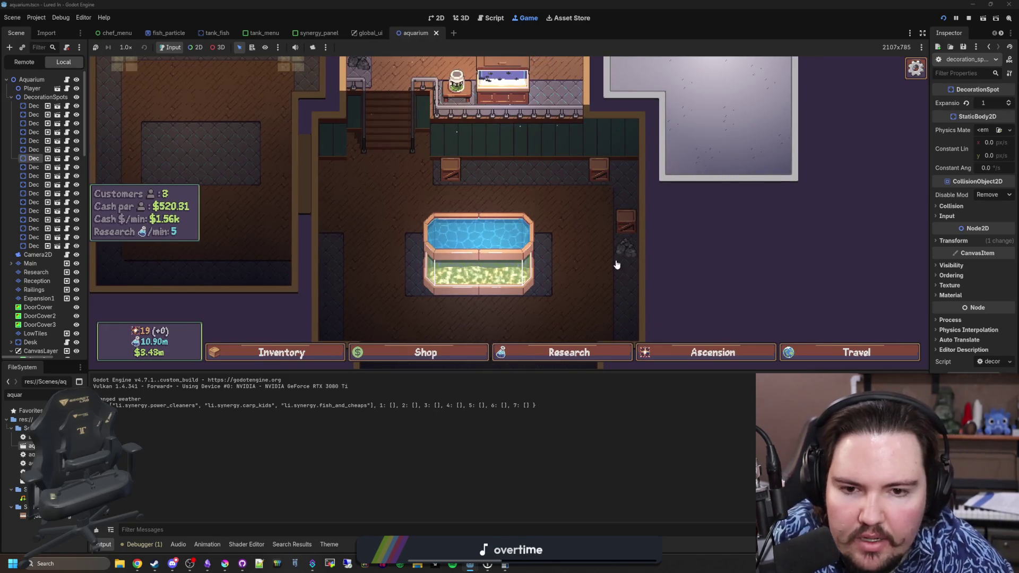
left_click(600, 175)
left_click(591, 193)
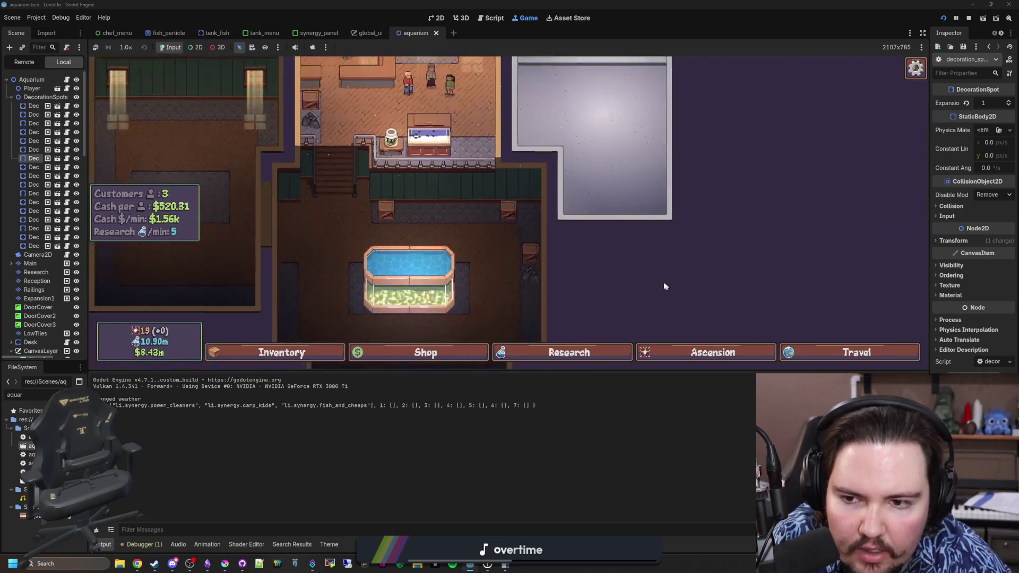
scroll(541, 274, "up", 5)
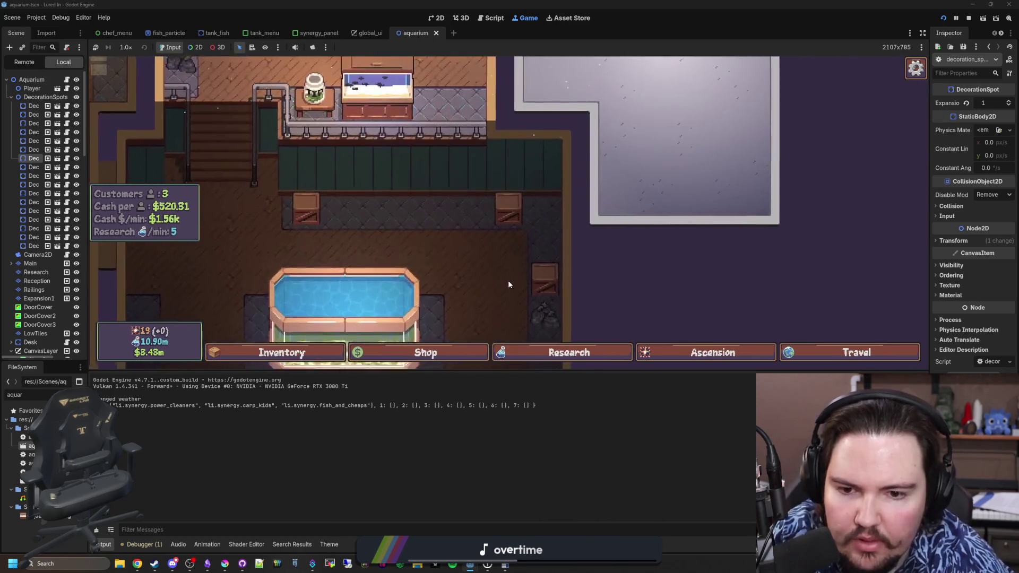
Change Color.GRAY to Color.DIM_GRAY on line 43 and save.
left_click(67, 164)
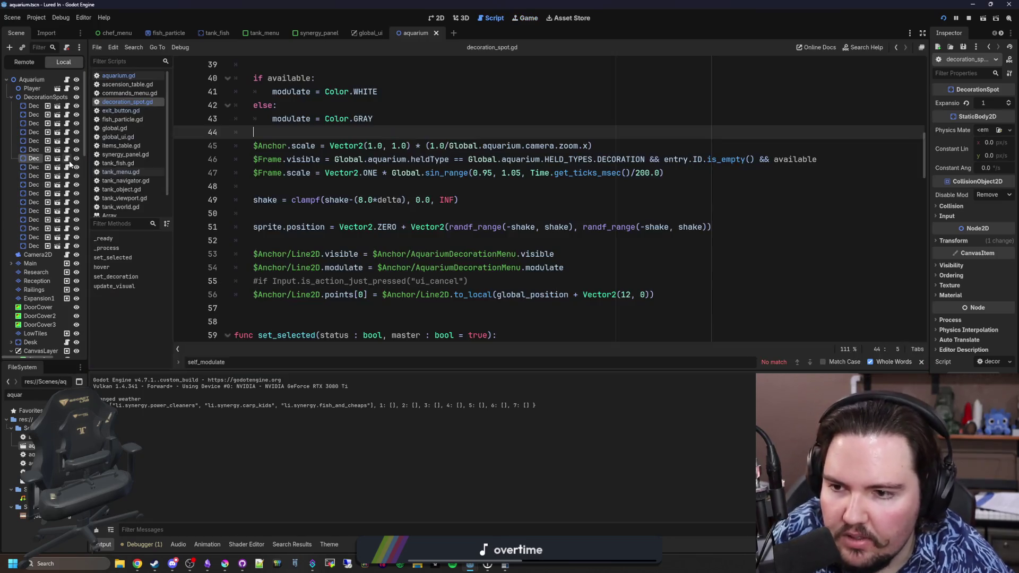
scroll(404, 198, "up", 2)
left_click(365, 199)
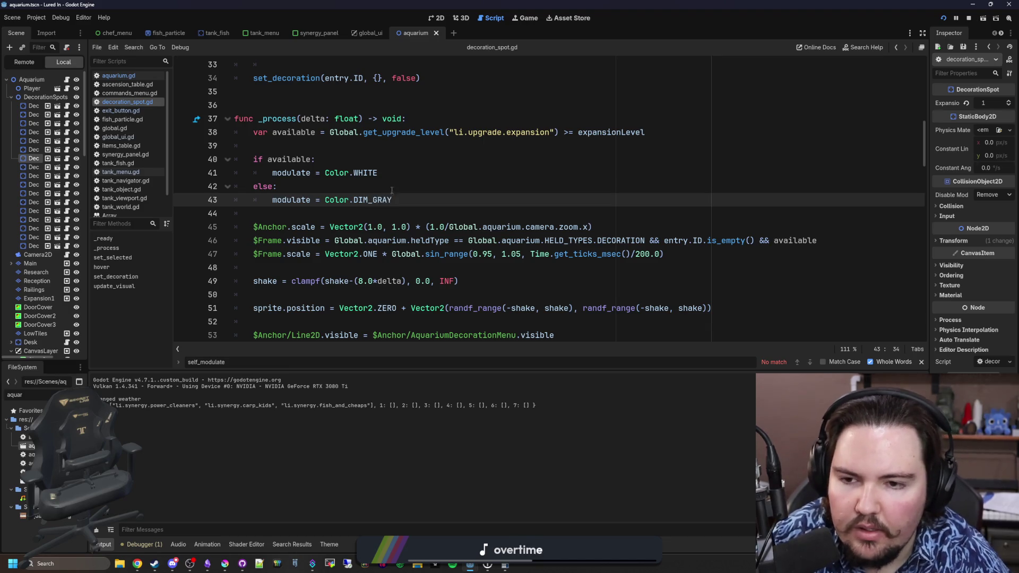
left_click(437, 190)
key("ctrl+s")
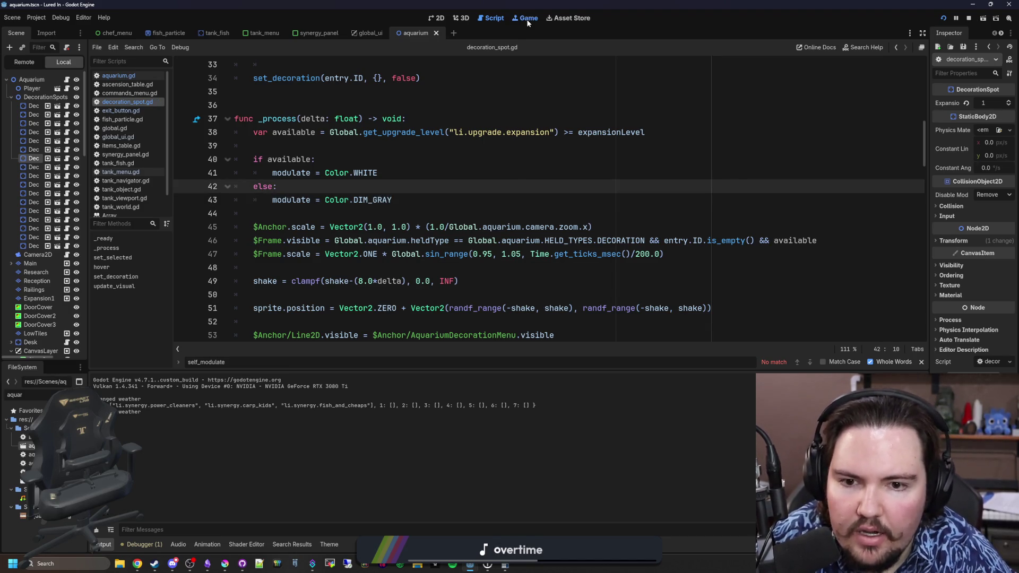
Check the dim gray tint in the running game, then open aquarium_cursor.gd.
left_click(519, 20)
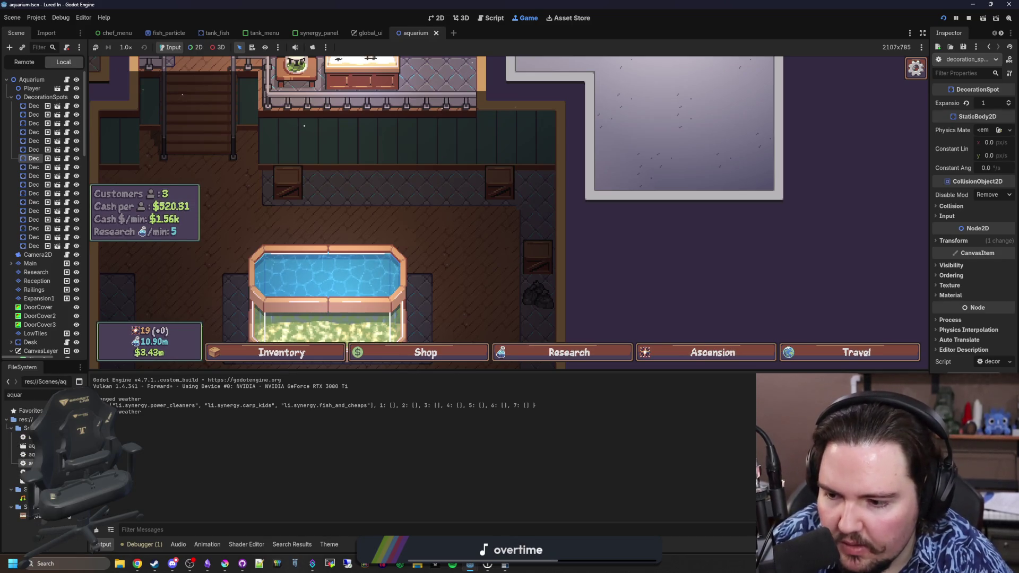
key("ctrl+F3")
left_click(526, 227)
left_click(457, 202)
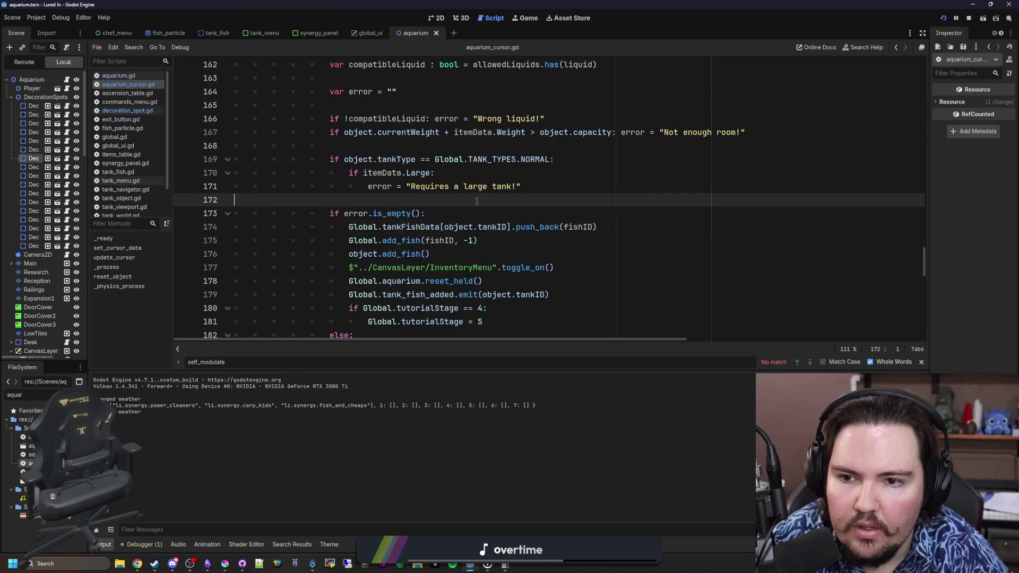
Save, then search aquarium_cursor.gd for the DecorationSpot hover condition.
key("ctrl+s")
scroll(478, 198, "up", 3)
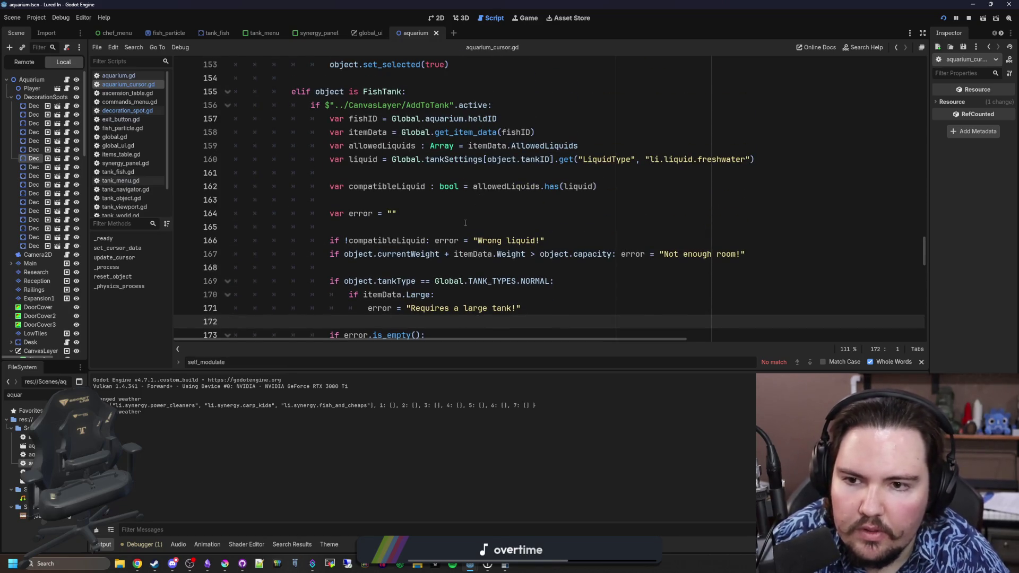
left_click(466, 223)
key("ctrl+f")
type("ationS")
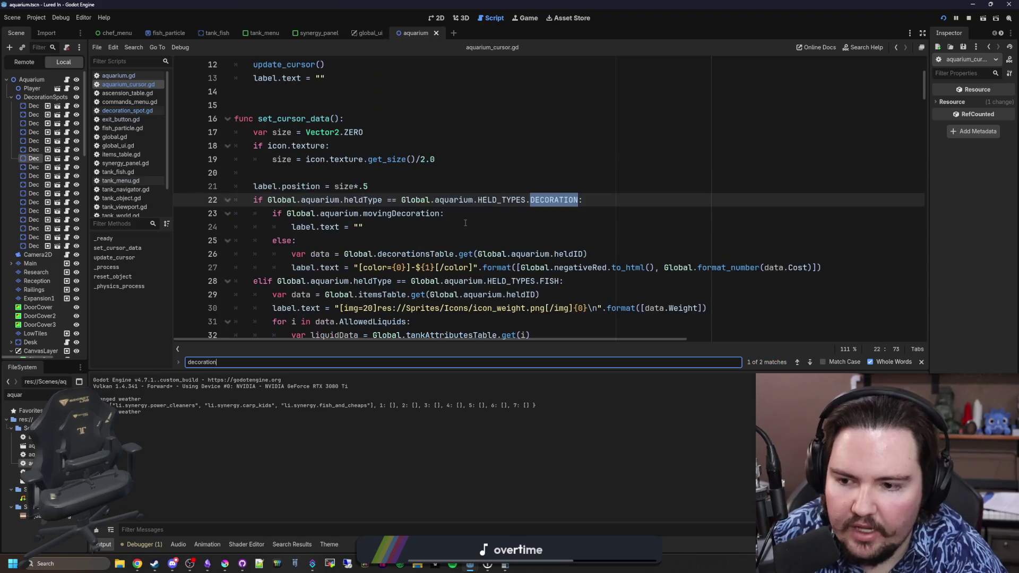
type("pot")
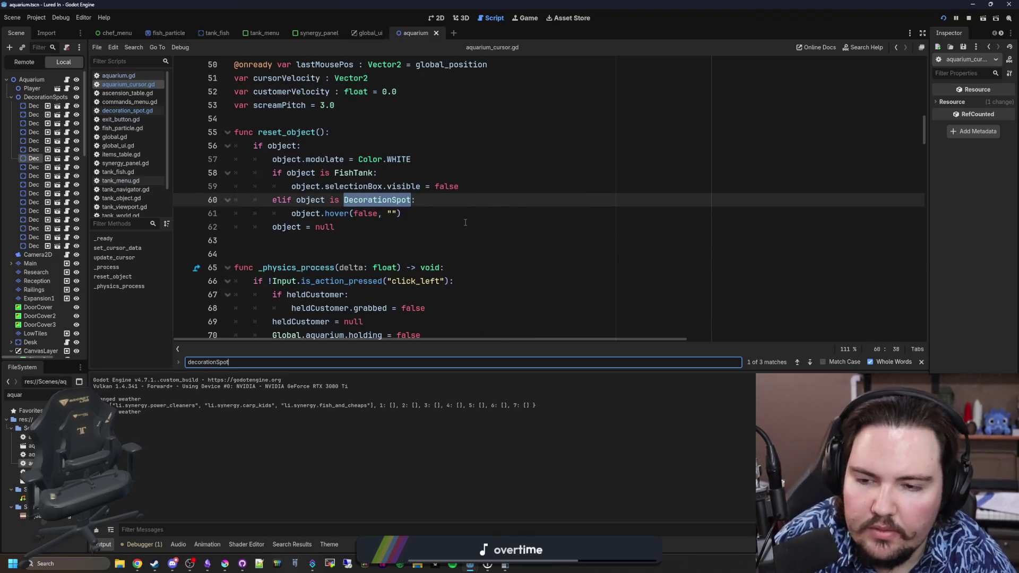
key("Return")
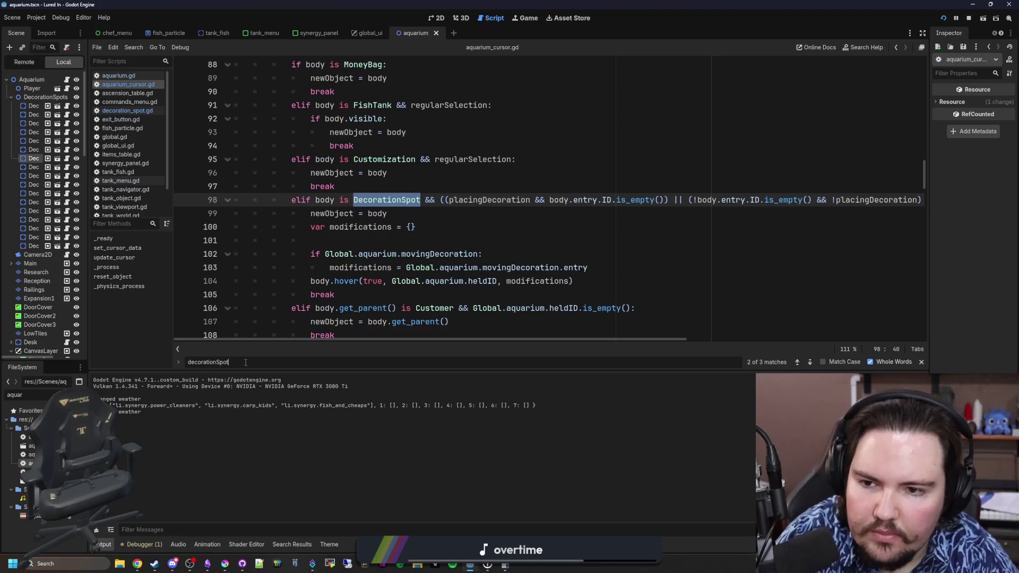
scroll(527, 191, "down", 1)
scroll(531, 181, "right", 2)
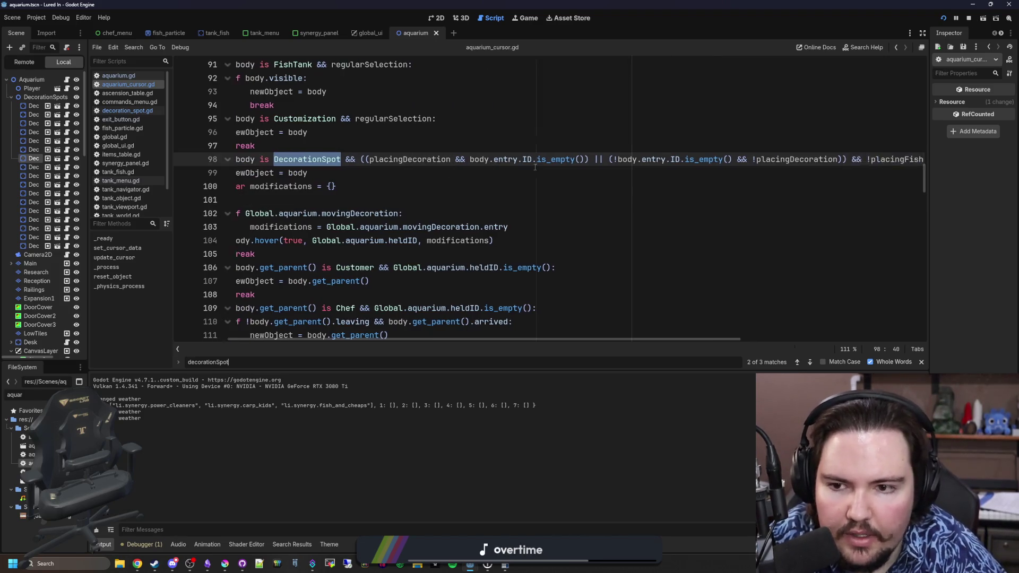
scroll(535, 167, "left", 2)
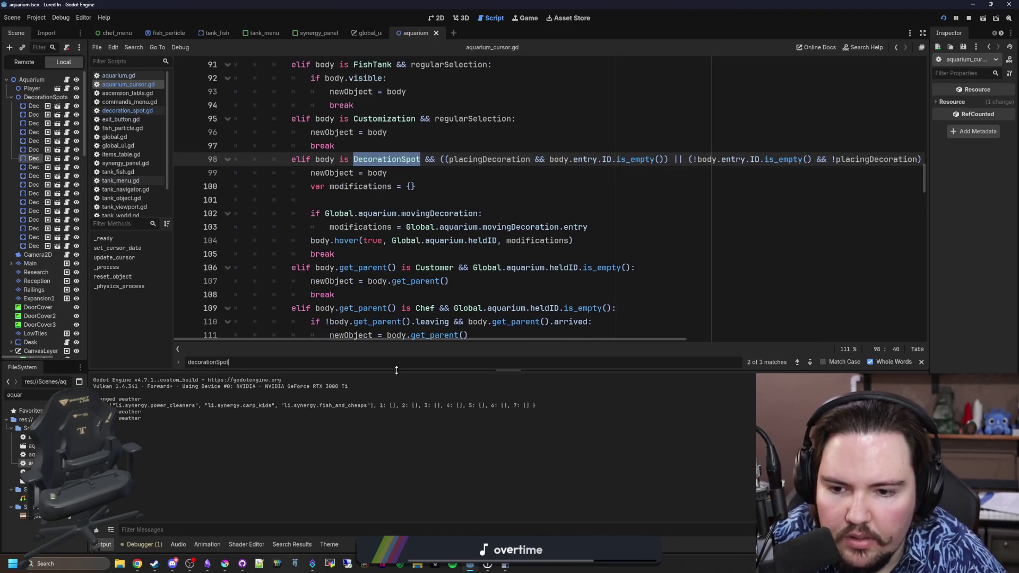
Add an 'available' check to the DecorationSpot condition on line 98 and save the script.
left_click_drag(395, 370, 391, 444)
scroll(434, 340, "up", 1)
mouse_move(577, 413)
left_mouse_down()
mouse_move(620, 404)
mouse_move(698, 412)
left_mouse_up()
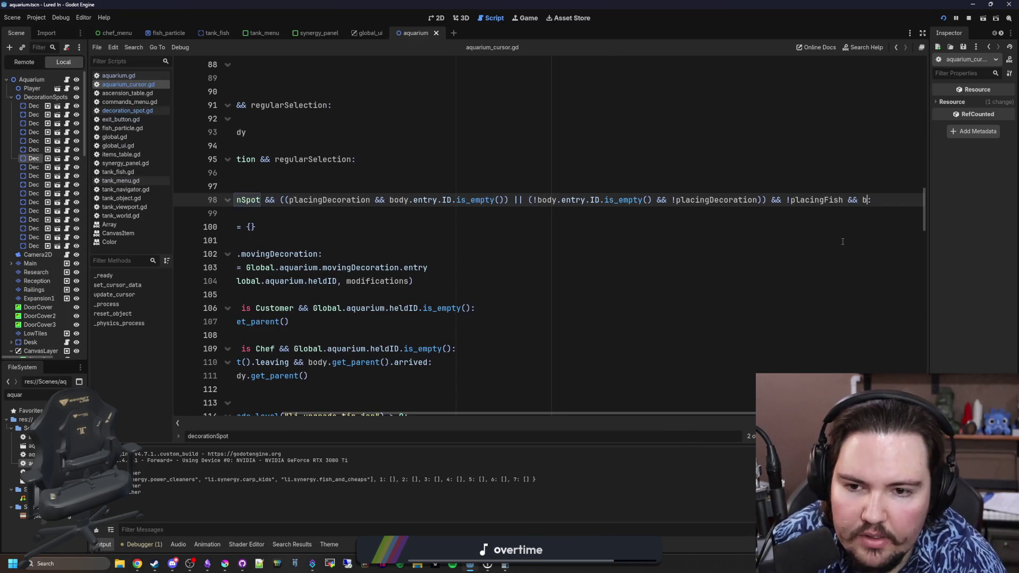
type("available")
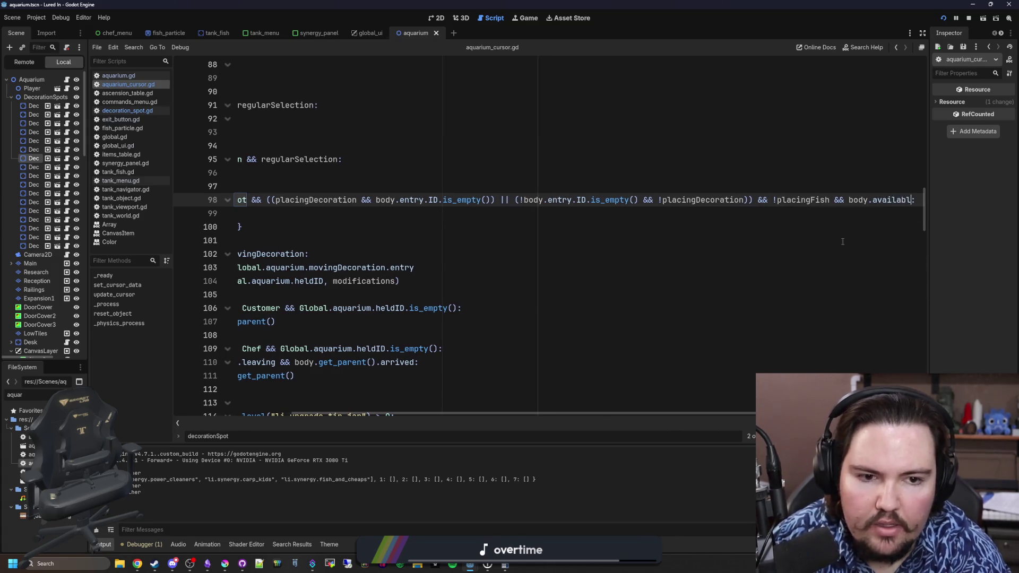
left_click(487, 228)
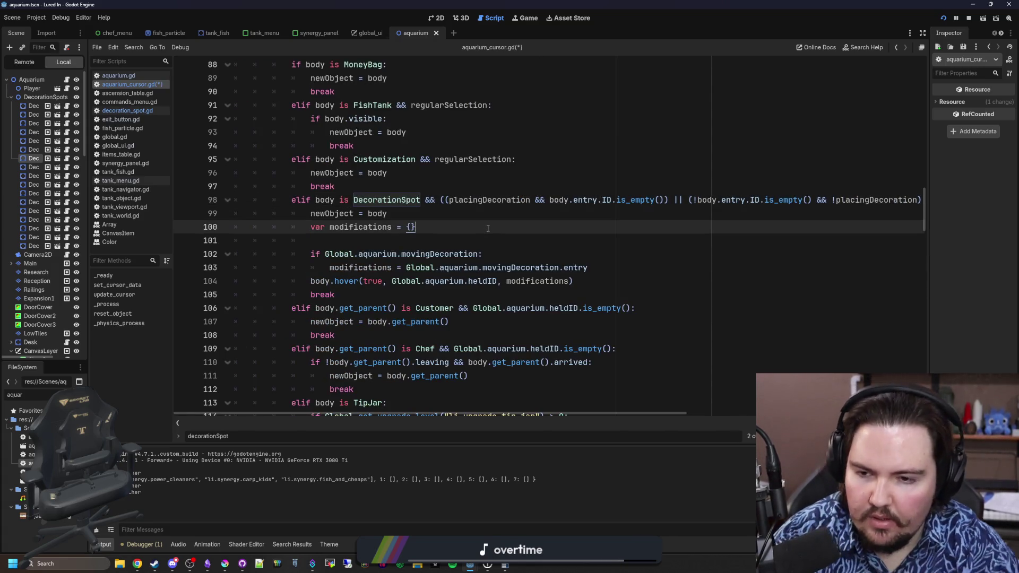
key("ctrl+s")
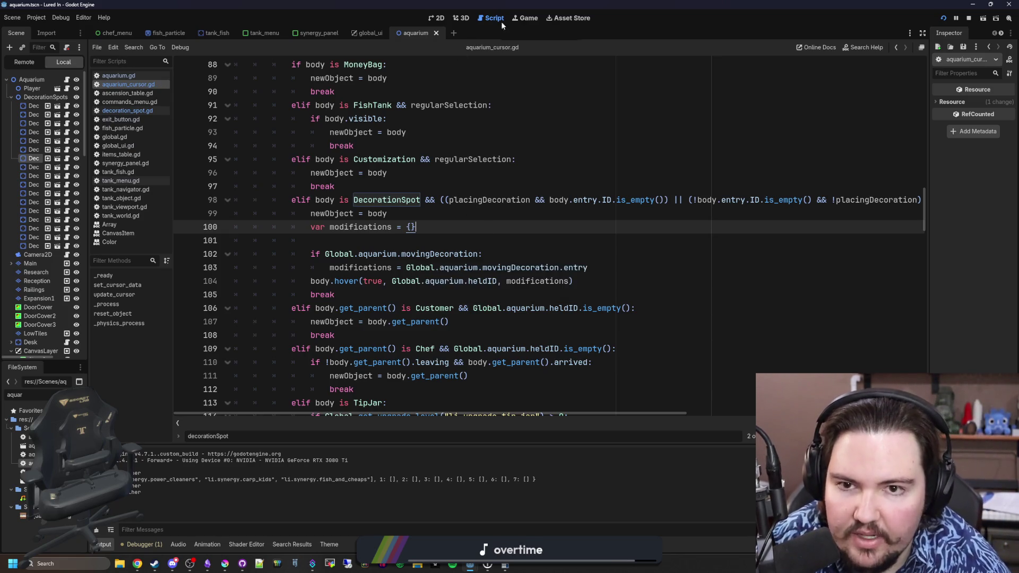
left_click(525, 18)
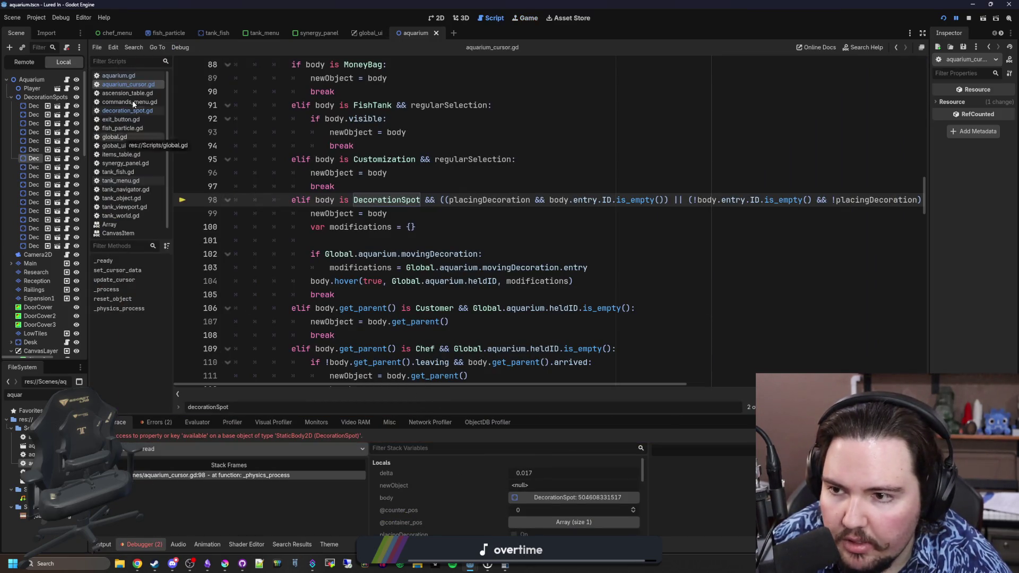
Compare the 'available' use in decoration_spot.gd's _process with the failing line 98.
left_click(140, 112)
left_click(300, 159)
double_click(307, 158)
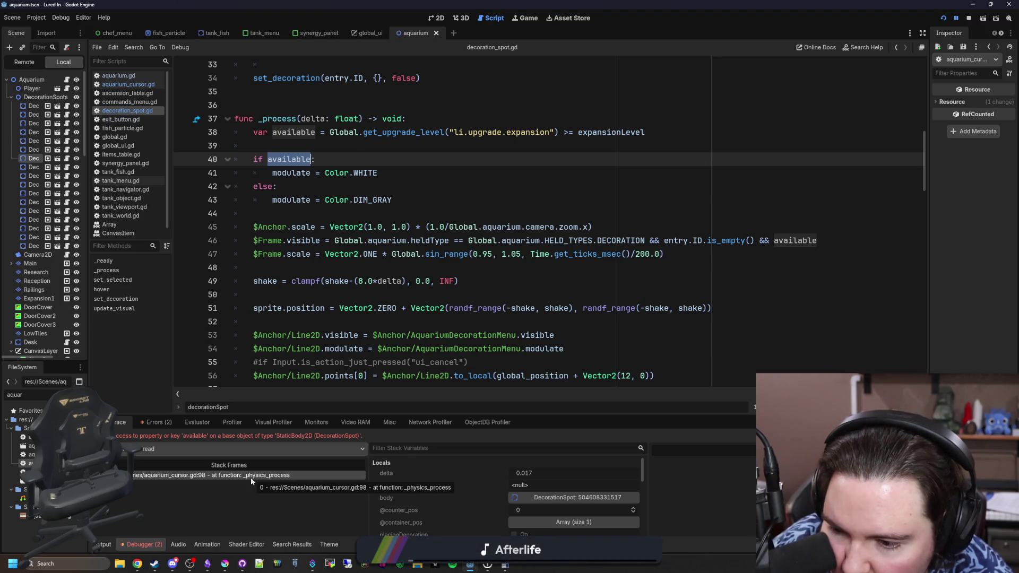
left_click(251, 477)
key("alt+Left")
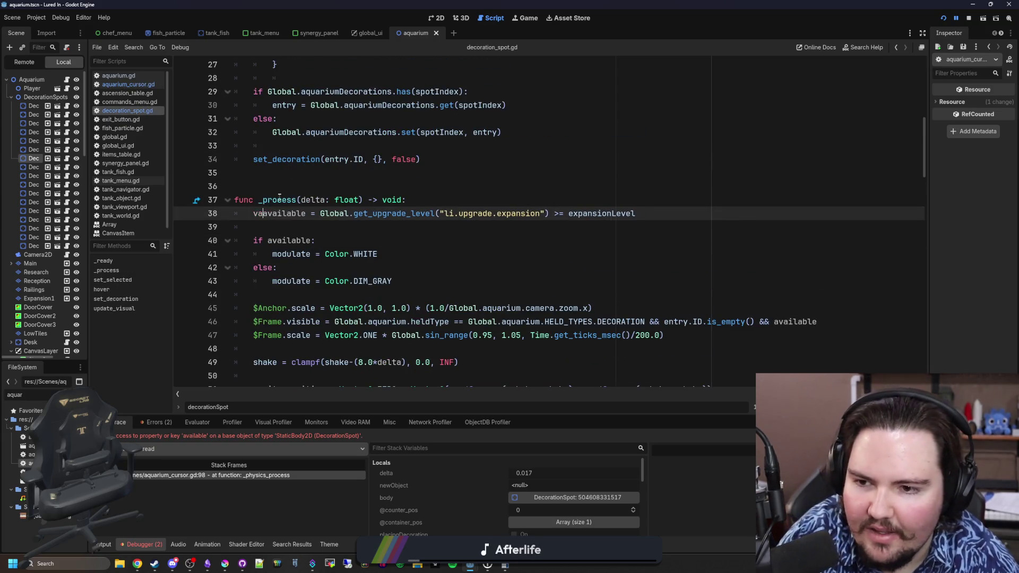
scroll(275, 215, "up", 8)
Declare 'var available : bool = true' below the shake variable, save, and restart the game.
left_click(284, 201)
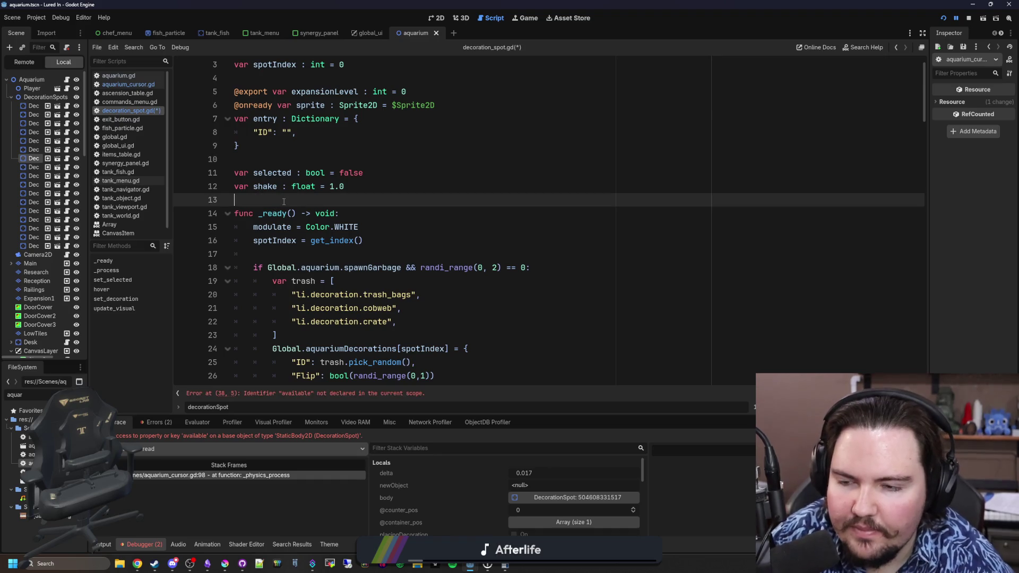
key("Return")
type("var ab")
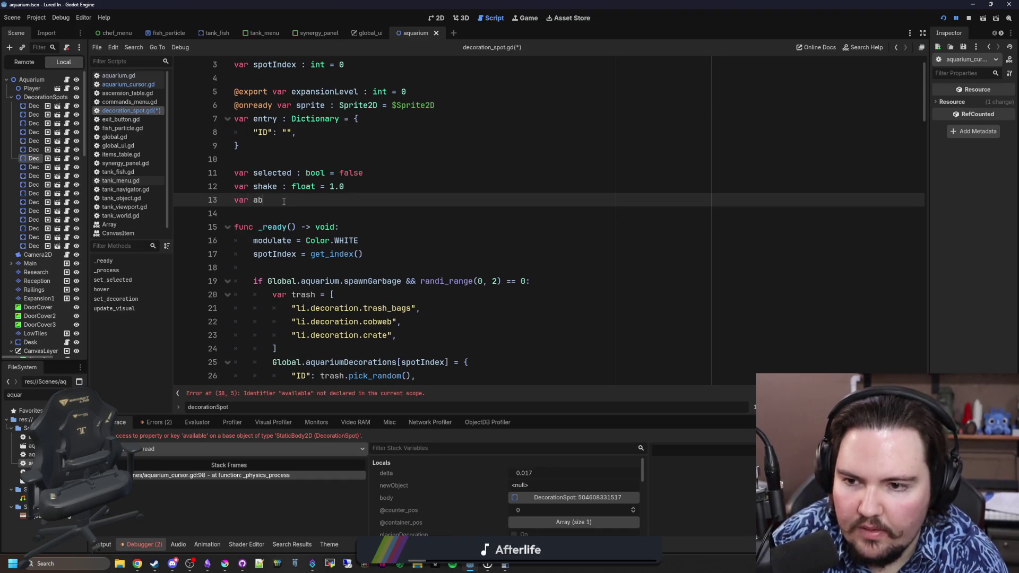
key("BackSpace")
type("true")
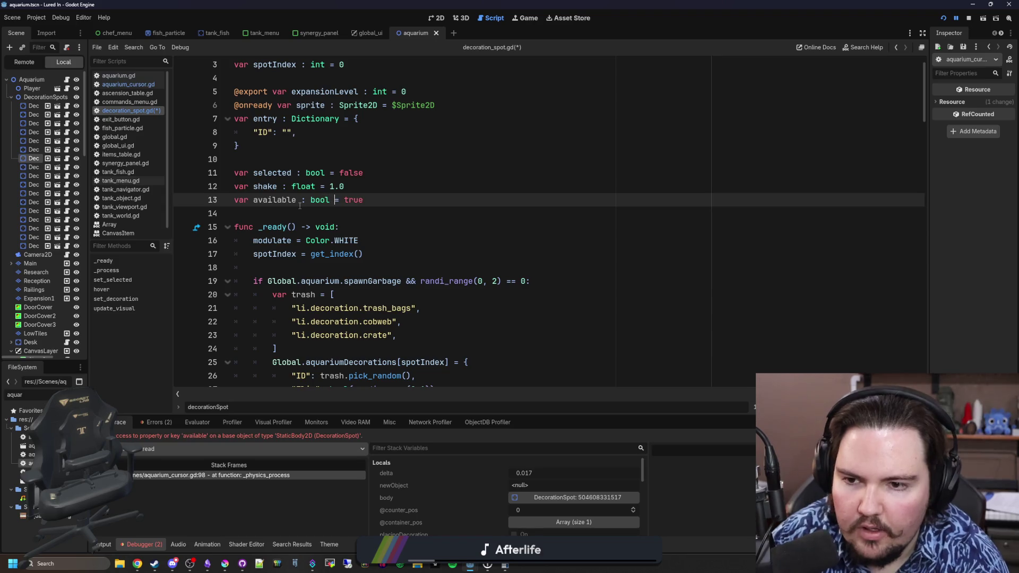
left_click(468, 160)
key("ctrl+s")
left_click(969, 18)
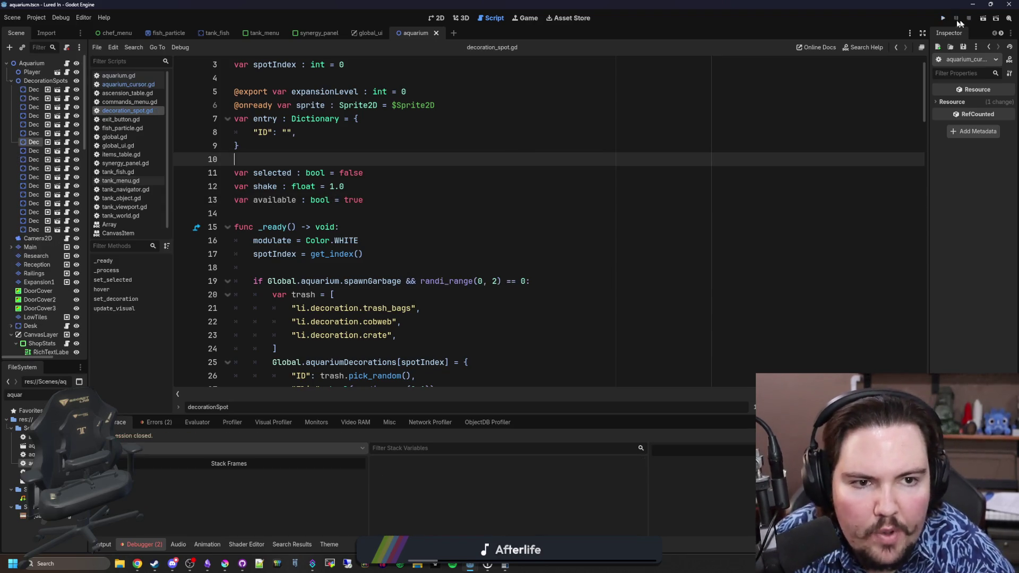
left_click(943, 20)
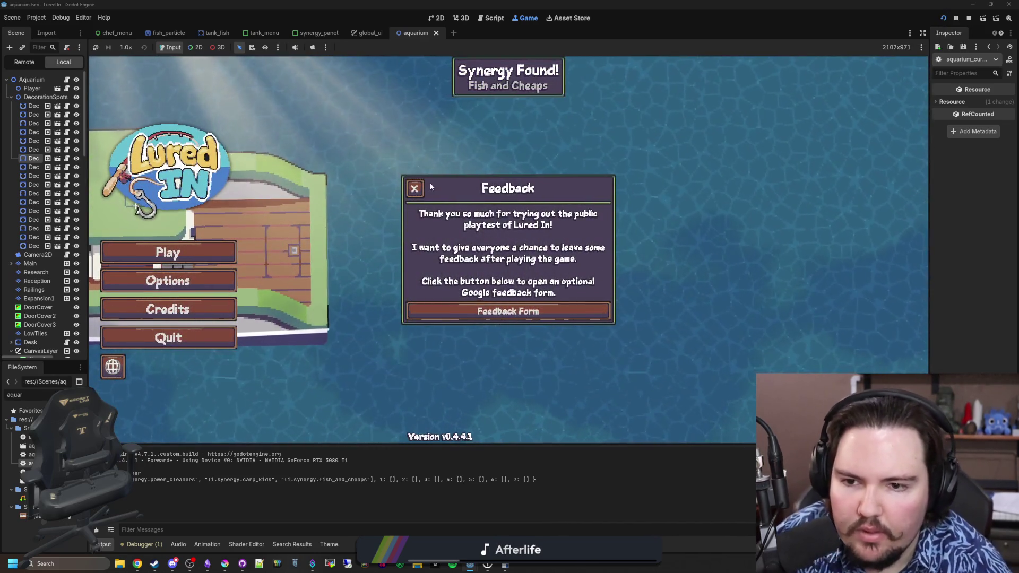
Dismiss the feedback notice and offline-earnings popup, then inspect the rock decoration.
left_click(416, 189)
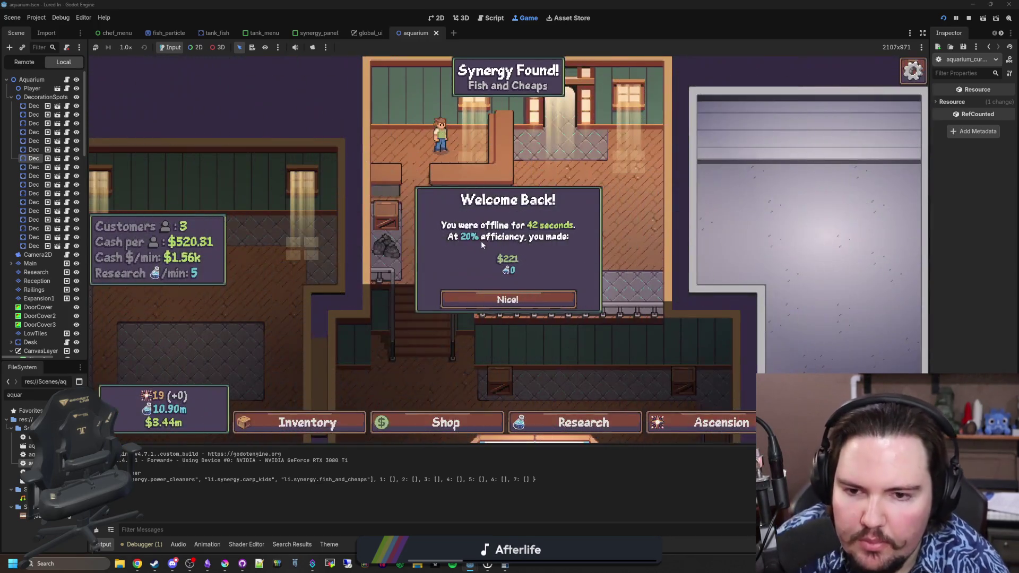
left_click(507, 300)
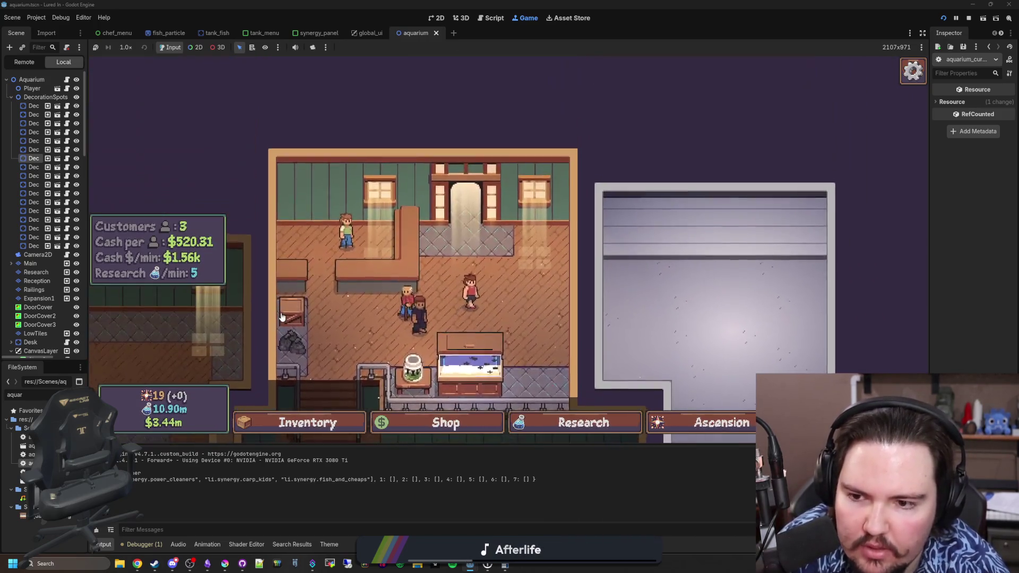
left_click(464, 274)
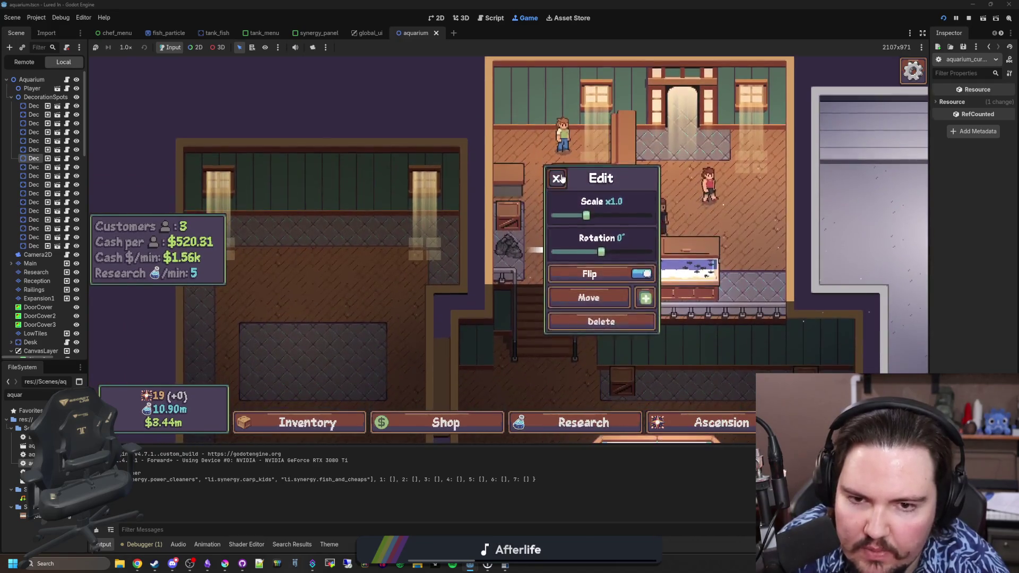
left_click(560, 178)
Buy a Starfish Home from the shop's Decorations and place it near the counter.
left_click(444, 423)
left_click(569, 158)
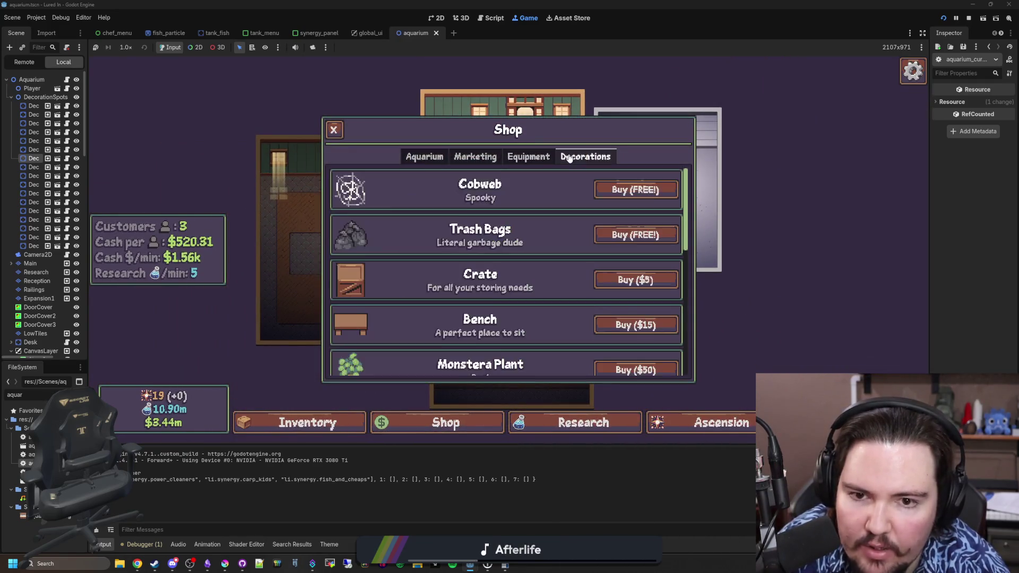
scroll(546, 191, "down", 7)
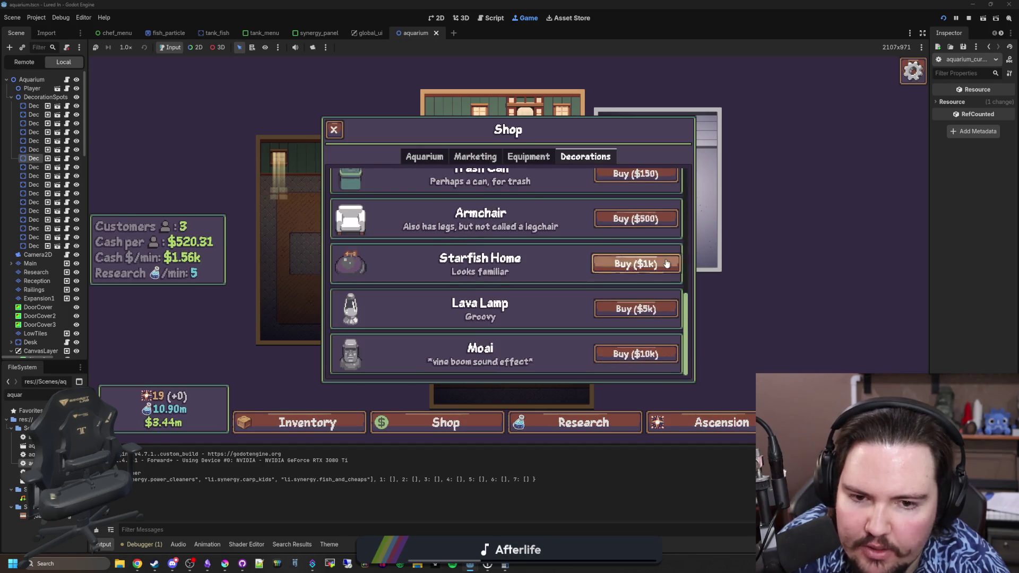
left_click(666, 264)
mouse_move(600, 276)
left_mouse_down()
mouse_move(612, 312)
mouse_move(630, 320)
mouse_move(605, 246)
mouse_move(457, 255)
mouse_move(467, 223)
mouse_move(591, 360)
mouse_move(574, 301)
left_mouse_up()
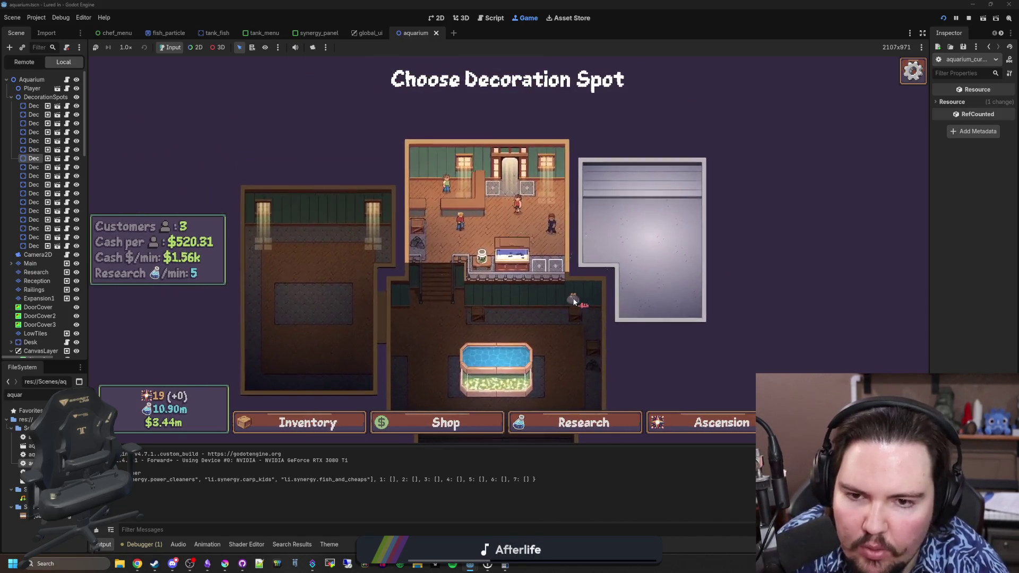
scroll(574, 301, "up", 2)
left_click(562, 271)
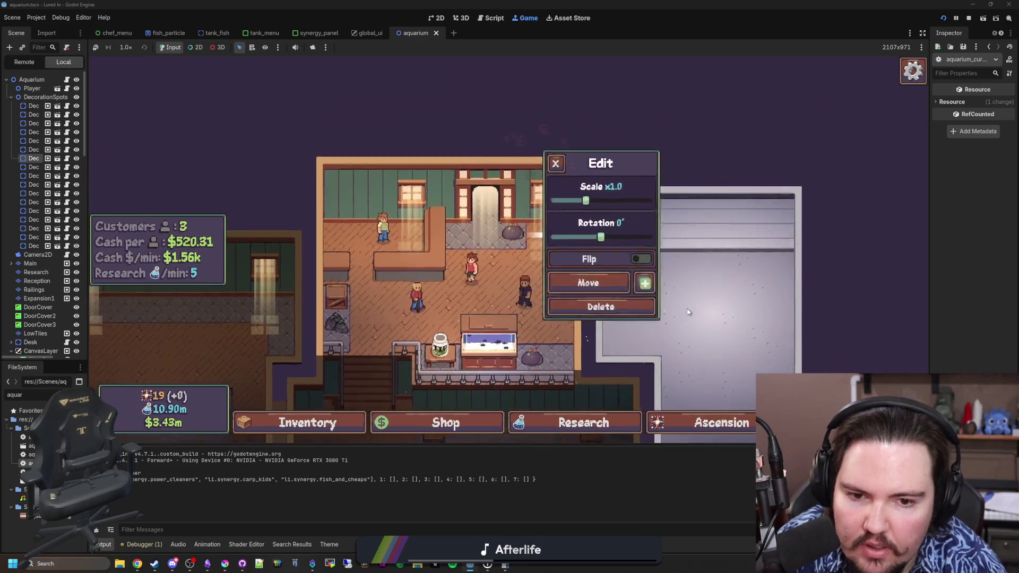
left_click(689, 312)
Show the shop's Aquarium upgrades, with New Tank locked until Expansion level 1.
left_click(467, 228)
left_click(451, 324)
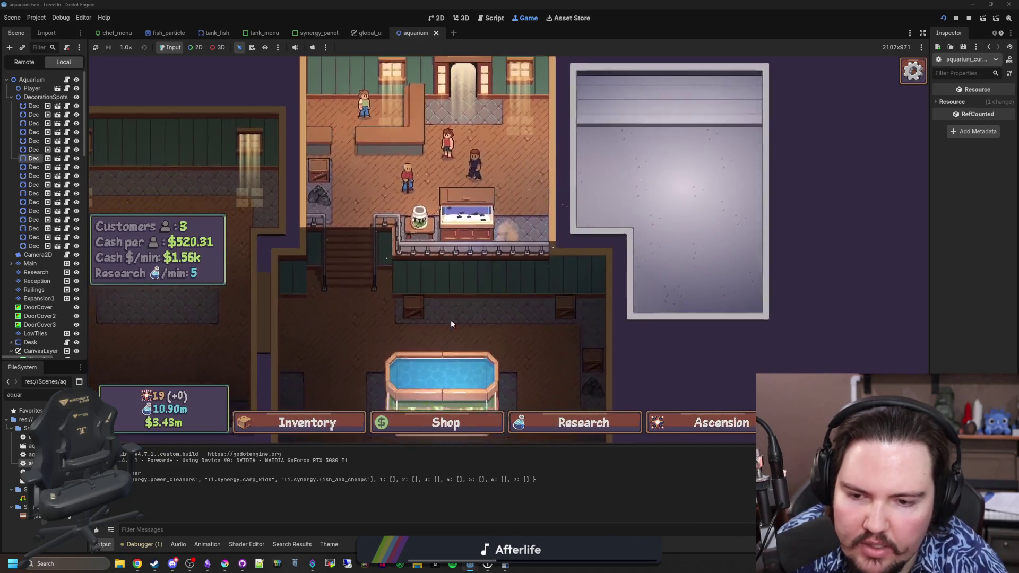
left_click(446, 422)
left_click(424, 156)
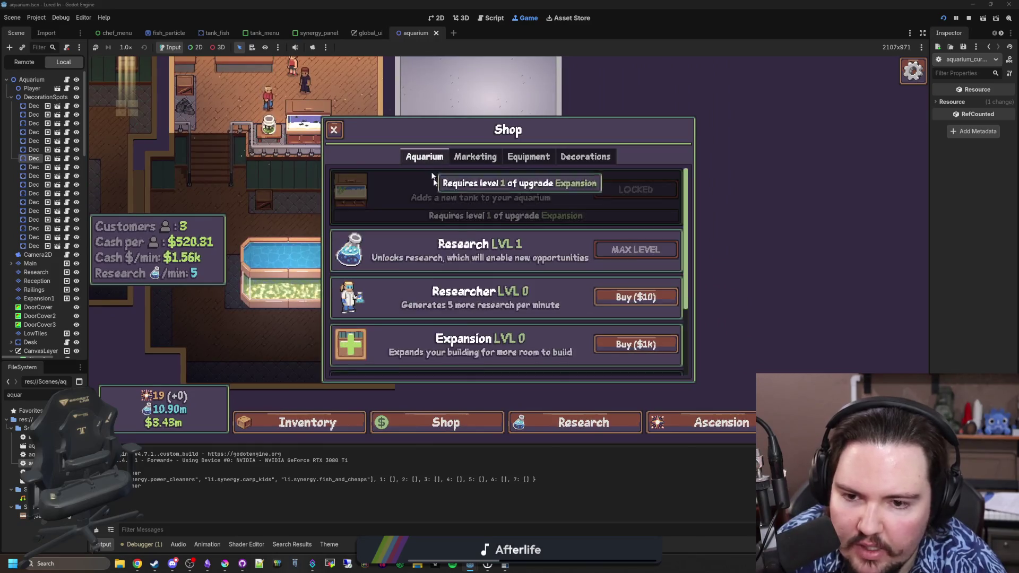
Inspect the wall crate and a decoration spot, and check the Expansion level in the shop.
scroll(433, 177, "down", 1)
key("Escape")
left_click(280, 201)
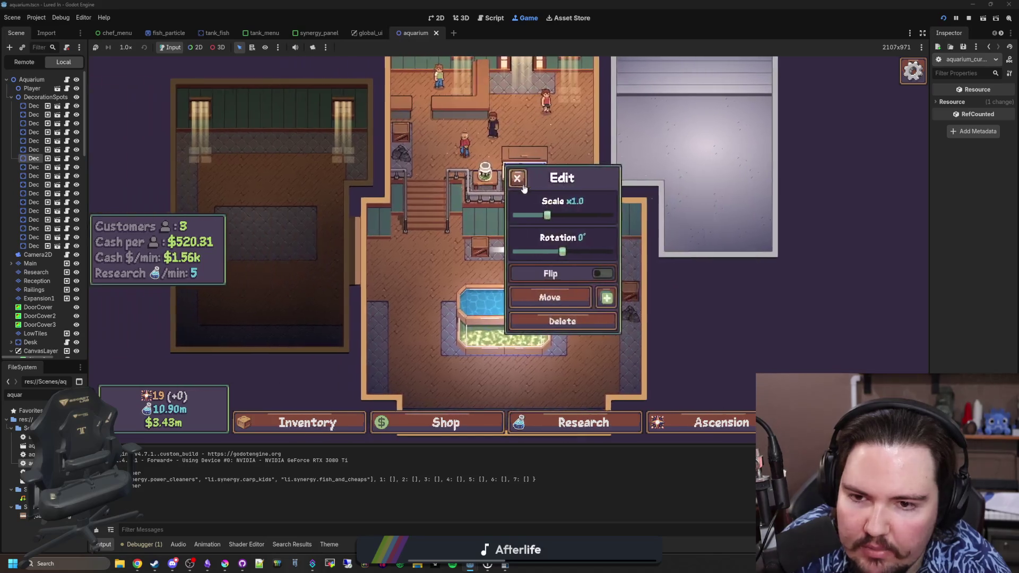
left_click(518, 179)
scroll(453, 262, "up", 3)
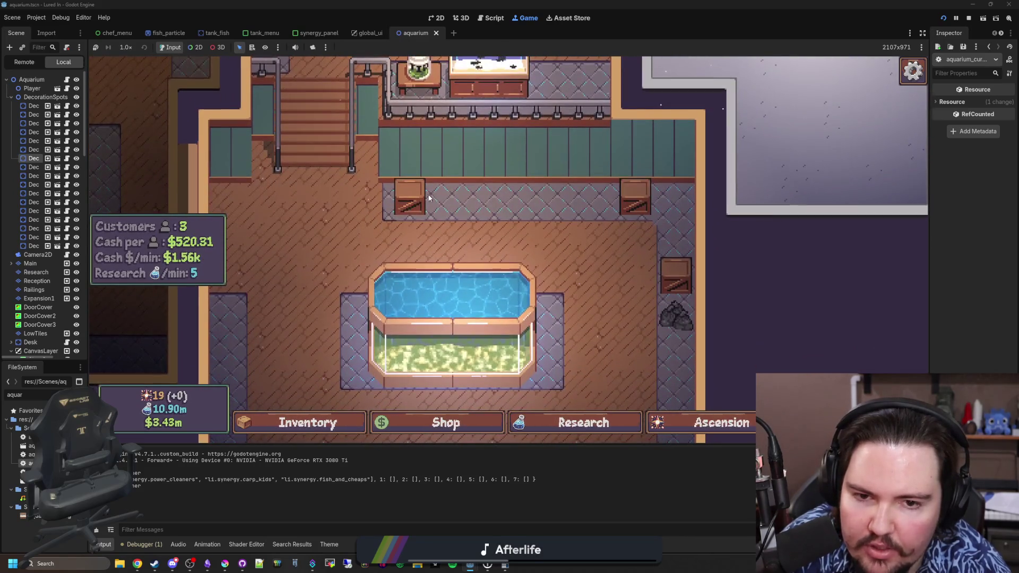
left_click(683, 279)
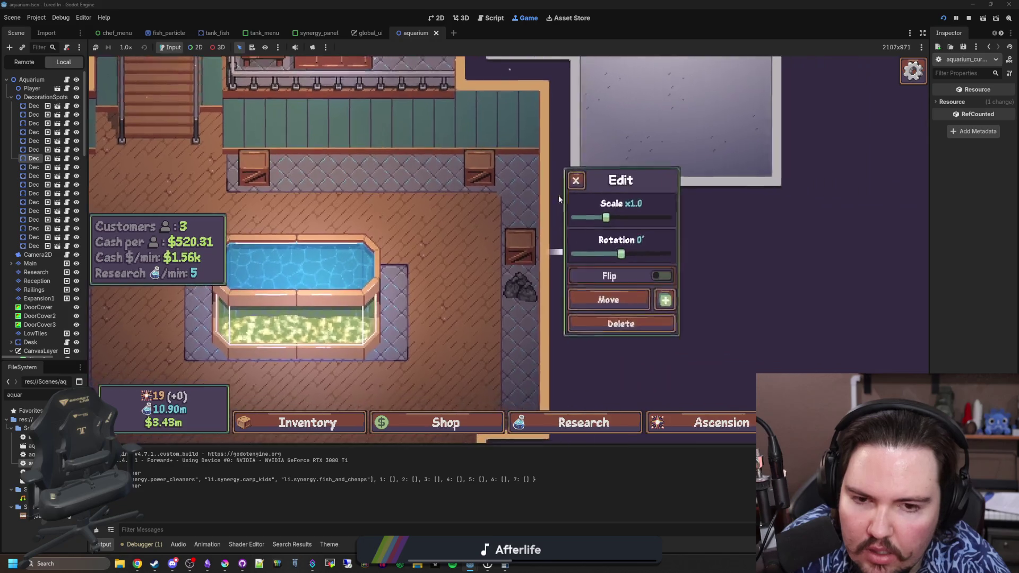
left_click(444, 422)
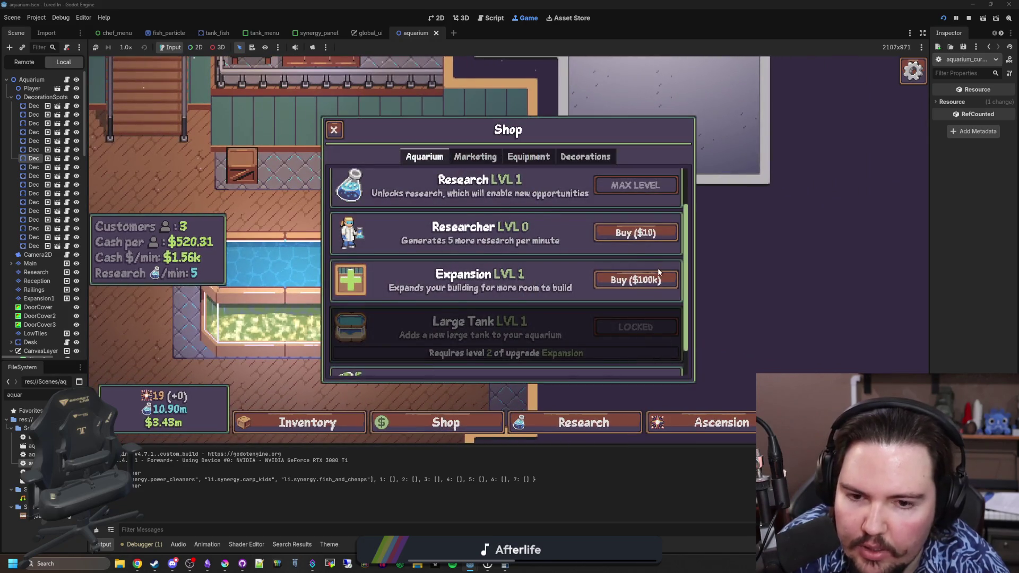
Delete the wall crate and browse the shop's Decorations items.
left_click(666, 329)
left_click(663, 328)
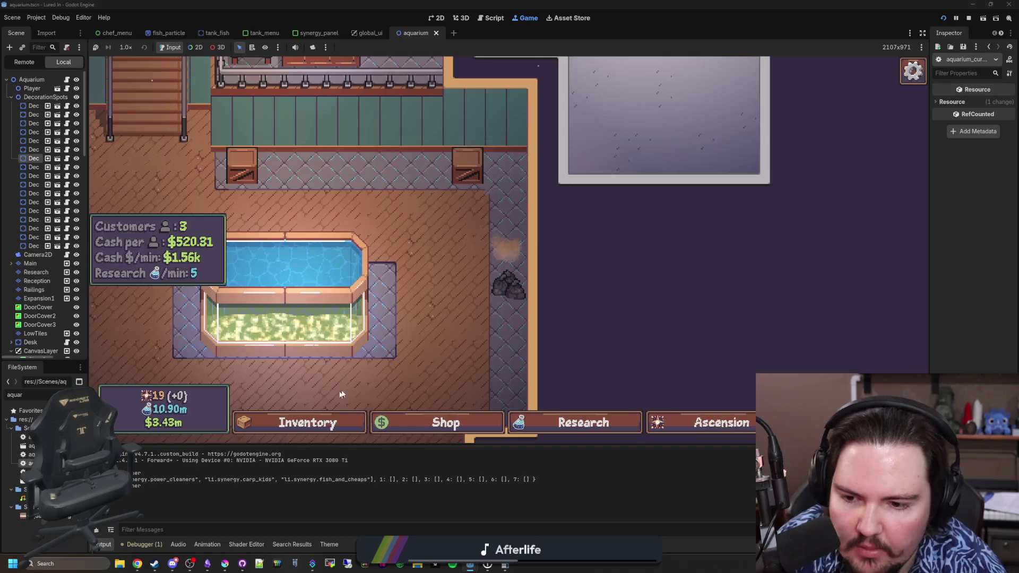
left_click(444, 422)
left_click(528, 157)
left_click(596, 157)
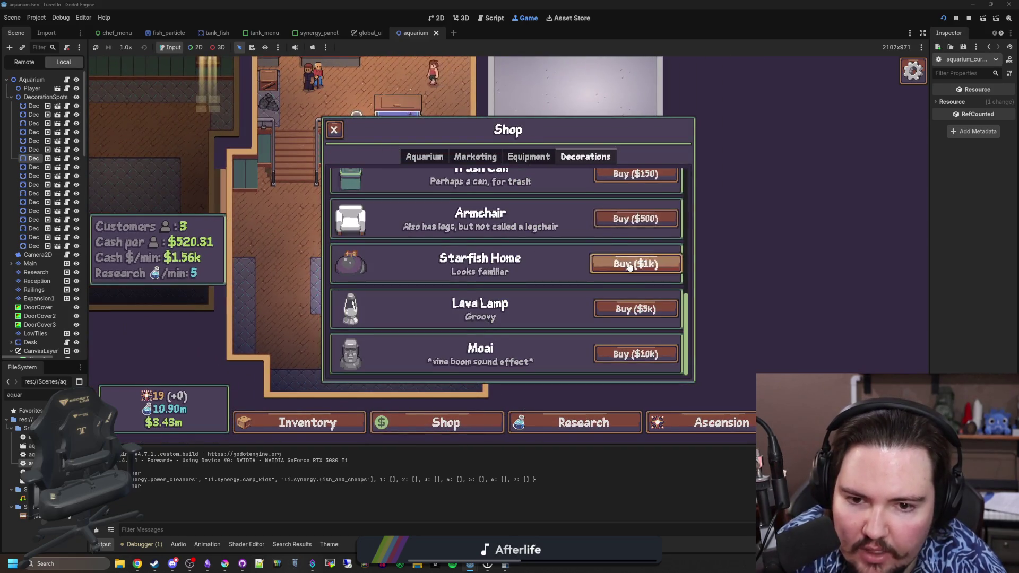
Buy another Starfish Home, fill the lower right-wall spots, and stop the game.
left_click(636, 264)
left_click(453, 192)
left_click(497, 203)
left_click(570, 249)
left_click(569, 341)
left_click(570, 320)
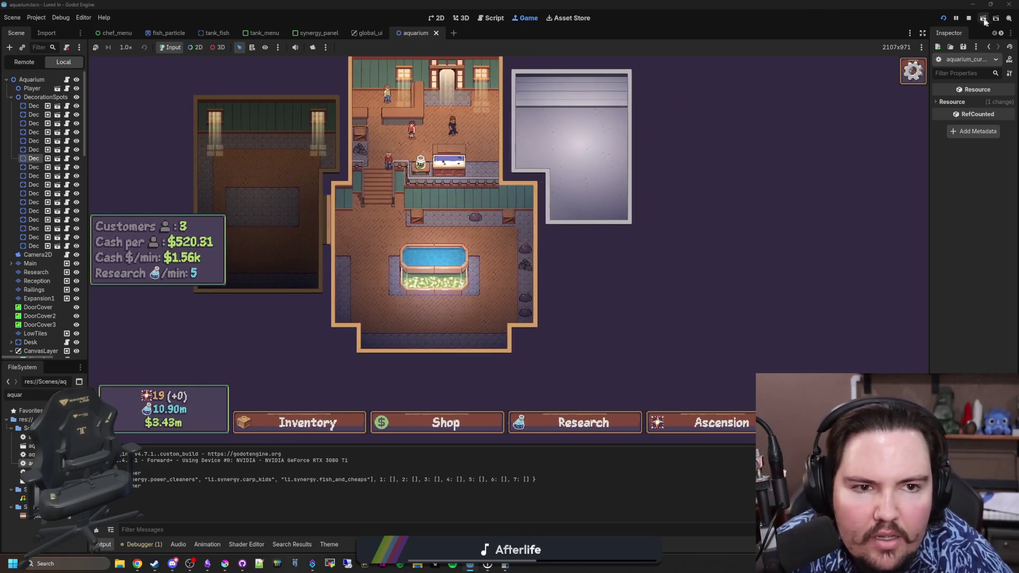
left_click(966, 19)
left_click(515, 213)
Save the script and show the Lured In note in Obsidian, scrolled to the top.
key("ctrl+s")
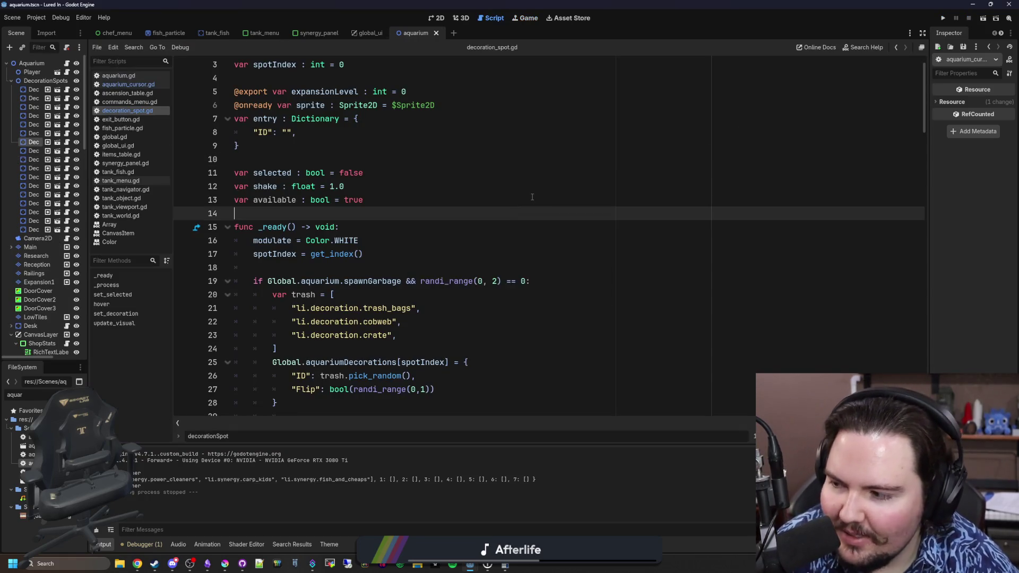
left_click(207, 563)
scroll(546, 258, "up", 3)
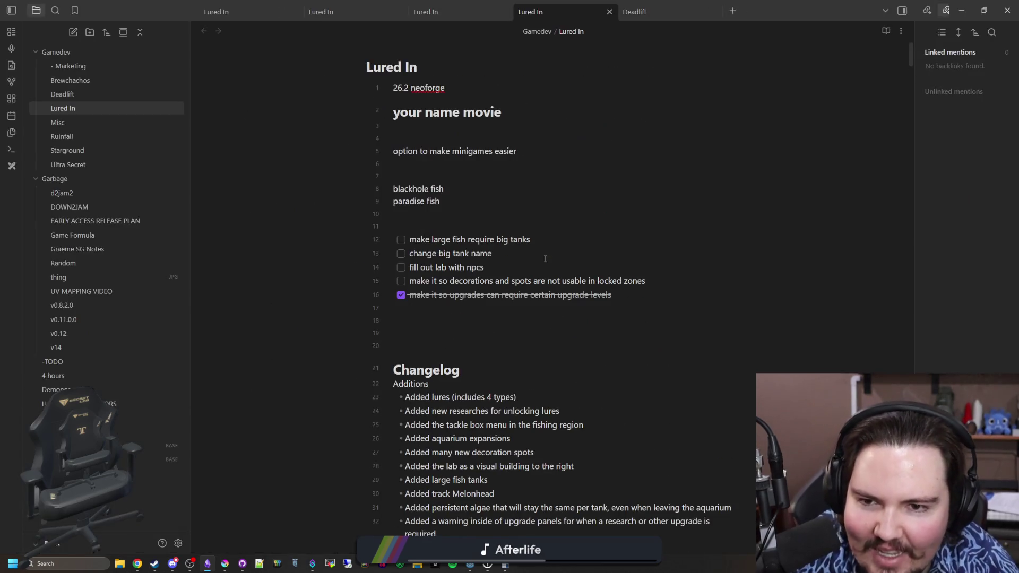
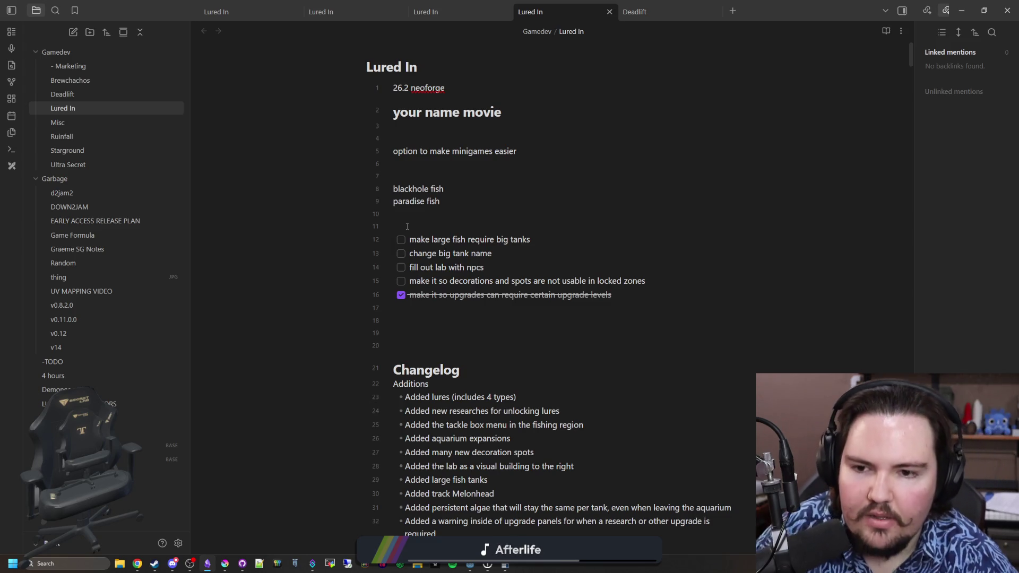
Tick off the large-fish big-tanks task and the locked-zones decorations task in the Lured In note.
left_click(401, 240)
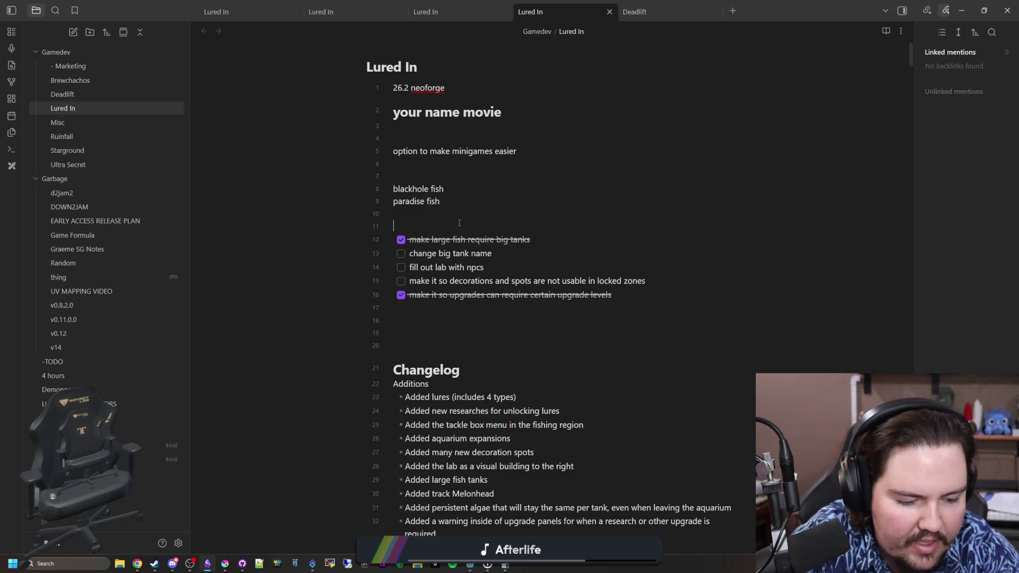
left_click(459, 223)
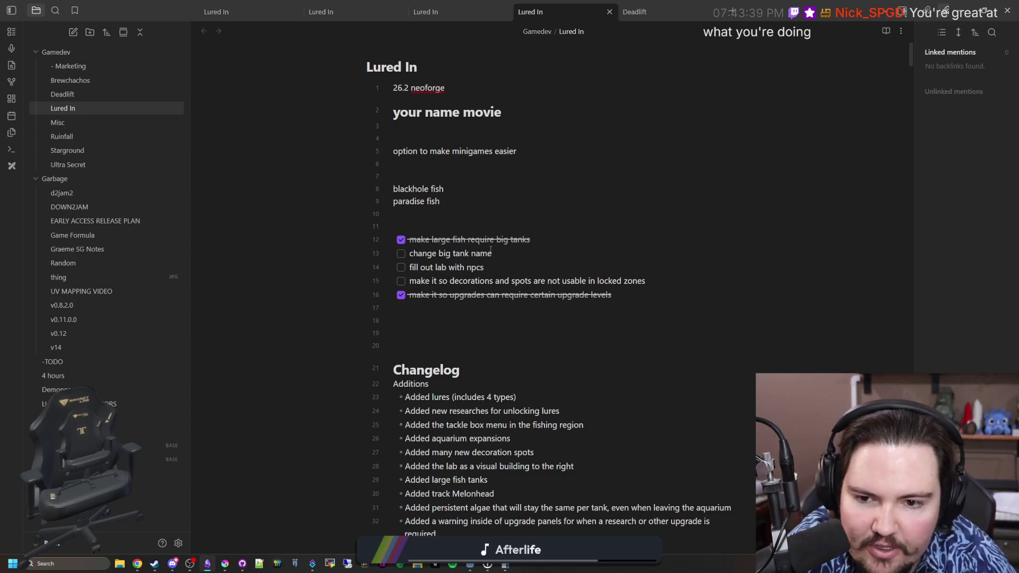
left_click(401, 282)
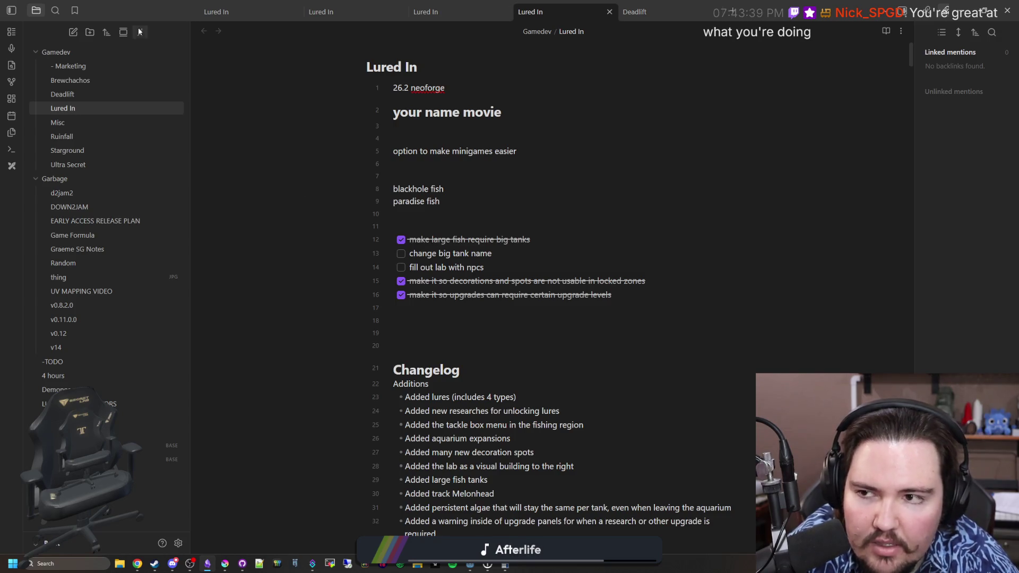
key("alt+Tab")
Save the scene and run the project, closing the feedback message.
left_click(380, 268)
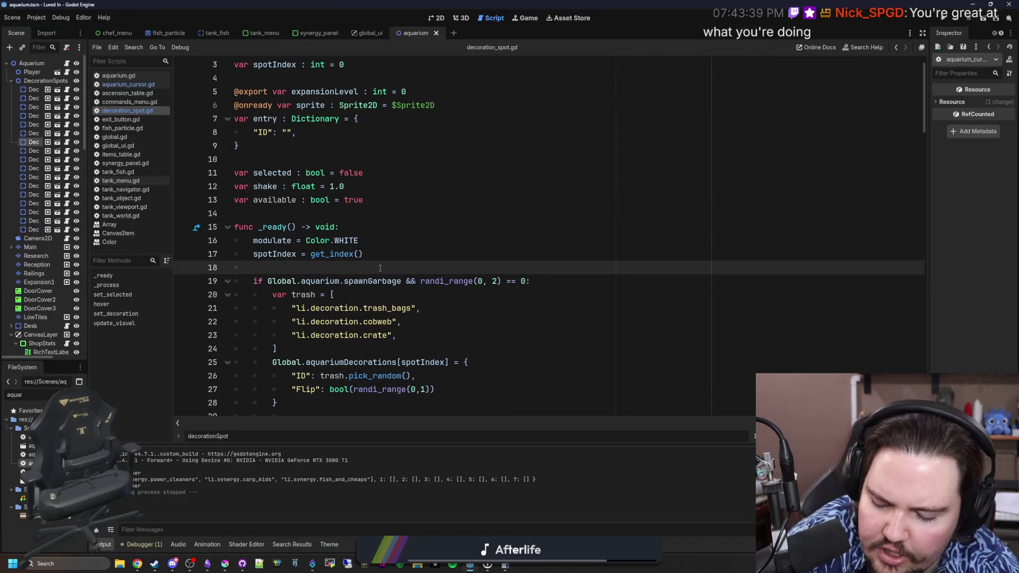
key("ctrl+s")
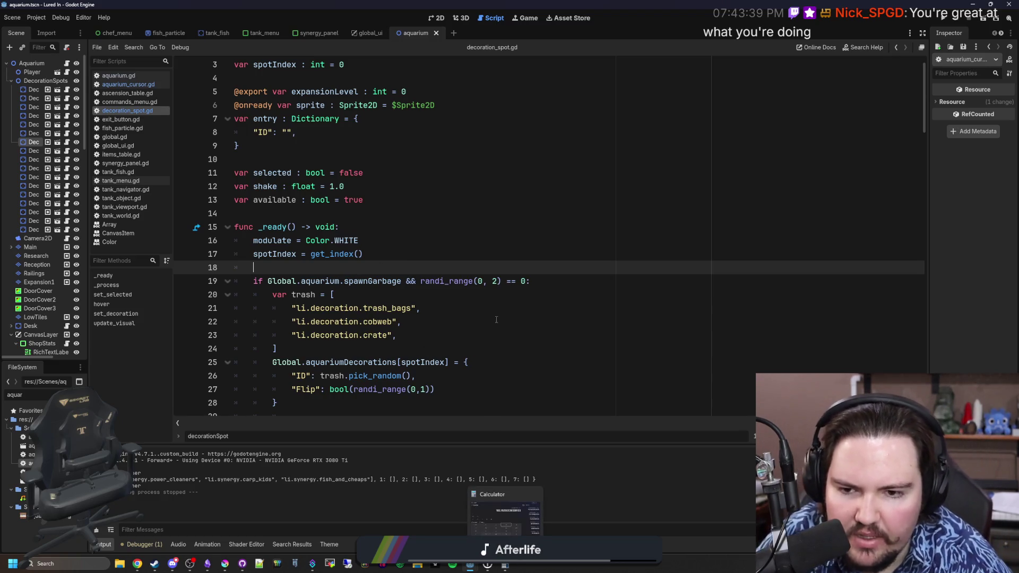
left_click(940, 17)
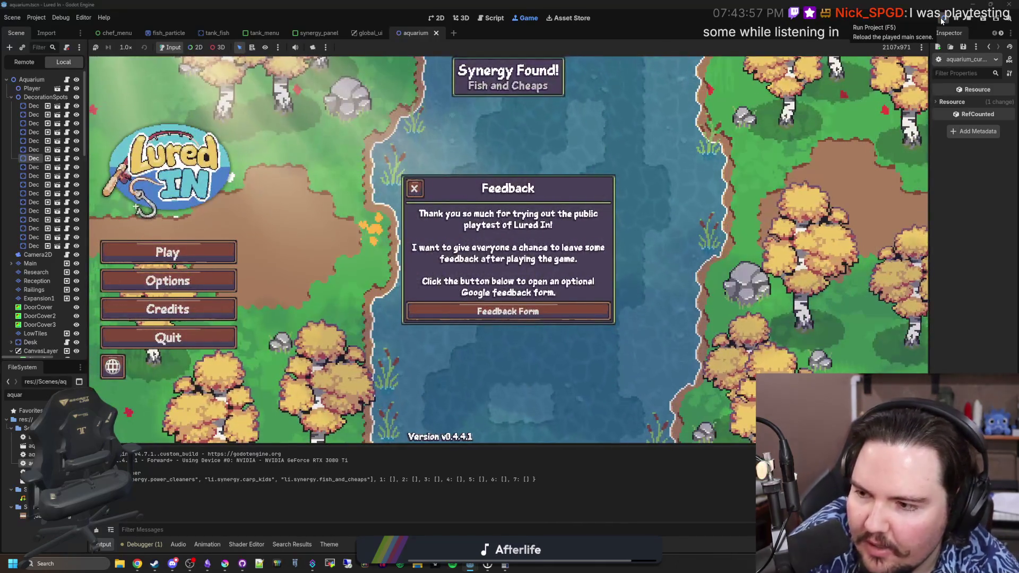
left_click(415, 188)
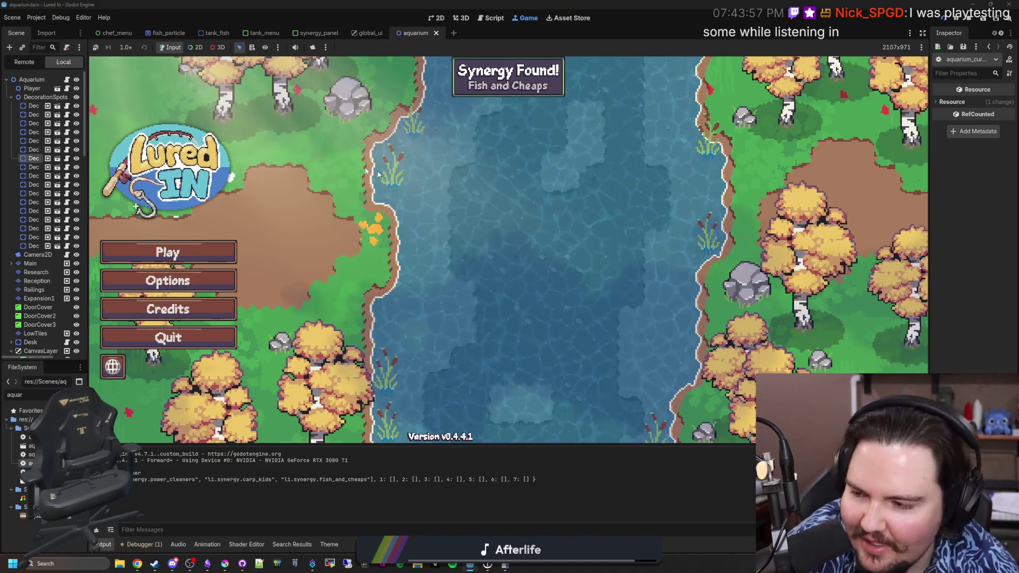
Start the game, open the freshwater Fish Tank 7 menu in the lower room, and widen the scene panels.
left_click(167, 250)
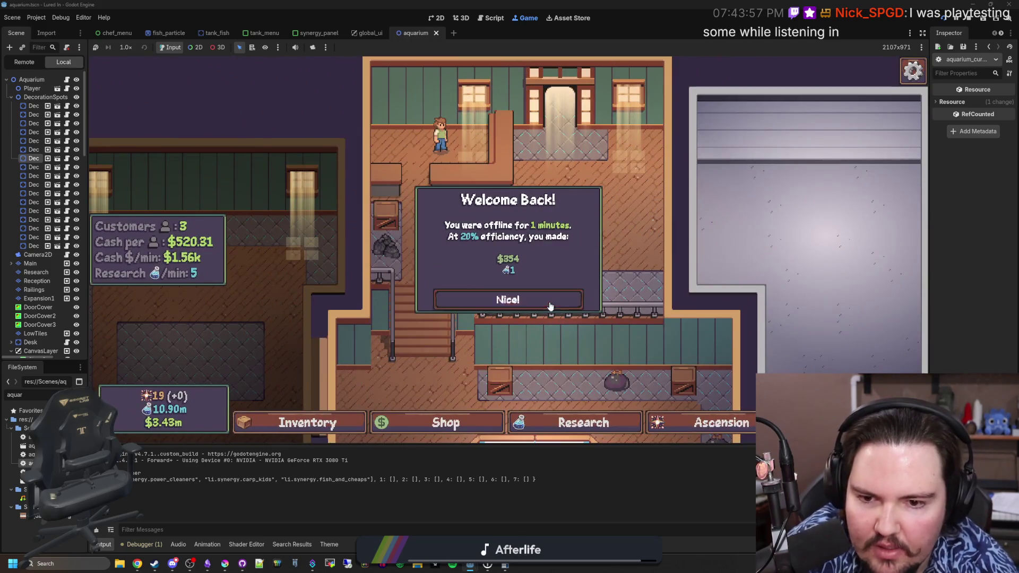
left_click(507, 299)
key("s")
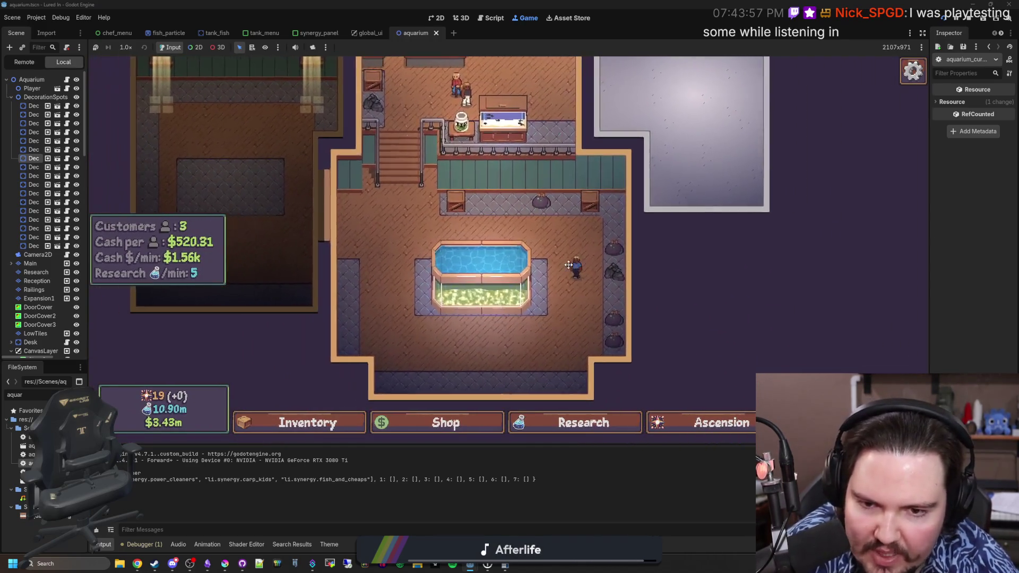
left_click(481, 256)
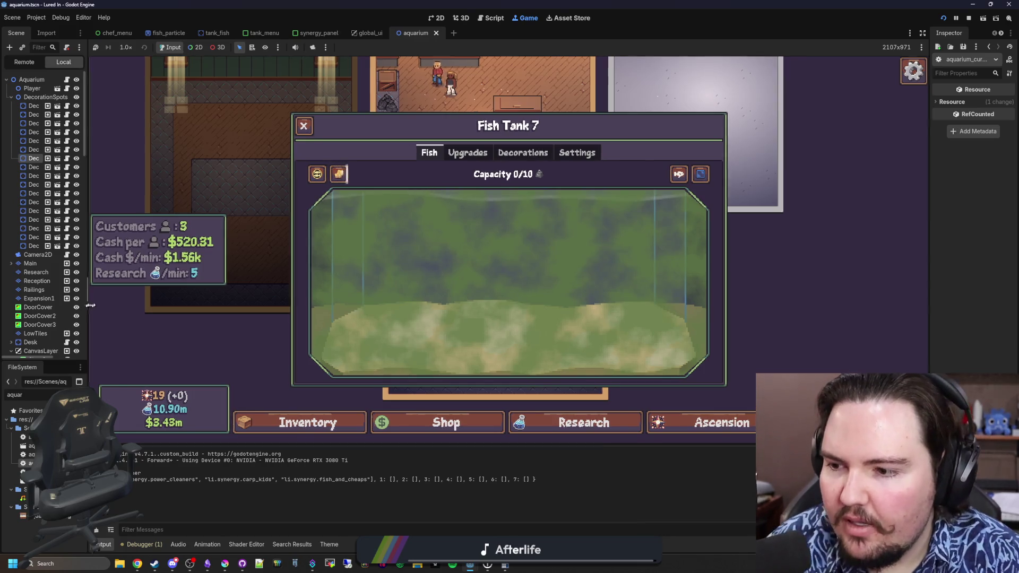
left_click_drag(86, 307, 220, 327)
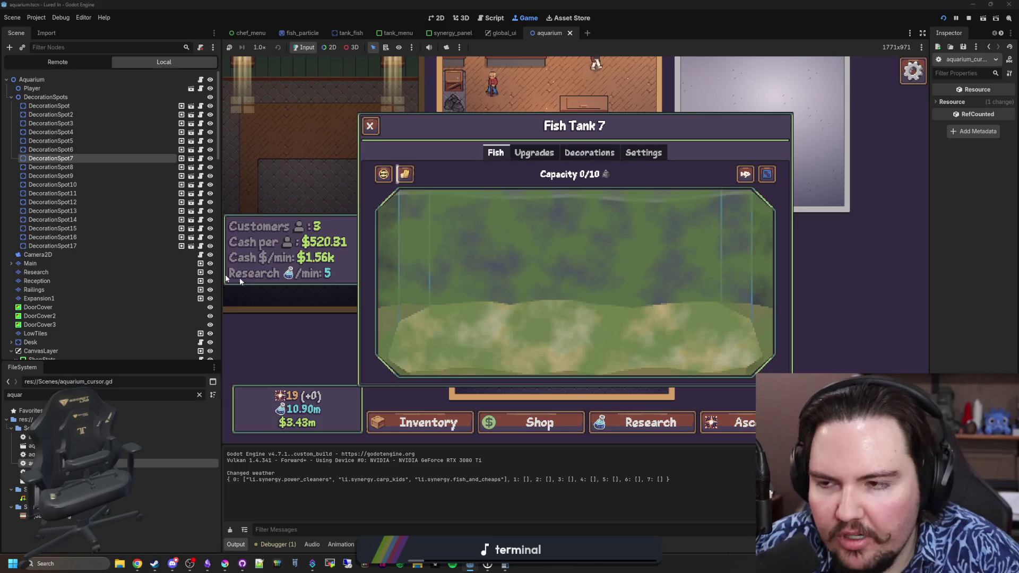
Filter the FileSystem for tank_menu and open the tank_menu.gd script.
left_click(199, 394)
type("tank_menu")
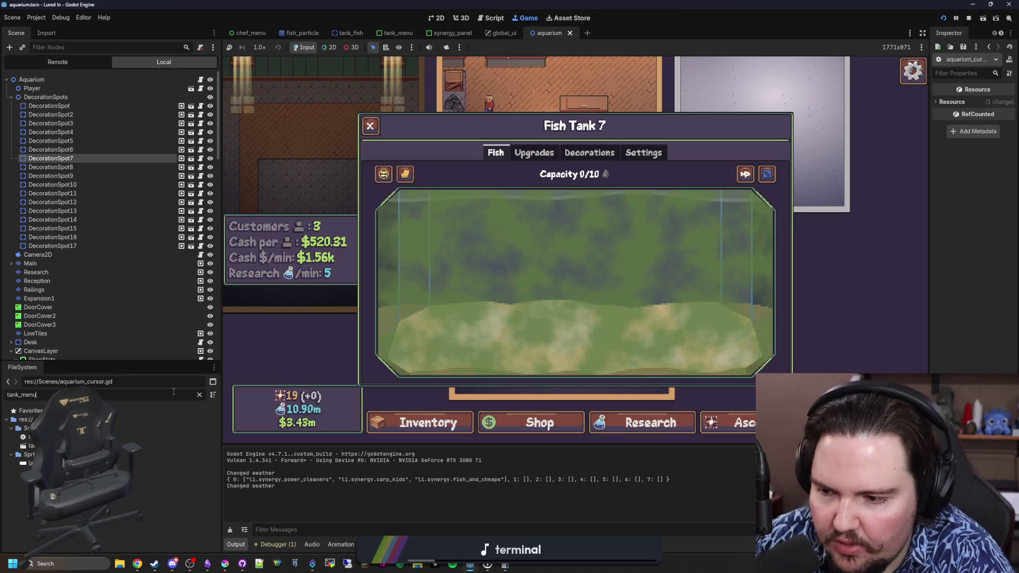
double_click(159, 437)
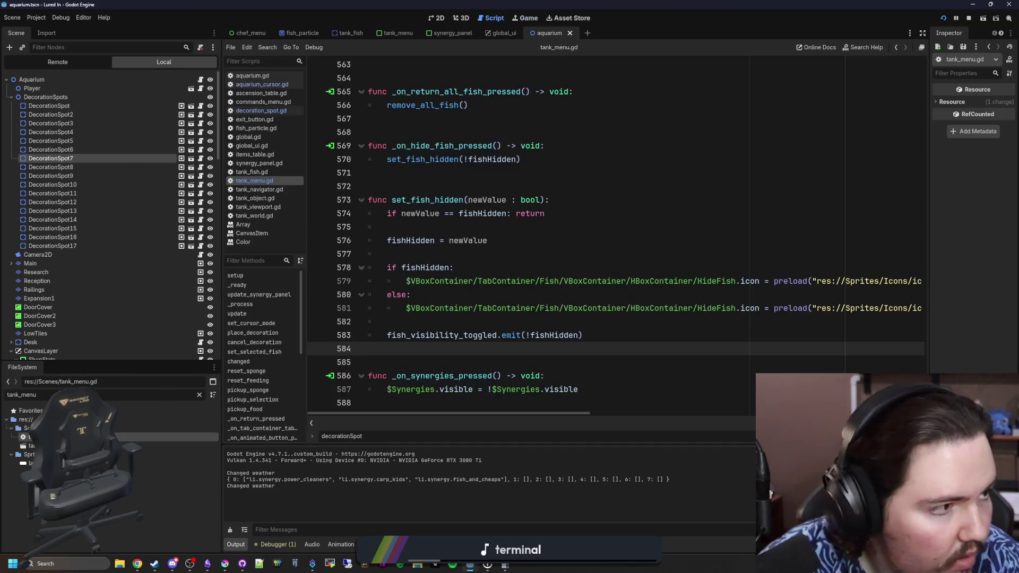
left_click(137, 564)
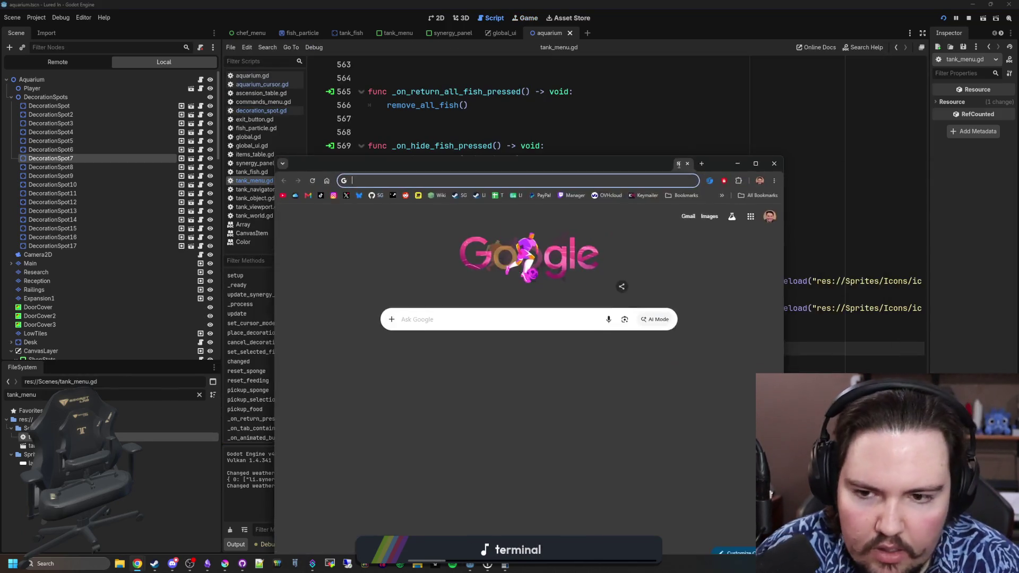
left_click(137, 563)
left_click(721, 238)
Search the script for 'setup' and open the tank_menu.tscn scene.
key("ctrl+f")
scroll(721, 237, "up", 17)
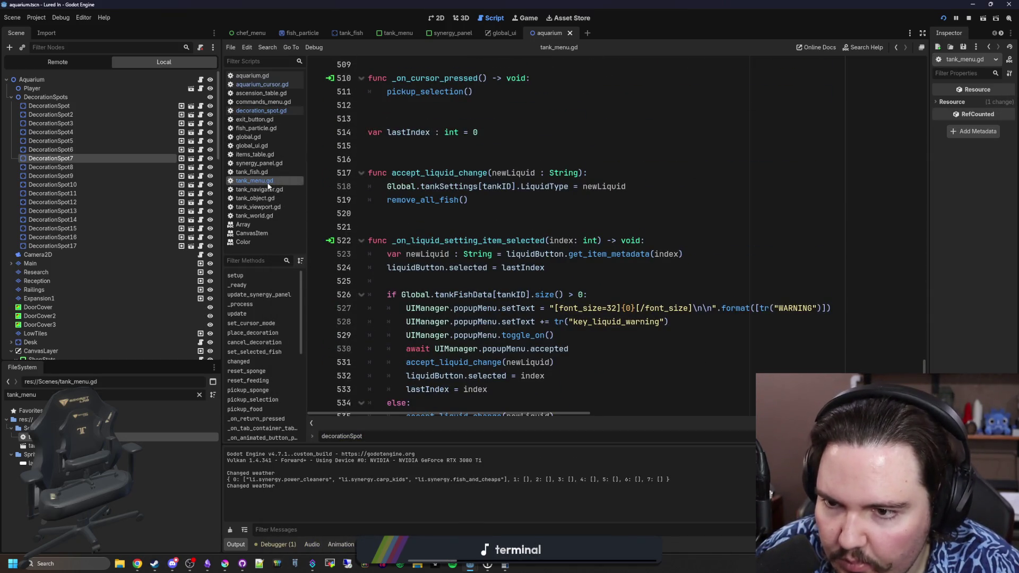
key("ctrl+f")
type("setUP")
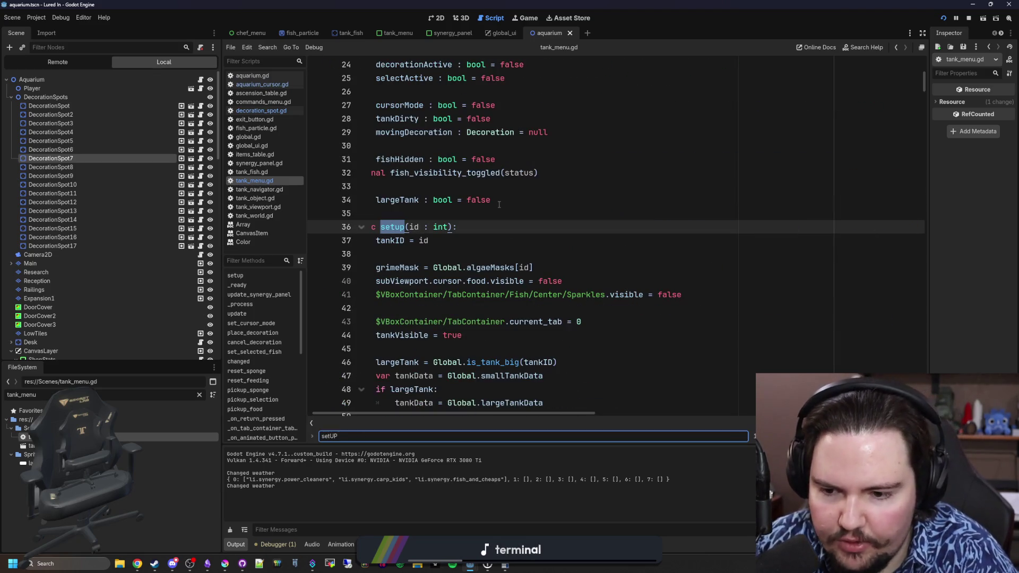
key("BackSpace")
key("BackSpace")
type("up")
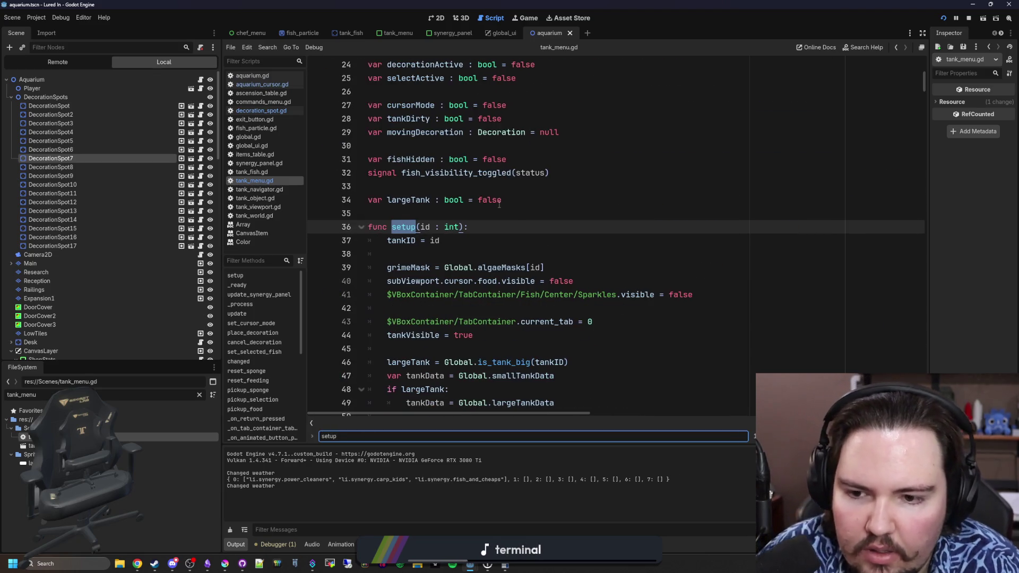
scroll(499, 212, "down", 3)
scroll(572, 274, "down", 5)
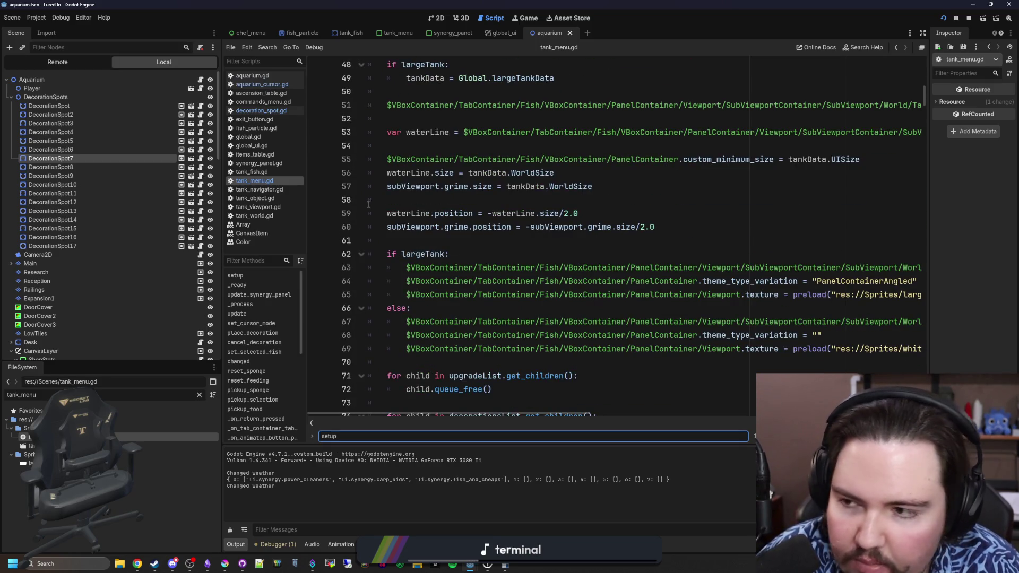
double_click(31, 446)
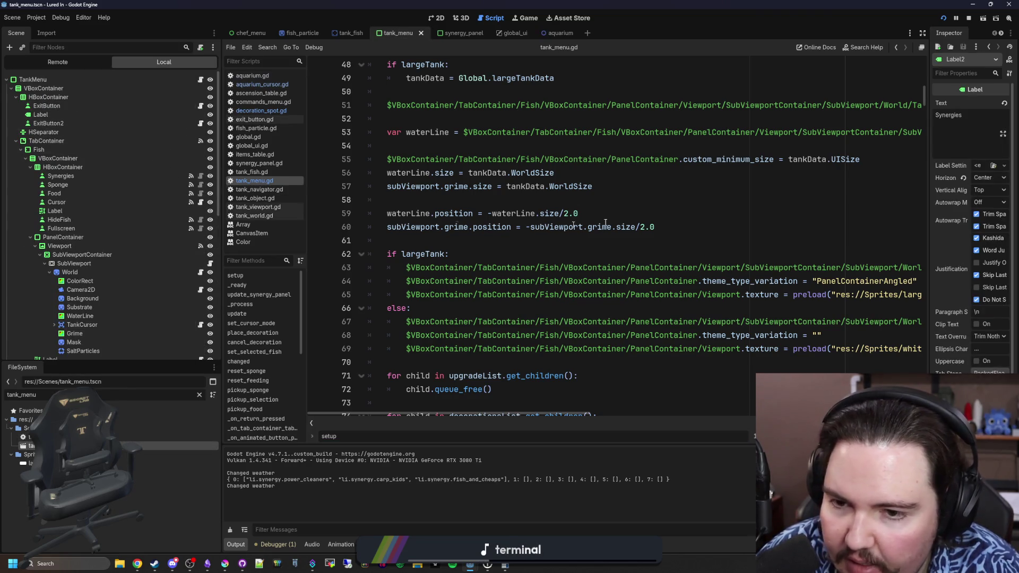
Search for 'label.text' to find line 268 setting the 'Fish Tank {number}' title.
left_click(688, 226)
key("ctrl+f")
type("le")
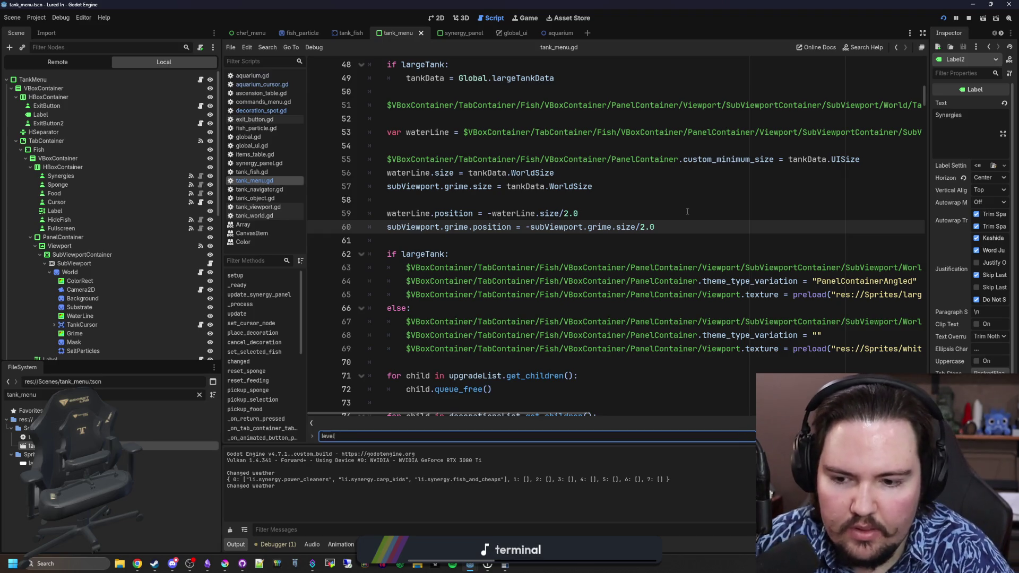
key("BackSpace")
type("abel.text")
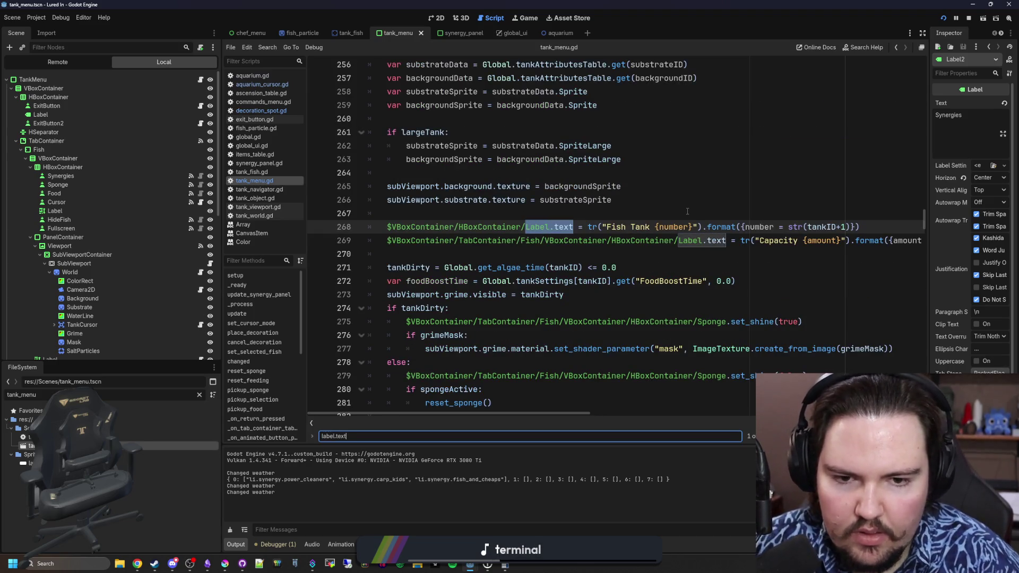
scroll(666, 252, "up", 1)
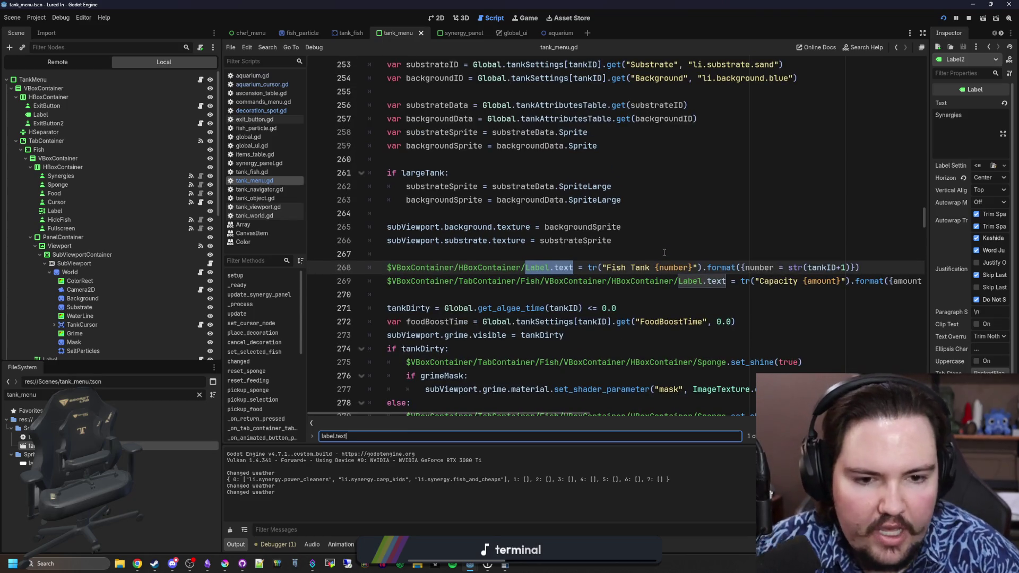
left_click(664, 253)
key("super+2")
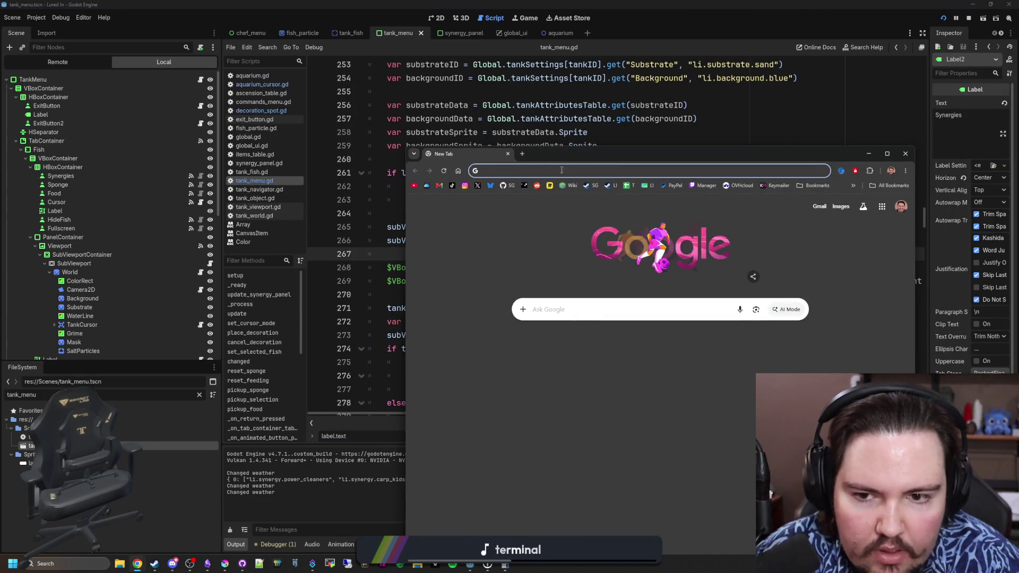
Load the translation site and open the Lured In project's Translations component.
type("tra")
key("Return")
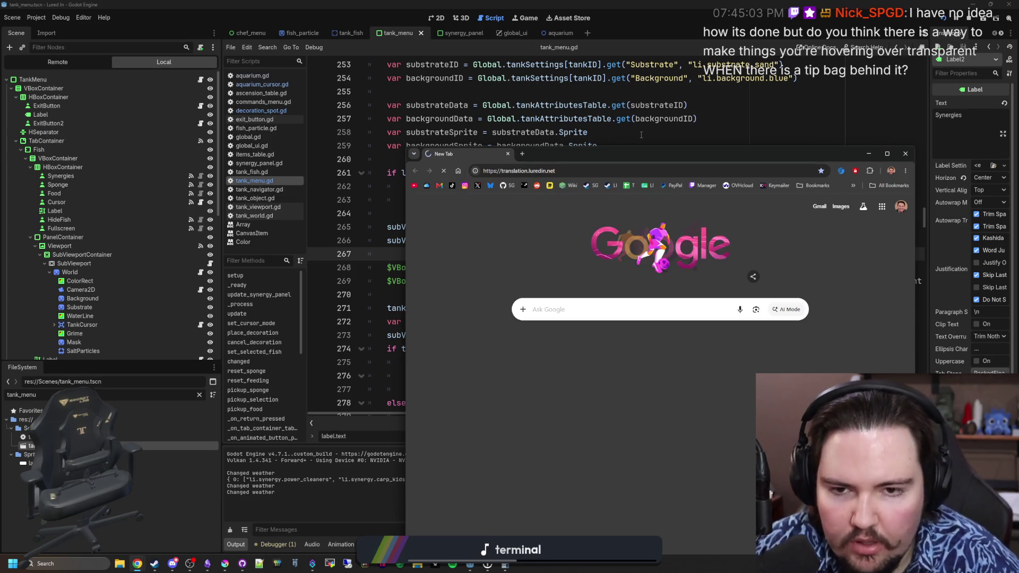
mouse_move(661, 154)
left_mouse_down()
mouse_move(259, 234)
mouse_move(285, 51)
left_mouse_up()
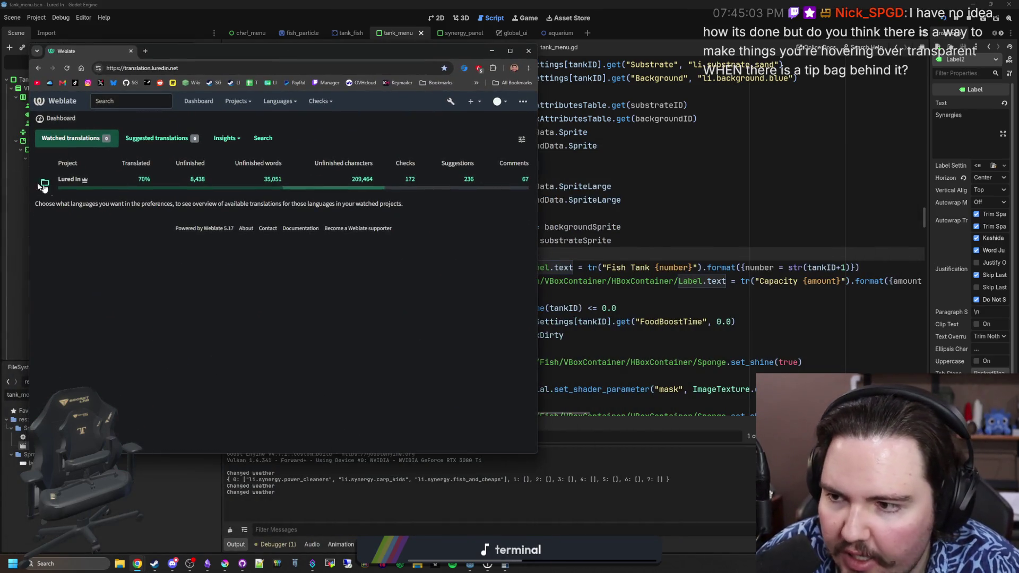
left_click(69, 180)
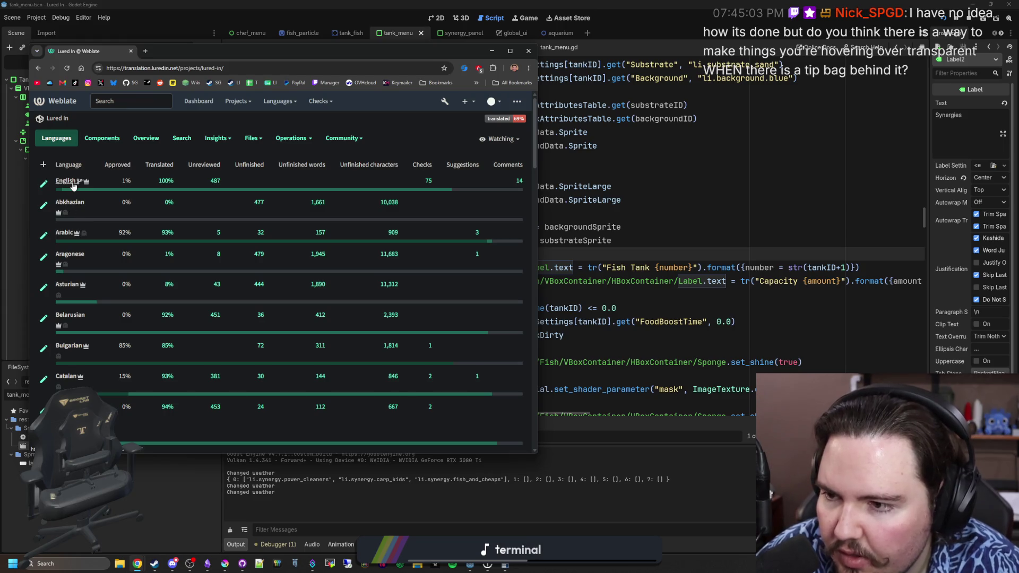
left_click(92, 144)
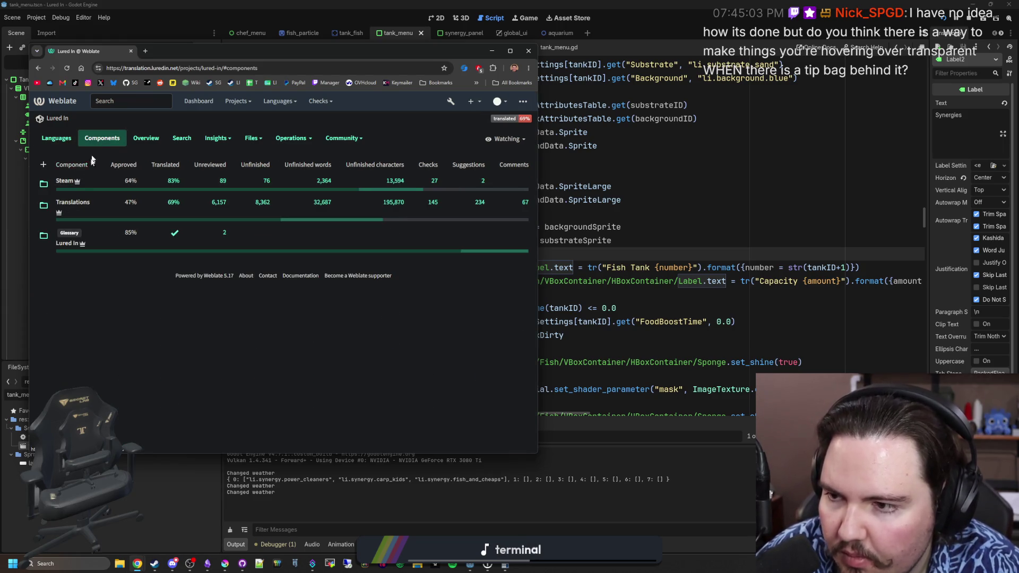
left_click(79, 202)
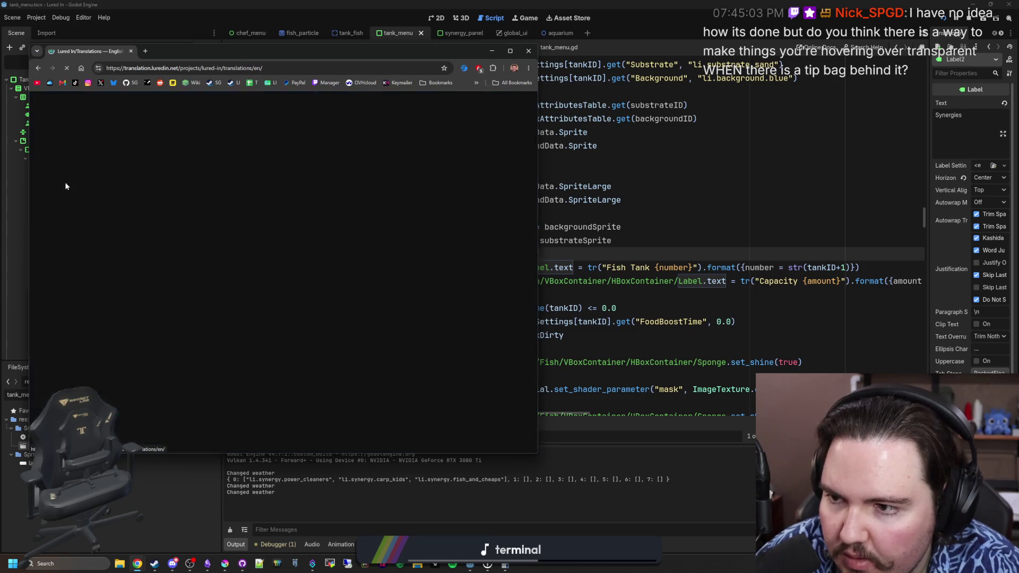
Add the new source string 'Large Fish Tank {number}' and start writing its explanation.
left_click(380, 199)
left_click(209, 218)
type("La")
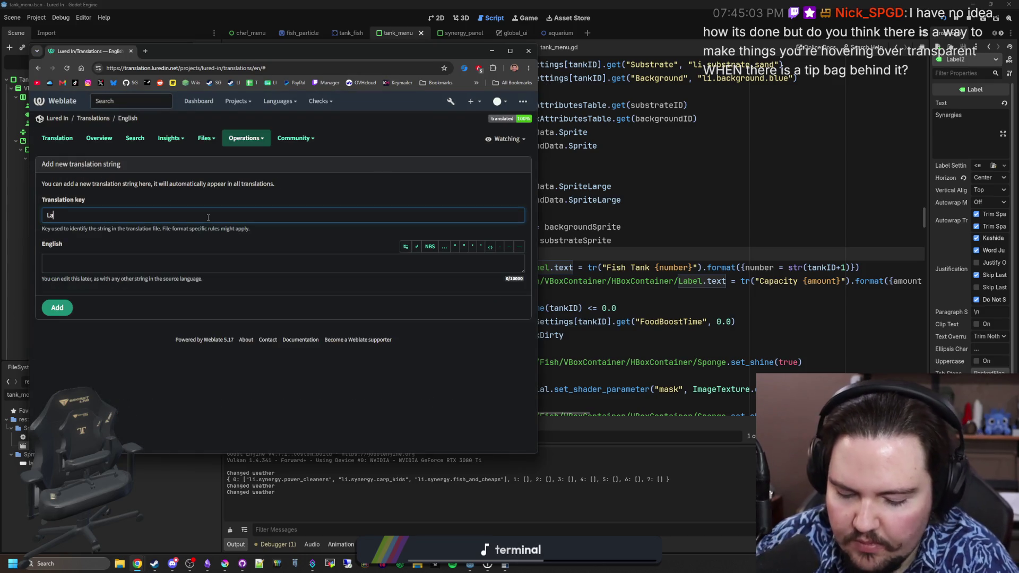
type("Fish Tank")
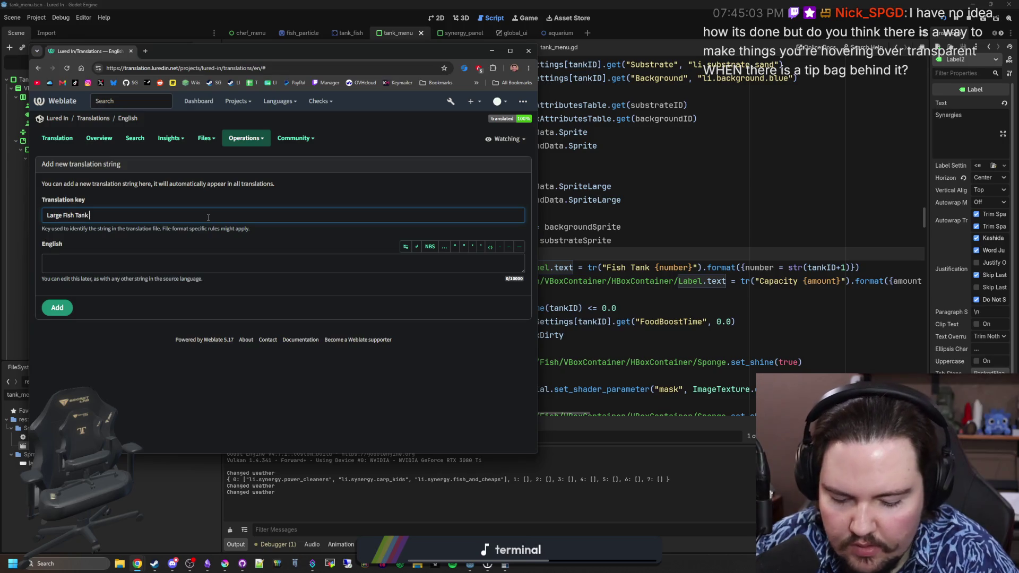
type("mber")
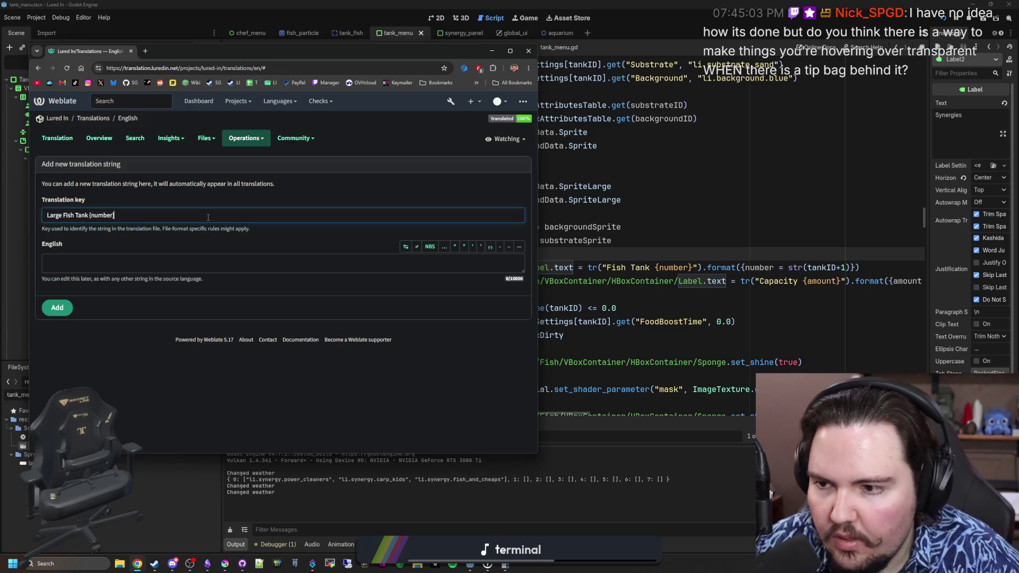
left_click_drag(208, 217, 38, 214)
key("ctrl+c")
left_click(101, 263)
key("ctrl+v")
left_click(58, 307)
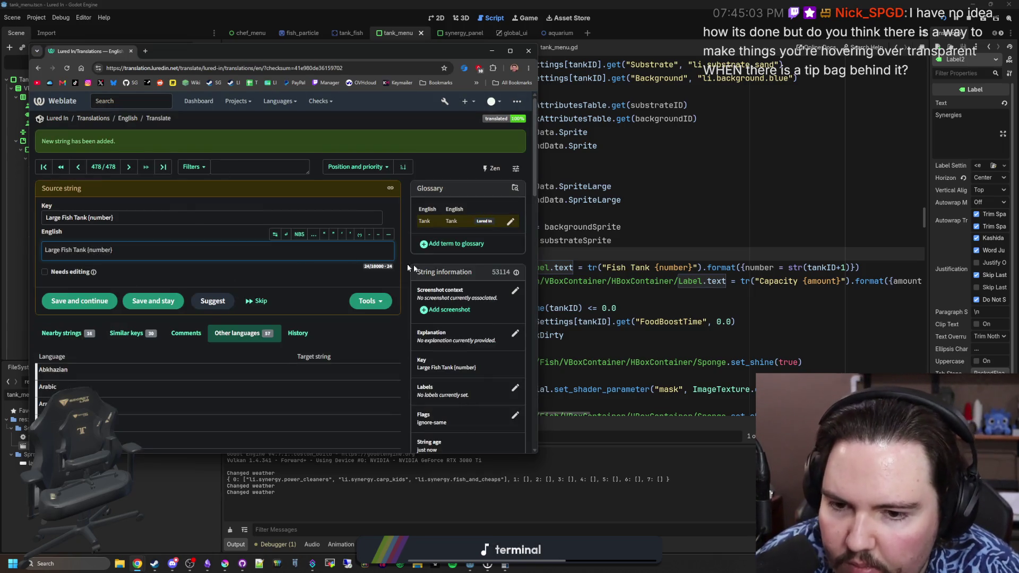
left_click(515, 333)
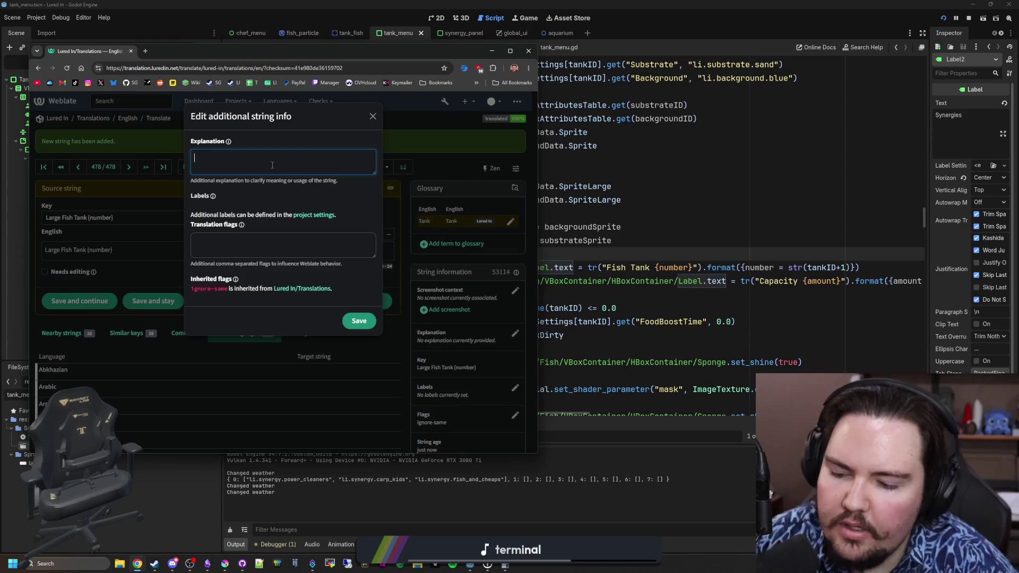
type("Key used to des")
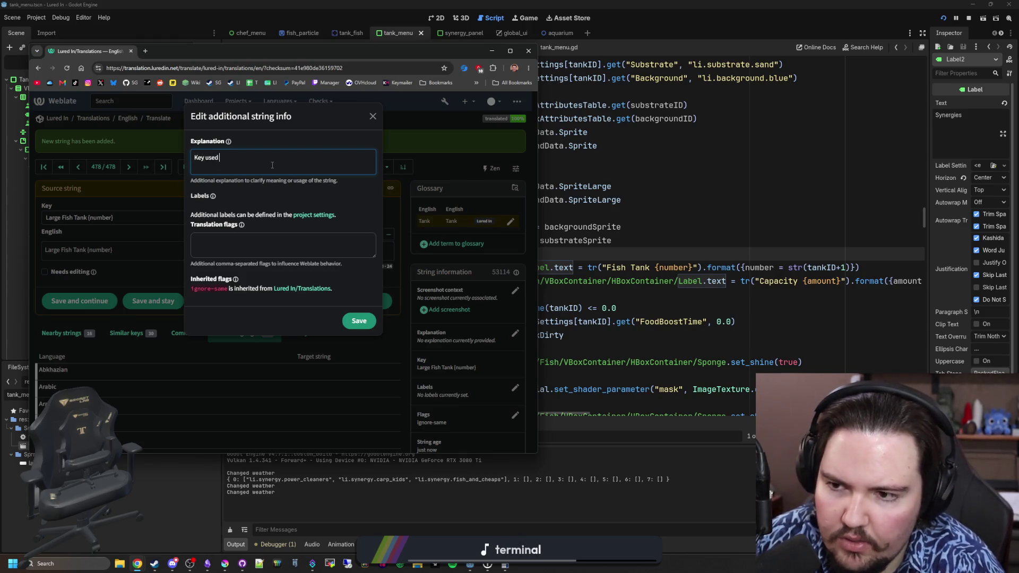
type("cribe the")
Save the explanation 'Key used to show what number of large fish tank you are in' and close the browser.
key("BackSpace")
key("BackSpace")
key("BackSpace")
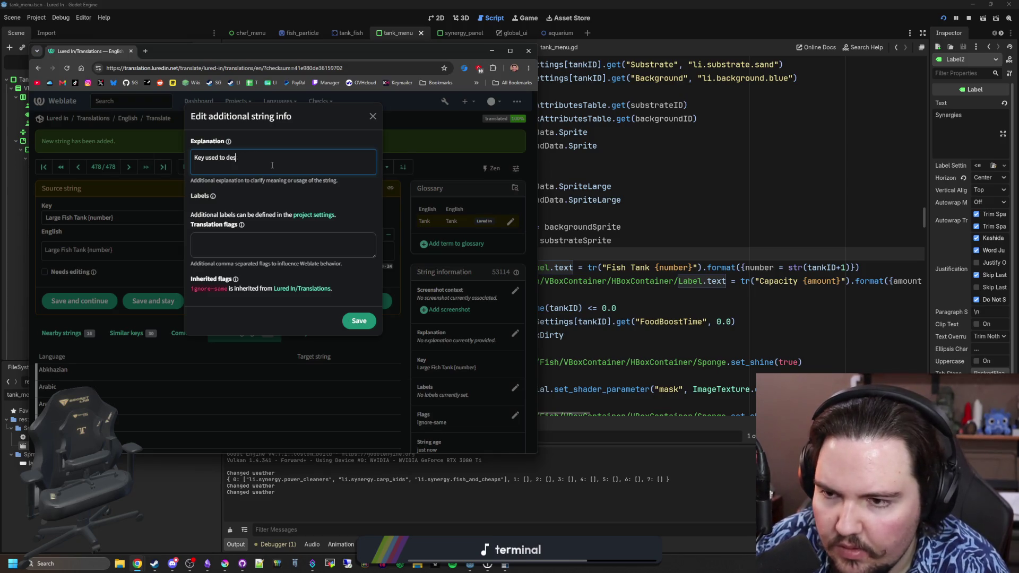
type("how what number of larg")
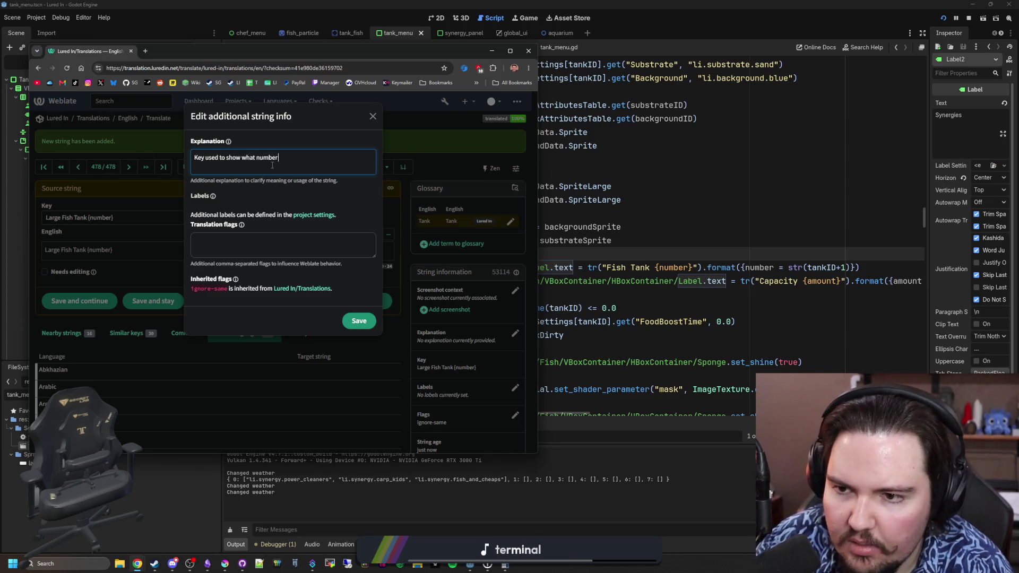
type("e fish tank you")
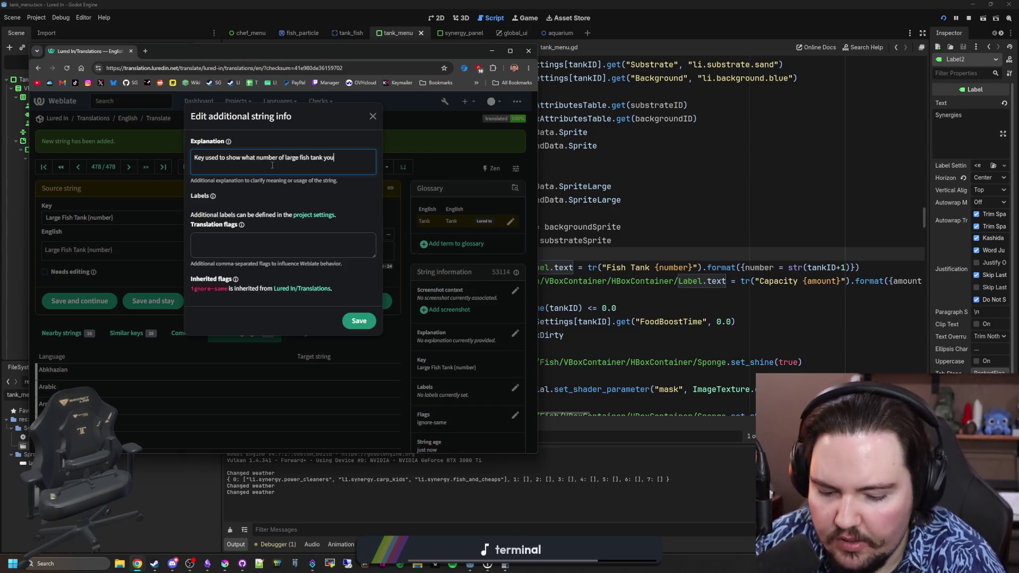
type(" are in")
left_click(366, 322)
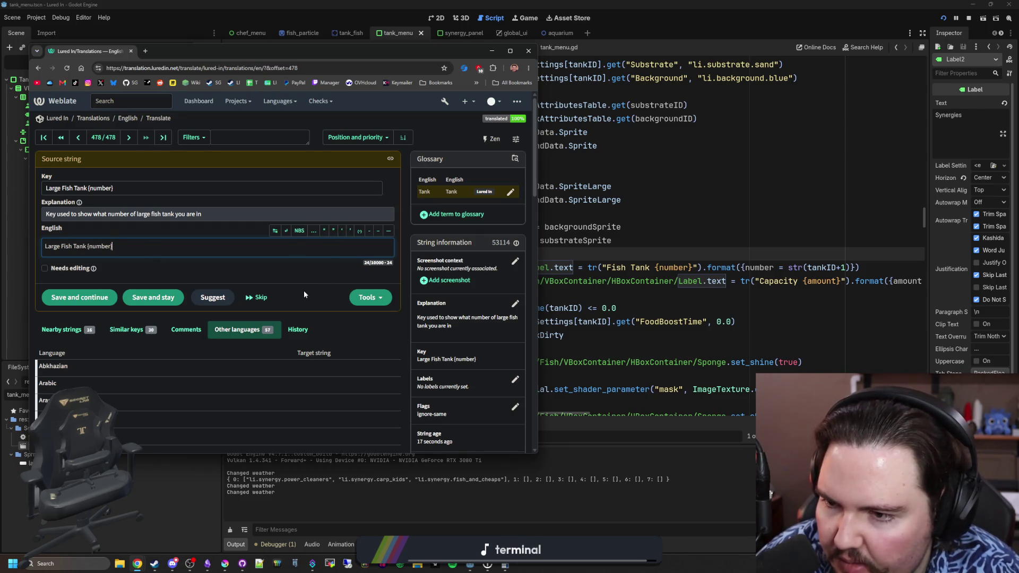
left_click(126, 301)
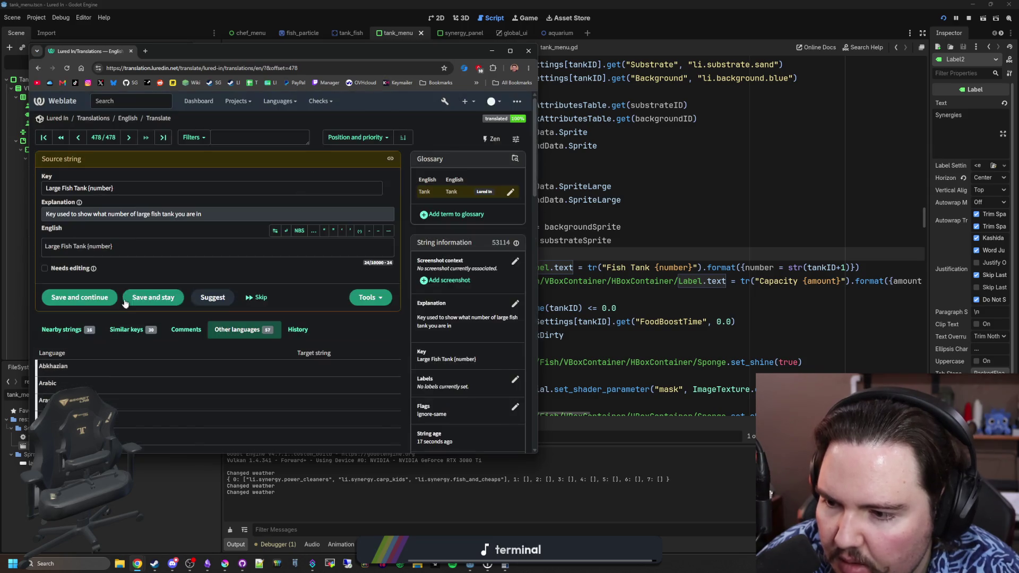
triple_click(114, 248)
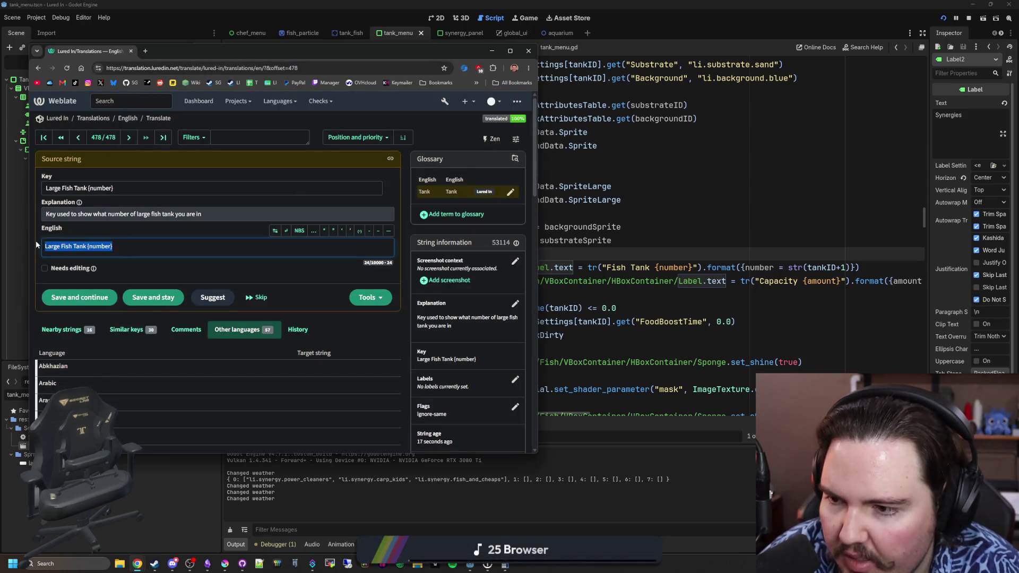
left_click(132, 50)
left_click(588, 227)
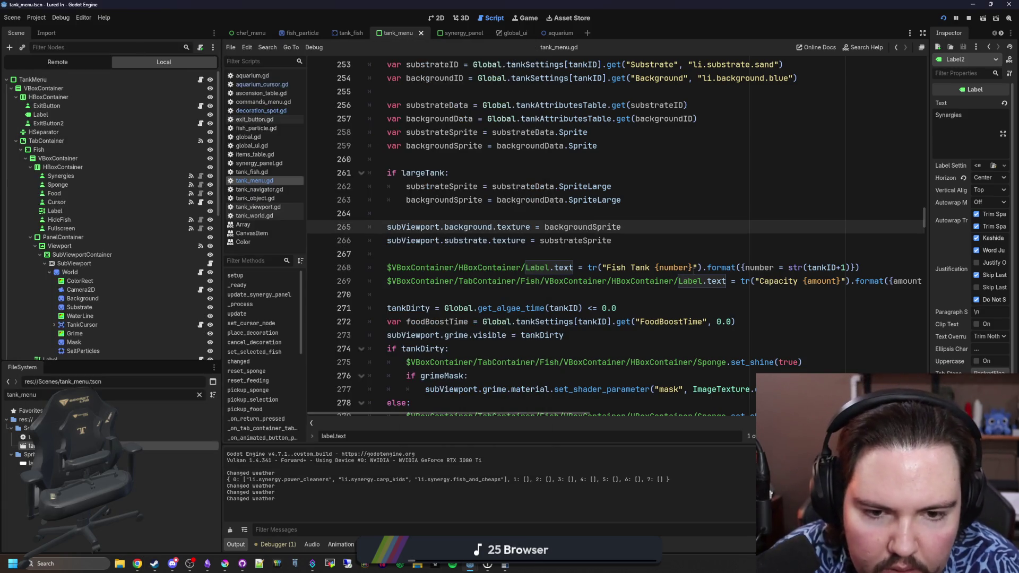
Insert an 'if Global.is_tank_big(tankID):' check above the title line.
left_click_drag(693, 270, 615, 269)
left_click(631, 251)
key("Return")
key("Return")
key("Up")
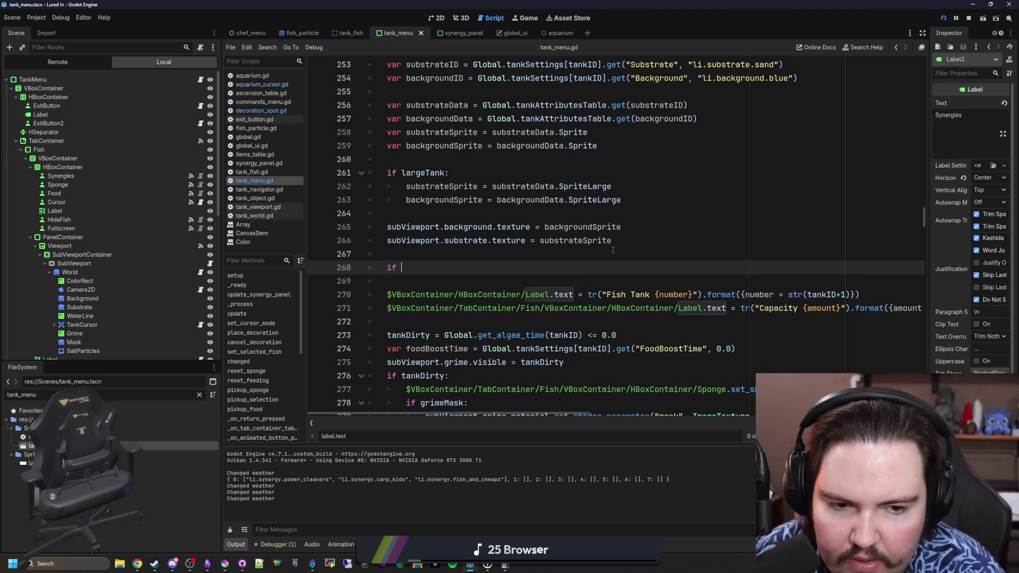
type("Global.is_tank")
key("Return")
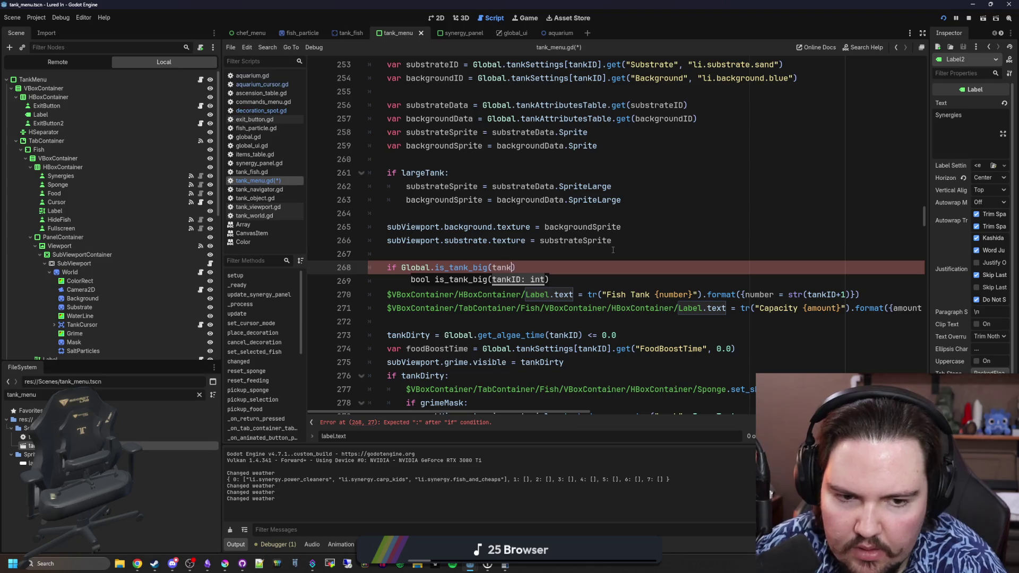
key("BackSpace")
key("BackSpace")
type("d")
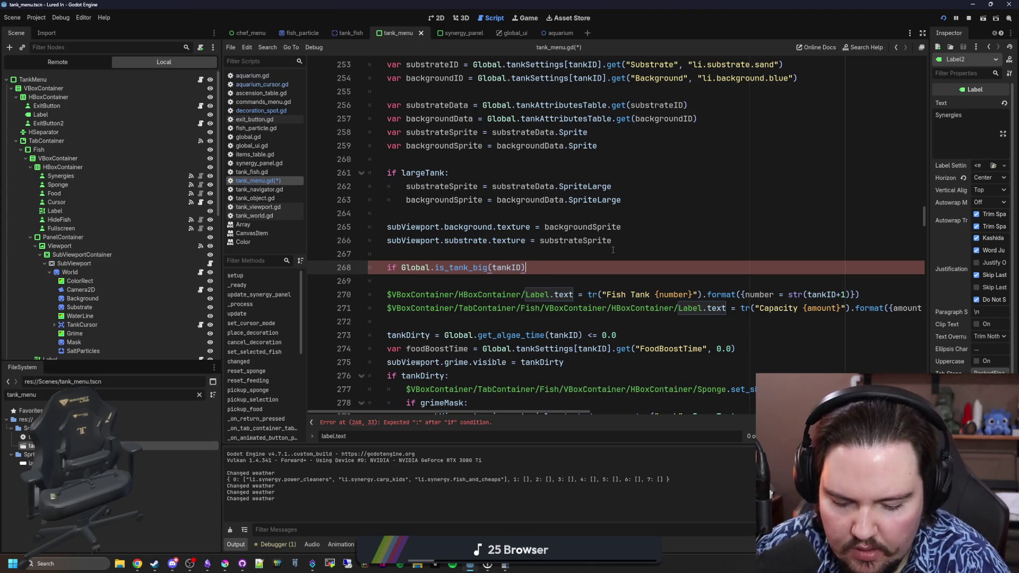
type(":")
key("Return")
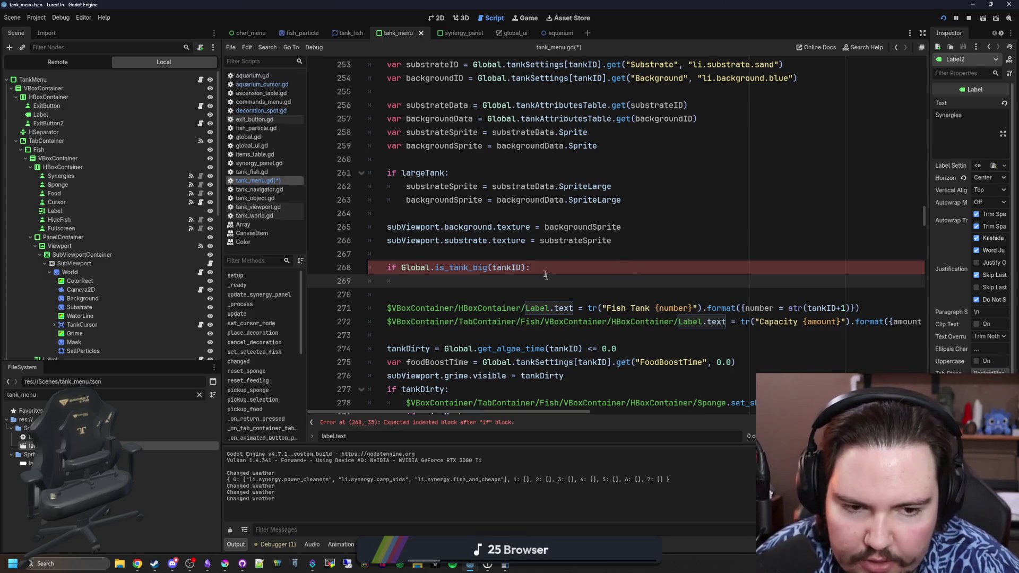
Declare var number = str(tankID+1) and set number = str(tankID+1-6) inside the big-tank branch.
left_click(530, 254)
key("Return")
key("Return")
key("Up")
type("v")
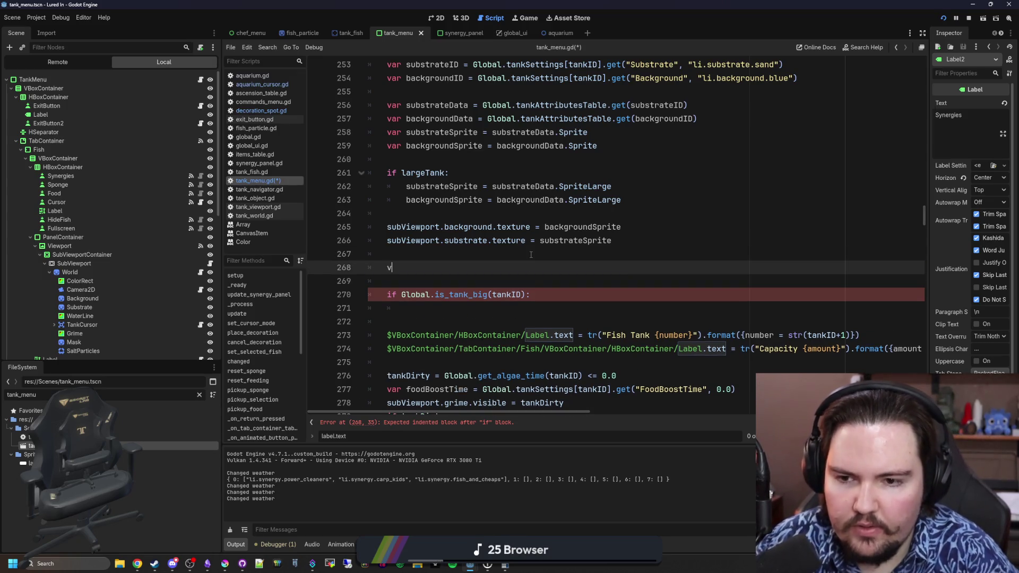
type("str(tankID+`1")
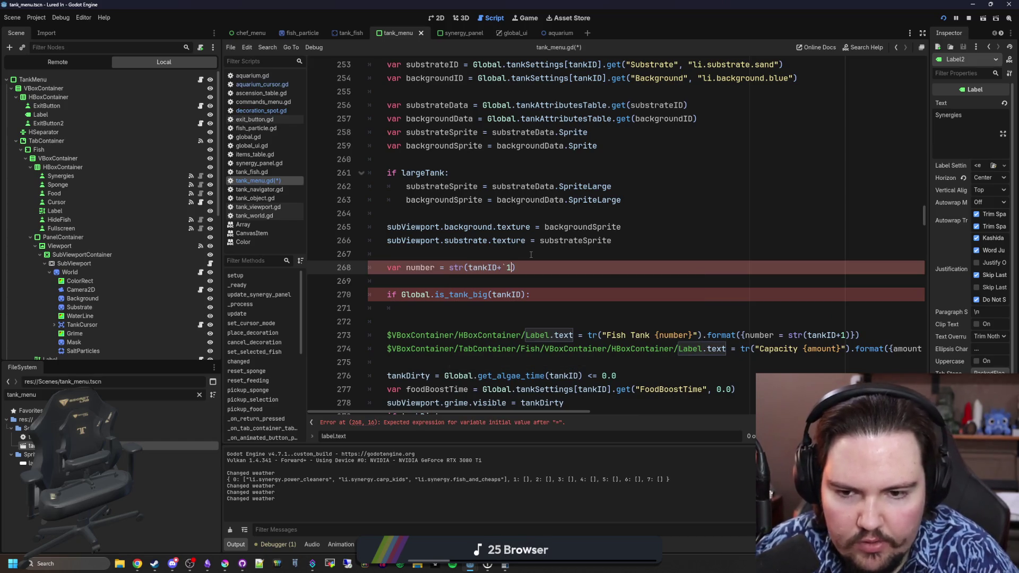
key("BackSpace")
key("Down")
key("Down")
key("Down")
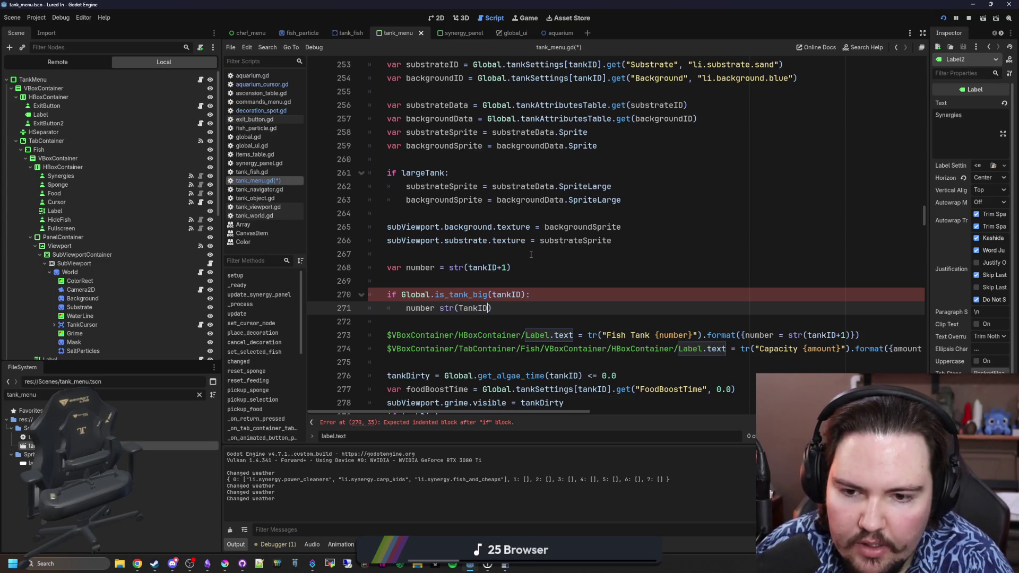
key("BackSpace")
key("BackSpace")
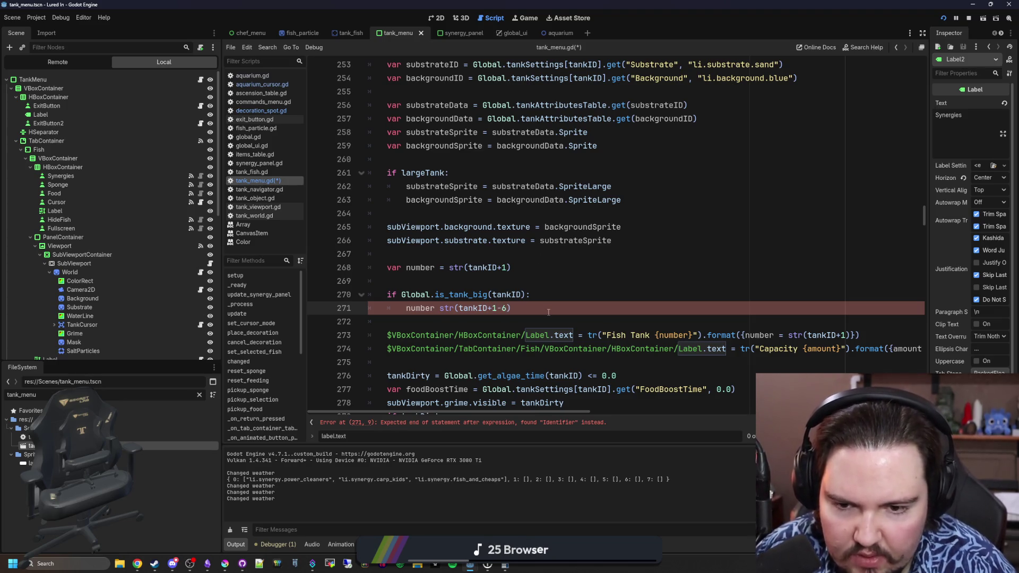
type("=")
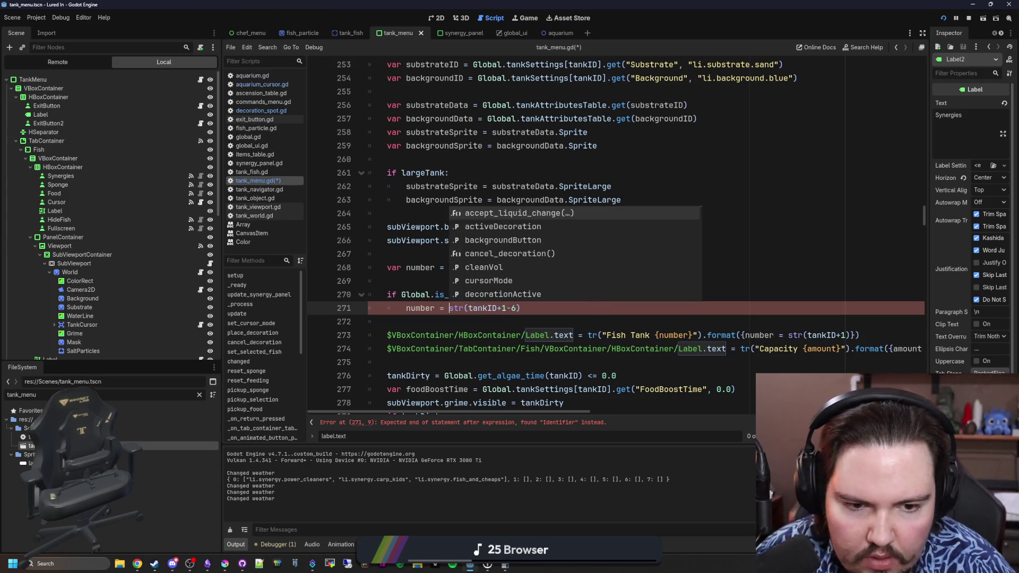
left_click(849, 349)
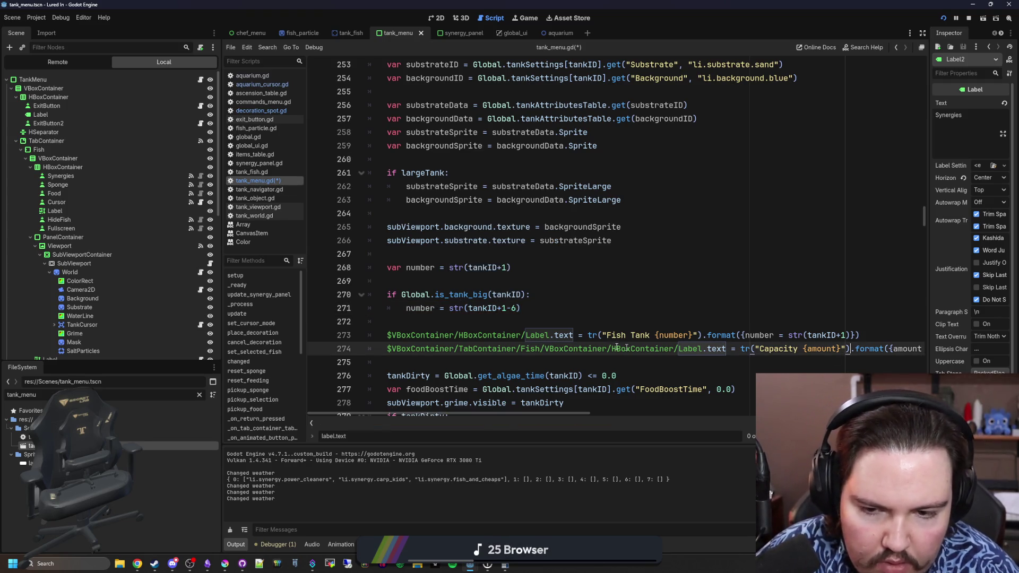
left_click(852, 335)
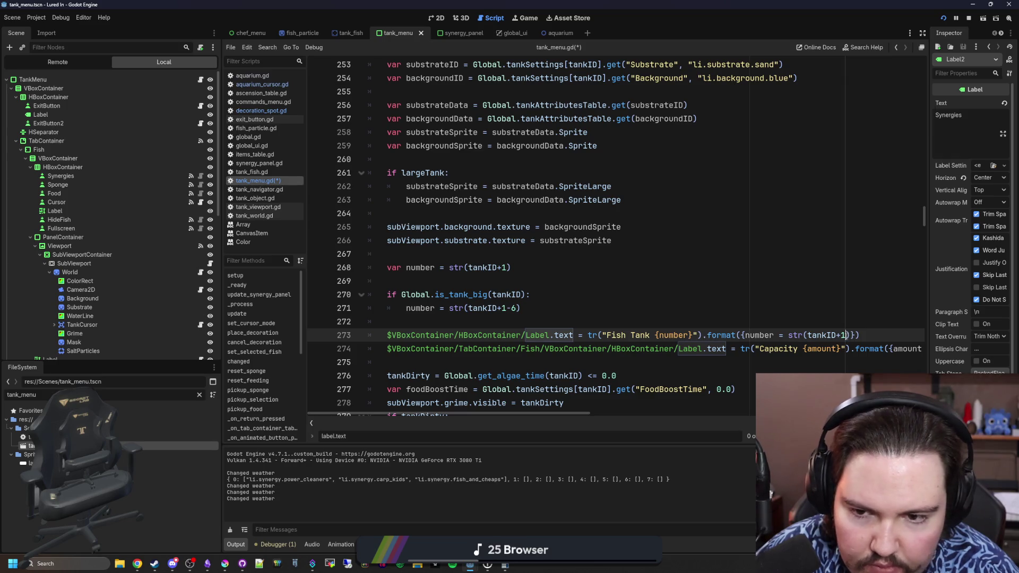
On line 273, cut the tr("Fish Tank {number}") call and format tankString instead.
mouse_move(847, 335)
left_mouse_down()
mouse_move(812, 349)
mouse_move(788, 335)
left_mouse_up()
key("BackSpace")
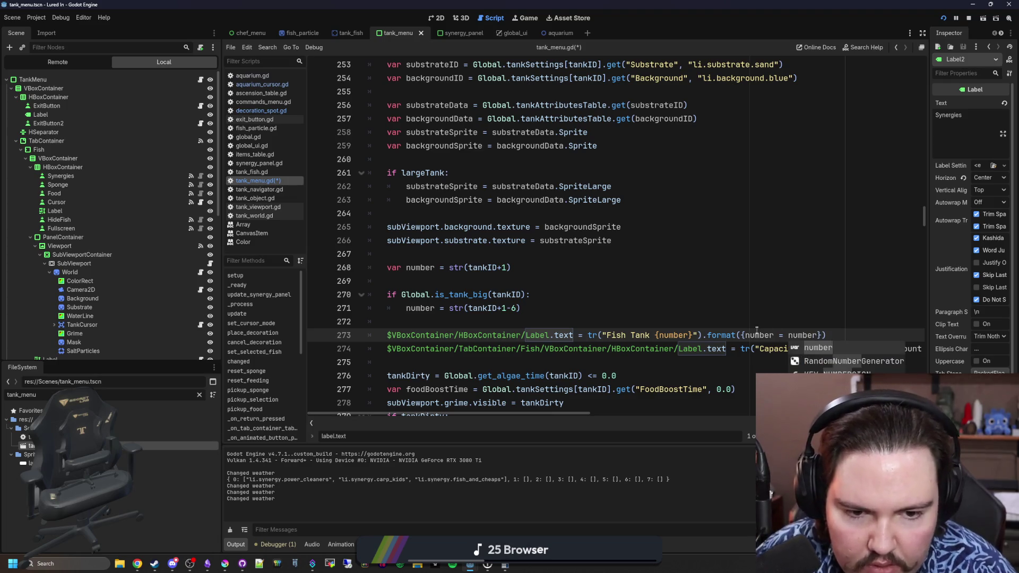
left_click(536, 308)
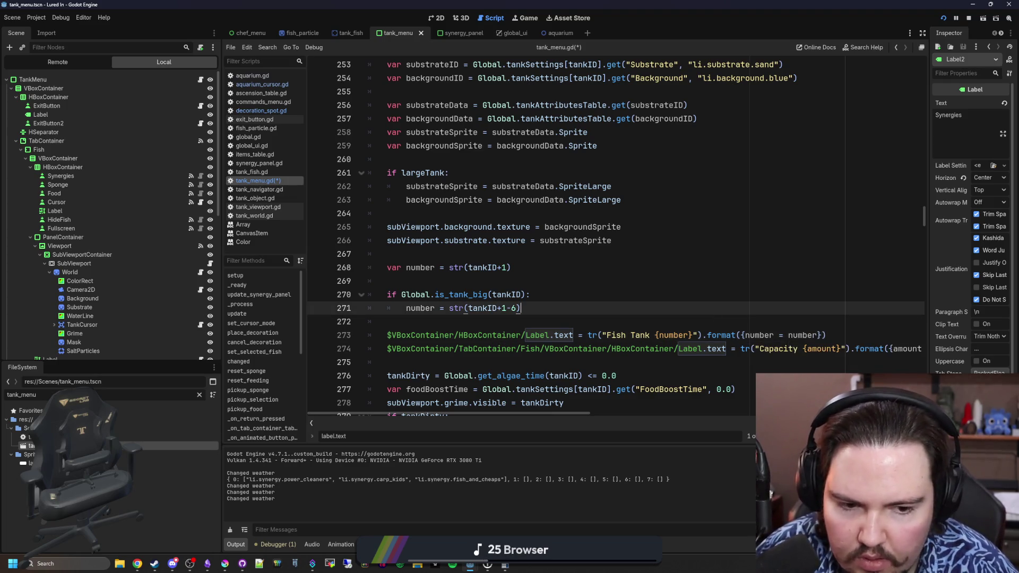
left_click(841, 335)
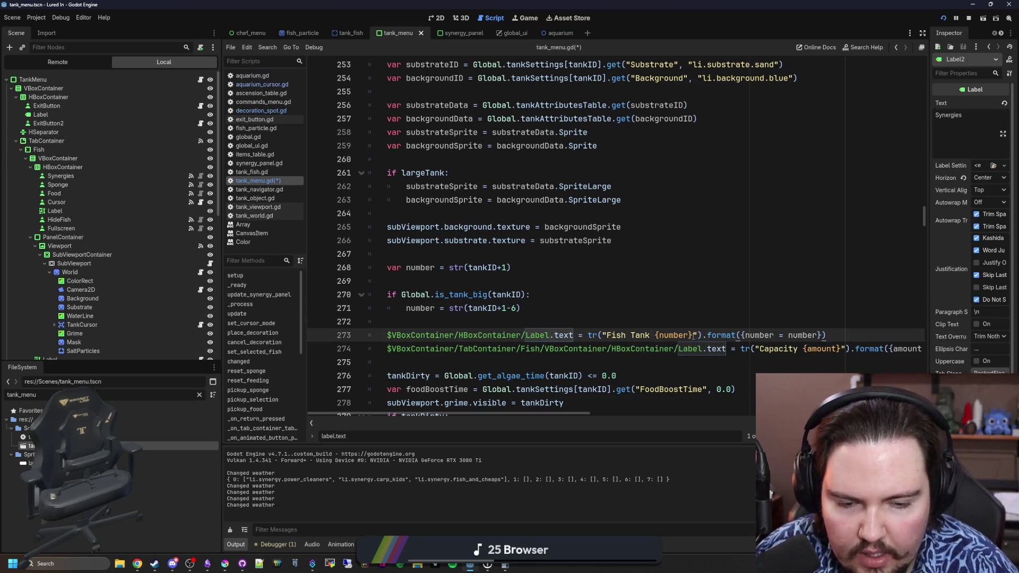
left_click_drag(697, 335, 606, 336)
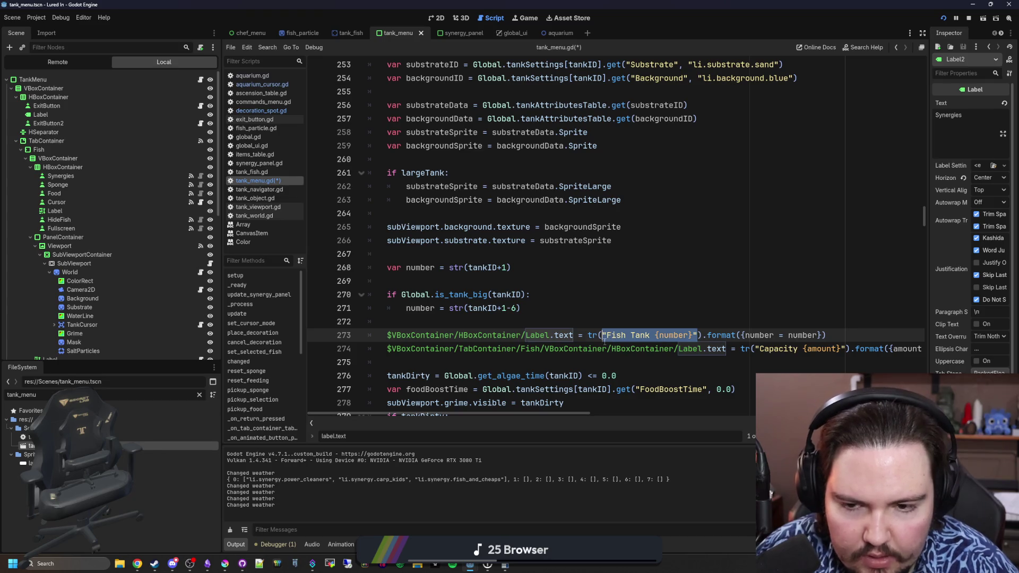
left_click(632, 304)
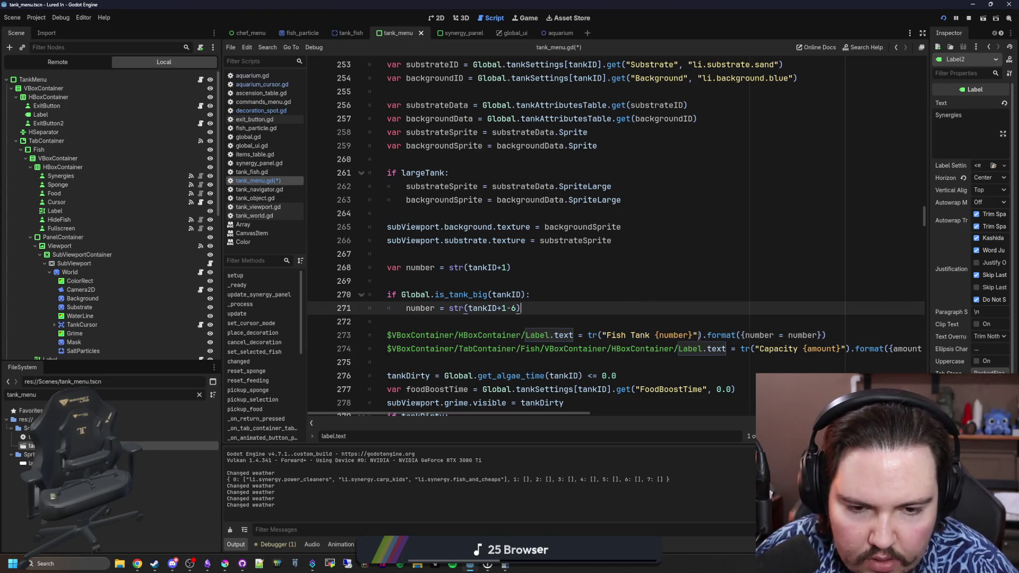
left_click_drag(703, 335, 589, 337)
key("ctrl+x")
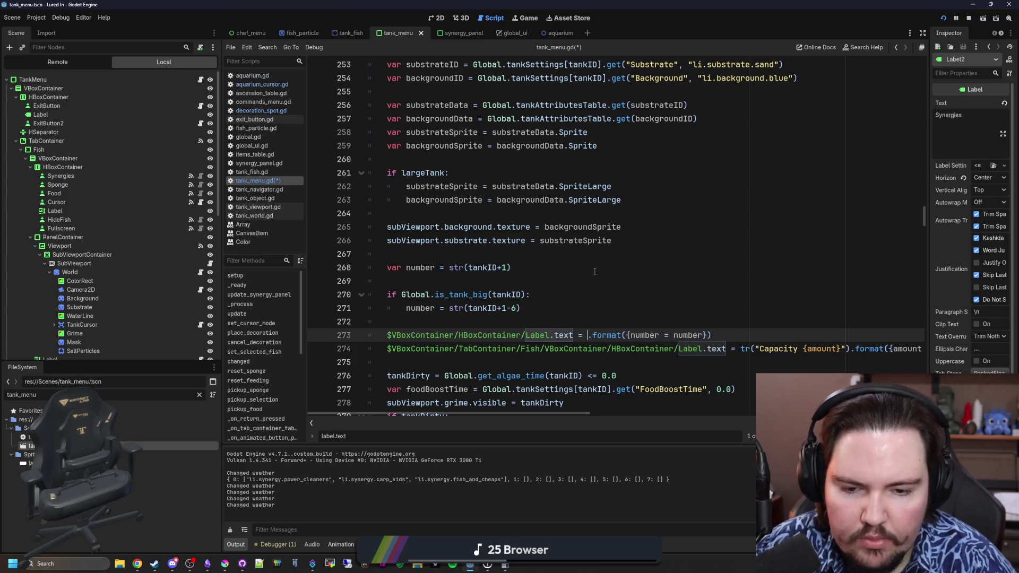
key("ctrl+space")
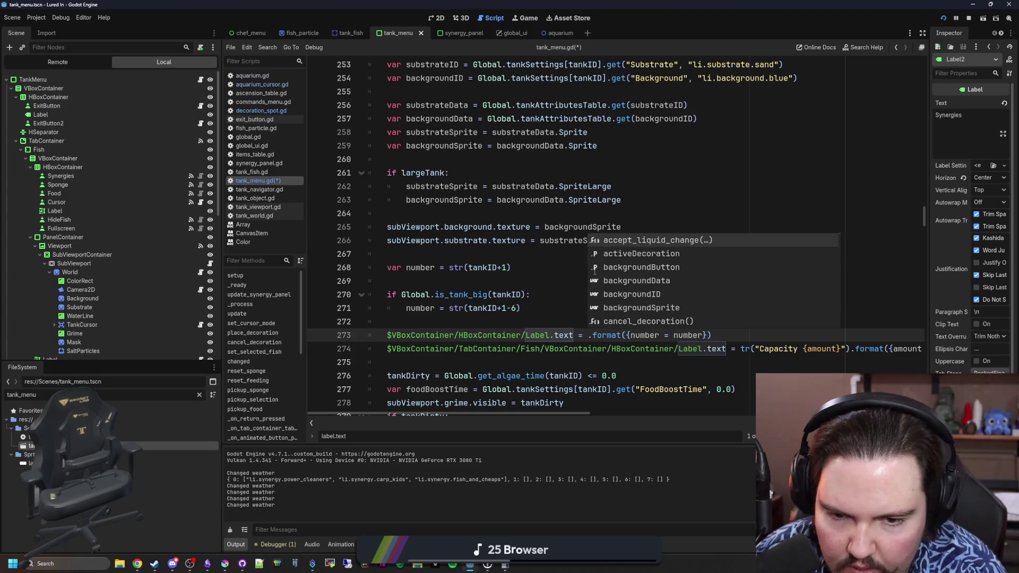
type("tankString")
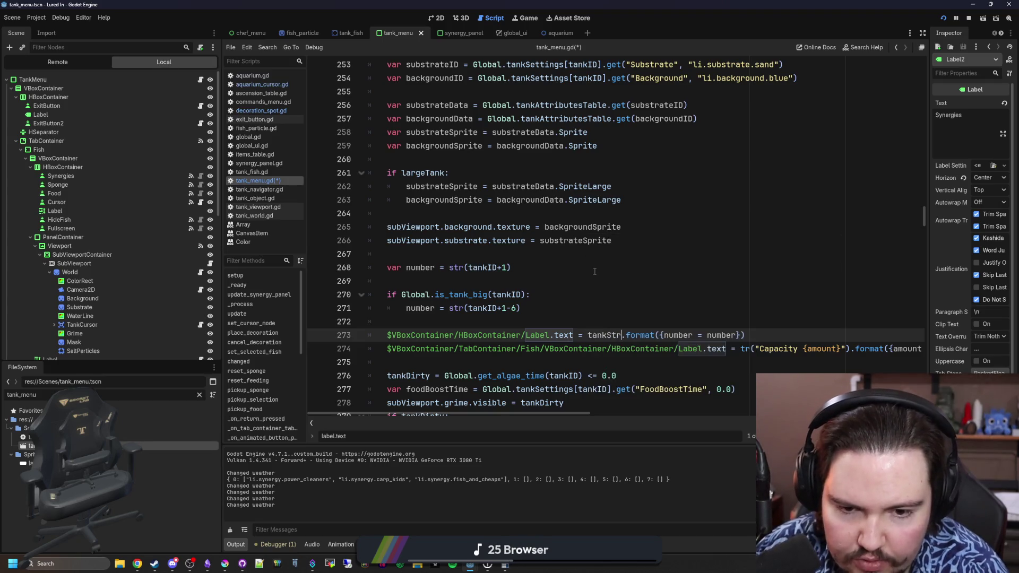
Declare tankString = tr("Fish Tank {number}"), override it with tr("Large Fish Tank {number}") for big tanks, and save.
left_click(594, 271)
key("Return")
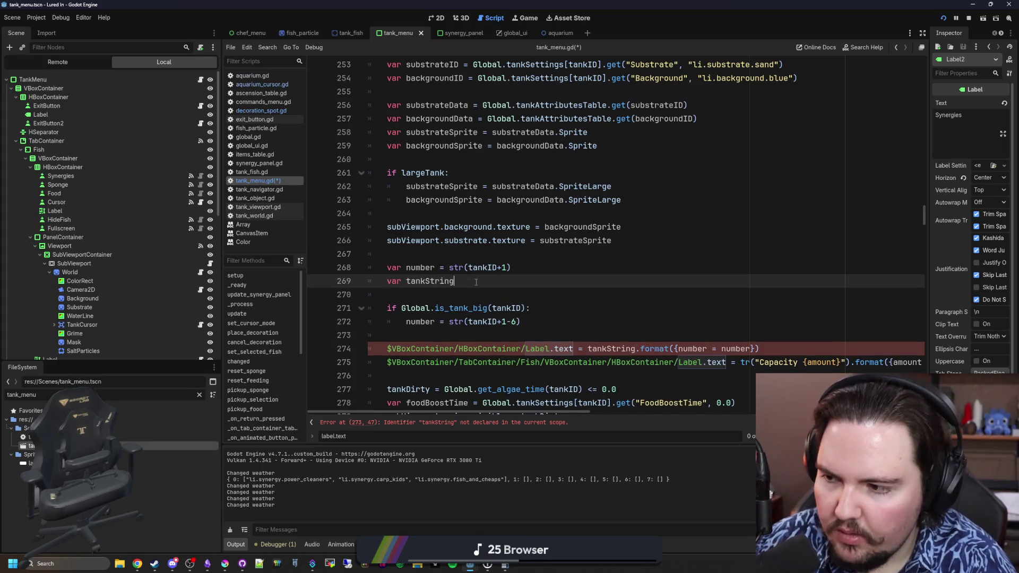
type("= tr(\"Fish Tank {number}\")")
left_click_drag(584, 282, 465, 282)
left_click(548, 326)
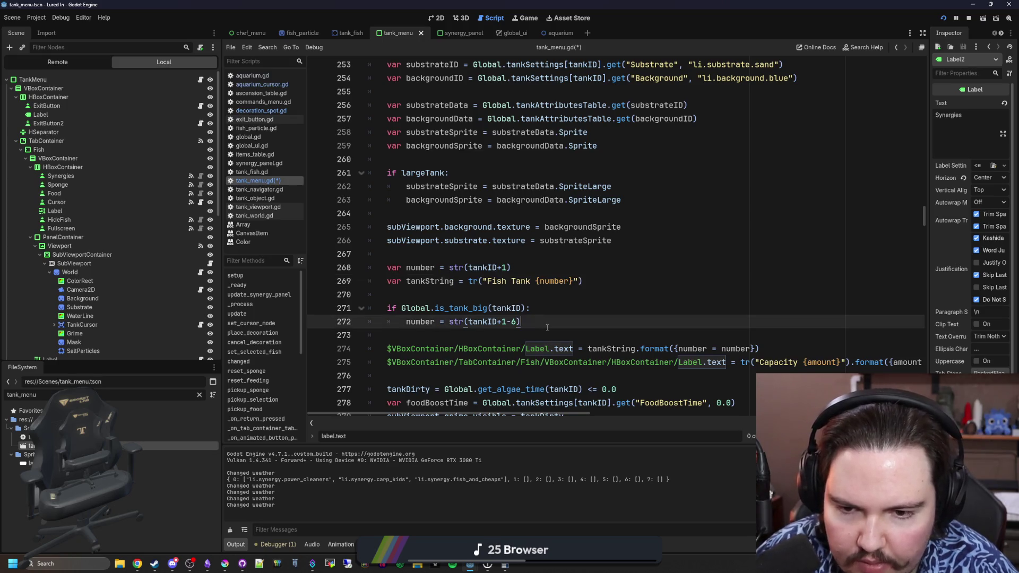
key("Return")
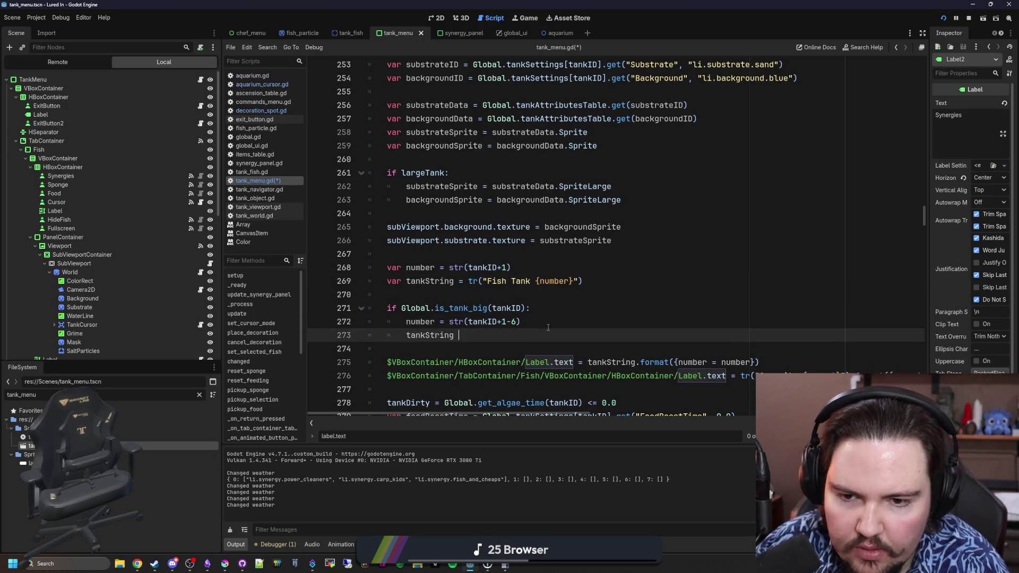
type("=")
key("ctrl+v")
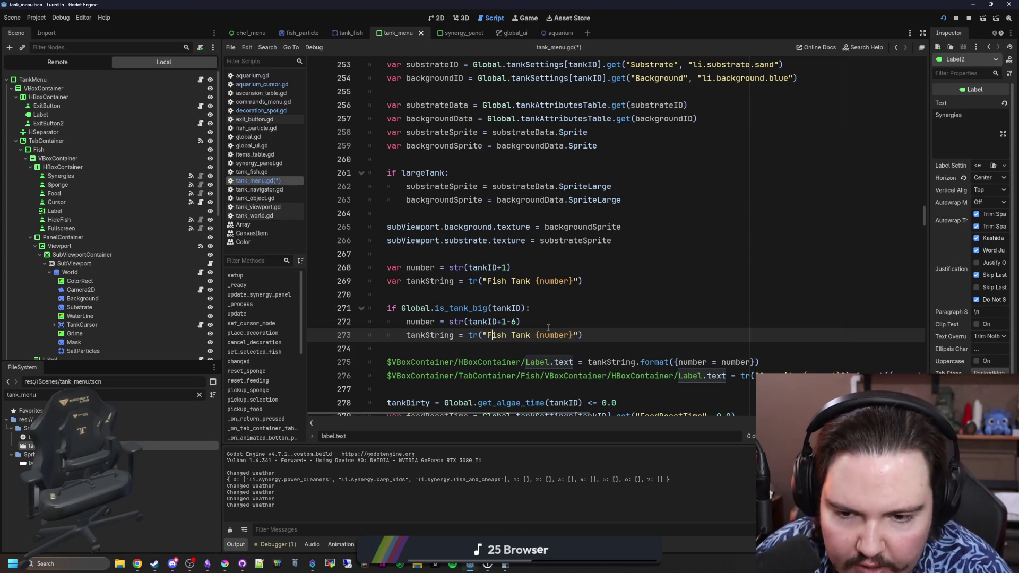
type("Large")
left_click(547, 326)
key("ctrl+s")
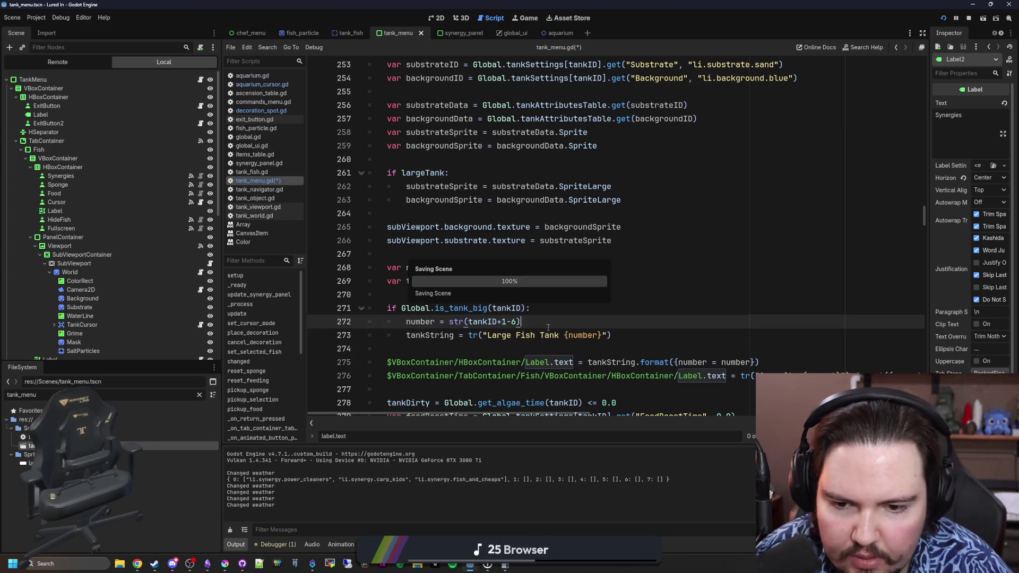
In the running game, reopen the big tank panel to check its 'Large Fish Tank 1' title.
left_click(482, 348)
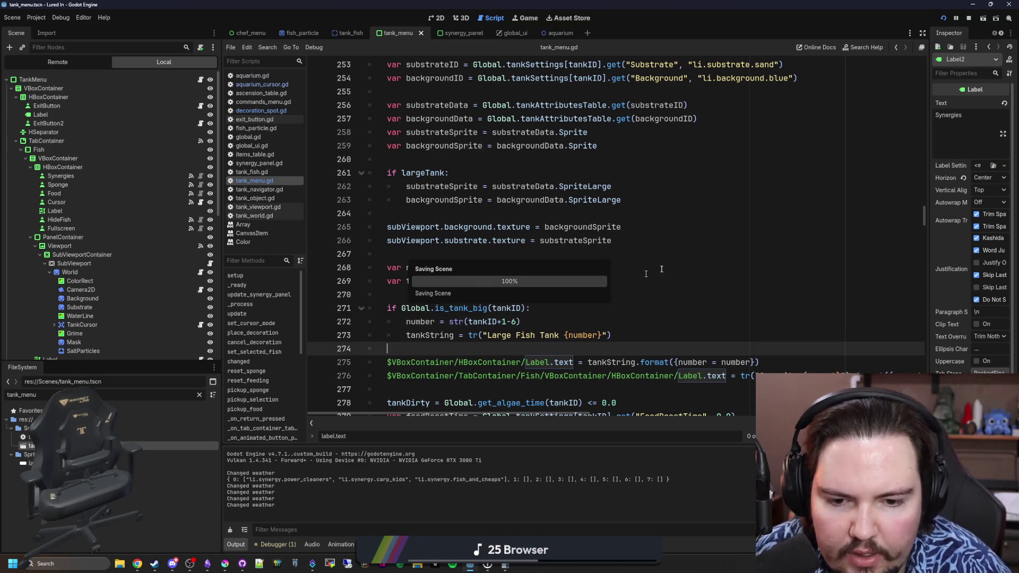
left_click(528, 18)
left_click(571, 227)
left_click(568, 268)
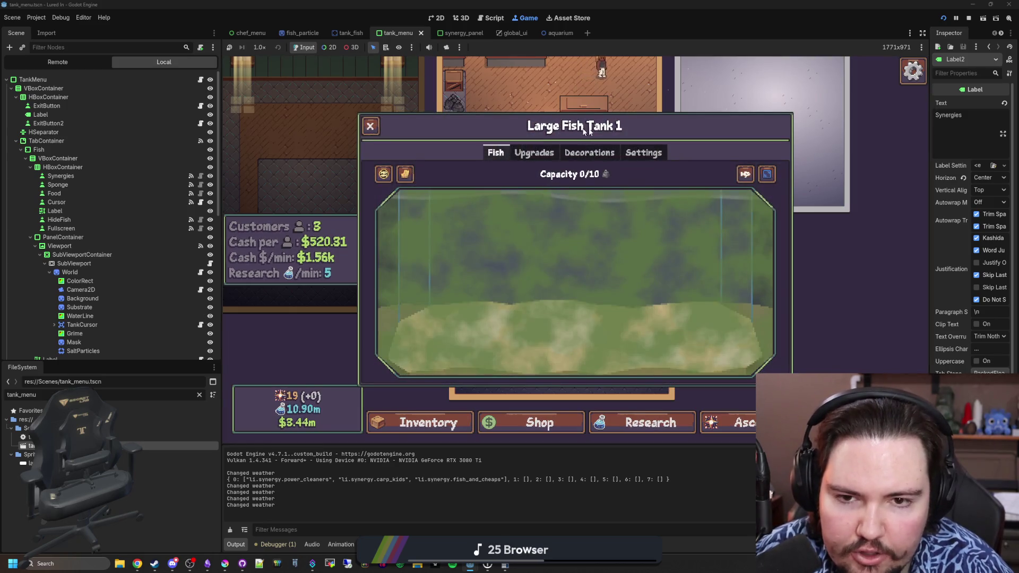
Open a regular tank to confirm its 'Fish Tank 1' title, then stop the game with F8.
key("Tab")
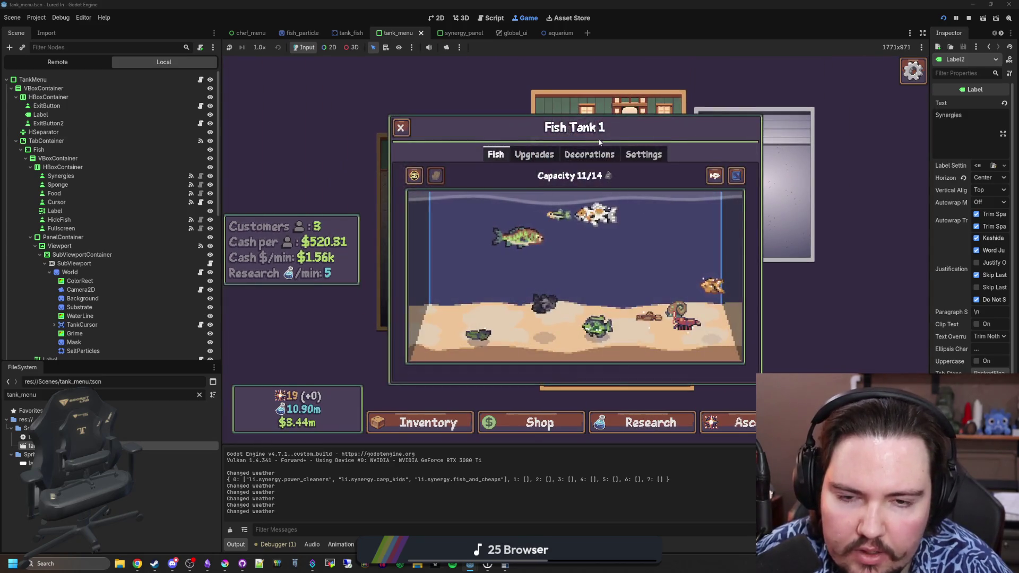
key("Escape")
left_click(632, 165)
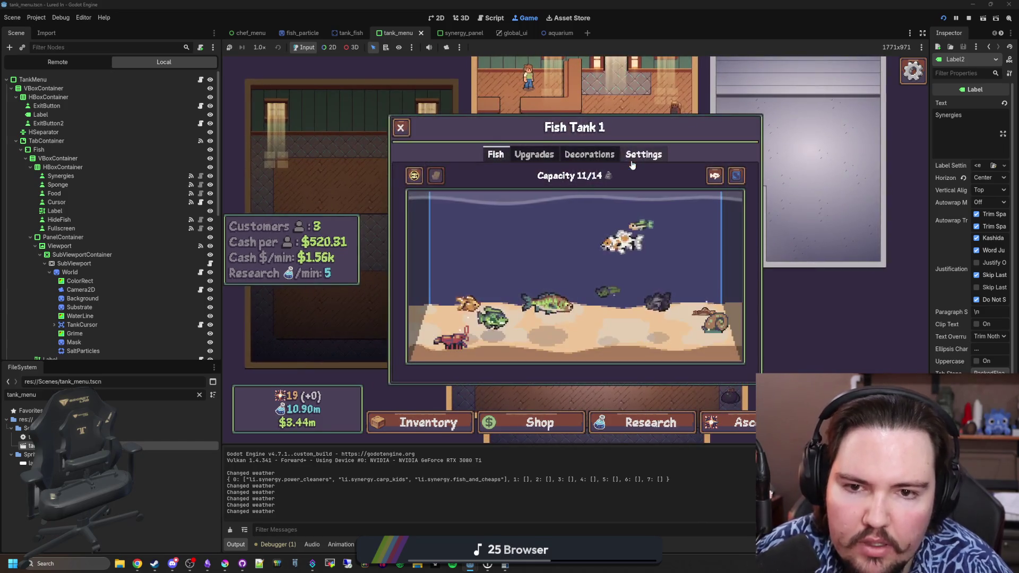
key("Escape")
key("F8")
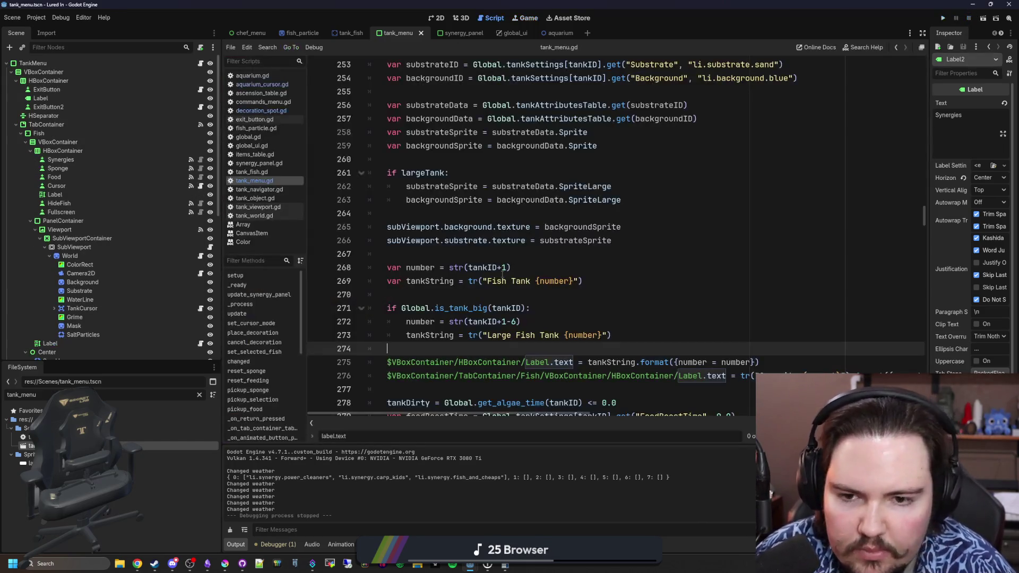
left_click(503, 254)
Tick off the 'change big tank name' task in Obsidian and return to Godot.
mouse_move(216, 562)
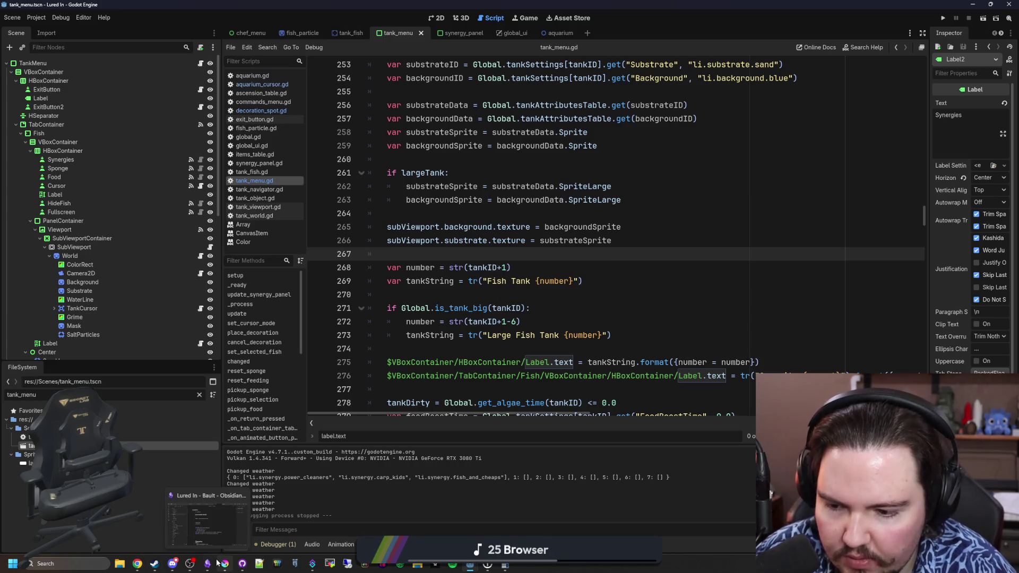
left_click(207, 523)
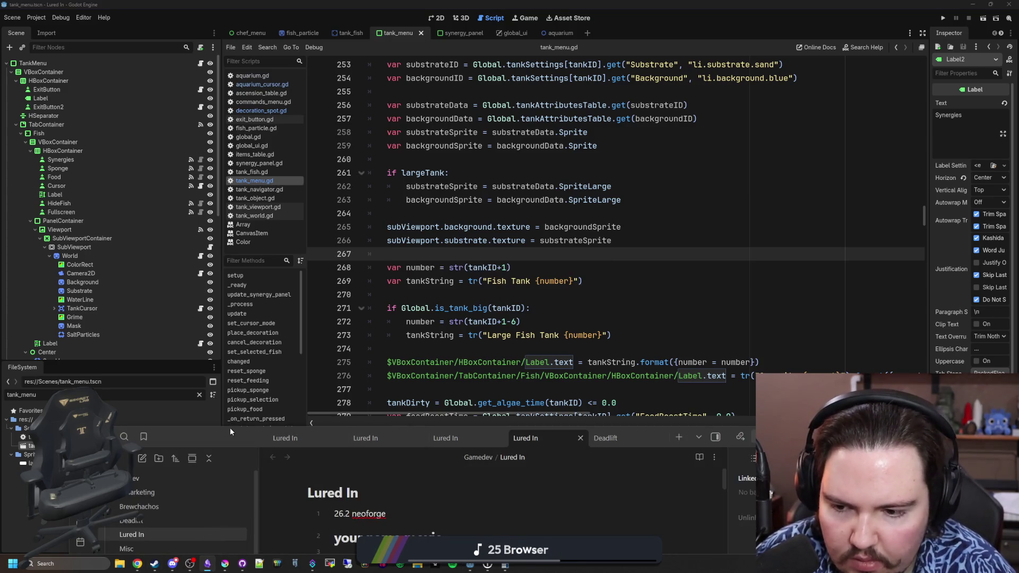
double_click(230, 430)
left_click(401, 255)
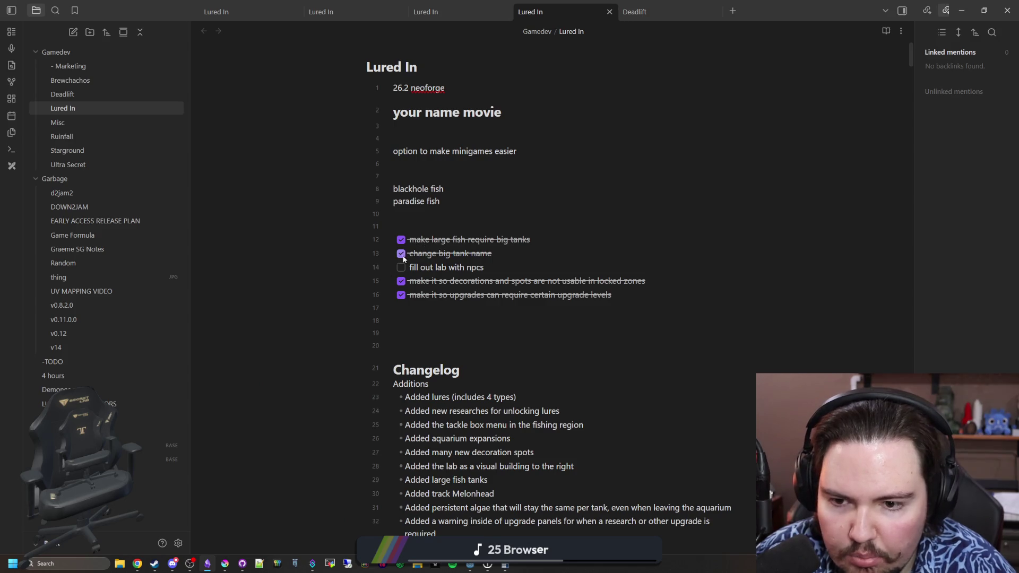
key("alt+Tab")
left_click(573, 294)
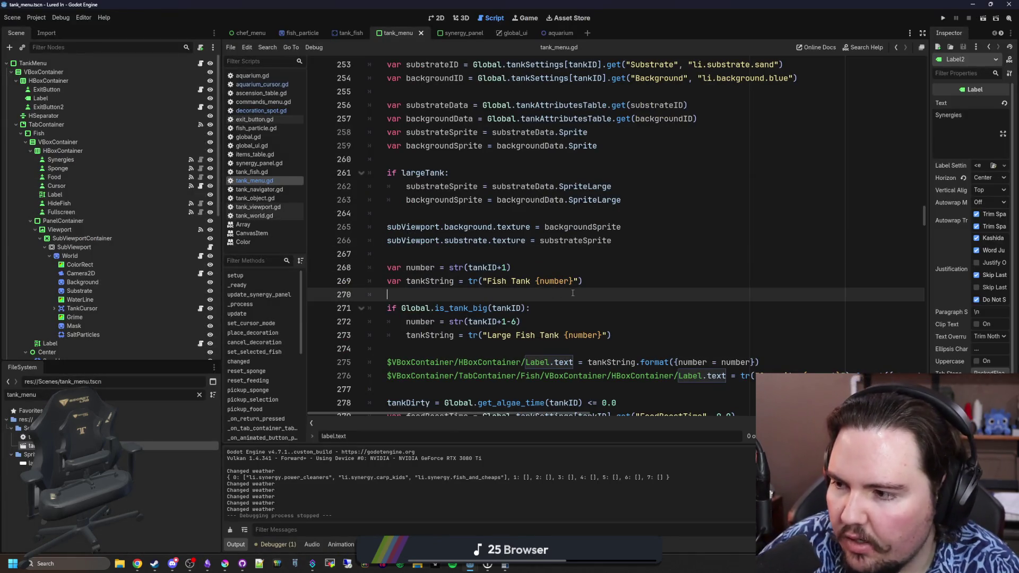
Save tank_menu.gd, play the game from the Game view, and dismiss the feedback popup.
key("ctrl+s")
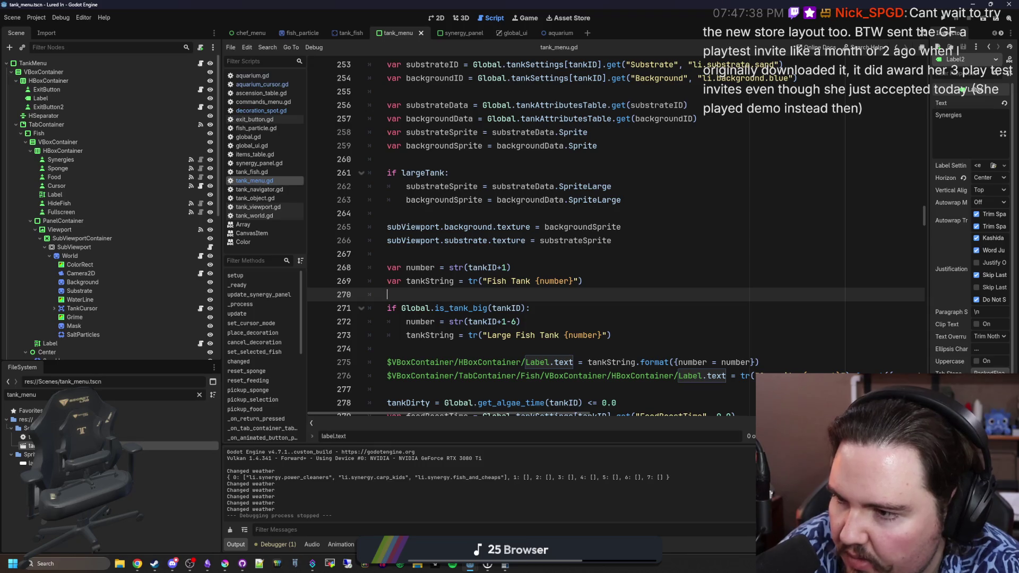
left_click(524, 18)
left_click(954, 20)
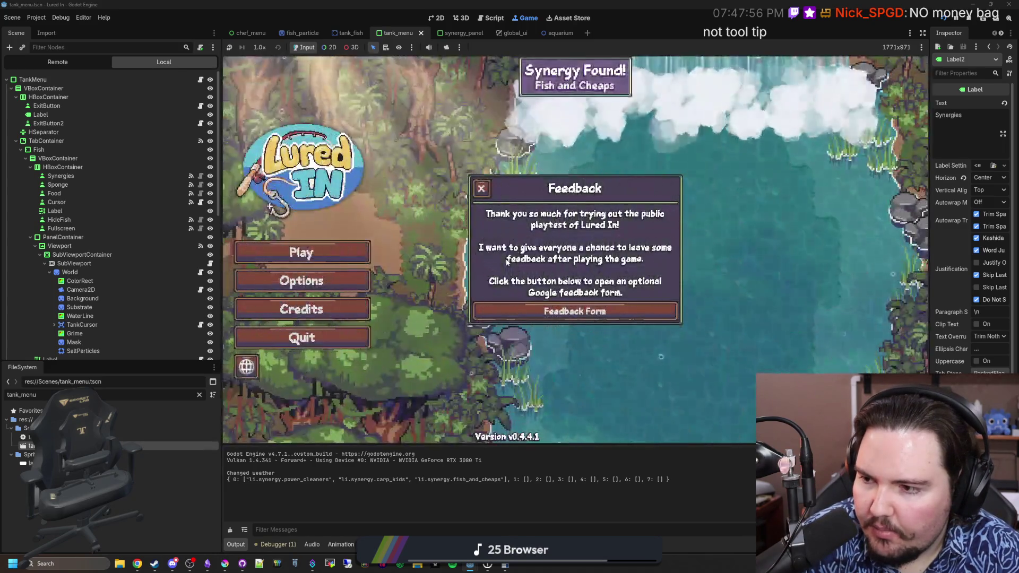
left_click(350, 252)
Load in from the main menu, accept the Welcome Back earnings, and pan across the restaurant.
left_click(350, 252)
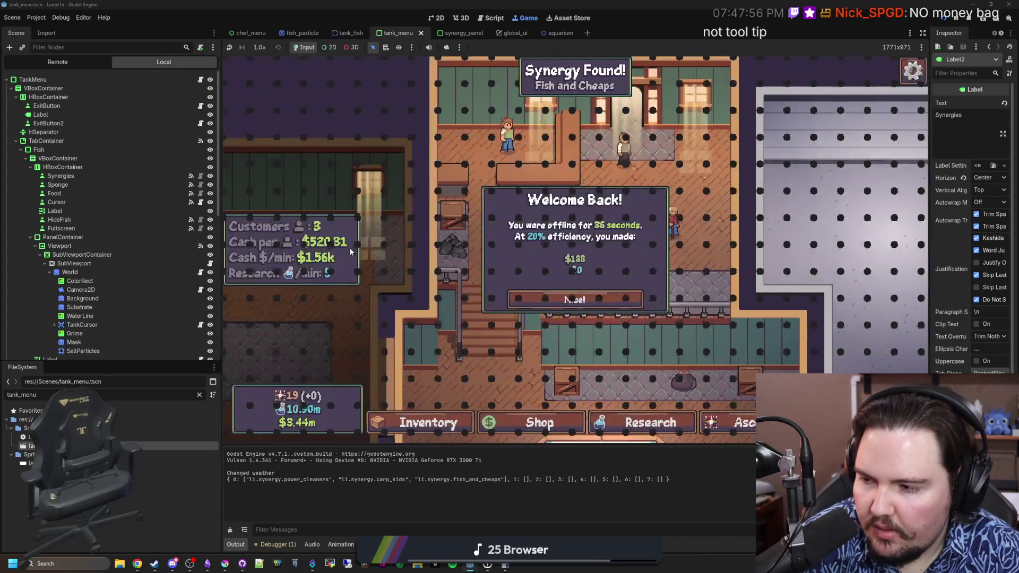
left_click(551, 301)
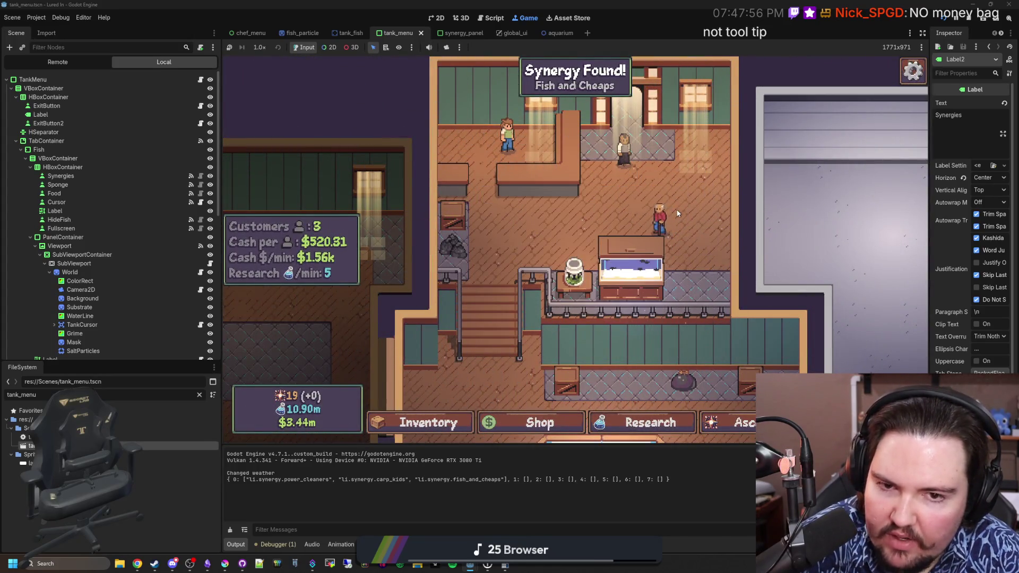
mouse_move(595, 180)
left_mouse_down()
mouse_move(575, 143)
mouse_move(536, 295)
mouse_move(548, 306)
left_mouse_up()
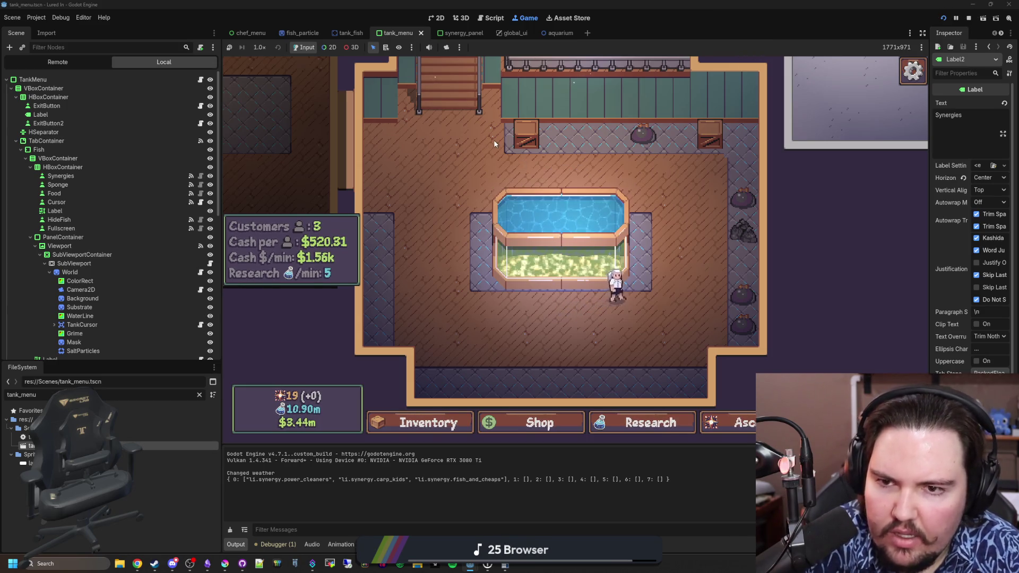
Zoom and scroll around the restaurant room to inspect its tank and customers.
scroll(549, 303, "up", 3)
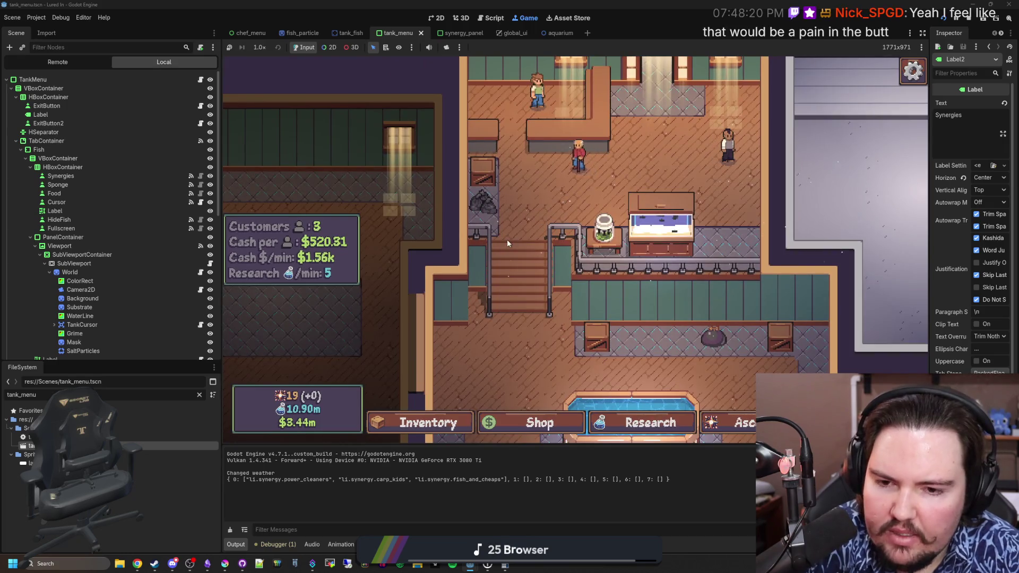
scroll(508, 233, "up", 1)
scroll(531, 239, "down", 3)
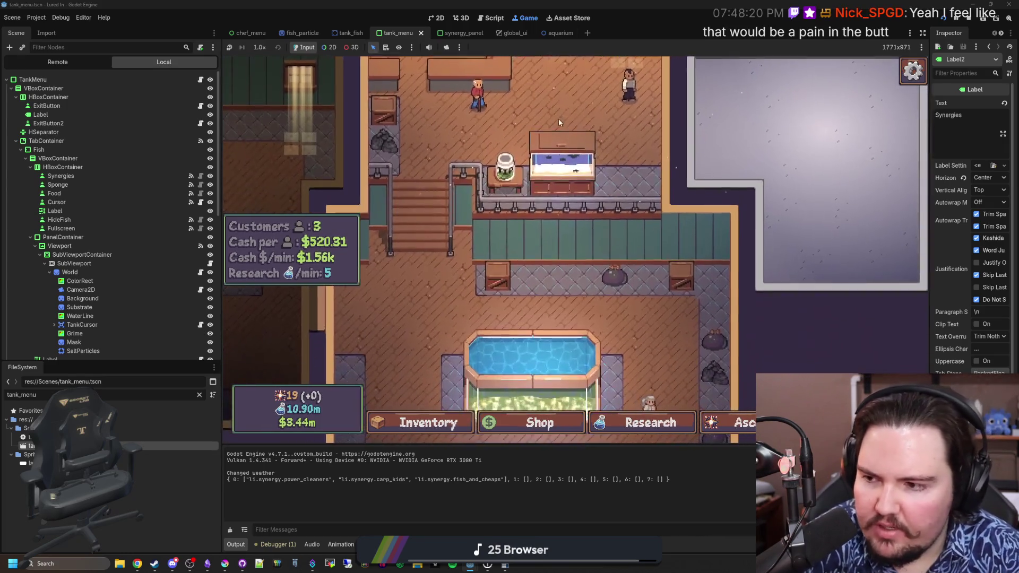
scroll(489, 308, "down", 3)
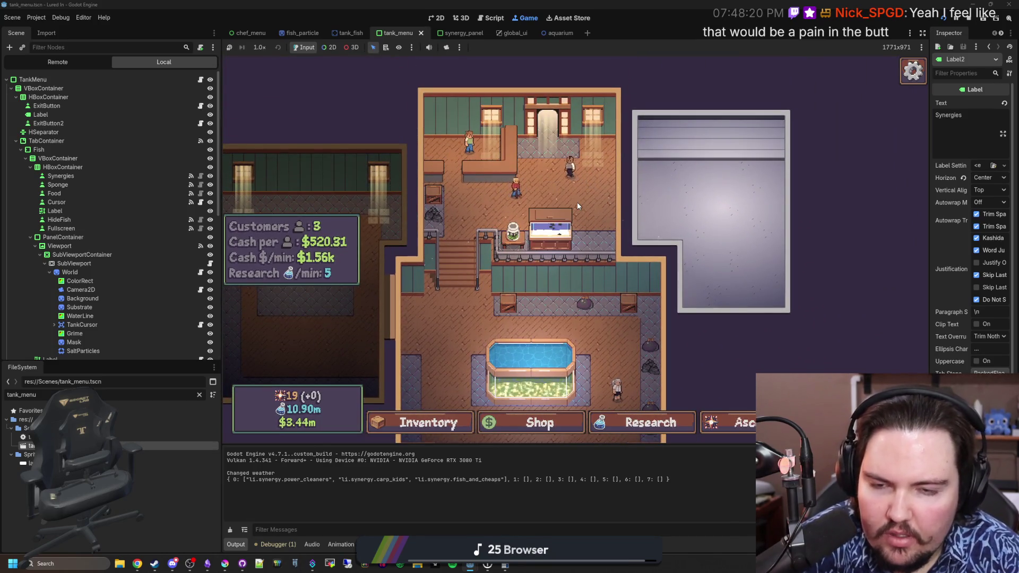
scroll(638, 161, "down", 3)
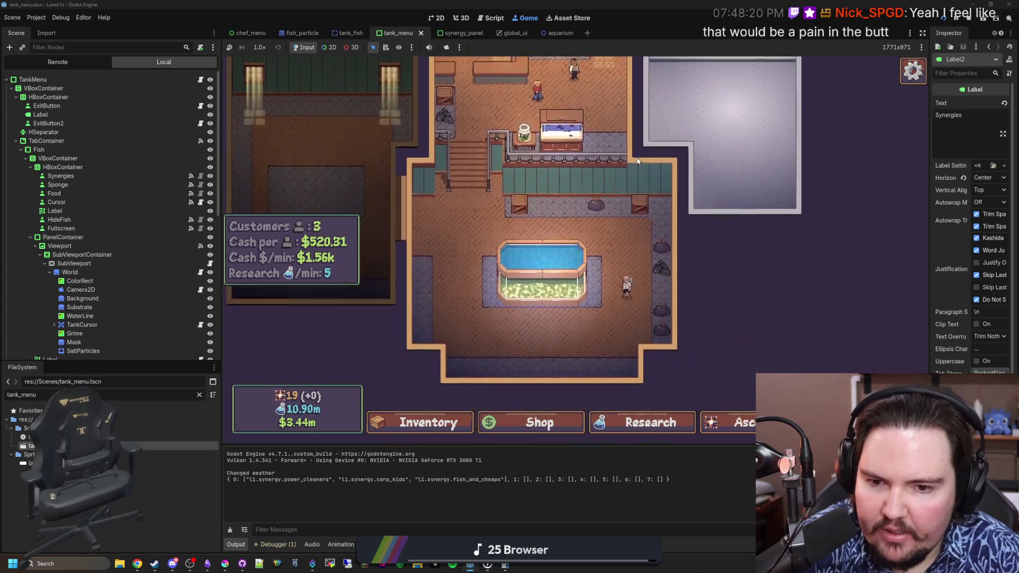
scroll(619, 250, "up", 2)
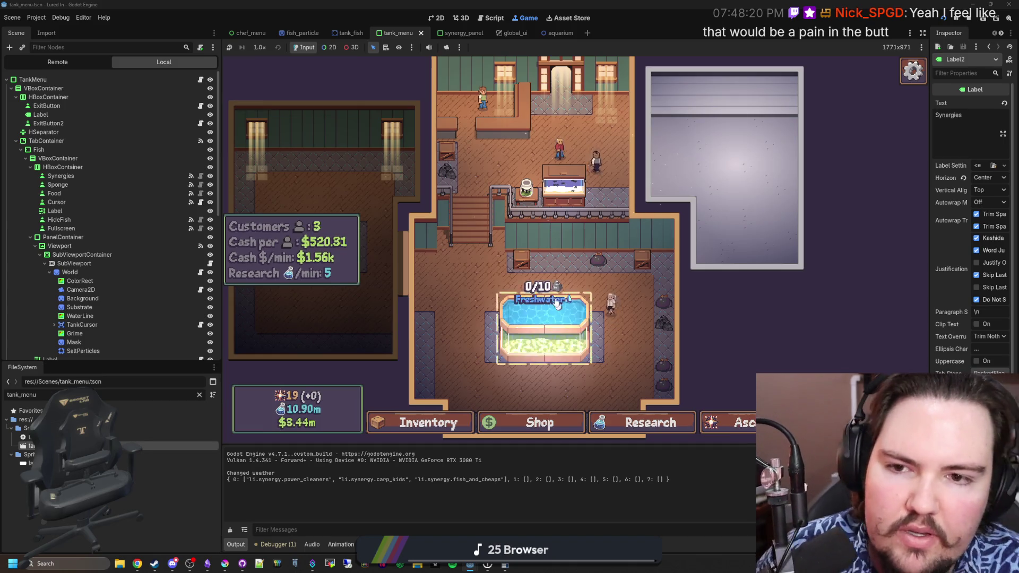
scroll(557, 276, "left", 1)
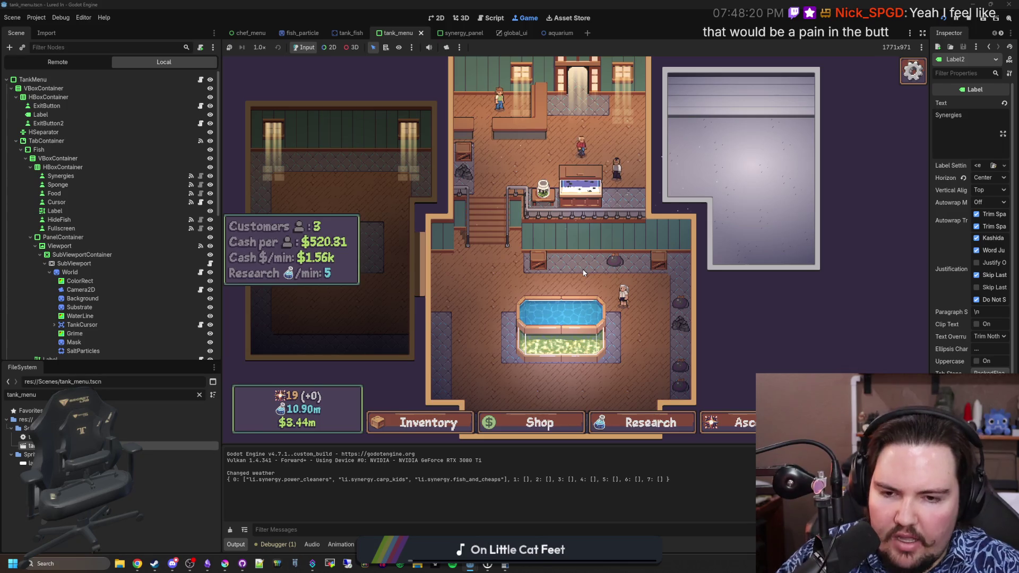
scroll(574, 259, "up", 2)
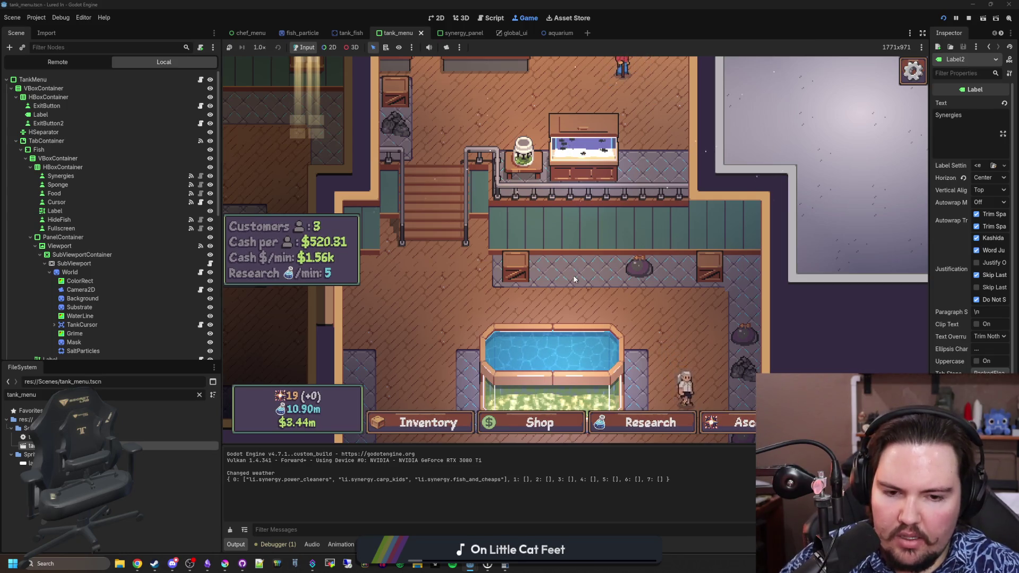
scroll(659, 371, "up", 2)
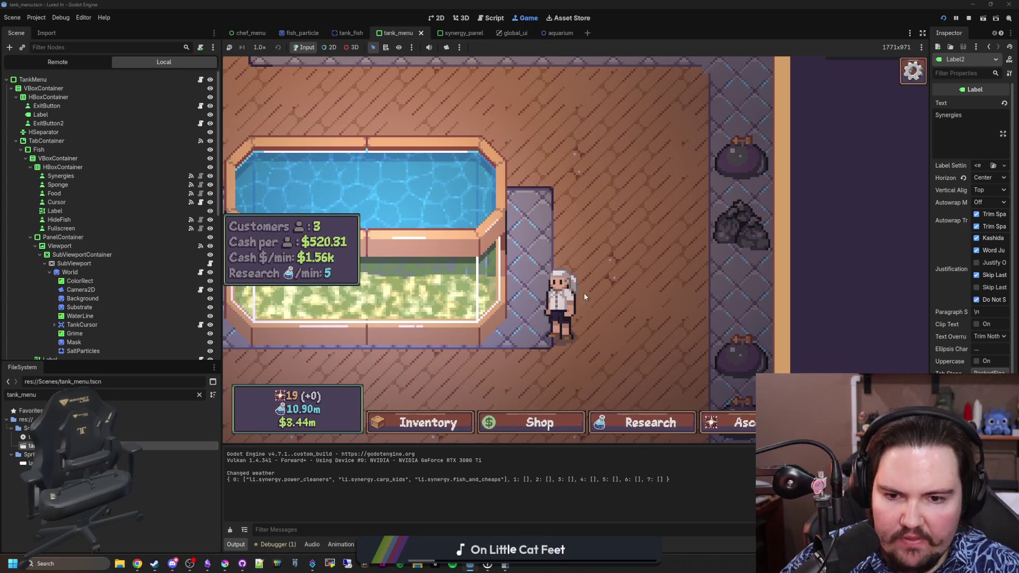
scroll(690, 265, "down", 3)
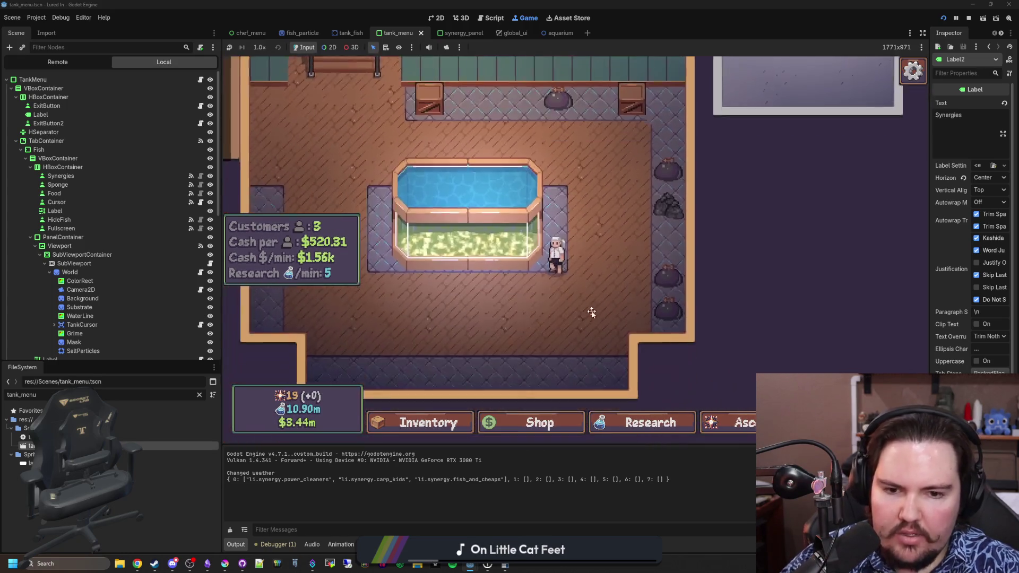
scroll(542, 284, "up", 1)
scroll(543, 284, "up", 2)
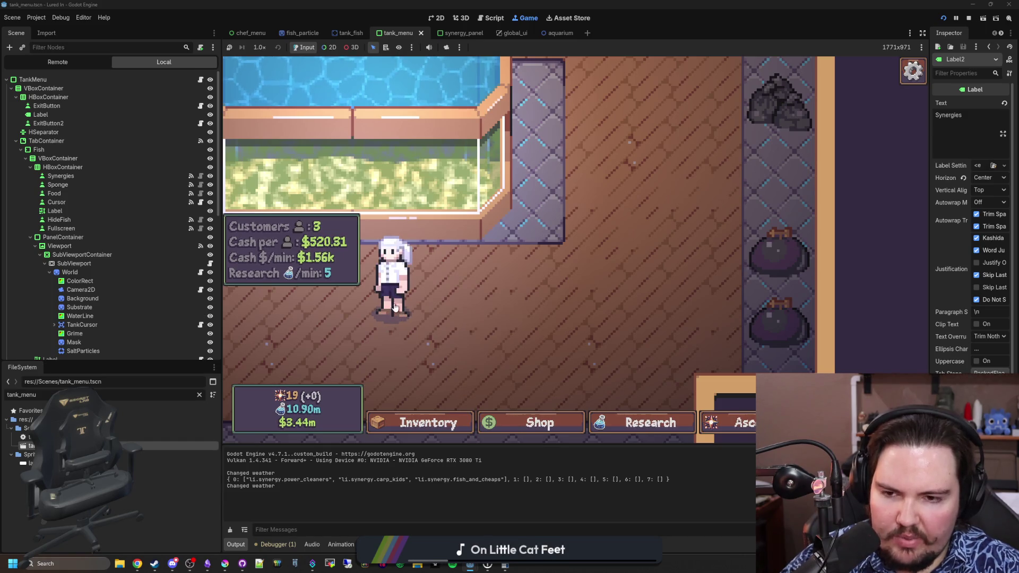
scroll(560, 348, "down", 2)
scroll(595, 174, "down", 2)
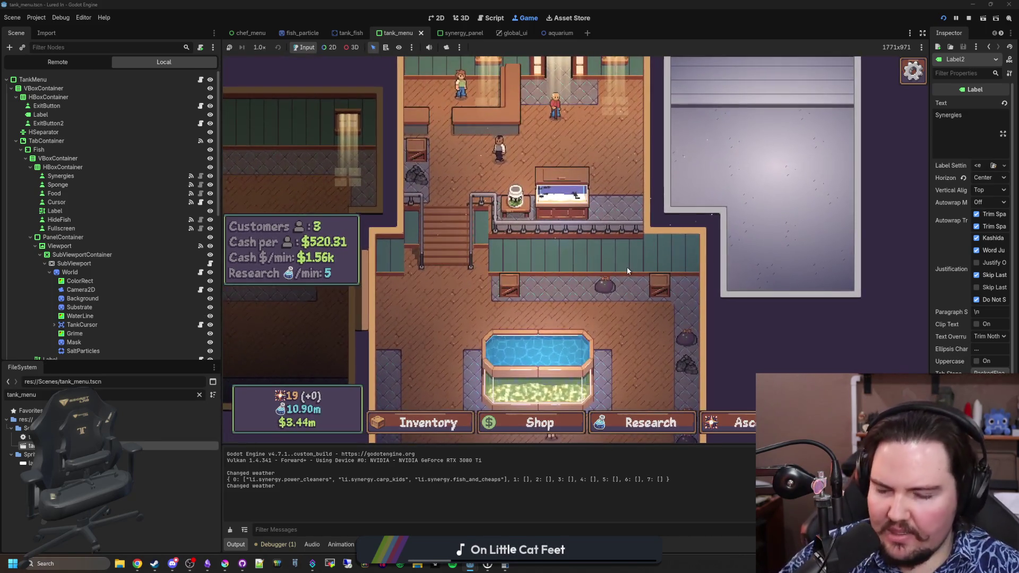
scroll(501, 243, "up", 2)
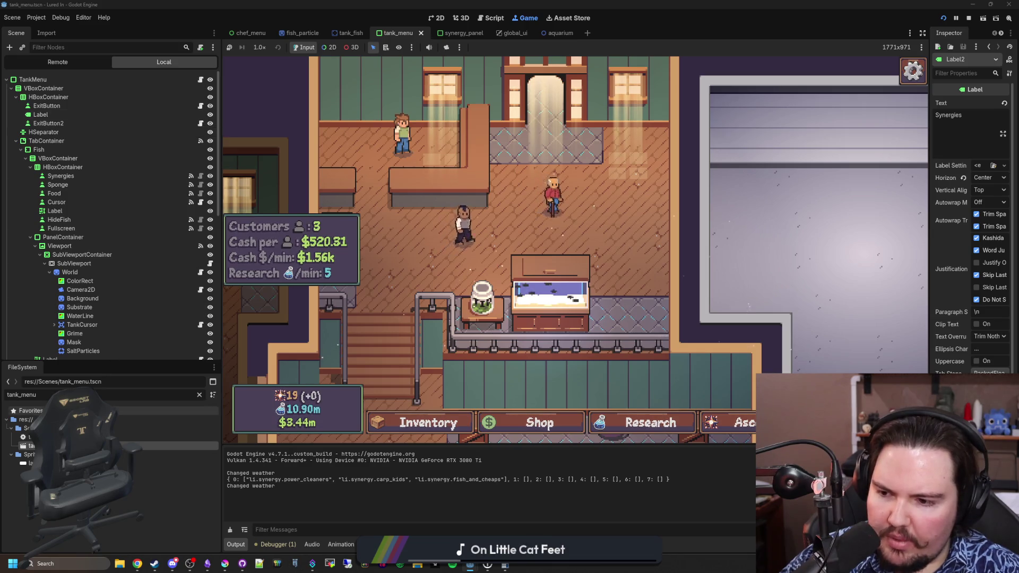
left_click(200, 395)
Open aquarium_cursor.gd via the 'aquarium_cur' FileSystem filter, widen the code editor, and save the scene.
type("aquar")
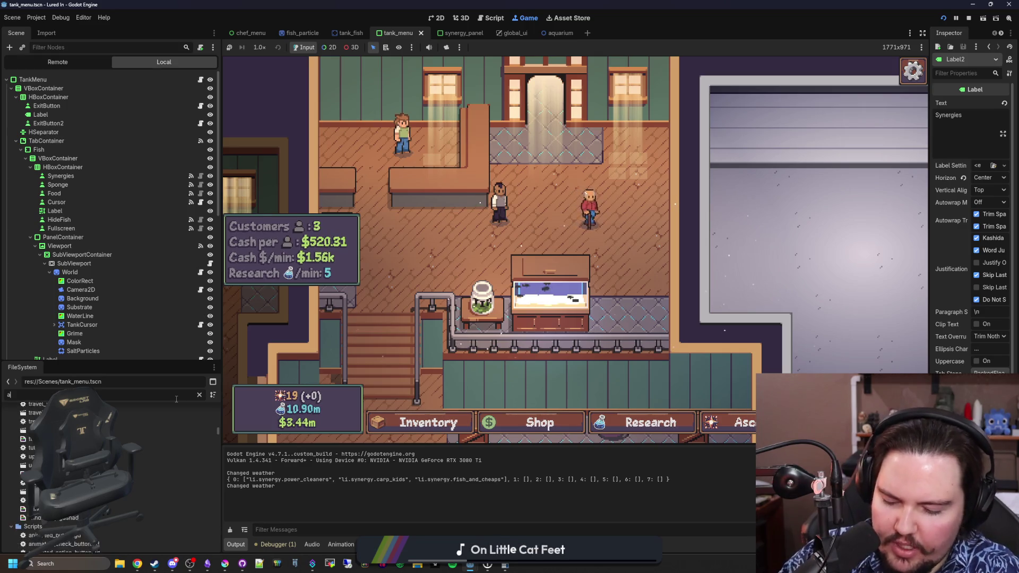
type("ium_cur")
key("Down")
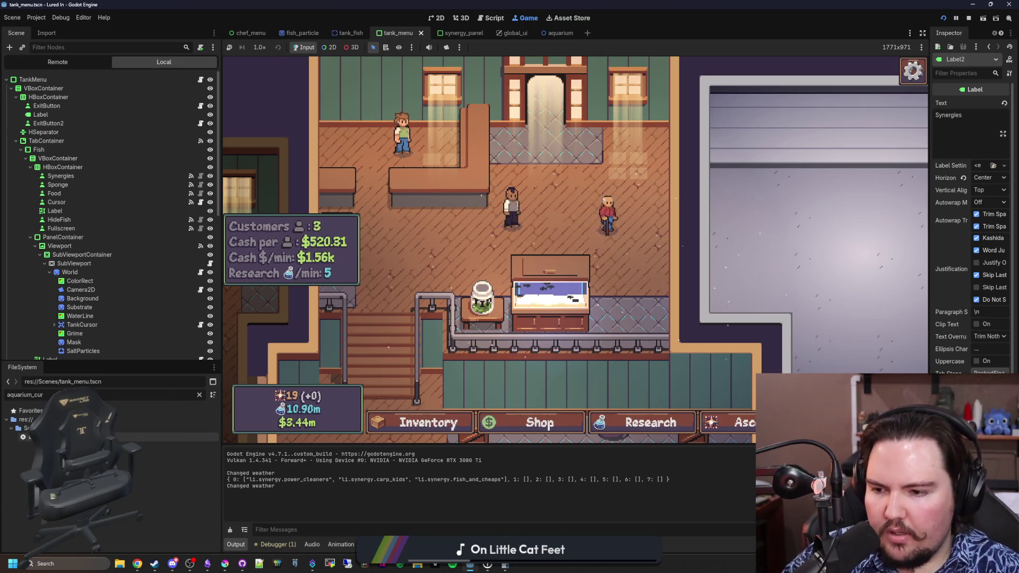
key("Return")
left_click(608, 252)
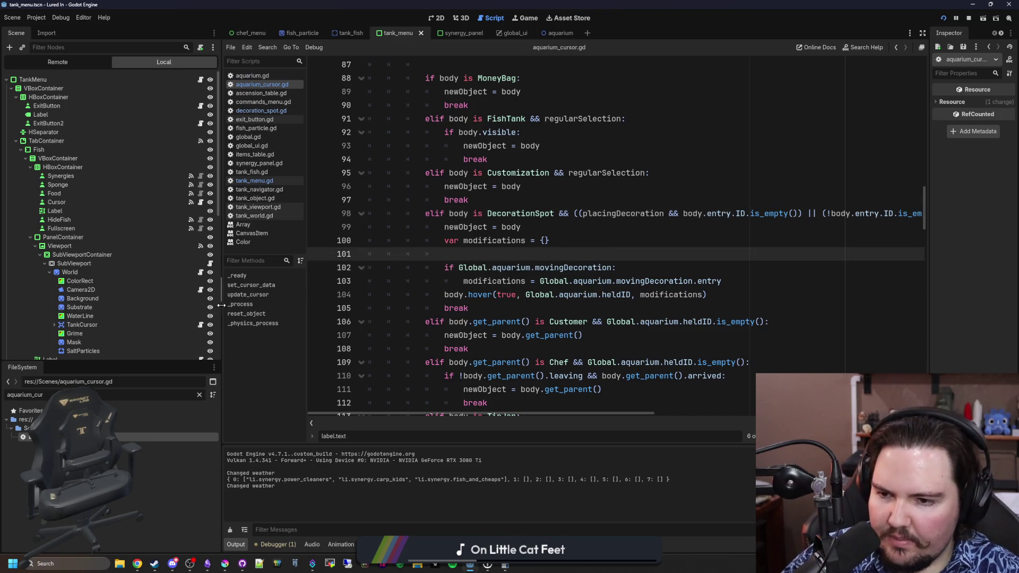
left_click_drag(221, 307, 114, 307)
key("ctrl+s")
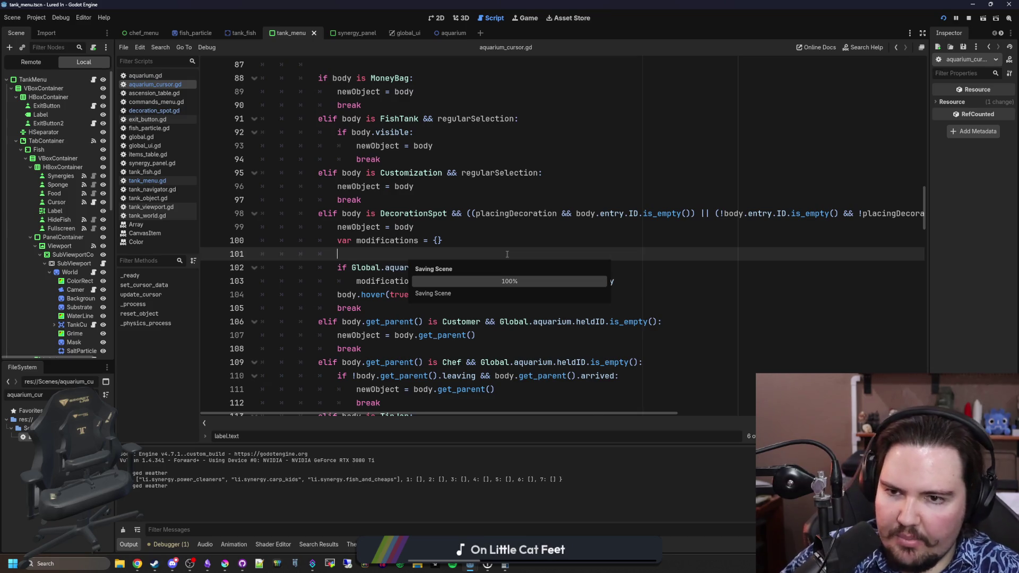
Move through the selection code around lines 85–89, ending after 'newObject = body'.
scroll(507, 254, "up", 4)
left_click(373, 218)
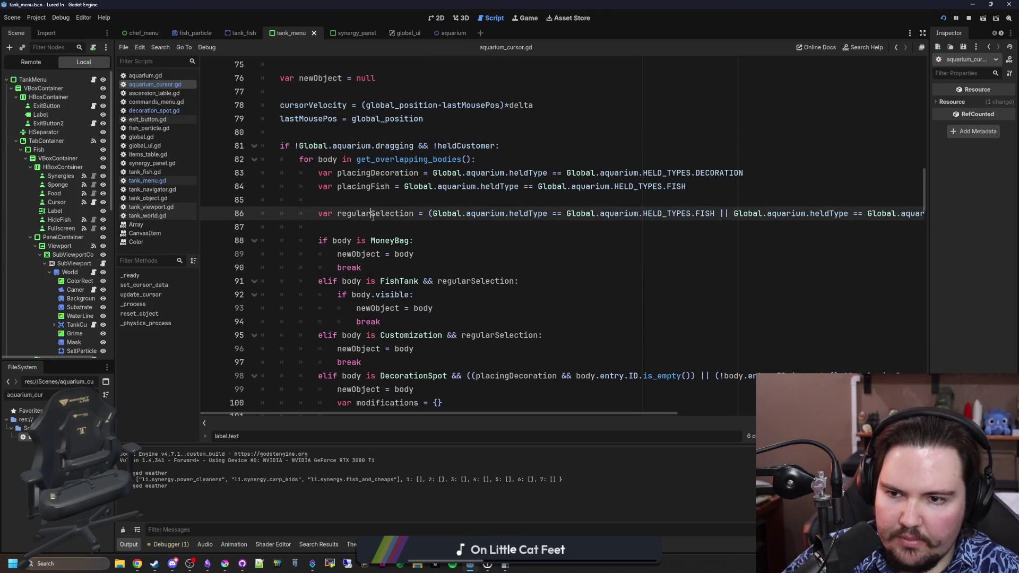
left_click(375, 225)
scroll(375, 226, "up", 1)
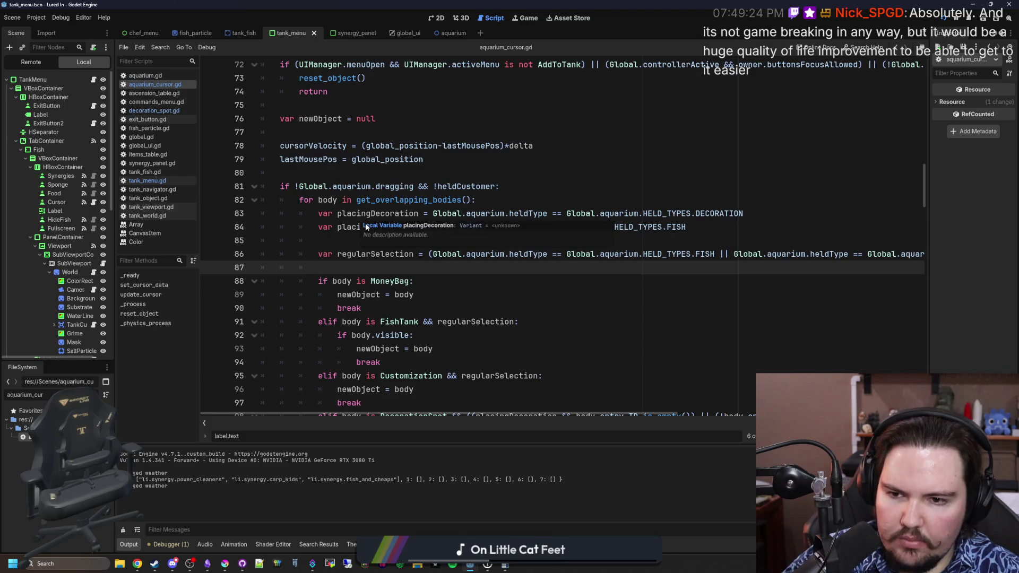
left_click(343, 241)
left_click(426, 295)
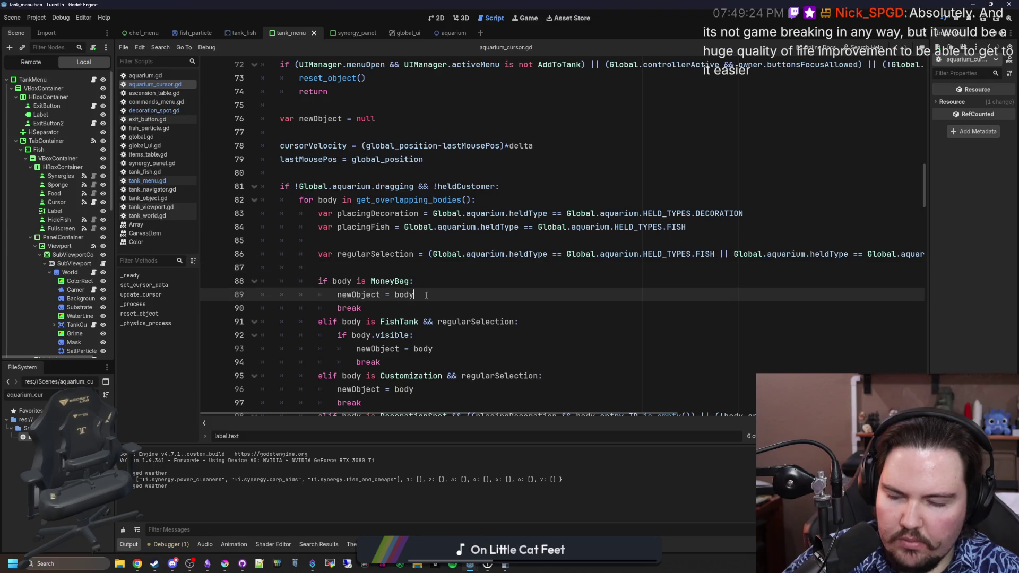